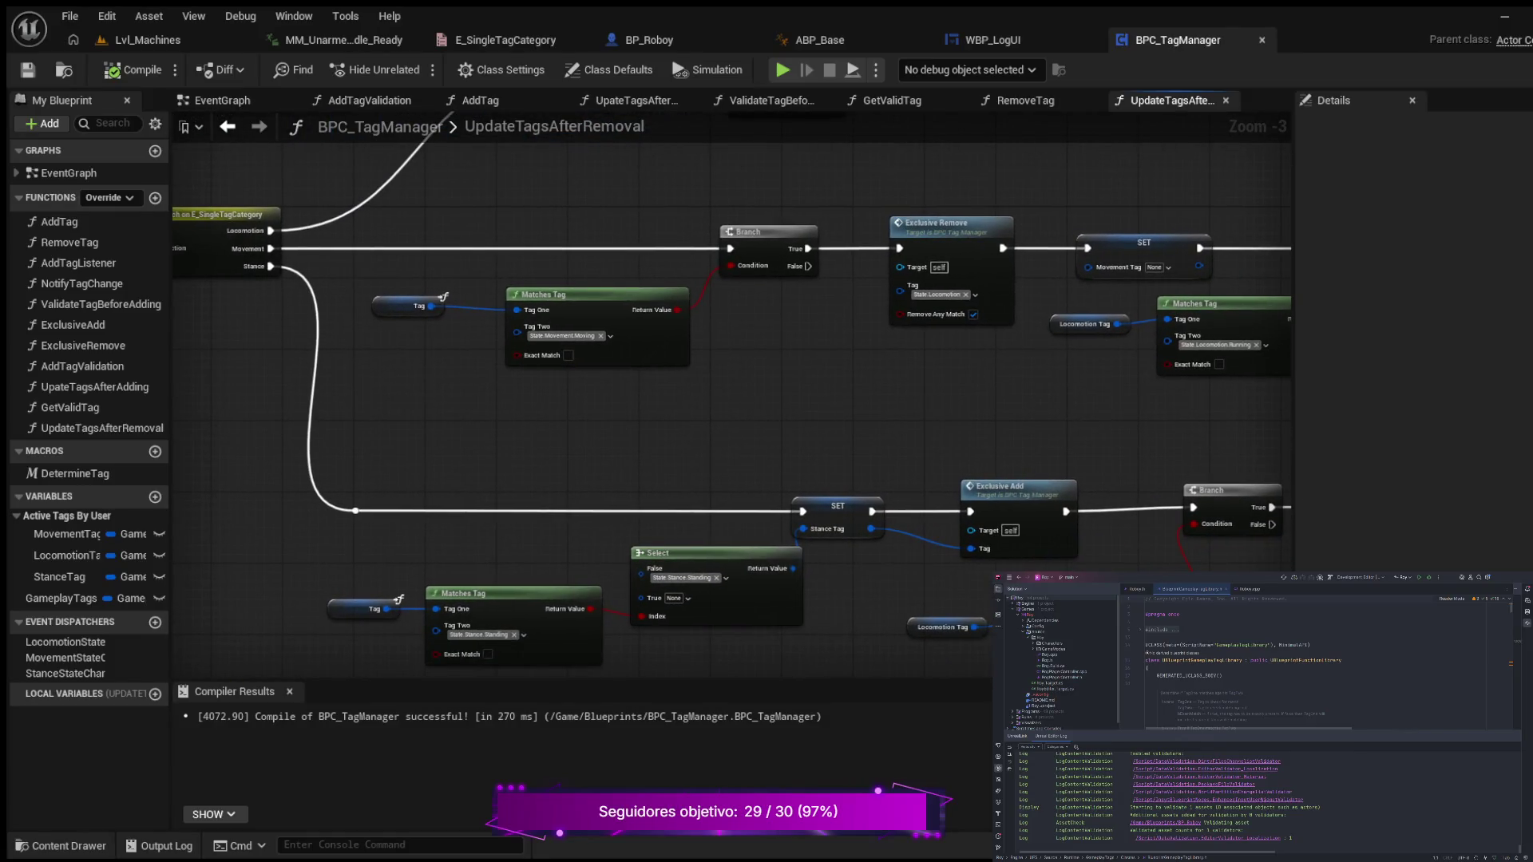
# - Pan and zoom around the current graph to inspect its Switch, Branch and Exclusive Remove nodes
pyautogui.moveTo(866, 172)
pyautogui.mouseDown()
pyautogui.moveTo(974, 178)
pyautogui.moveTo(882, 212)
pyautogui.moveTo(914, 190)
pyautogui.moveTo(1056, 185)
pyautogui.mouseUp()
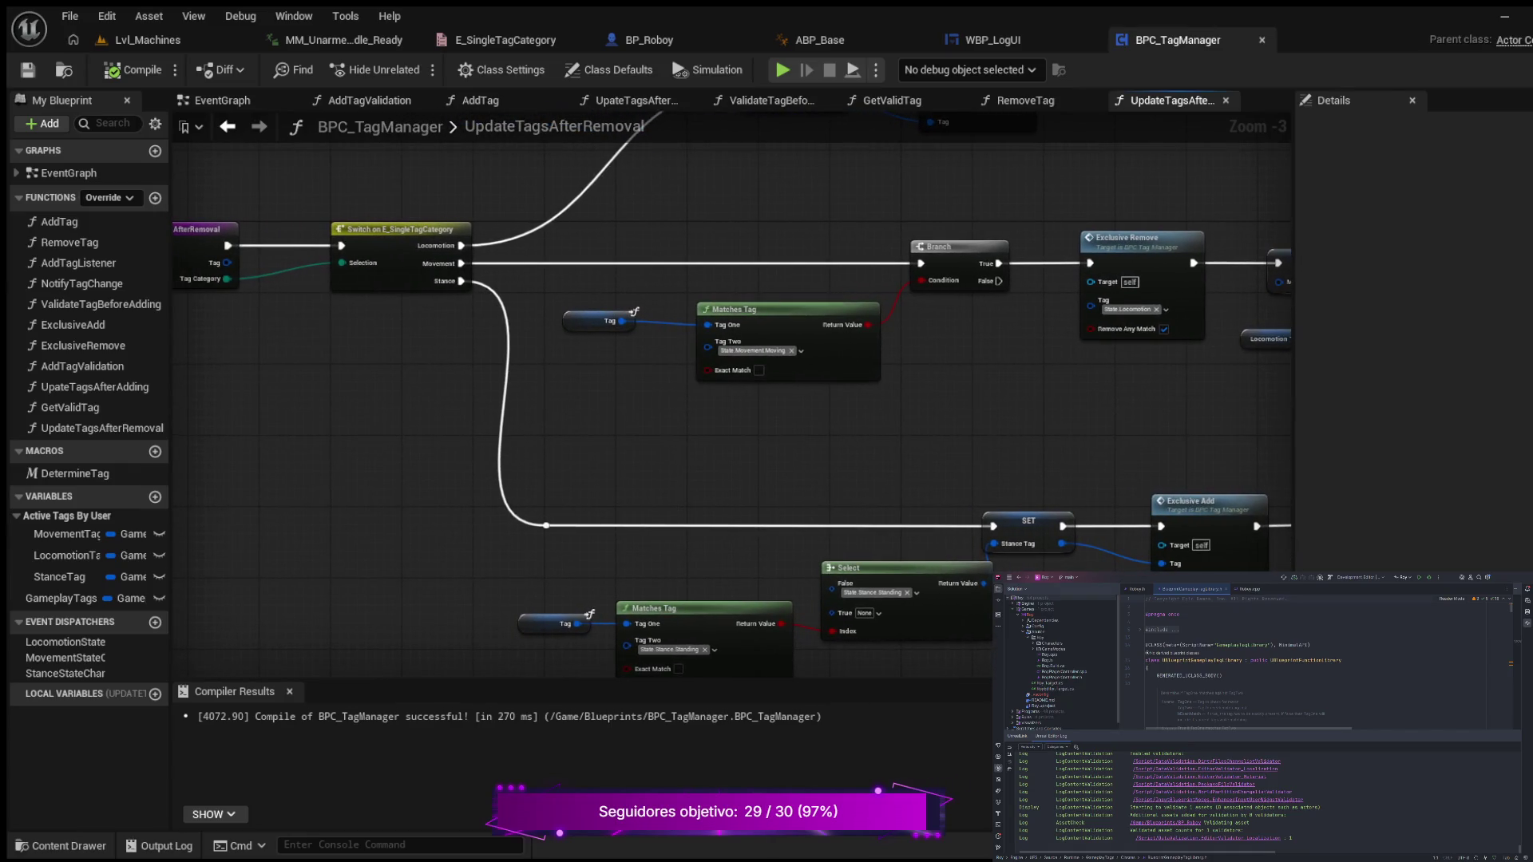
pyautogui.scroll(1, 999, 316)
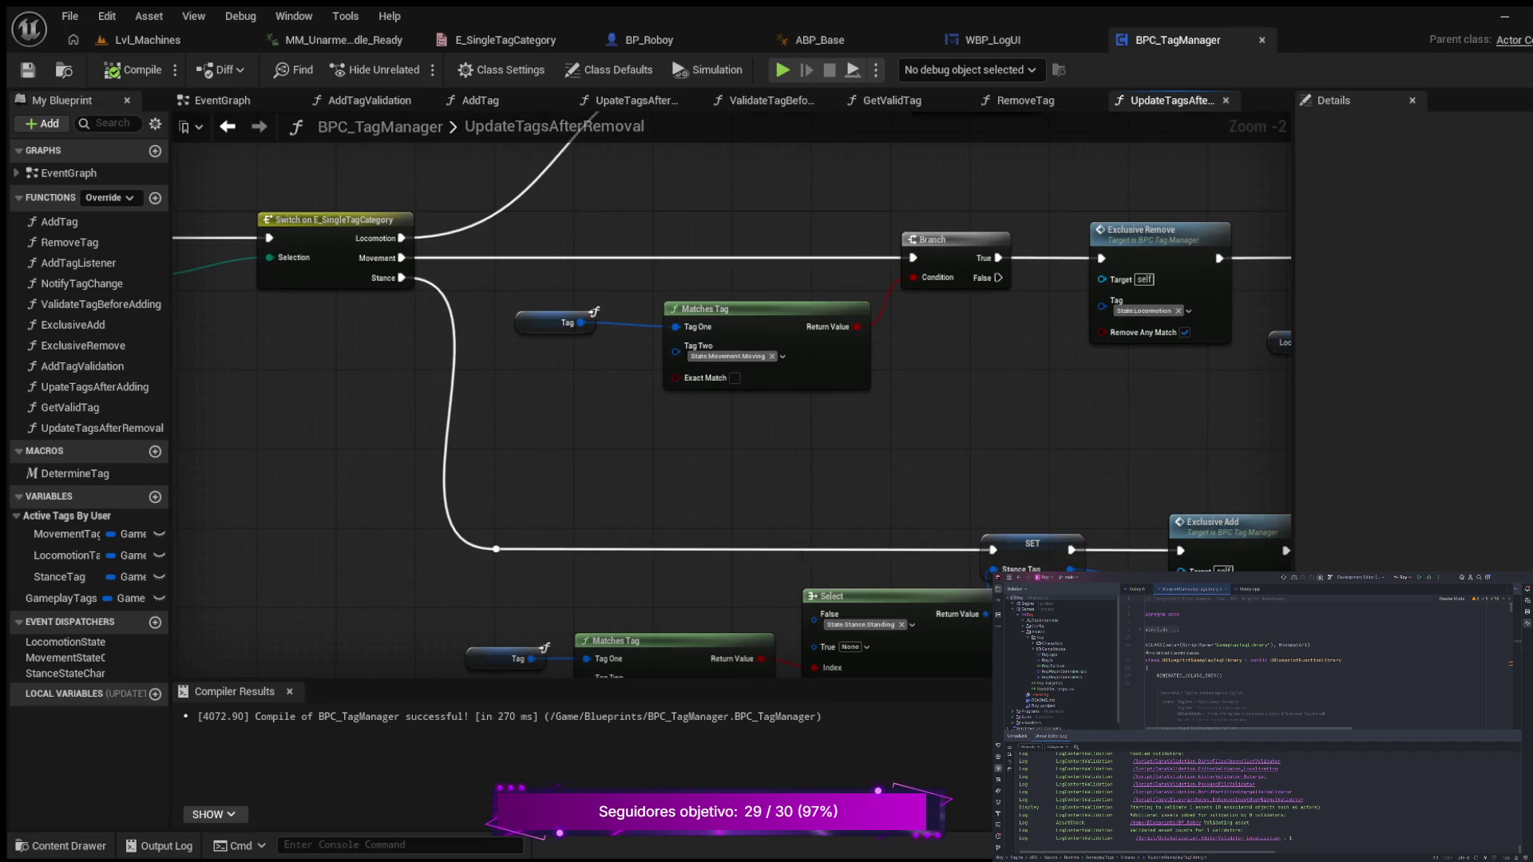
pyautogui.scroll(2, 639, 338)
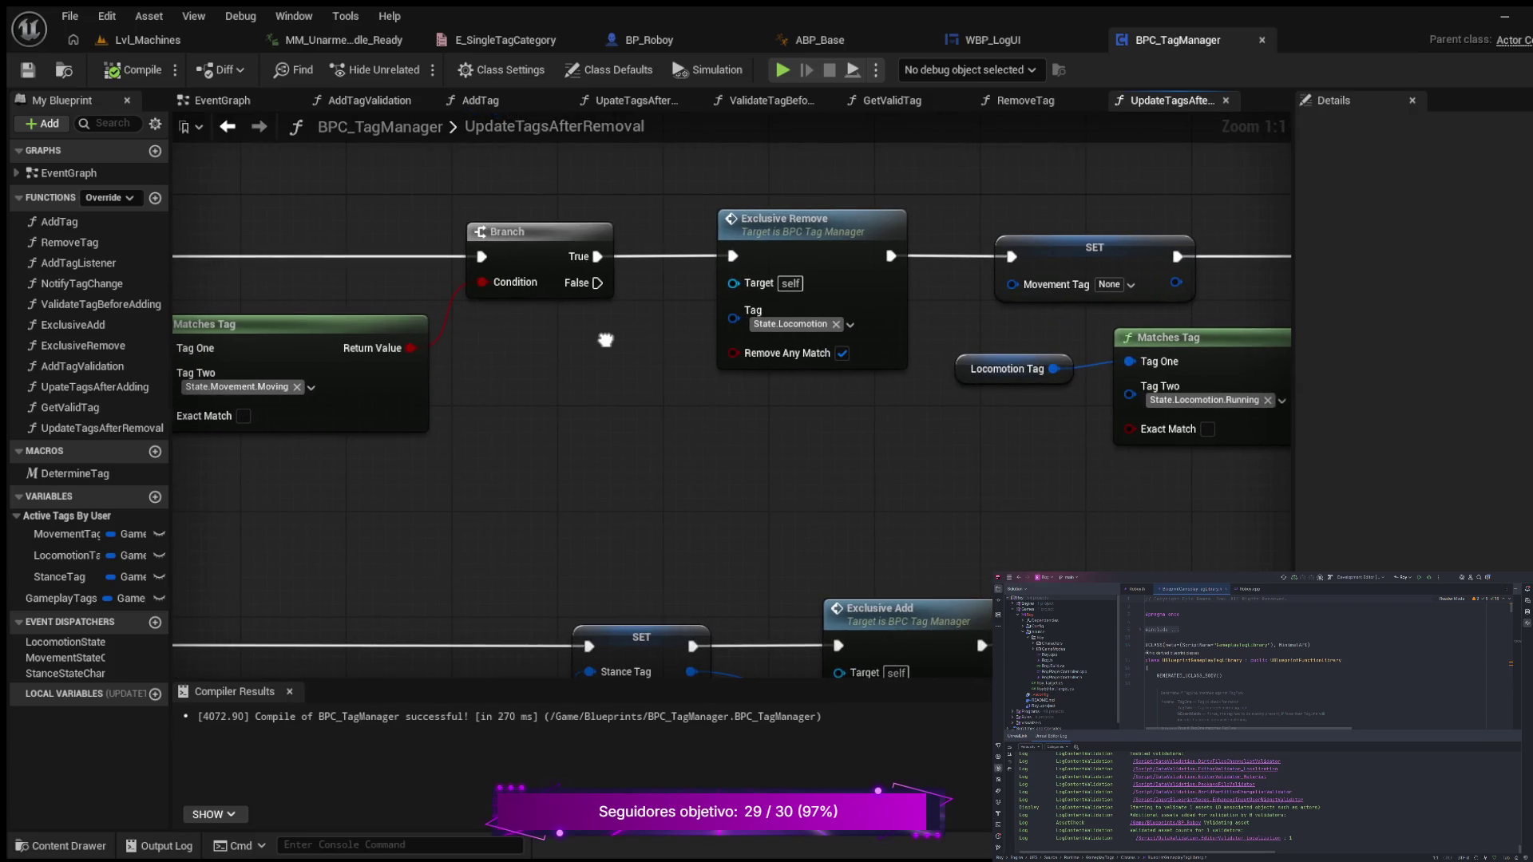
pyautogui.moveTo(579, 339); pyautogui.dragTo(234, 297)
pyautogui.moveTo(1231, 355)
pyautogui.mouseDown()
pyautogui.moveTo(1009, 356)
pyautogui.moveTo(879, 402)
pyautogui.moveTo(616, 398)
pyautogui.moveTo(862, 390)
pyautogui.moveTo(924, 247)
pyautogui.mouseUp()
pyautogui.scroll(-5, 923, 247)
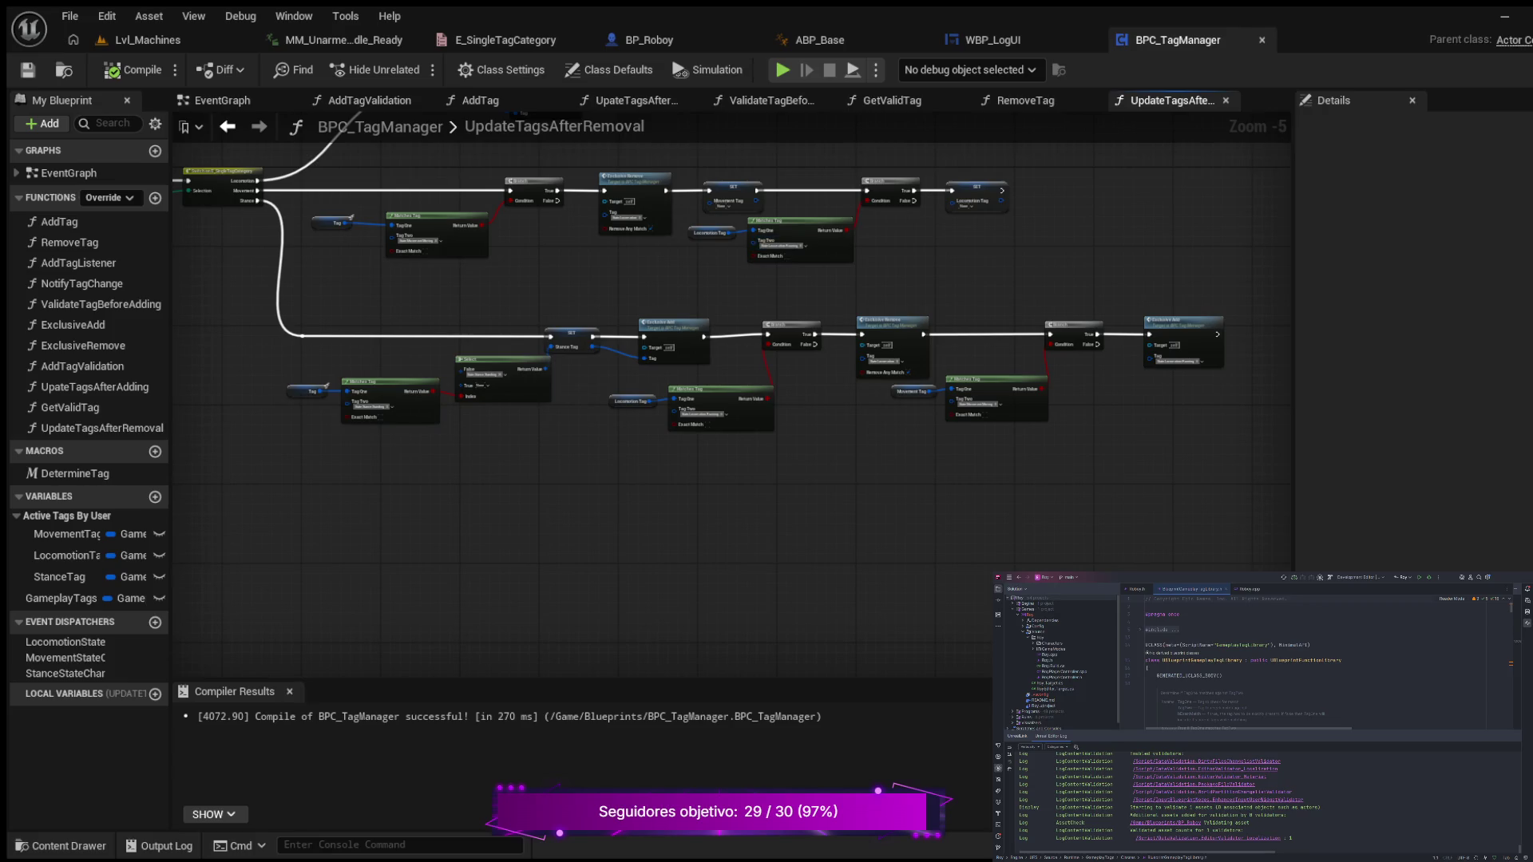
pyautogui.scroll(2, 653, 243)
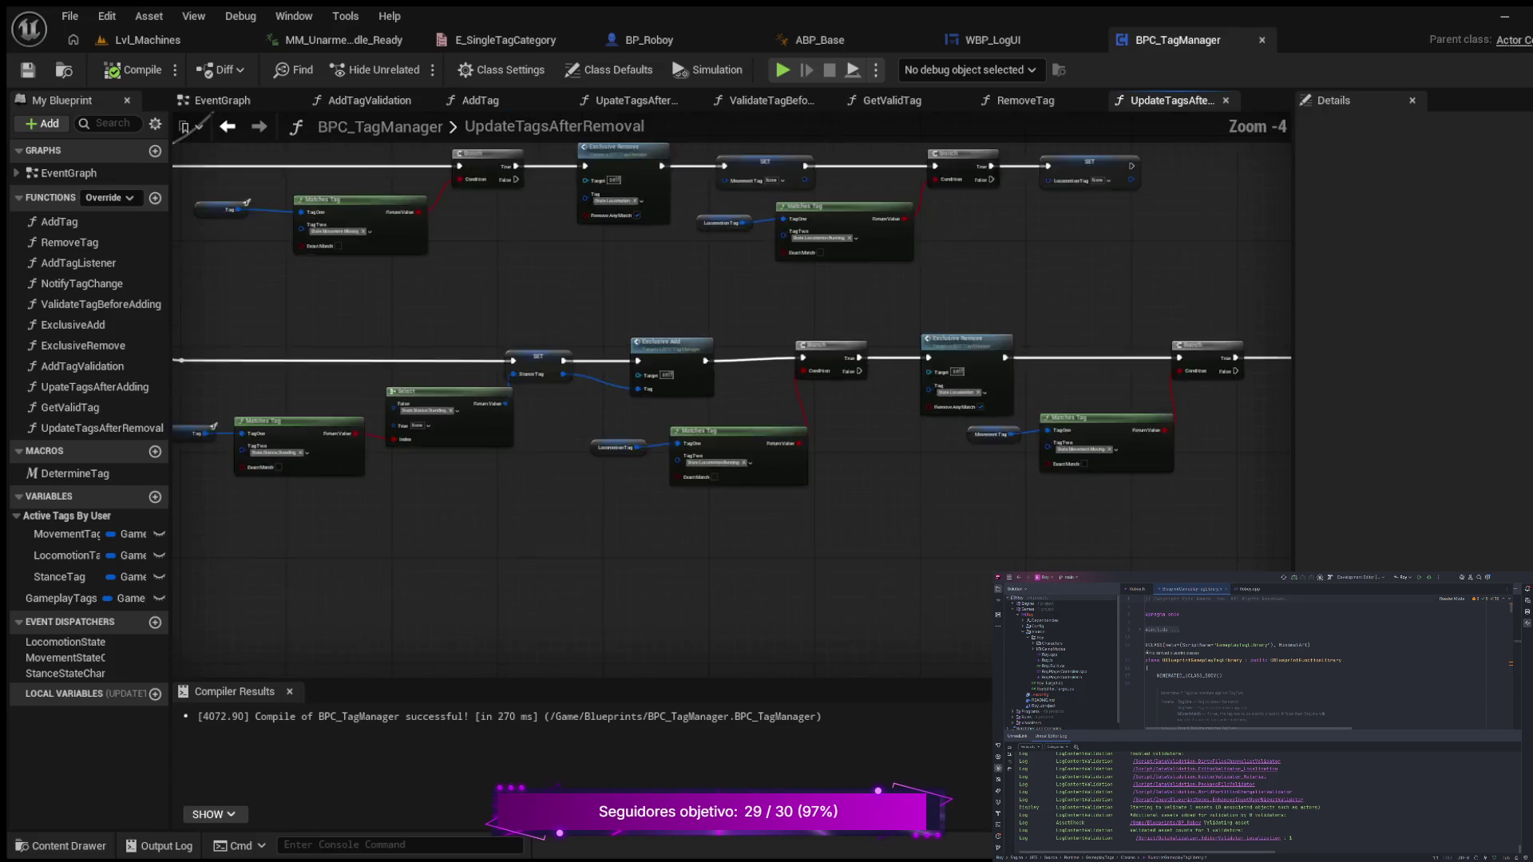
pyautogui.moveTo(653, 243); pyautogui.dragTo(701, 400)
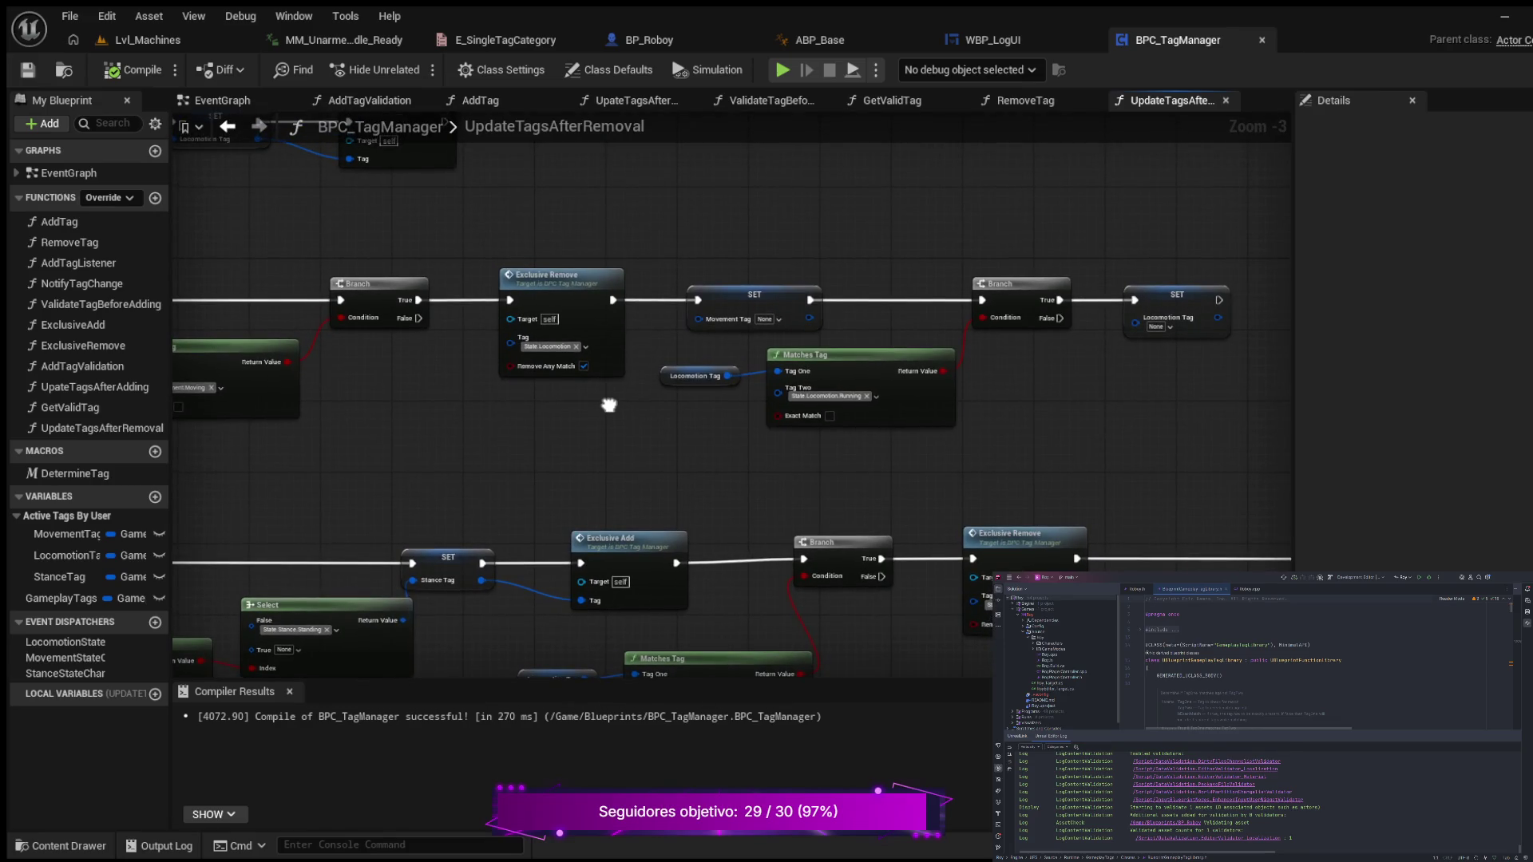
pyautogui.moveTo(608, 405); pyautogui.dragTo(889, 352)
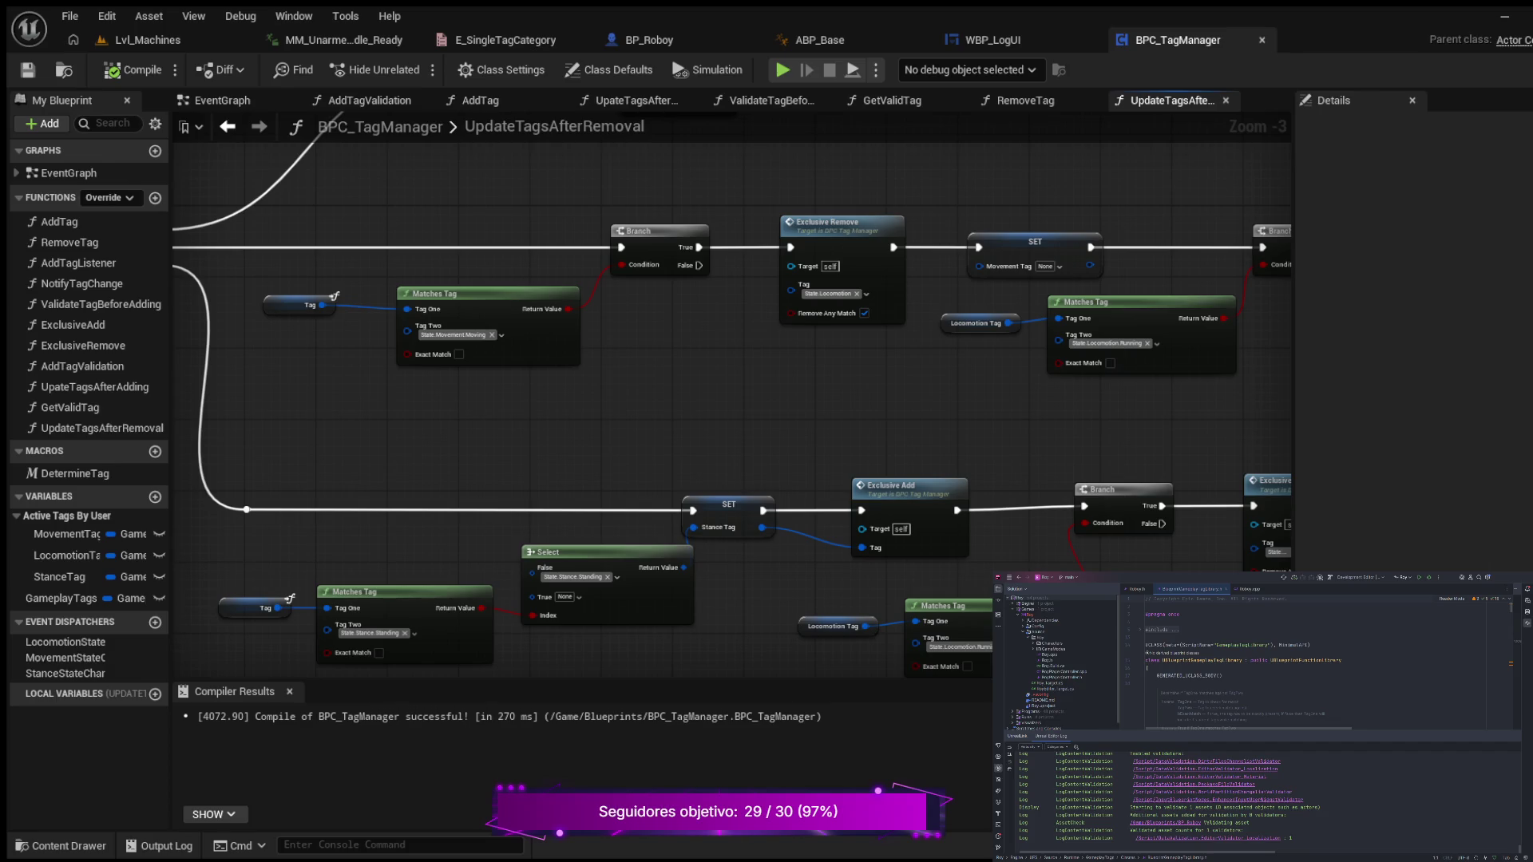
pyautogui.scroll(1, 712, 325)
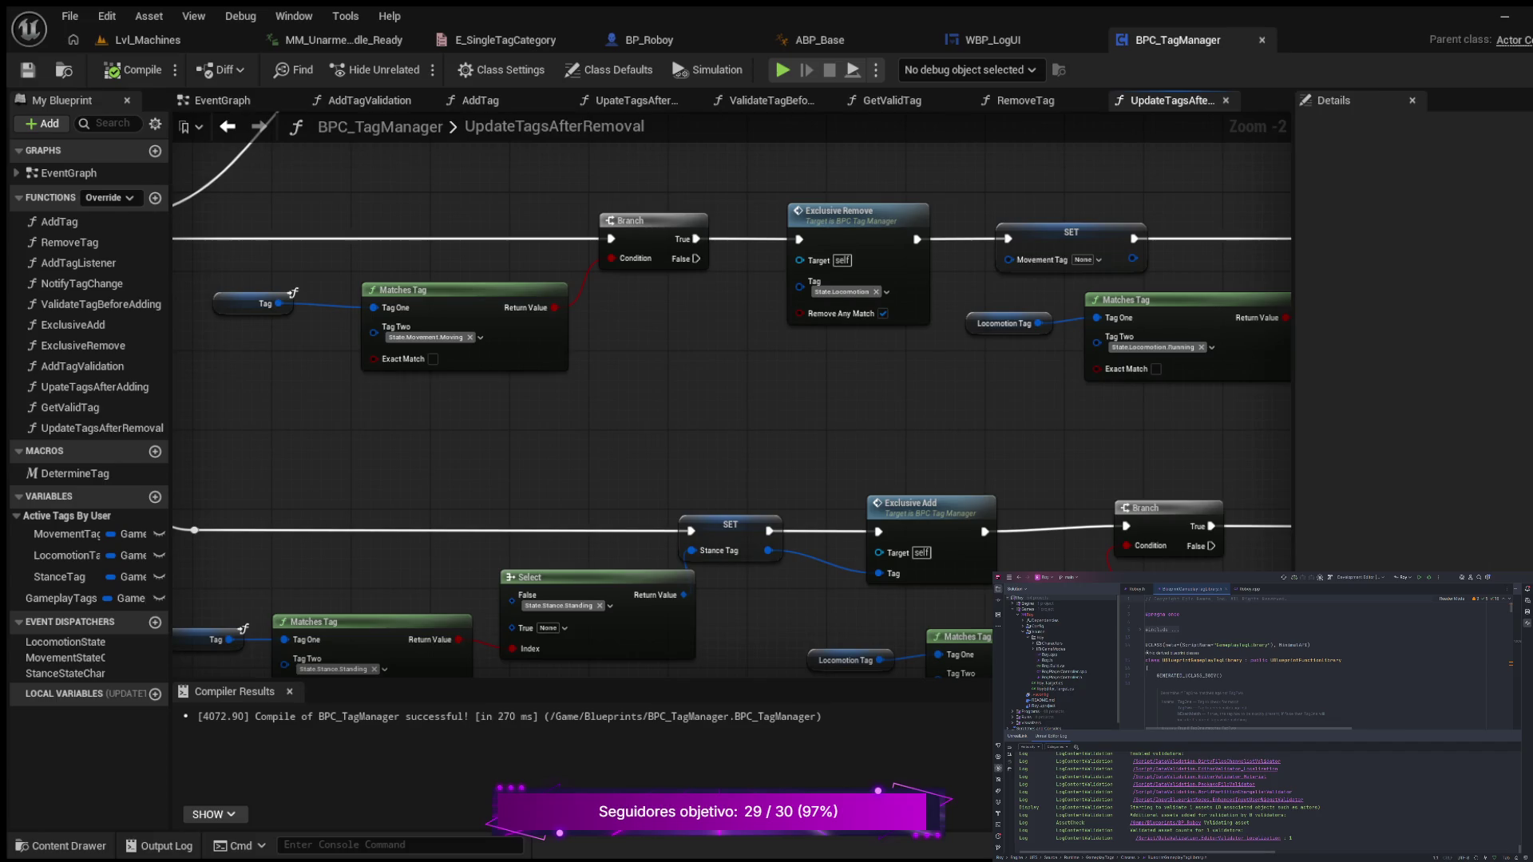
pyautogui.scroll(-4, 713, 325)
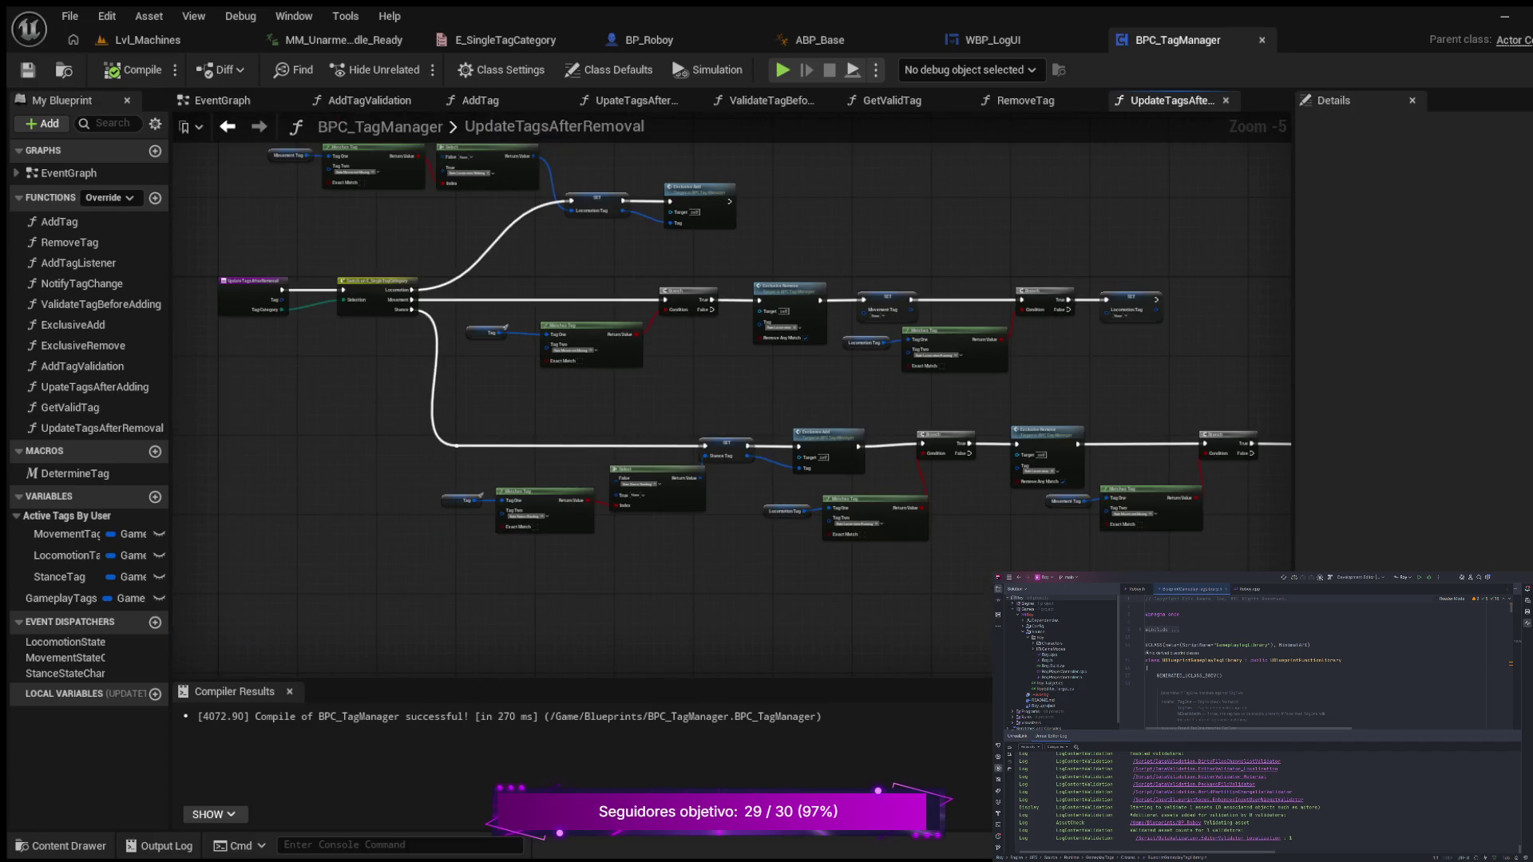
pyautogui.scroll(-1, 691, 339)
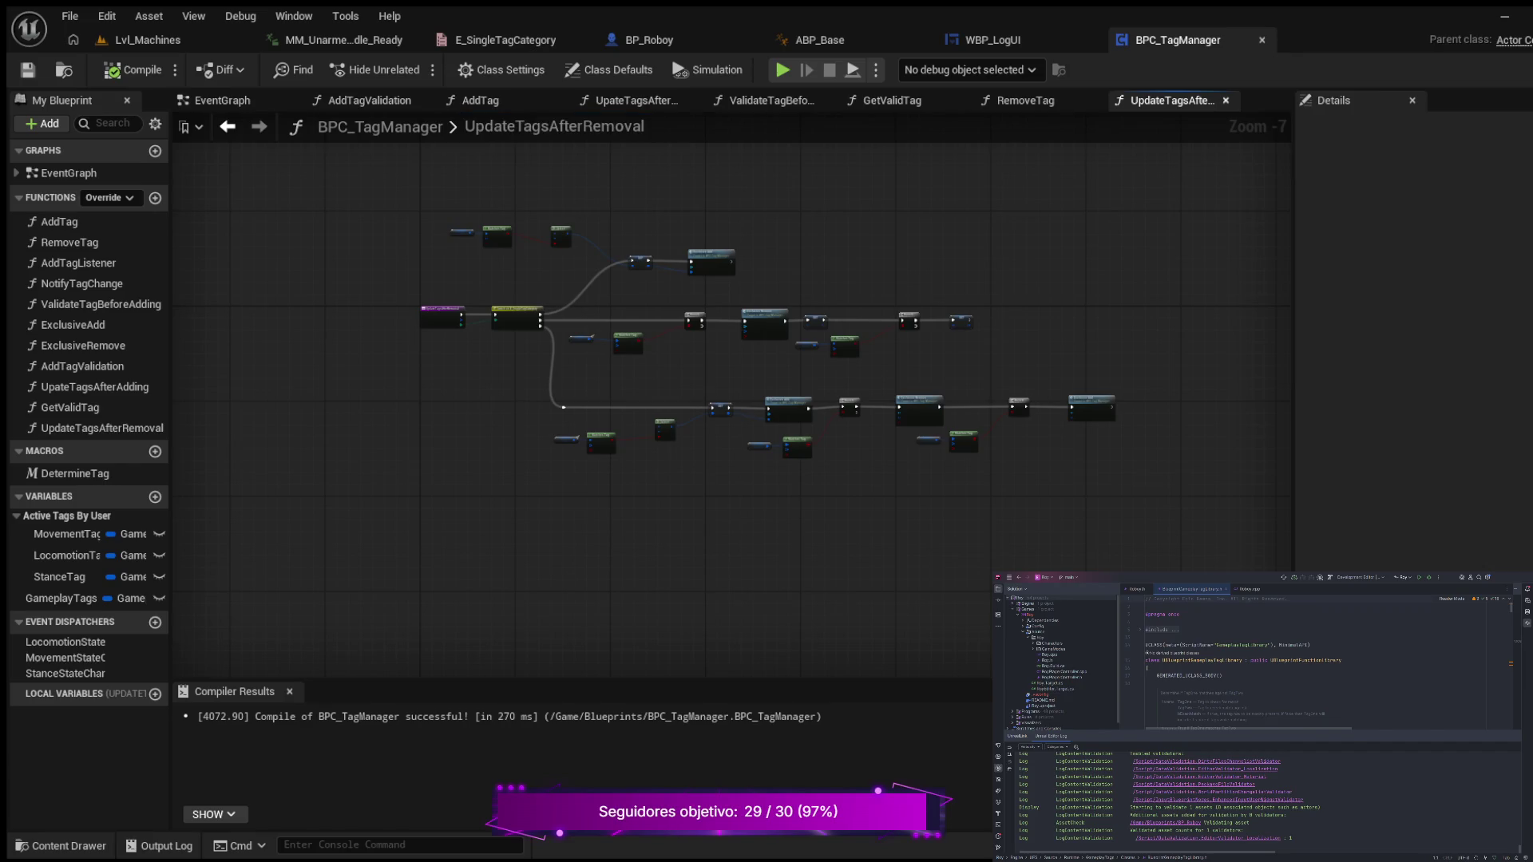
# - Close the UpdateTagsAfterRemoval, RemoveTag and ValidateTagBeforeAdding graphs with Ctrl+W
pyautogui.hotkey('ctrl', 'w')
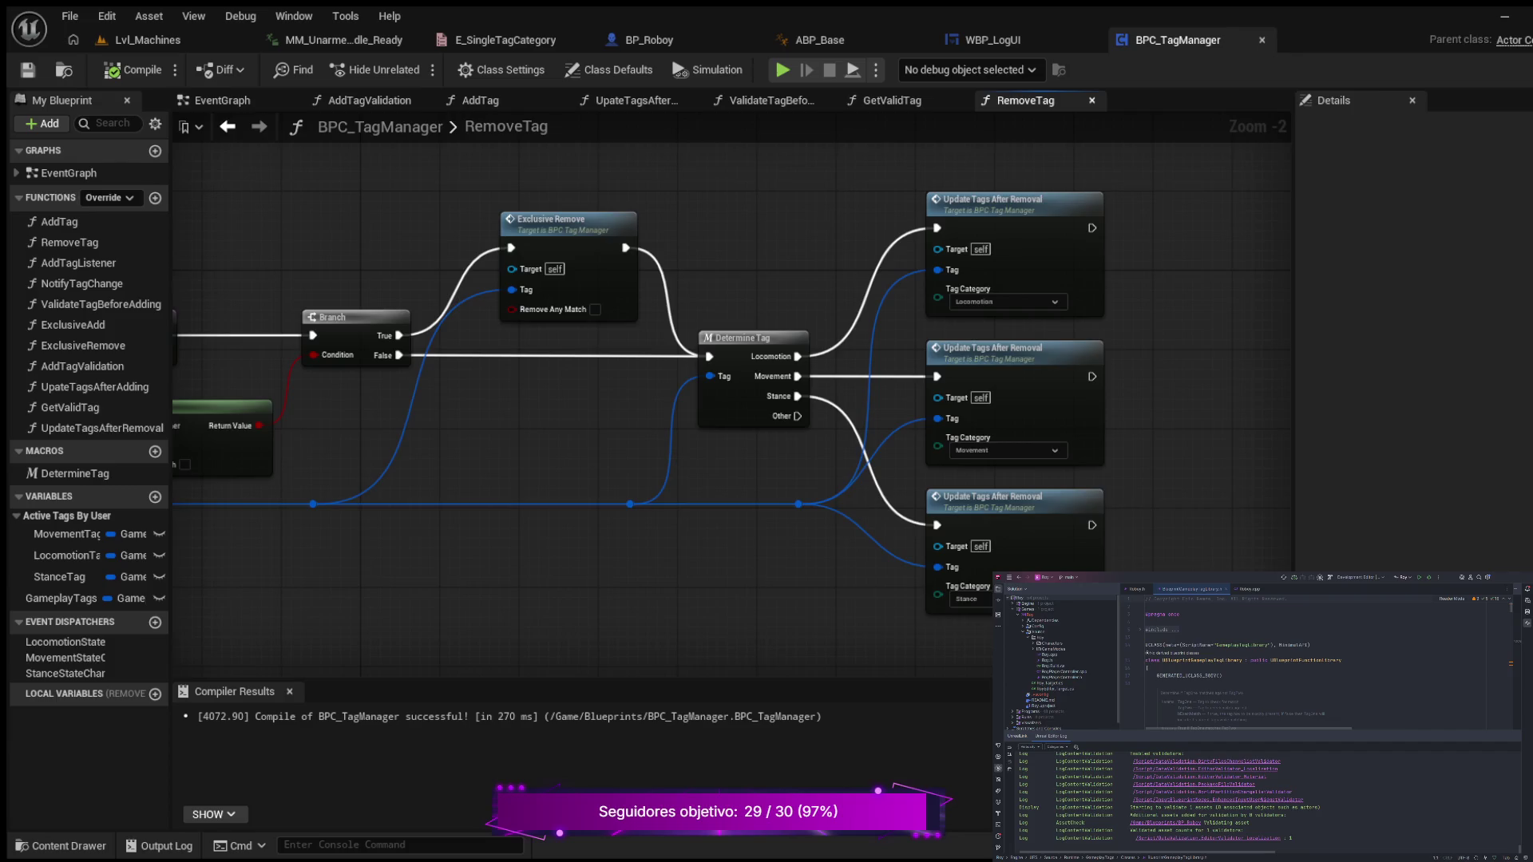
pyautogui.hotkey('ctrl', 'w')
pyautogui.hotkey('ctrl', 'w')
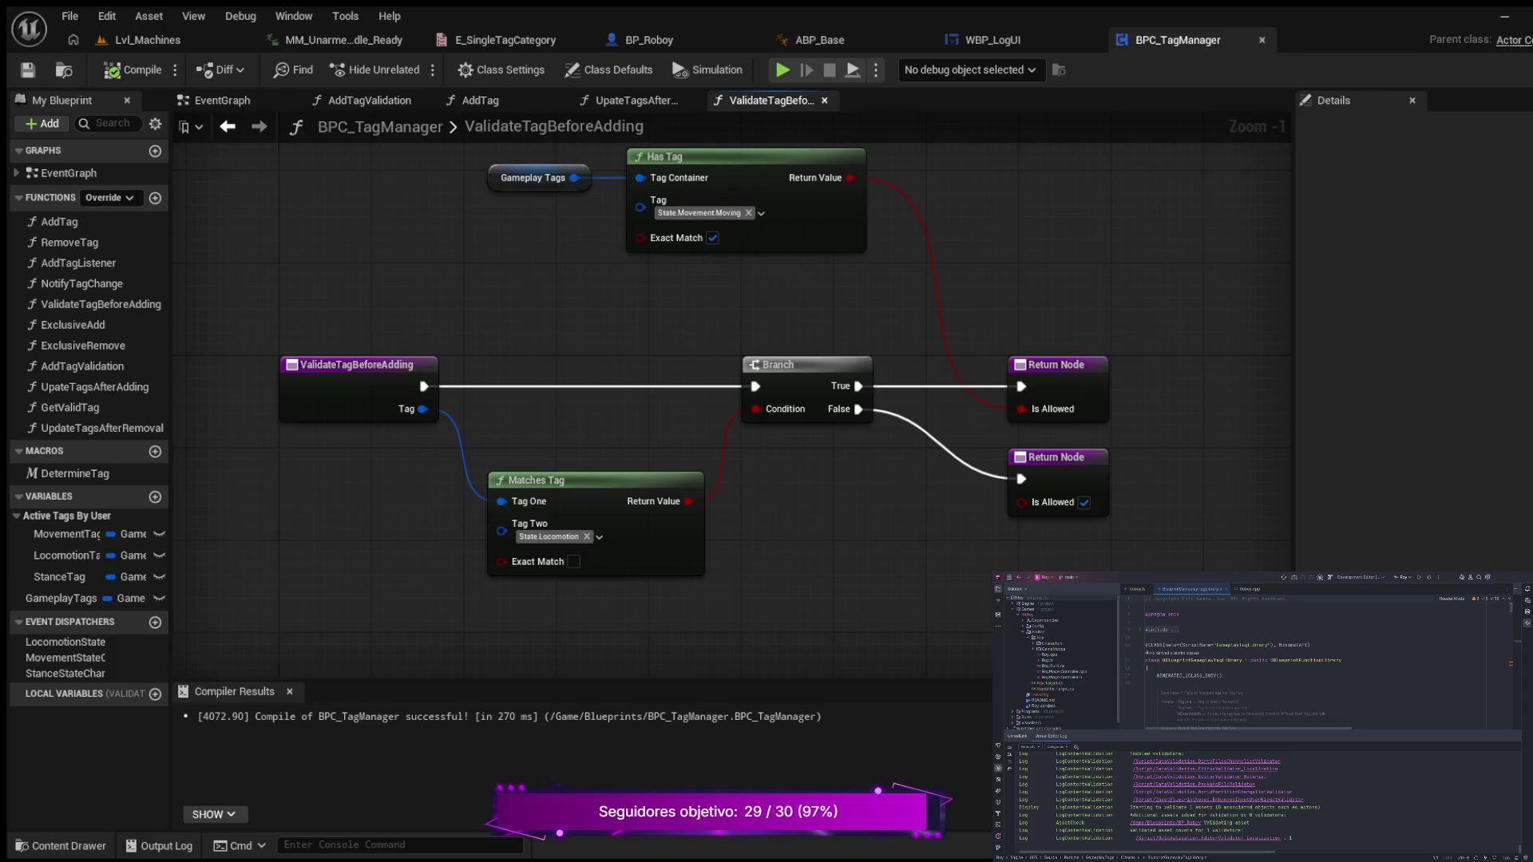
pyautogui.hotkey('ctrl', 'w')
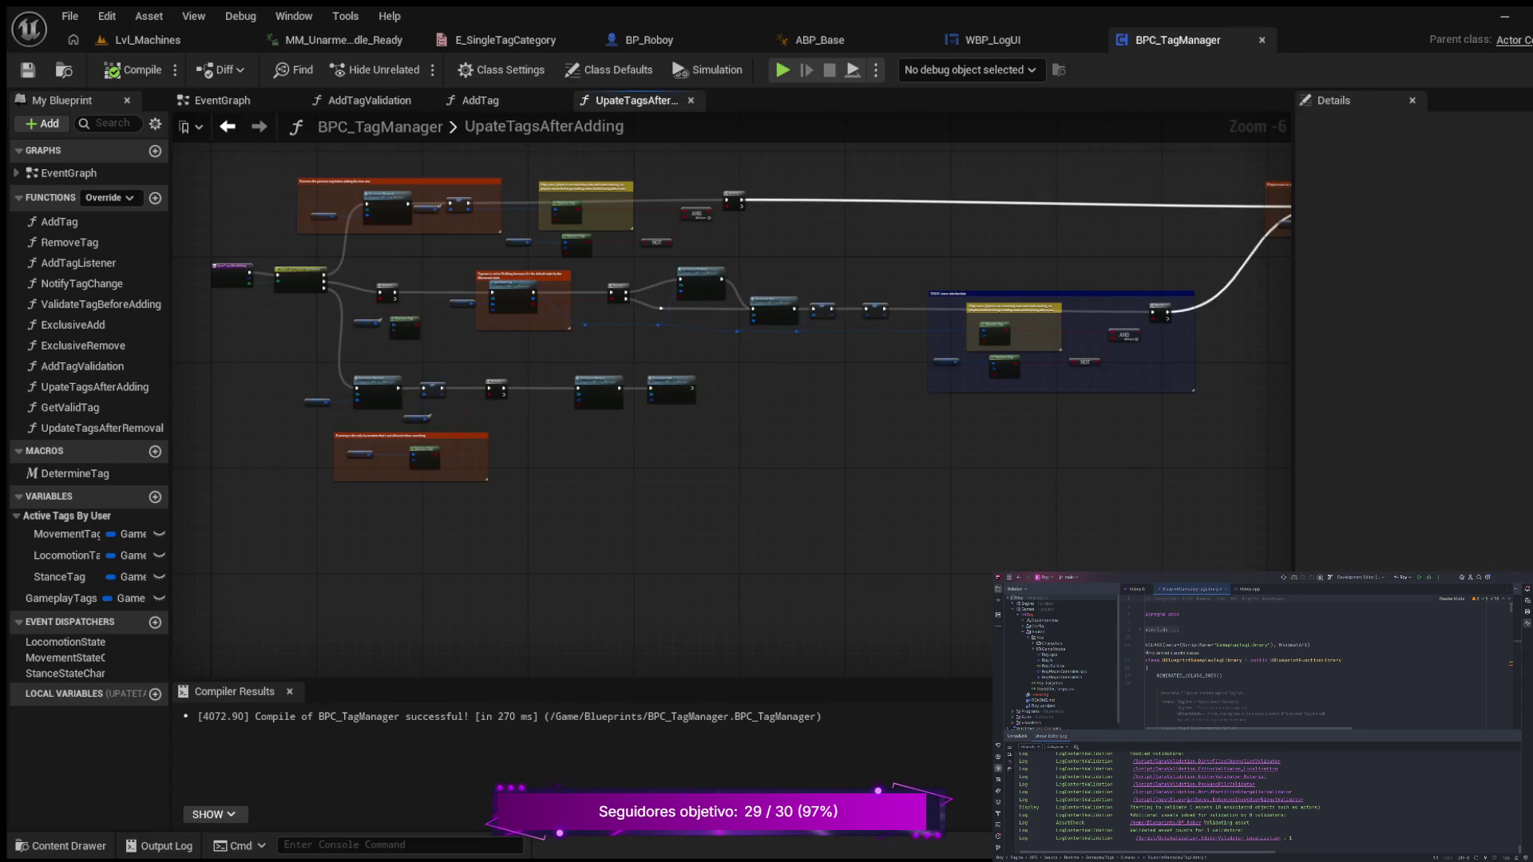
# - Pan and zoom across UpateTagsAfterAdding to inspect its standing and TODO comment blocks
pyautogui.moveTo(714, 146); pyautogui.dragTo(759, 212)
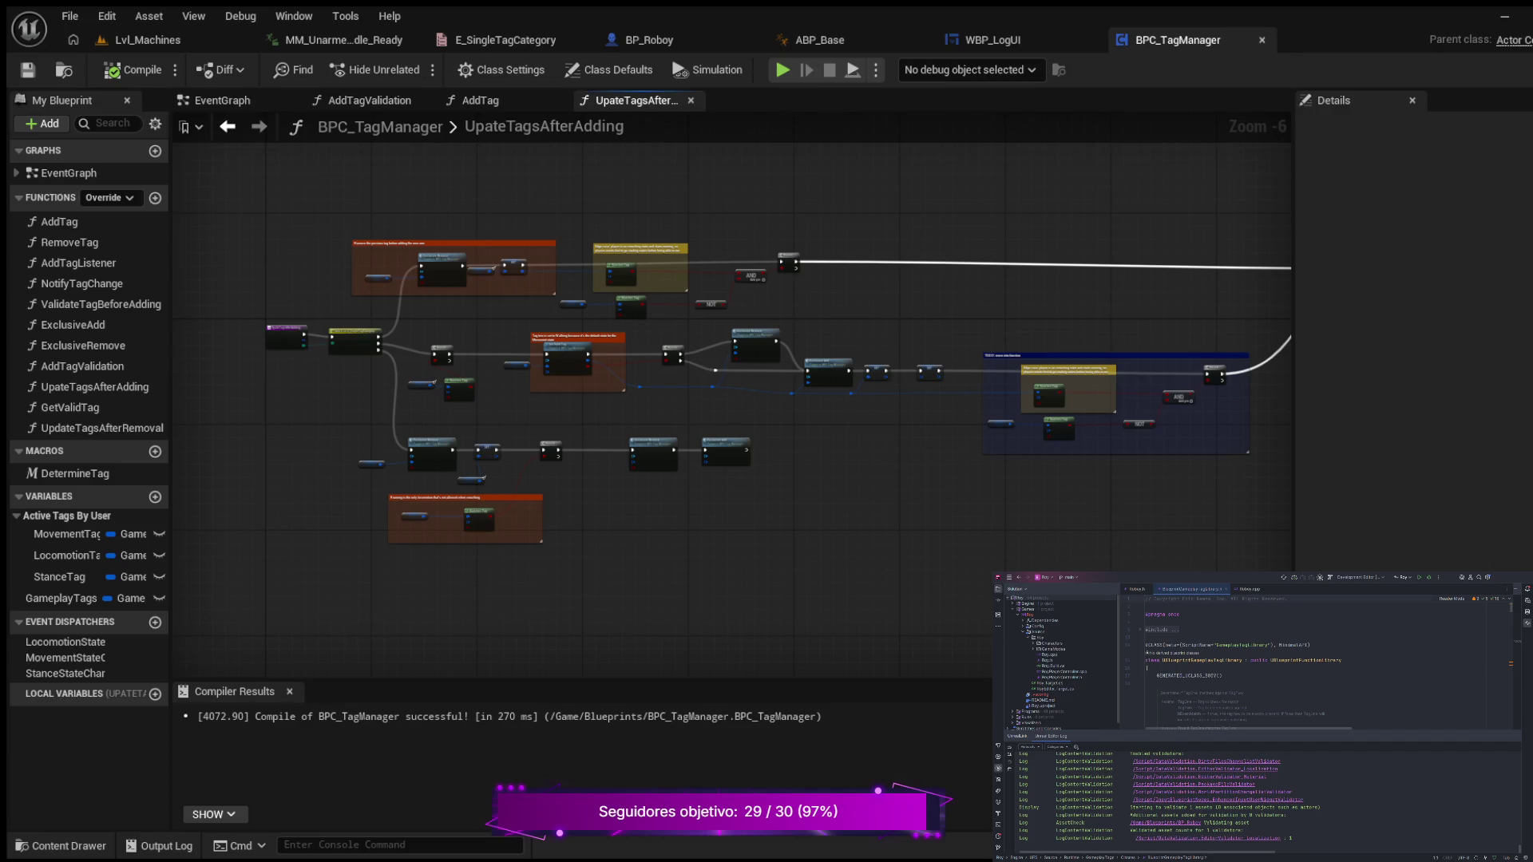
pyautogui.scroll(2, 798, 359)
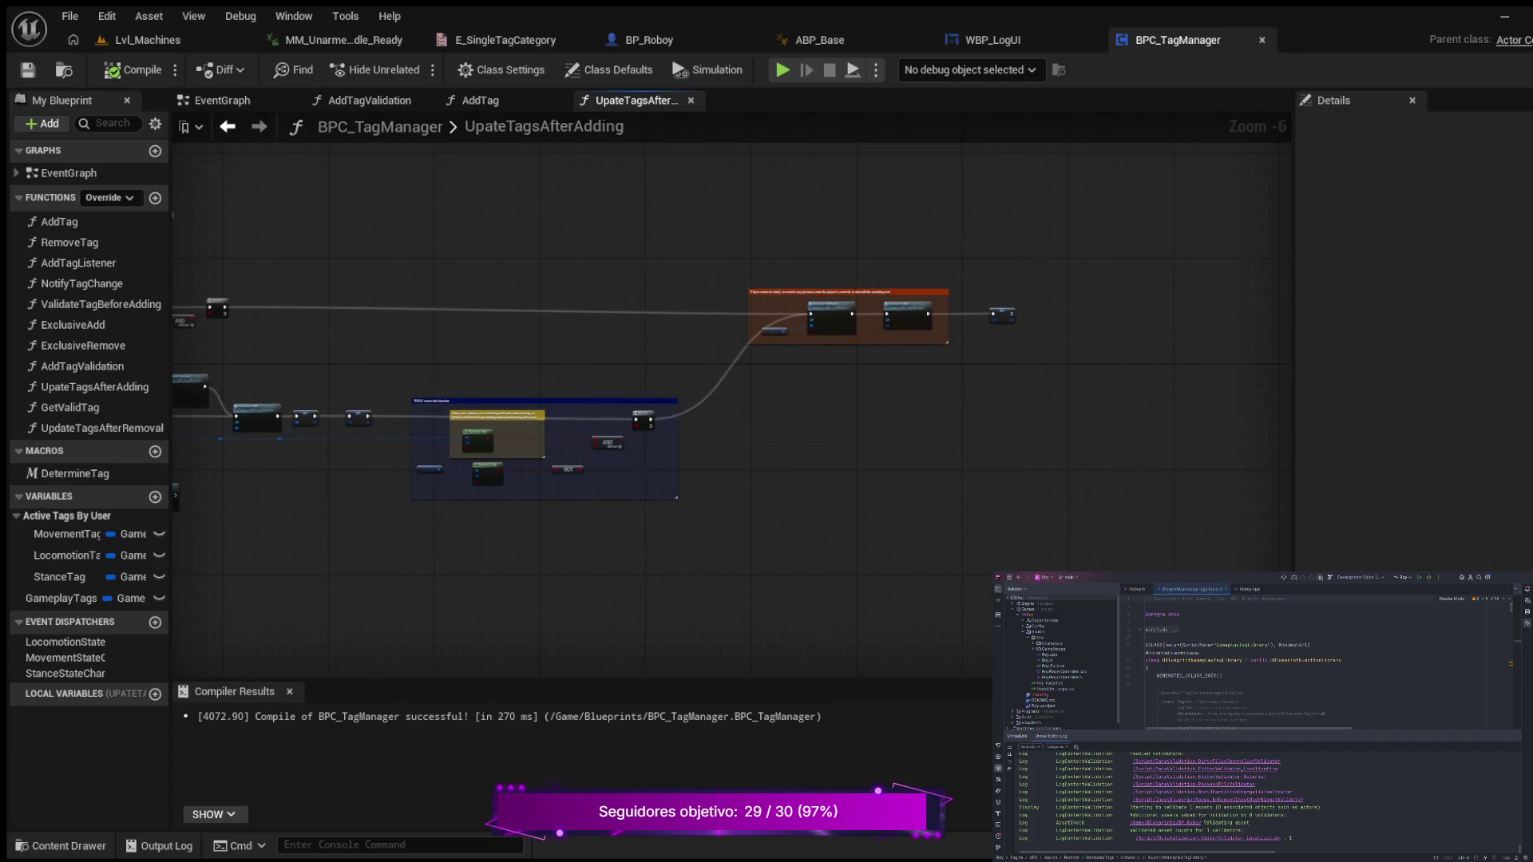
pyautogui.scroll(2, 739, 202)
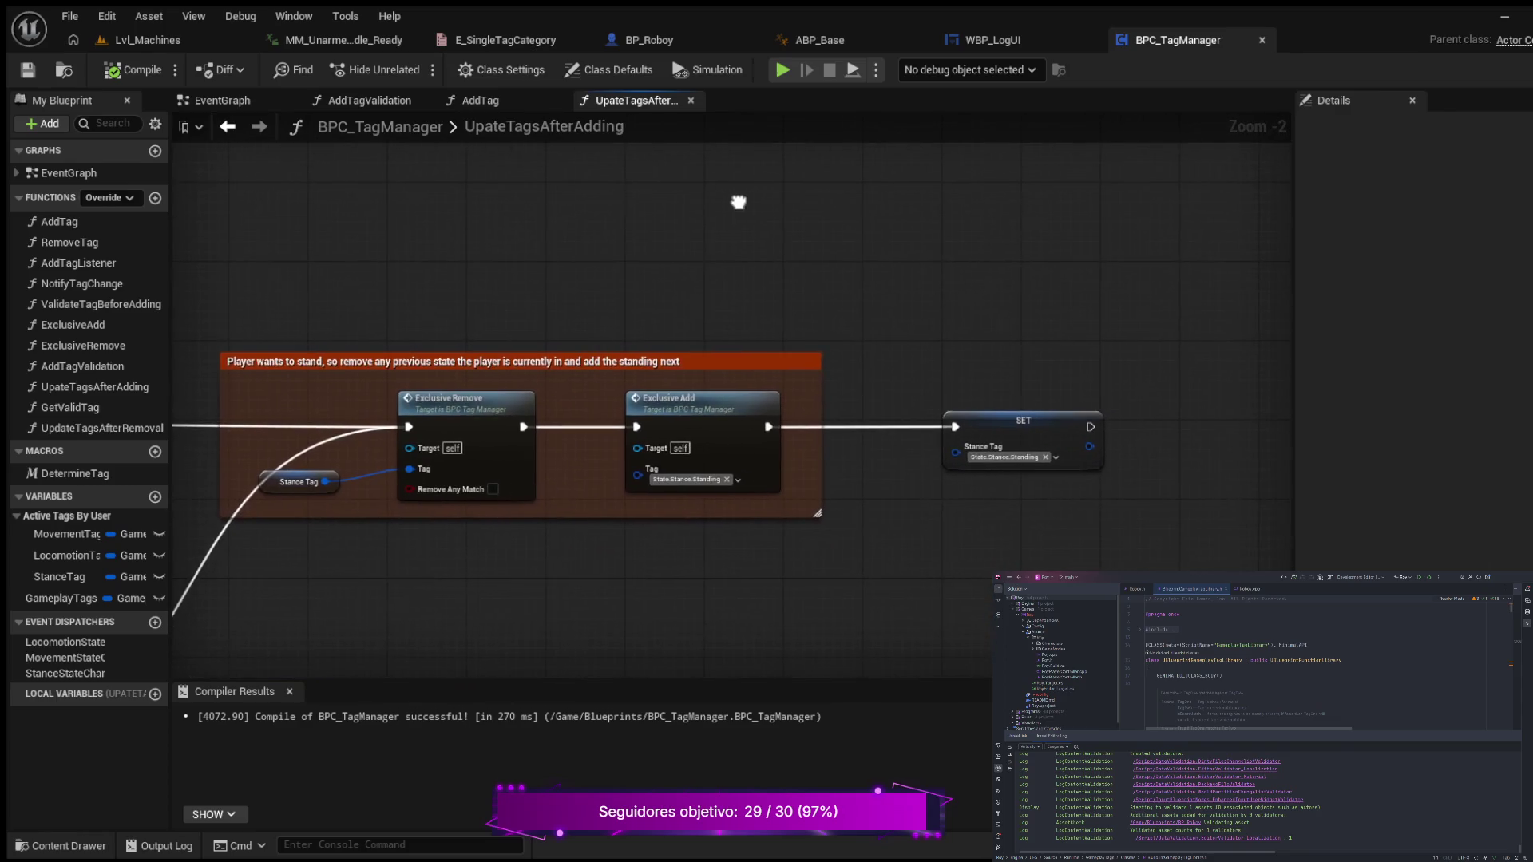
pyautogui.moveTo(735, 202); pyautogui.dragTo(1057, 169)
pyautogui.moveTo(616, 229); pyautogui.dragTo(1053, 96)
pyautogui.scroll(-2, 748, 184)
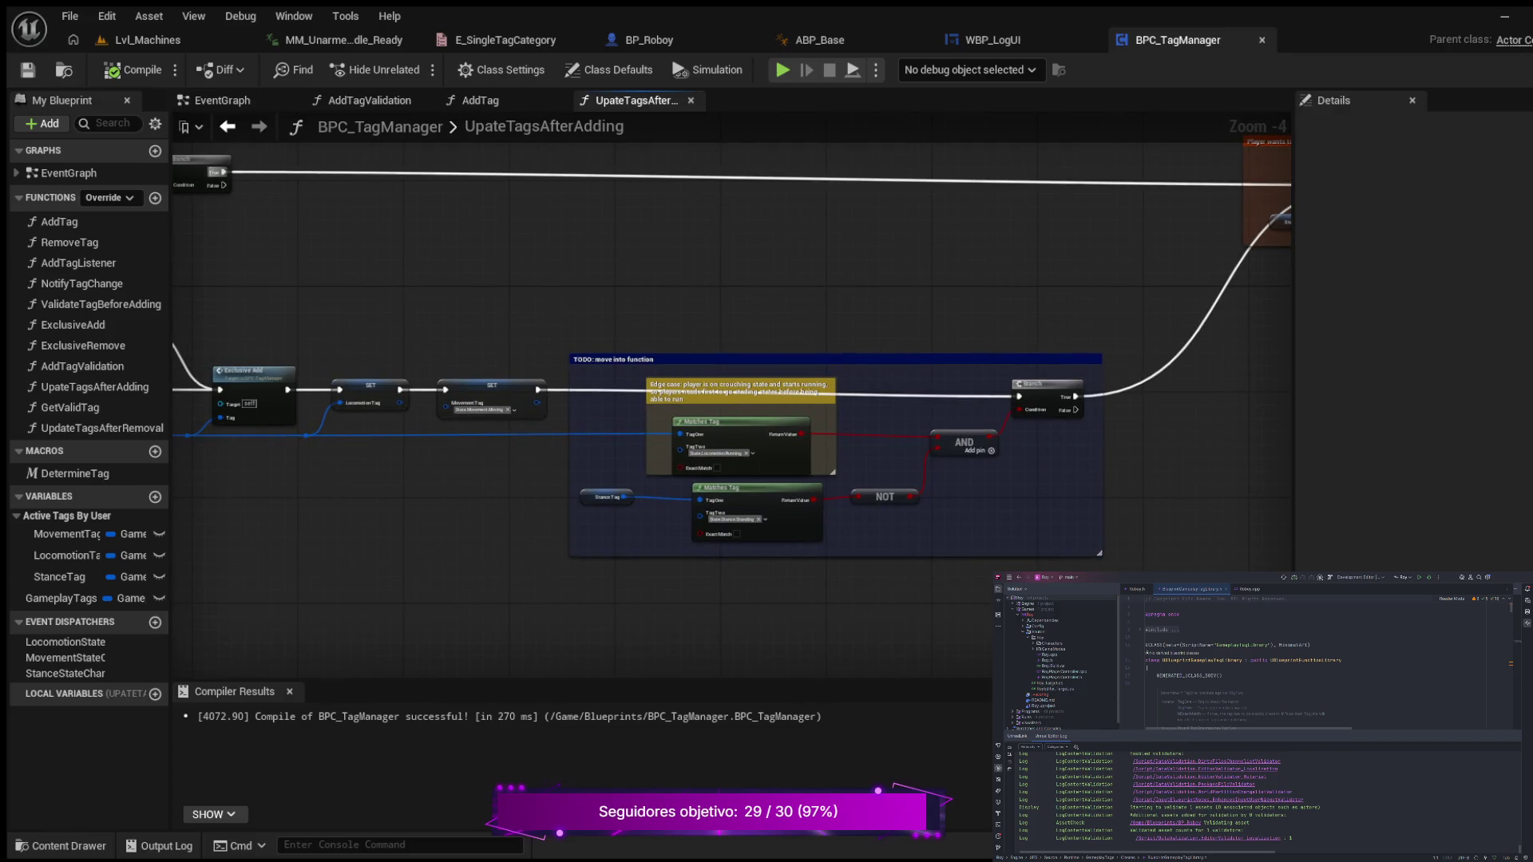
pyautogui.moveTo(628, 222); pyautogui.dragTo(709, 128)
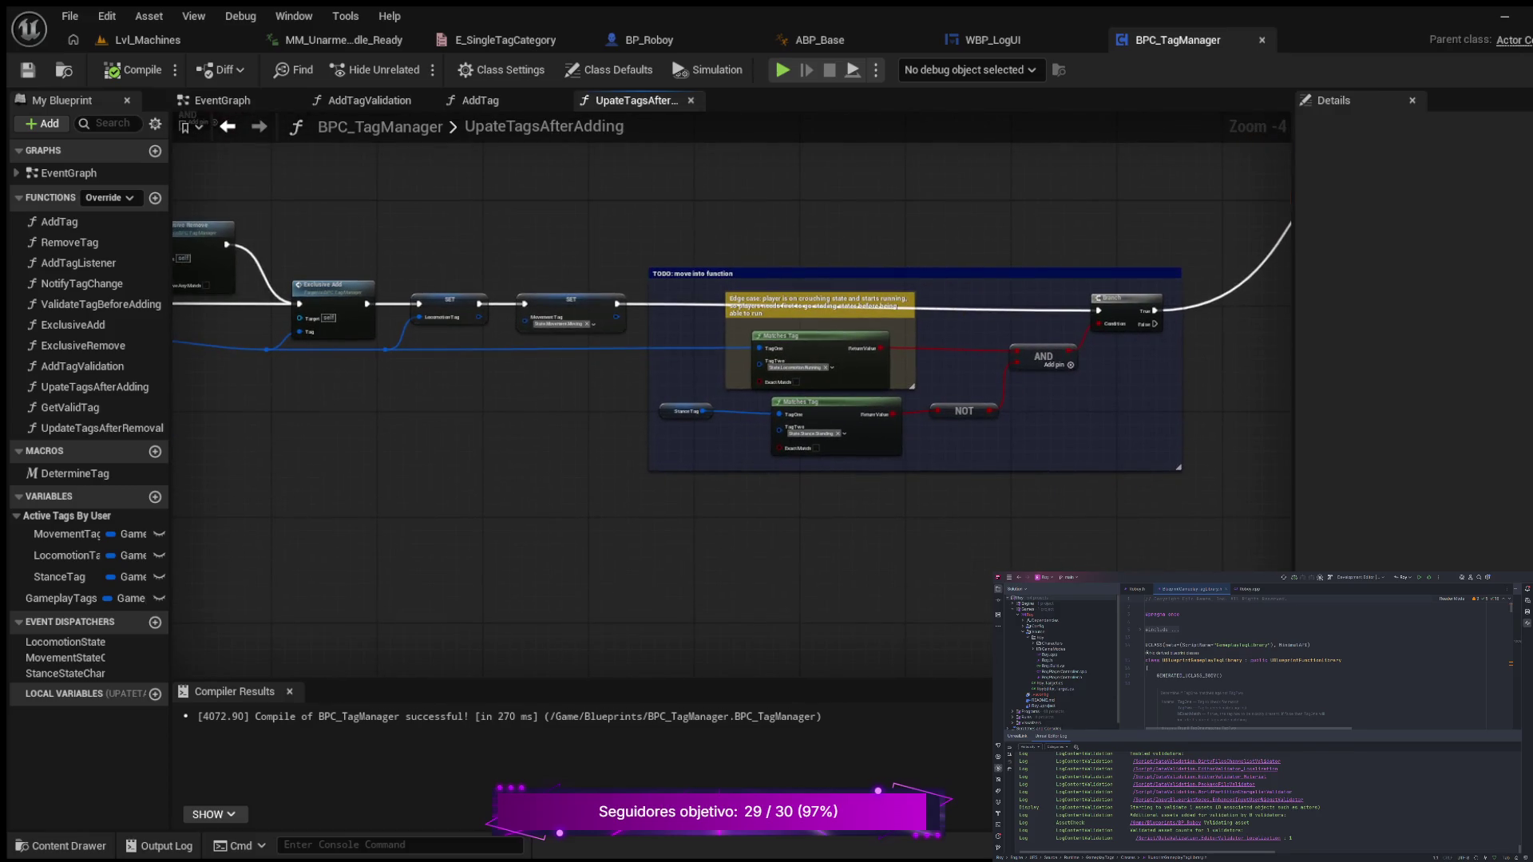
pyautogui.scroll(-2, 702, 191)
pyautogui.moveTo(702, 192); pyautogui.dragTo(778, 94)
pyautogui.moveTo(977, 271)
pyautogui.mouseDown()
pyautogui.moveTo(737, 505)
pyautogui.moveTo(315, 459)
pyautogui.moveTo(824, 439)
pyautogui.moveTo(368, 434)
pyautogui.mouseUp()
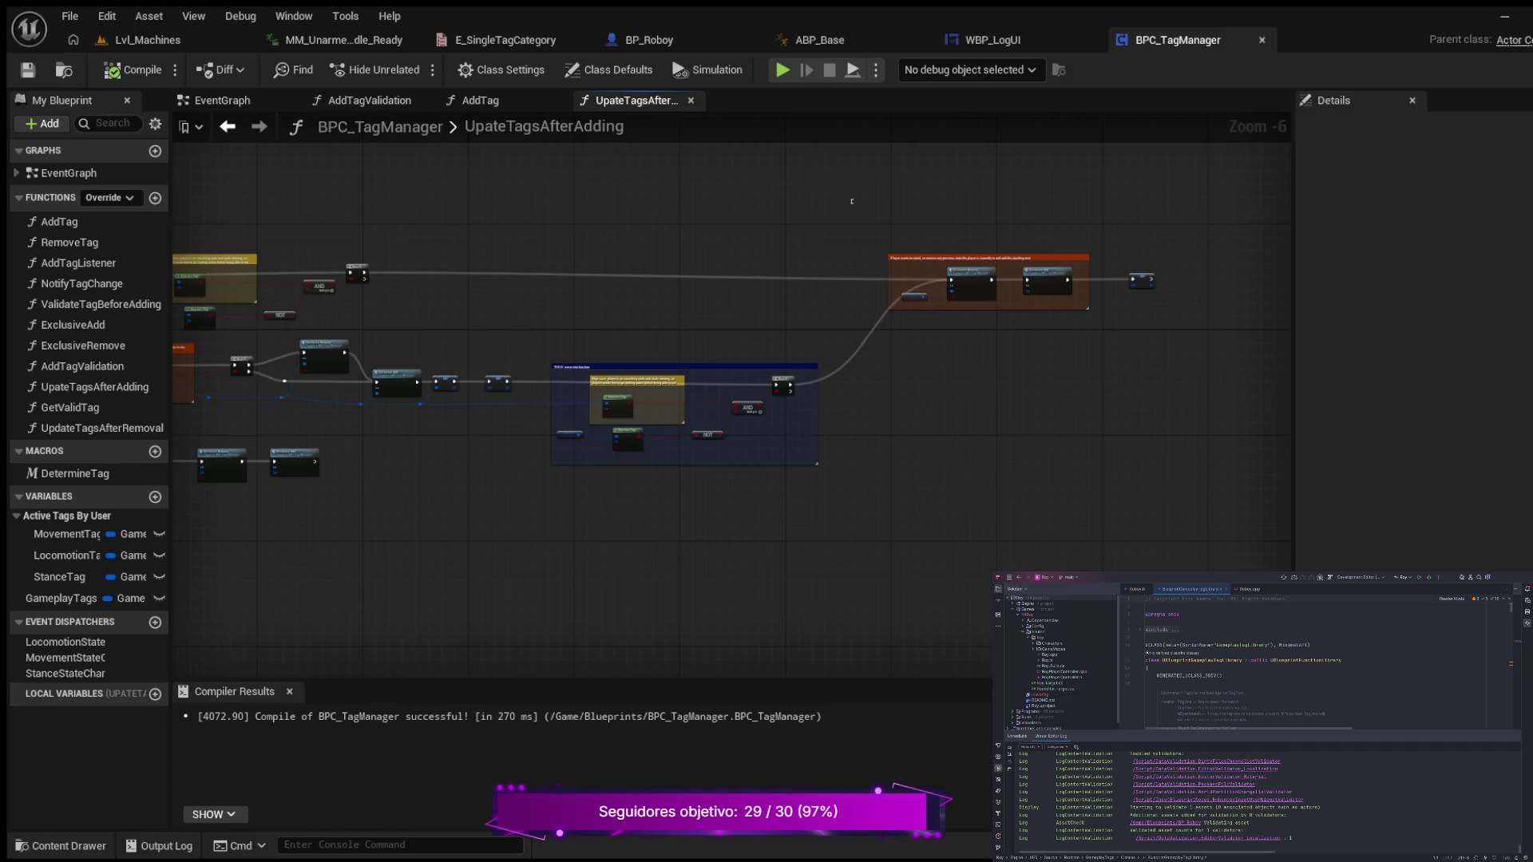
# - Move the orange comment box and its reroute nodes further left
pyautogui.moveTo(851, 201); pyautogui.dragTo(1165, 320)
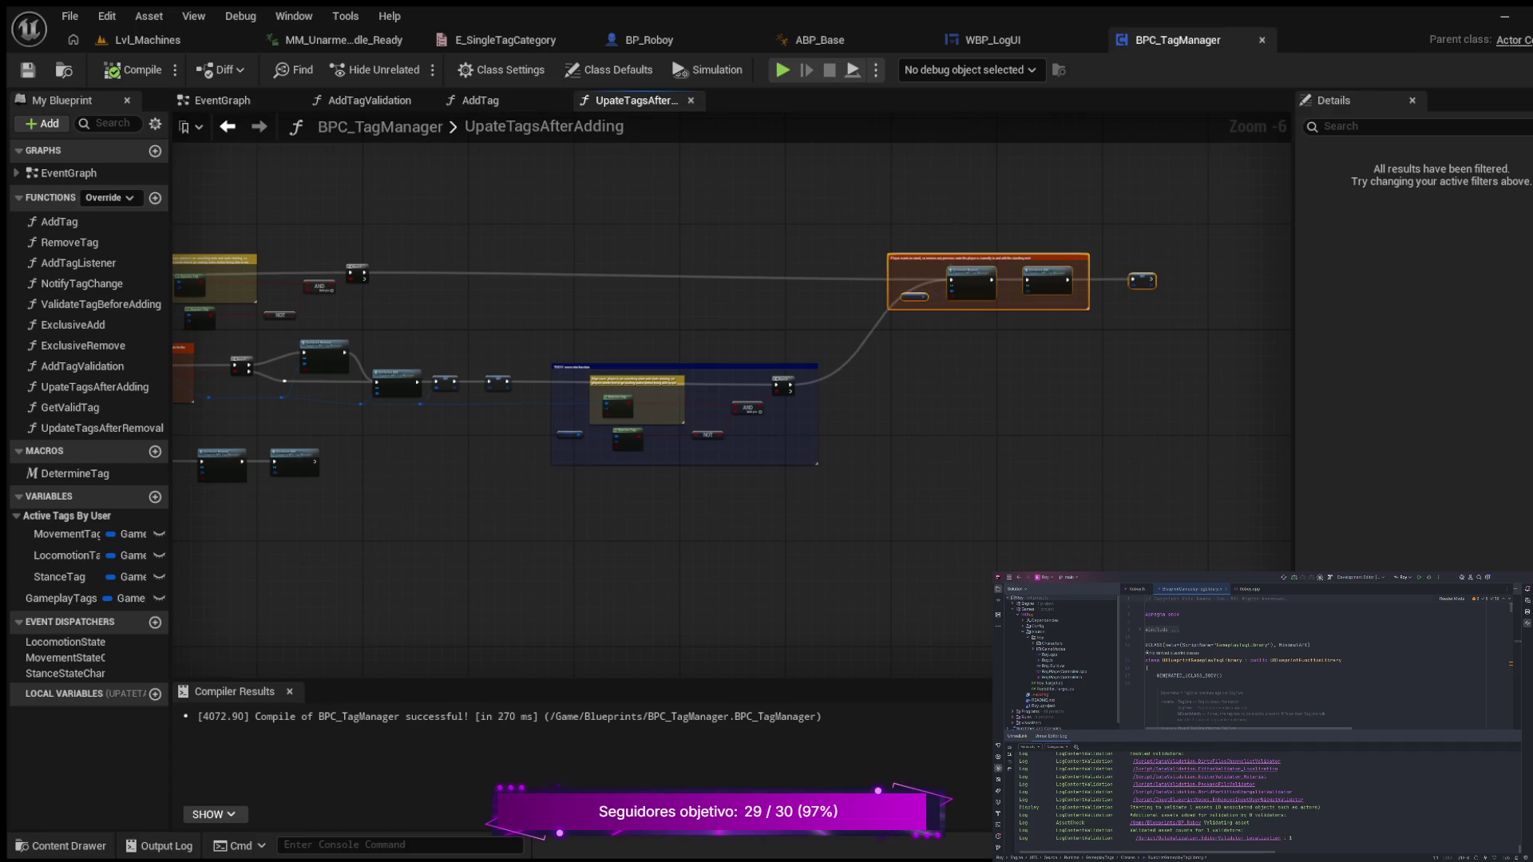
pyautogui.moveTo(990, 257)
pyautogui.mouseDown()
pyautogui.moveTo(1030, 257)
pyautogui.moveTo(890, 250)
pyautogui.mouseUp()
pyautogui.moveTo(644, 296)
pyautogui.mouseDown()
pyautogui.moveTo(767, 328)
pyautogui.moveTo(899, 247)
pyautogui.moveTo(1015, 258)
pyautogui.mouseUp()
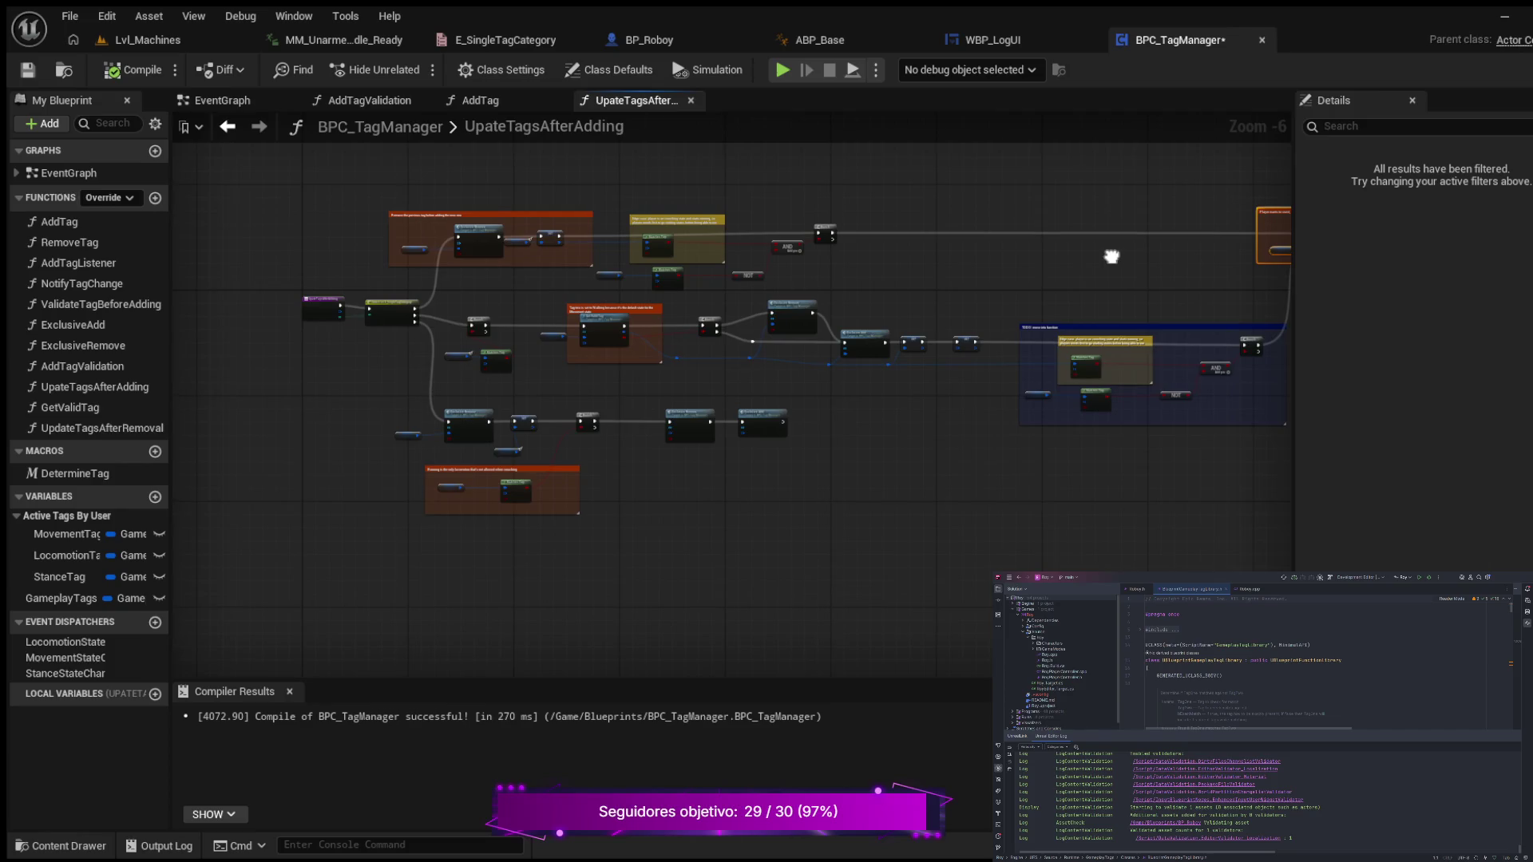
pyautogui.scroll(3, 924, 250)
pyautogui.moveTo(1076, 196)
pyautogui.mouseDown()
pyautogui.moveTo(1227, 250)
pyautogui.moveTo(1284, 250)
pyautogui.mouseUp()
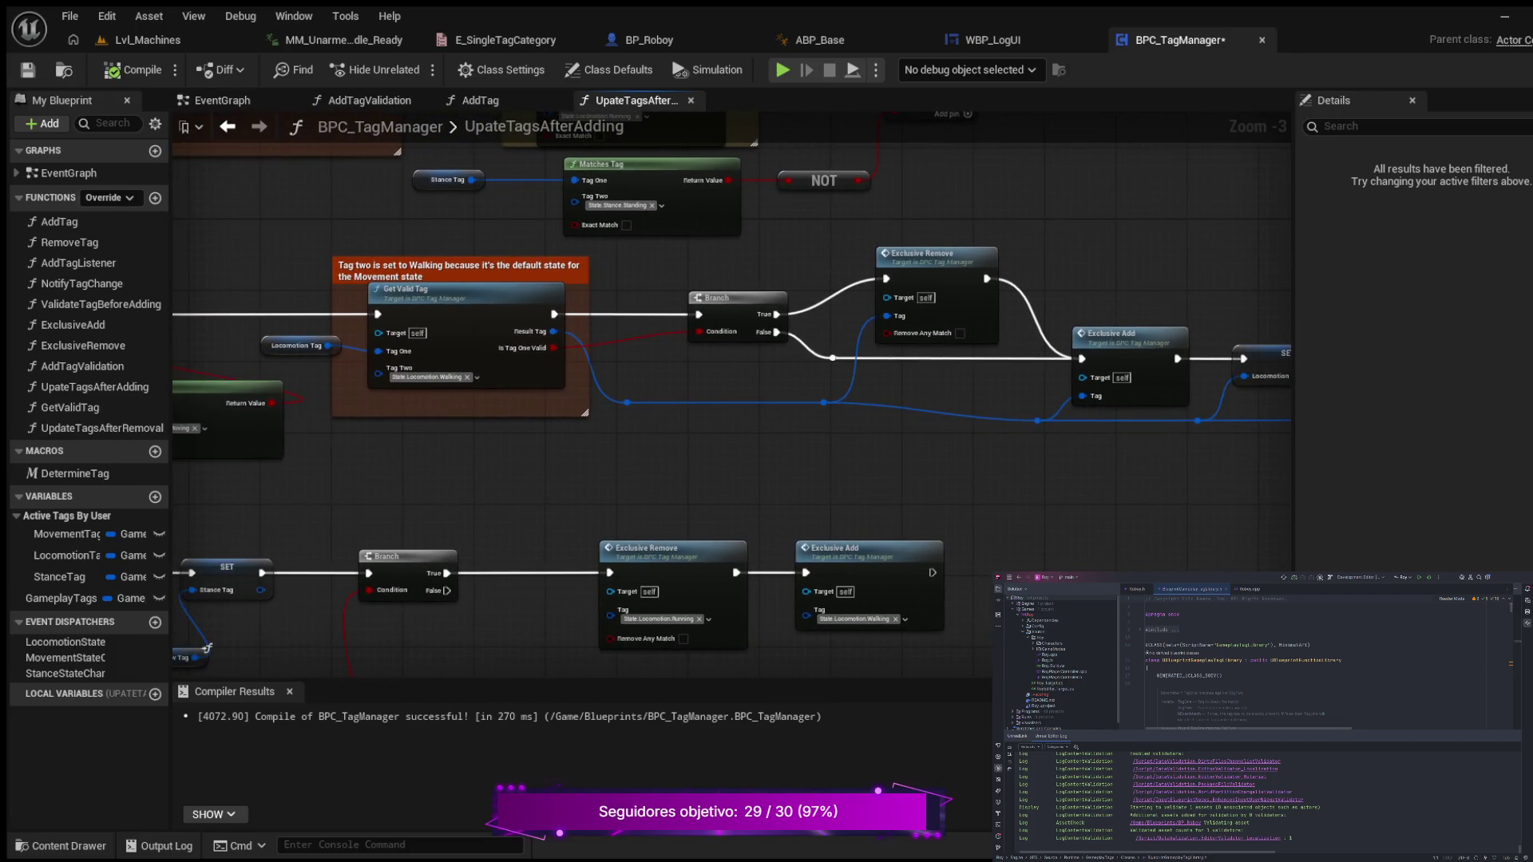
pyautogui.moveTo(826, 225); pyautogui.dragTo(1116, 208)
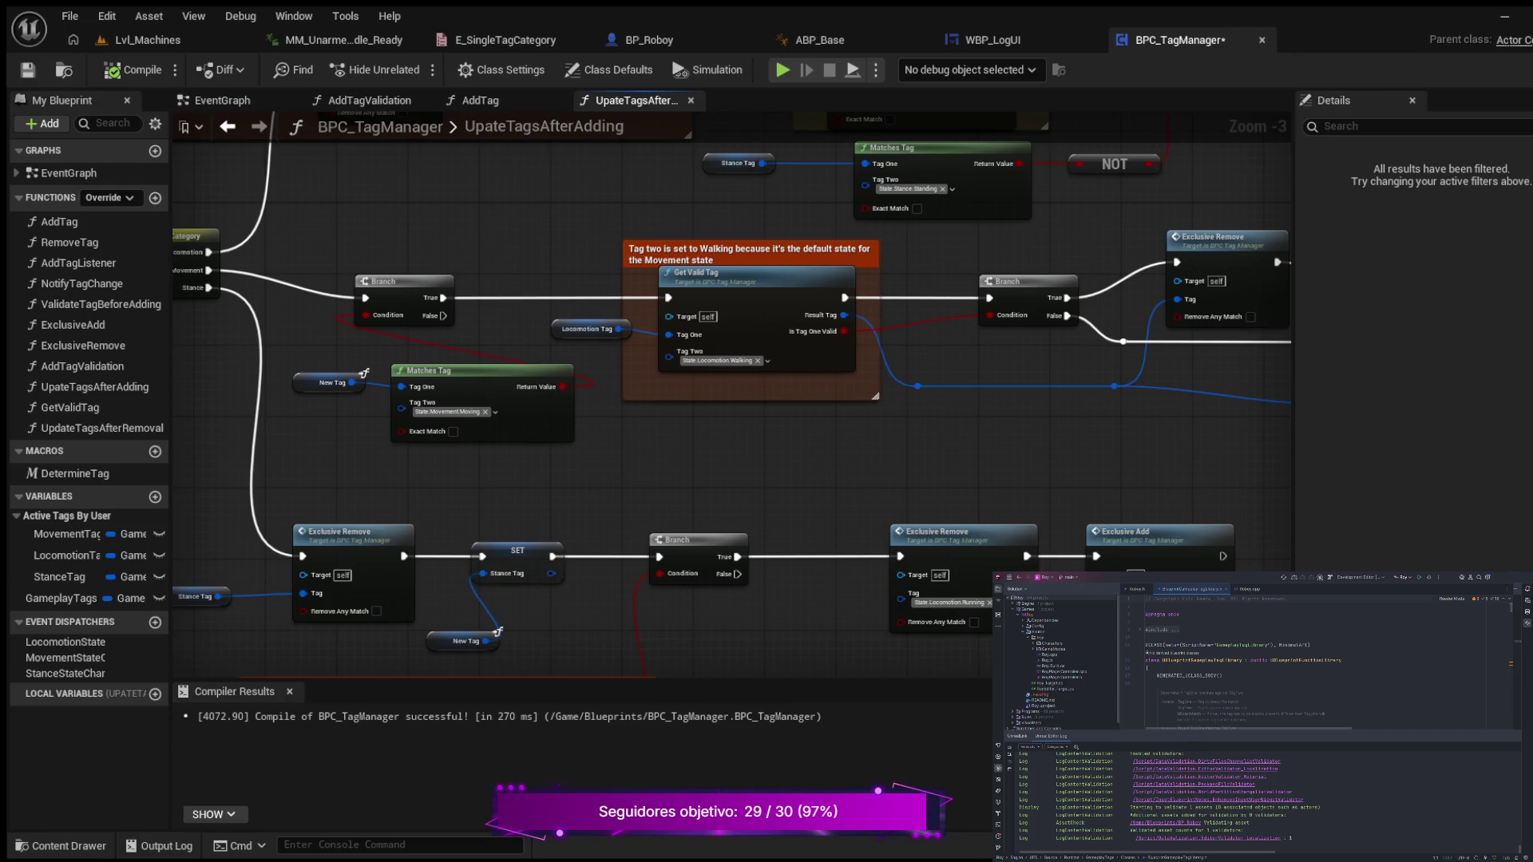
# - Move the New Tag and Matches Tag nodes down-left beside the Movement chain
pyautogui.moveTo(718, 359)
pyautogui.mouseDown()
pyautogui.moveTo(1041, 339)
pyautogui.moveTo(1005, 200)
pyautogui.moveTo(1005, 519)
pyautogui.moveTo(767, 519)
pyautogui.moveTo(766, 447)
pyautogui.mouseUp()
pyautogui.scroll(1, 766, 447)
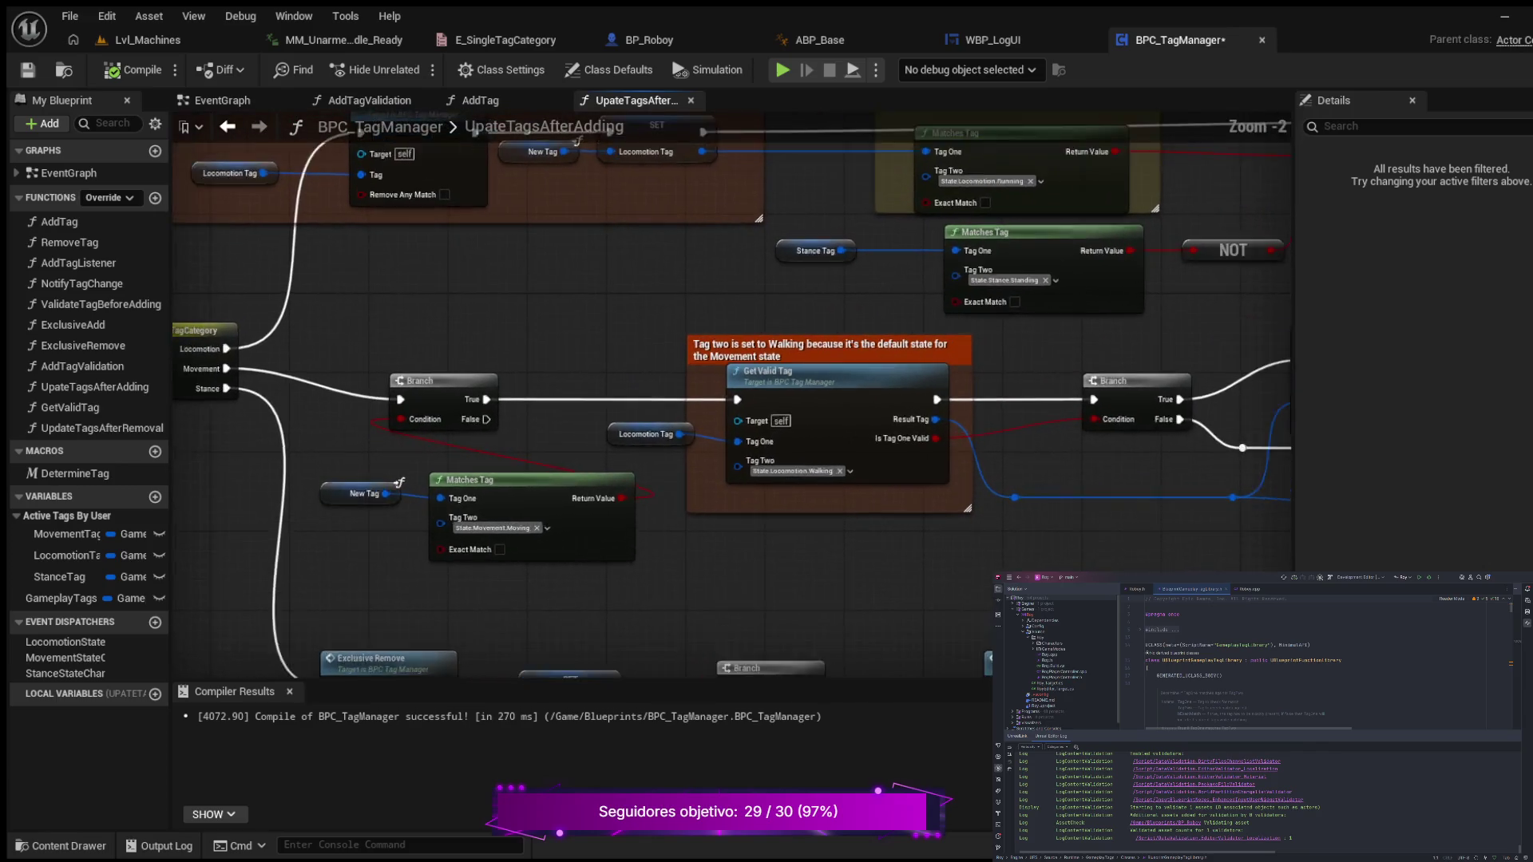
pyautogui.scroll(1, 582, 319)
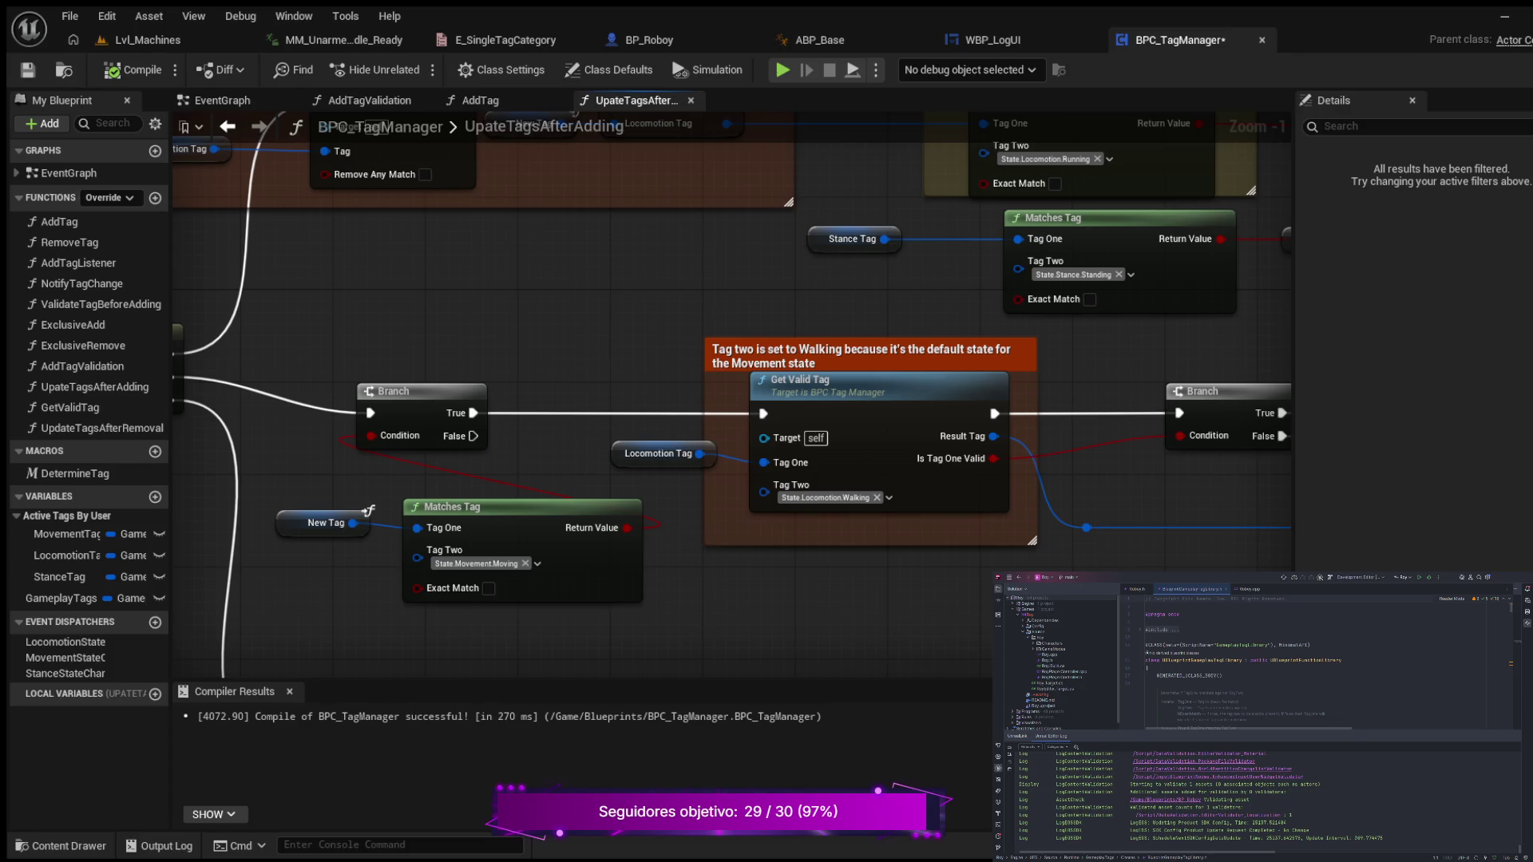
pyautogui.moveTo(718, 399)
pyautogui.mouseDown()
pyautogui.moveTo(761, 362)
pyautogui.moveTo(855, 341)
pyautogui.moveTo(842, 208)
pyautogui.mouseUp()
pyautogui.moveTo(894, 449)
pyautogui.mouseDown()
pyautogui.moveTo(679, 457)
pyautogui.moveTo(754, 511)
pyautogui.moveTo(1184, 527)
pyautogui.moveTo(1133, 555)
pyautogui.mouseUp()
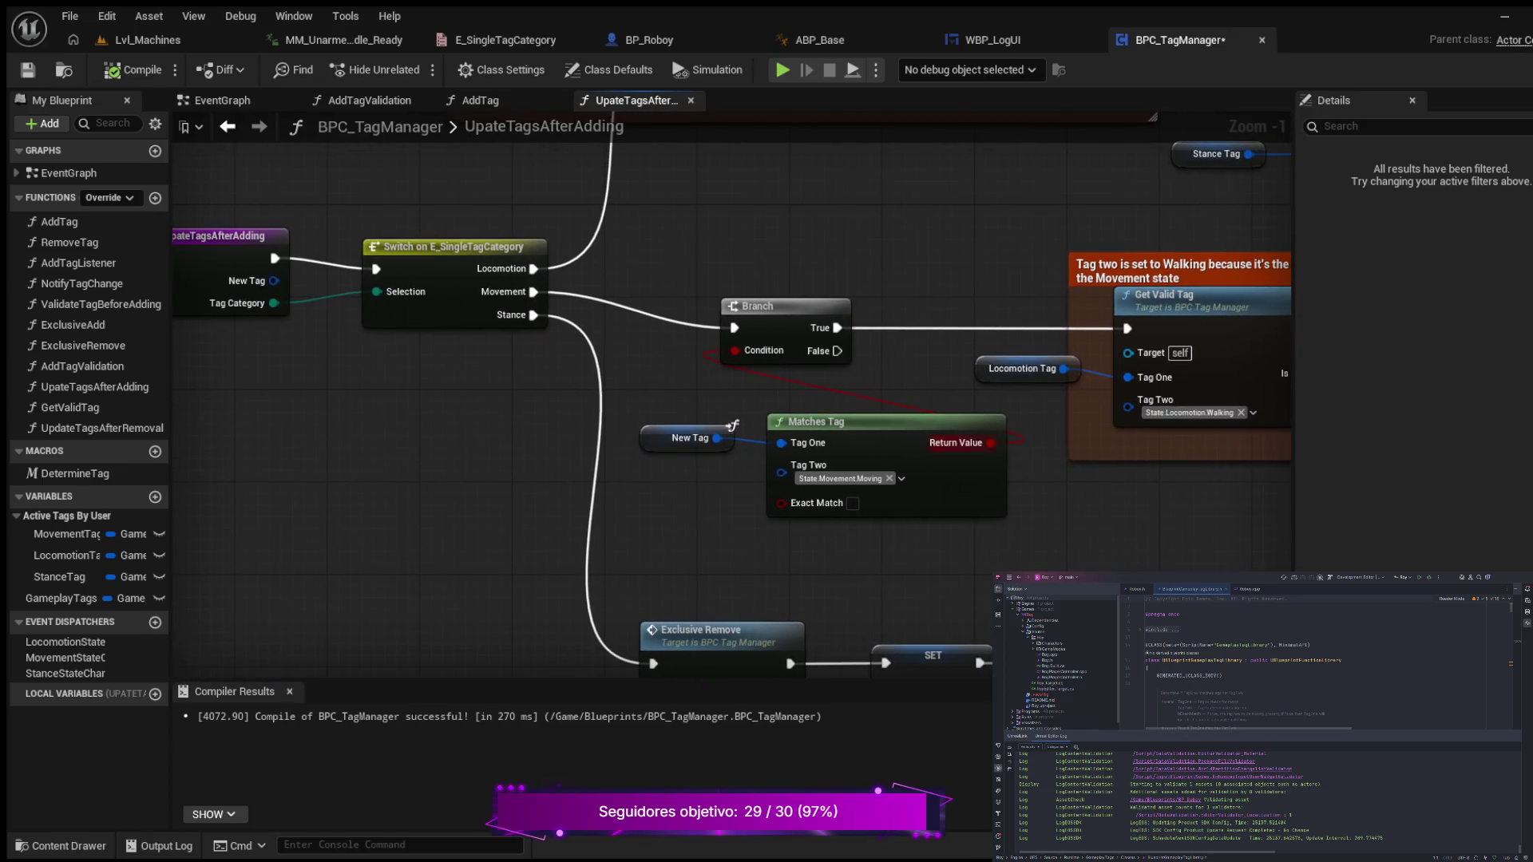
pyautogui.moveTo(917, 367)
pyautogui.mouseDown()
pyautogui.moveTo(896, 400)
pyautogui.moveTo(883, 359)
pyautogui.moveTo(852, 356)
pyautogui.mouseUp()
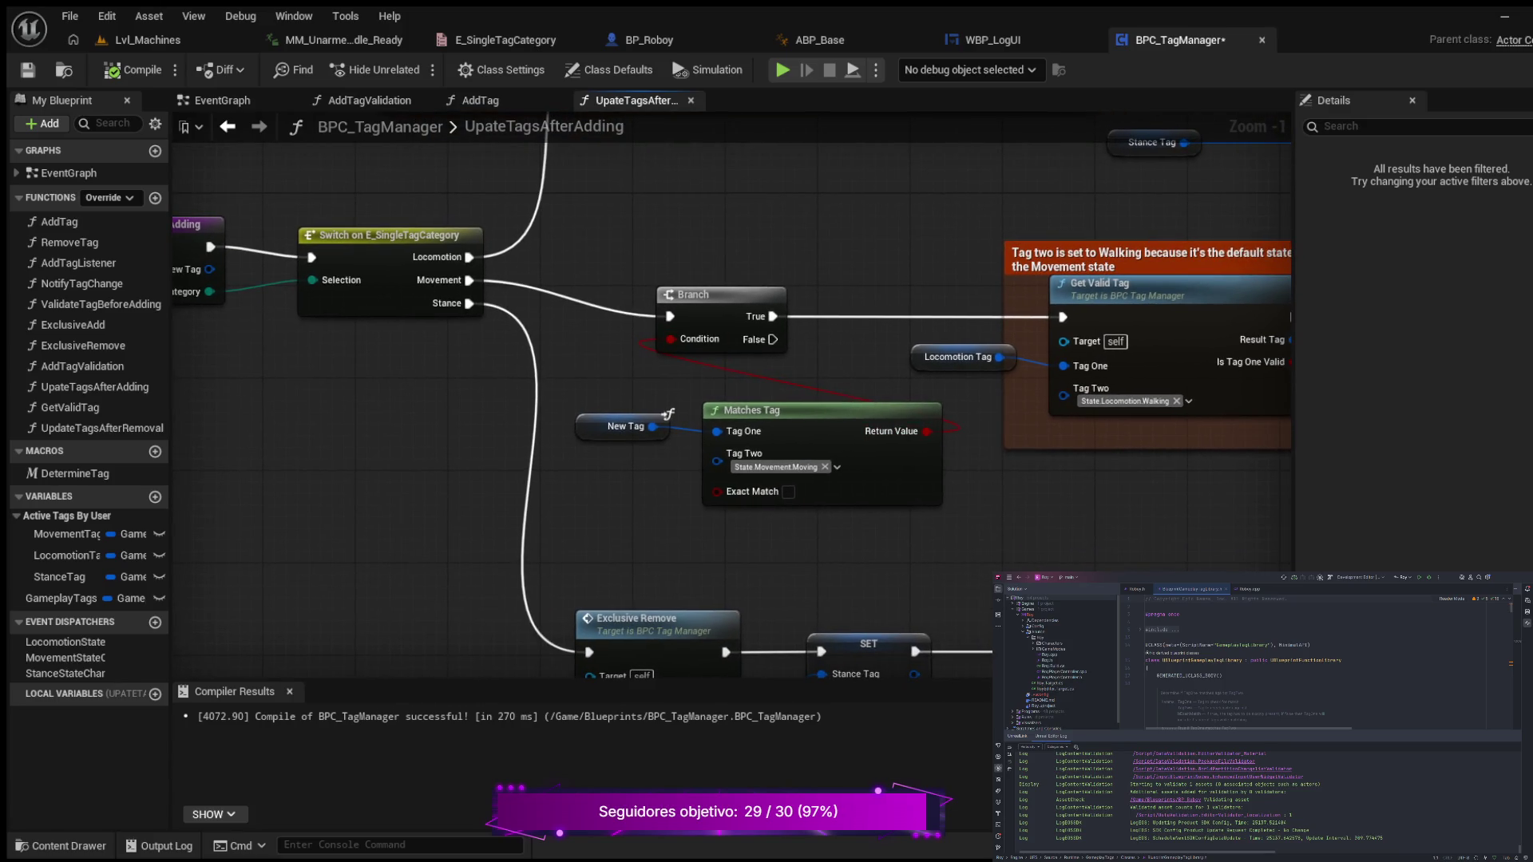
pyautogui.moveTo(590, 392); pyautogui.dragTo(940, 519)
pyautogui.moveTo(669, 413); pyautogui.dragTo(634, 460)
# - Pull a new wire out from the Movement Branch's False output
pyautogui.moveTo(1058, 488)
pyautogui.mouseDown()
pyautogui.moveTo(961, 449)
pyautogui.moveTo(932, 500)
pyautogui.moveTo(941, 530)
pyautogui.mouseUp()
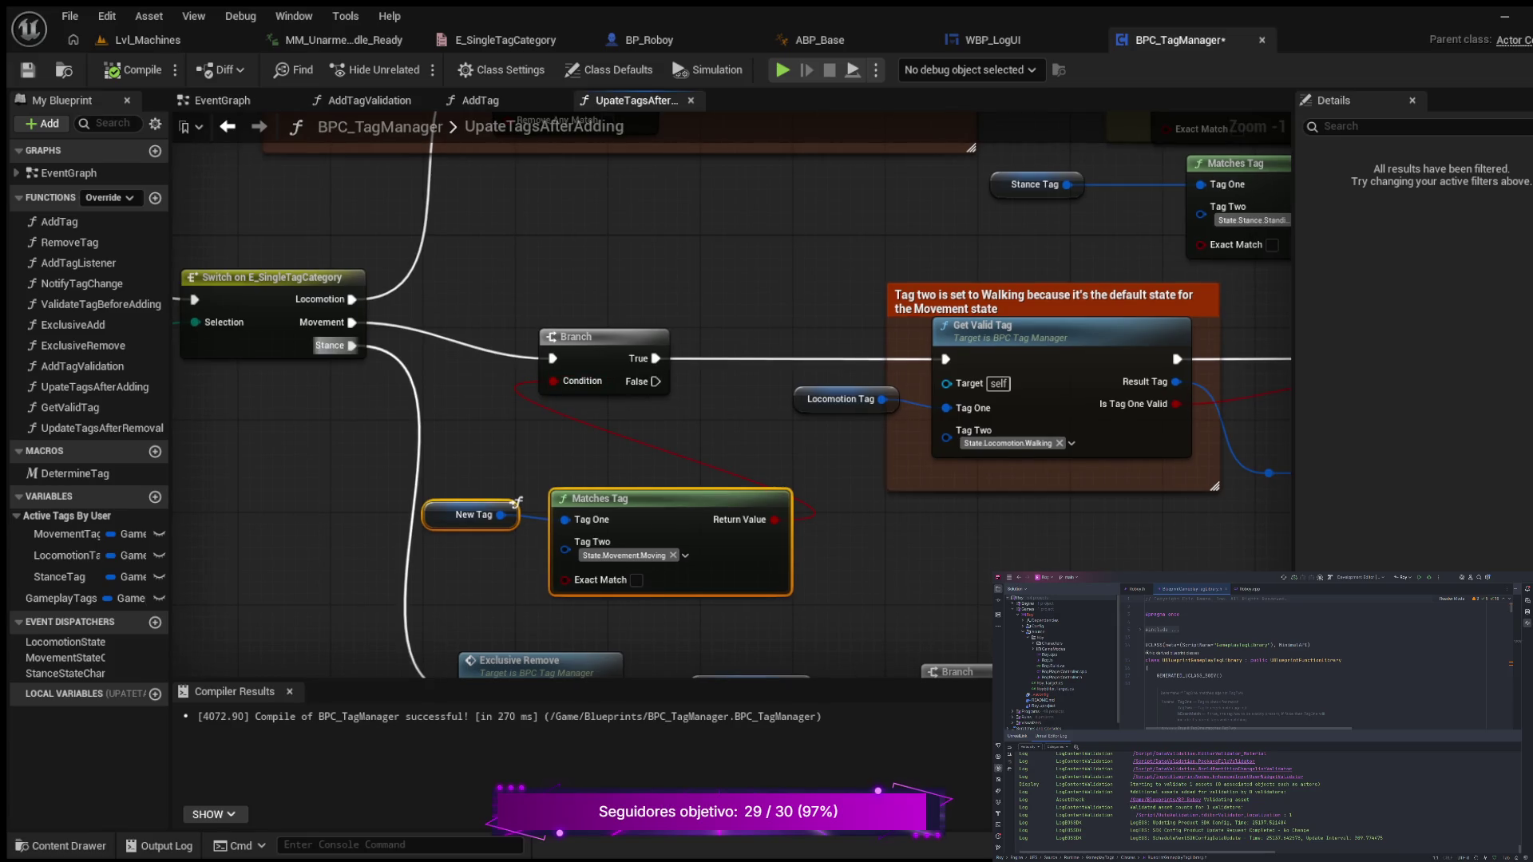
pyautogui.moveTo(273, 362); pyautogui.dragTo(473, 392)
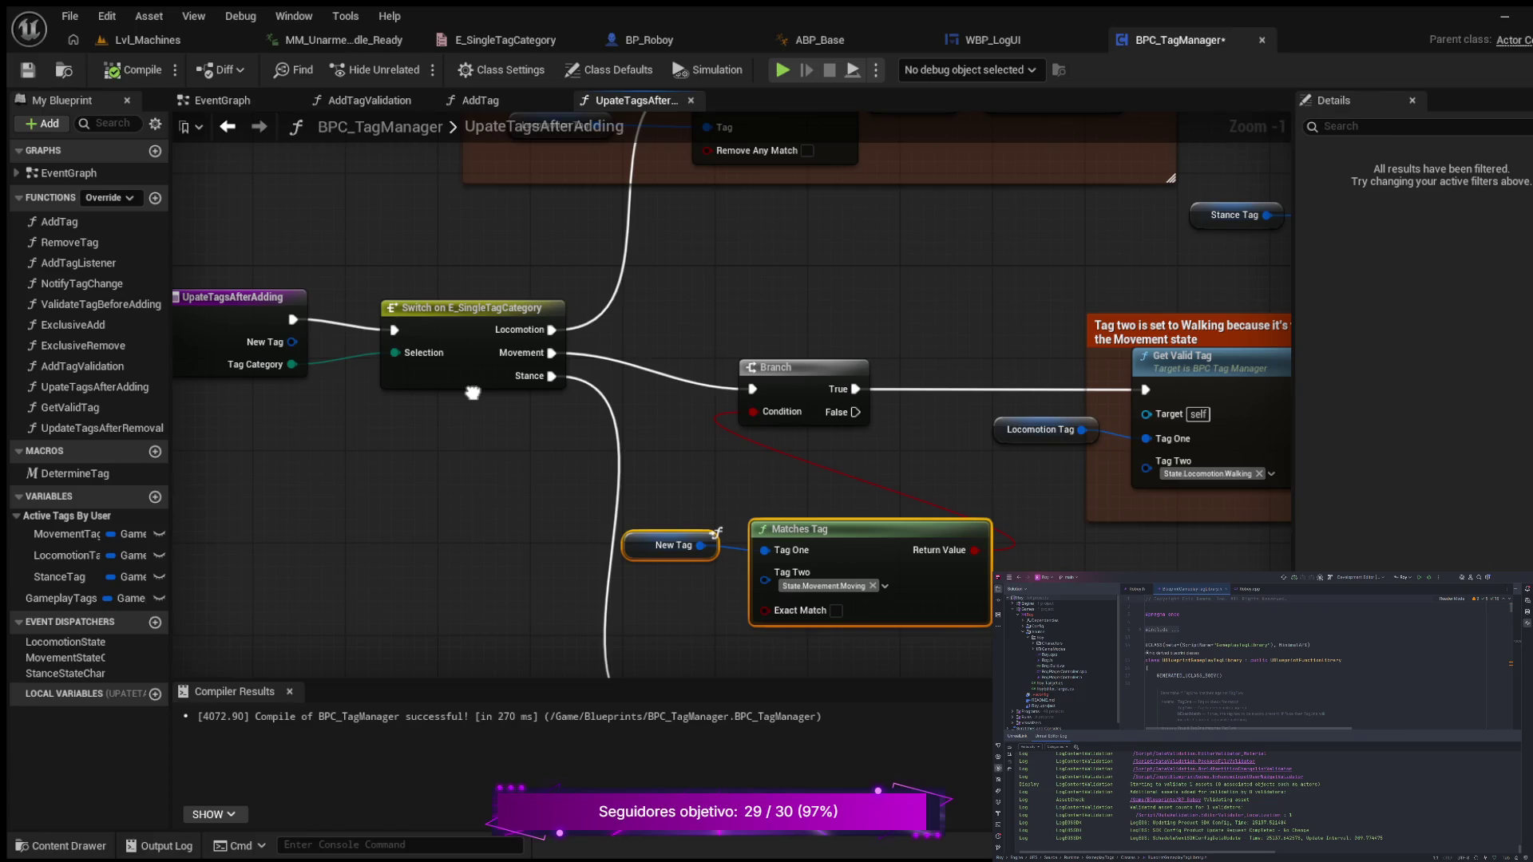
pyautogui.moveTo(473, 392); pyautogui.dragTo(475, 360)
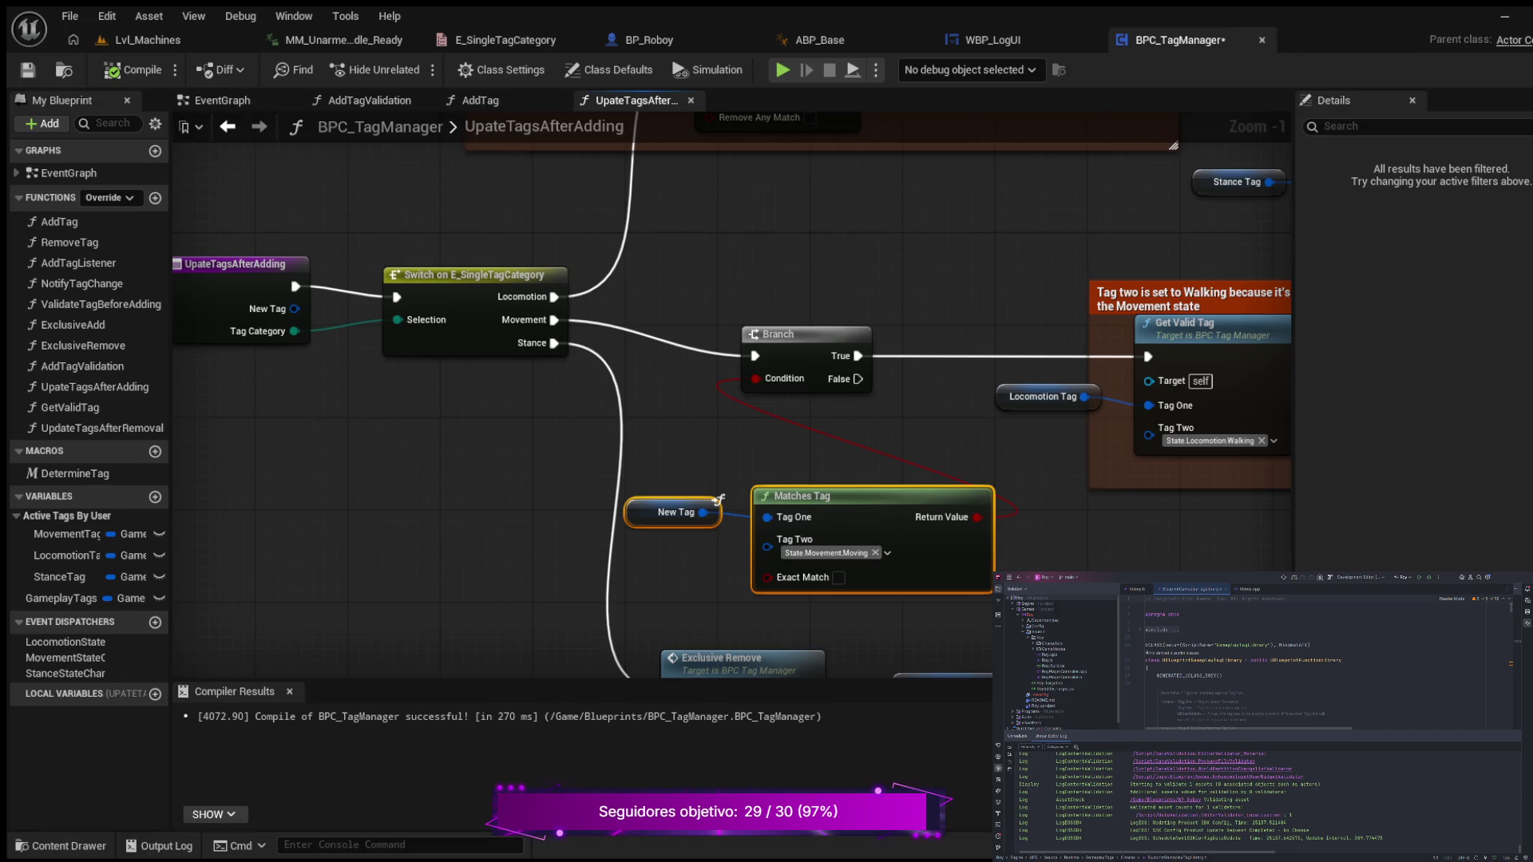
pyautogui.moveTo(718, 399)
pyautogui.mouseDown()
pyautogui.moveTo(638, 399)
pyautogui.moveTo(605, 320)
pyautogui.moveTo(584, 313)
pyautogui.mouseUp()
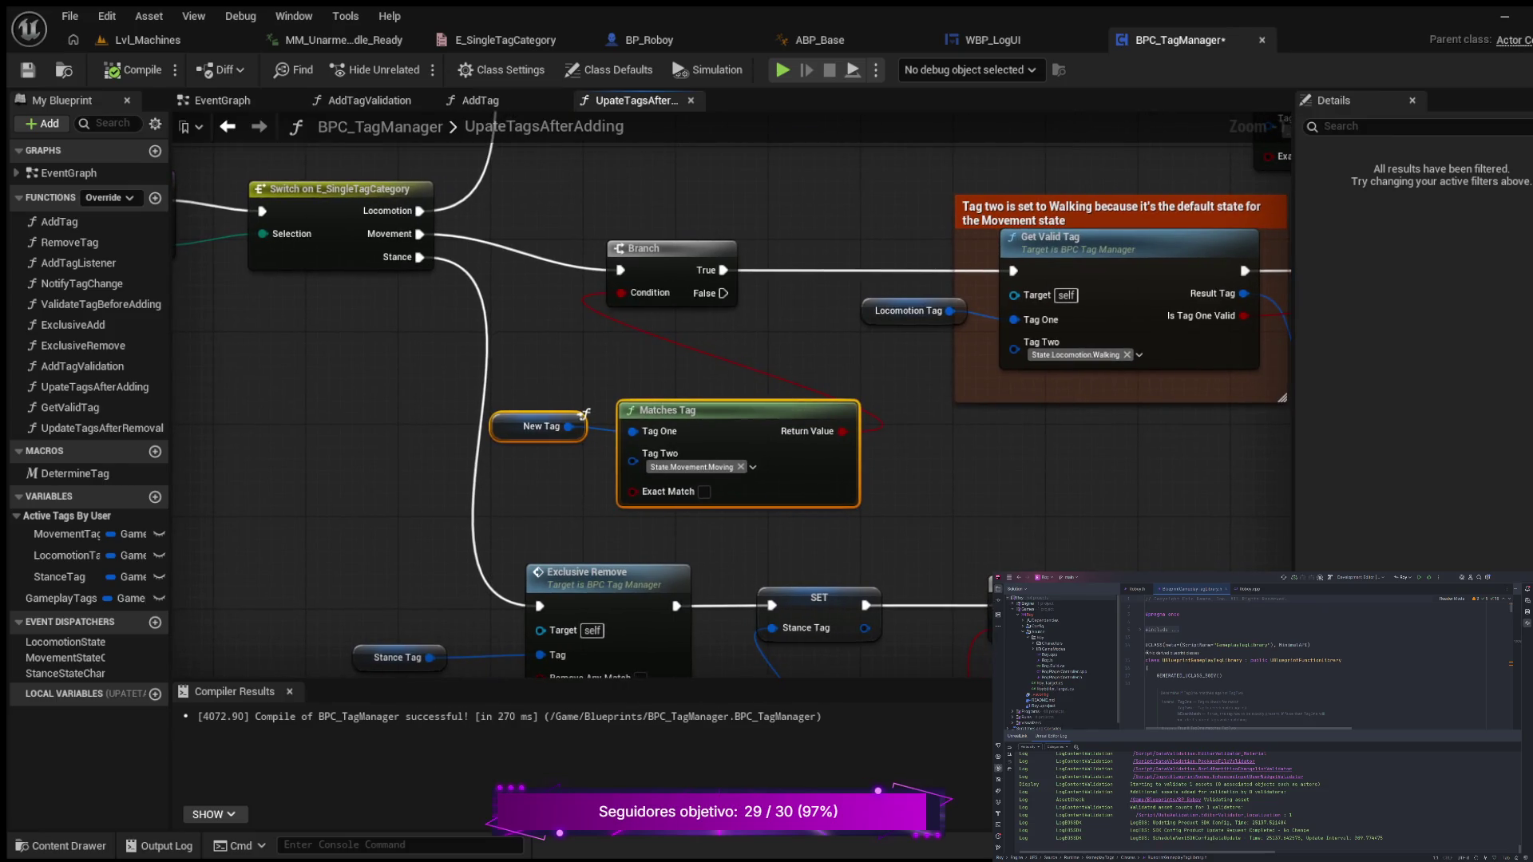
pyautogui.moveTo(722, 293)
pyautogui.mouseDown()
pyautogui.moveTo(830, 296)
pyautogui.moveTo(970, 471)
pyautogui.moveTo(991, 462)
pyautogui.mouseUp()
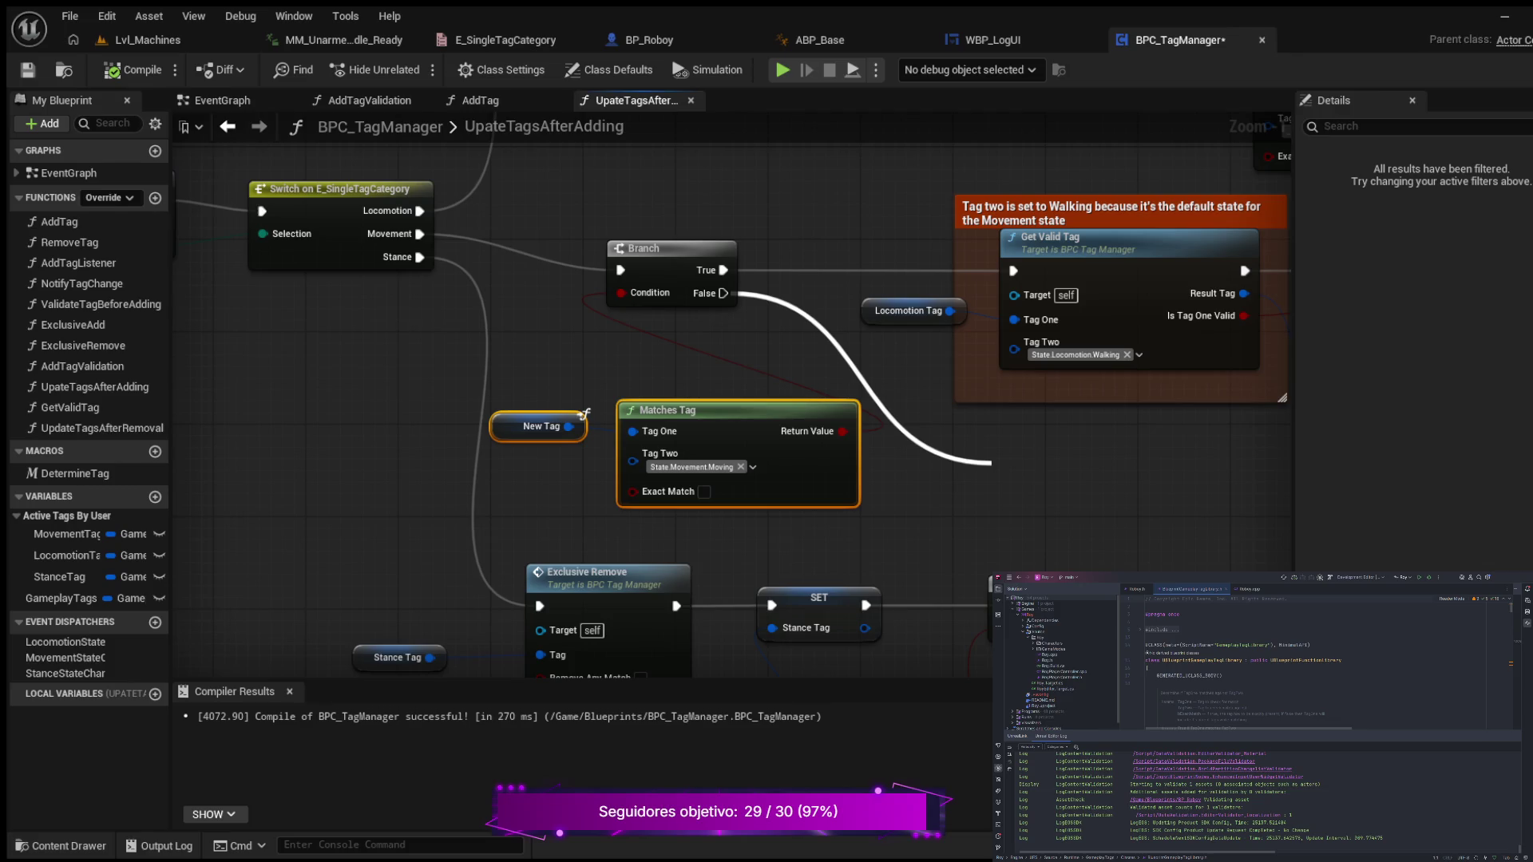
# - Add an Exclusive Remove on the Branch's False path with a Movement Tag getter as its Tag
pyautogui.moveTo(991, 461); pyautogui.dragTo(1065, 422)
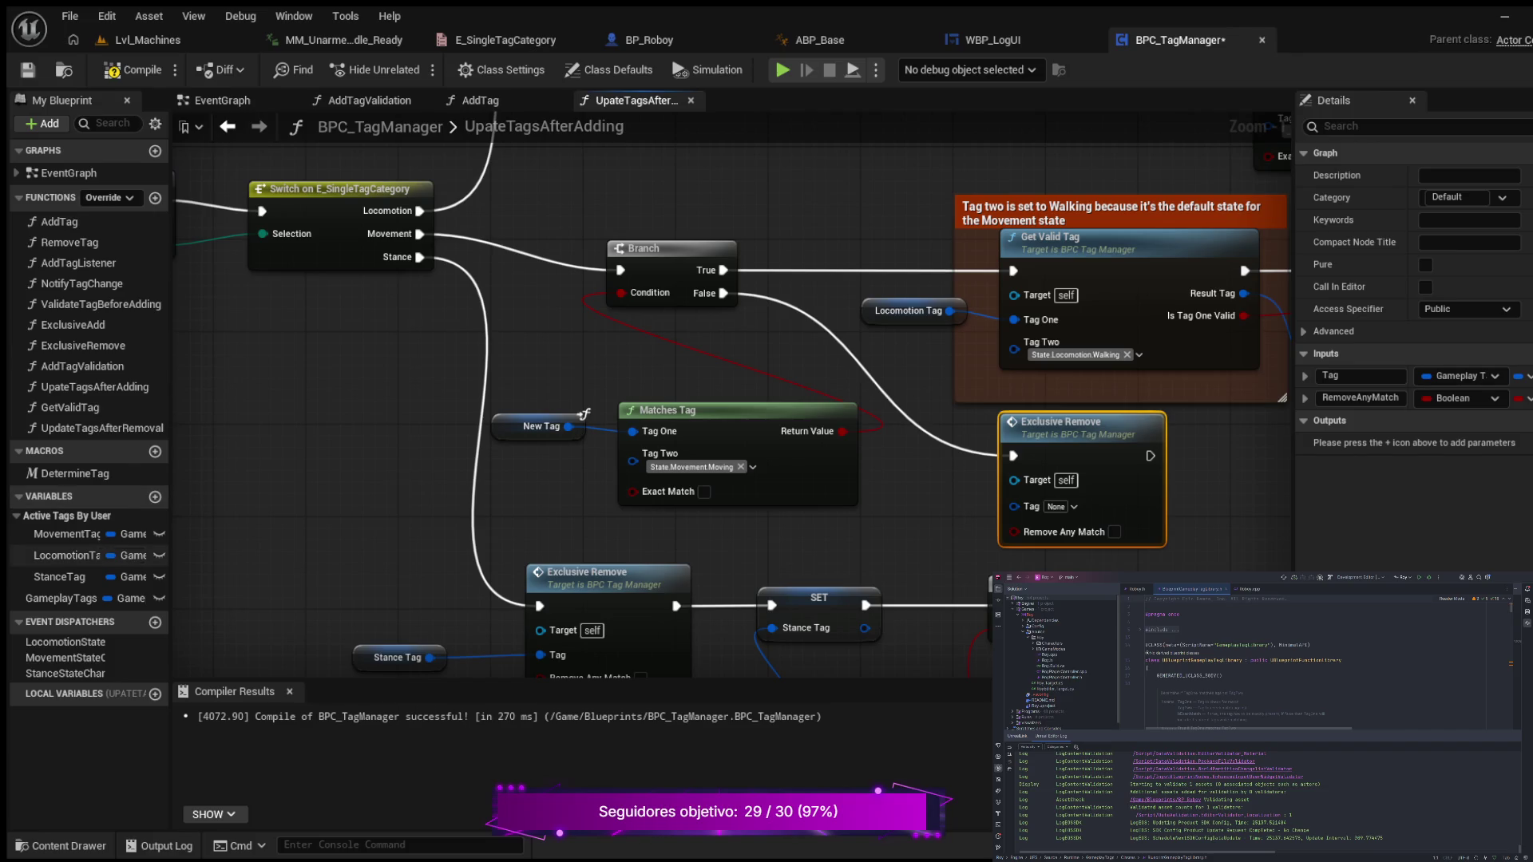
pyautogui.click(68, 534)
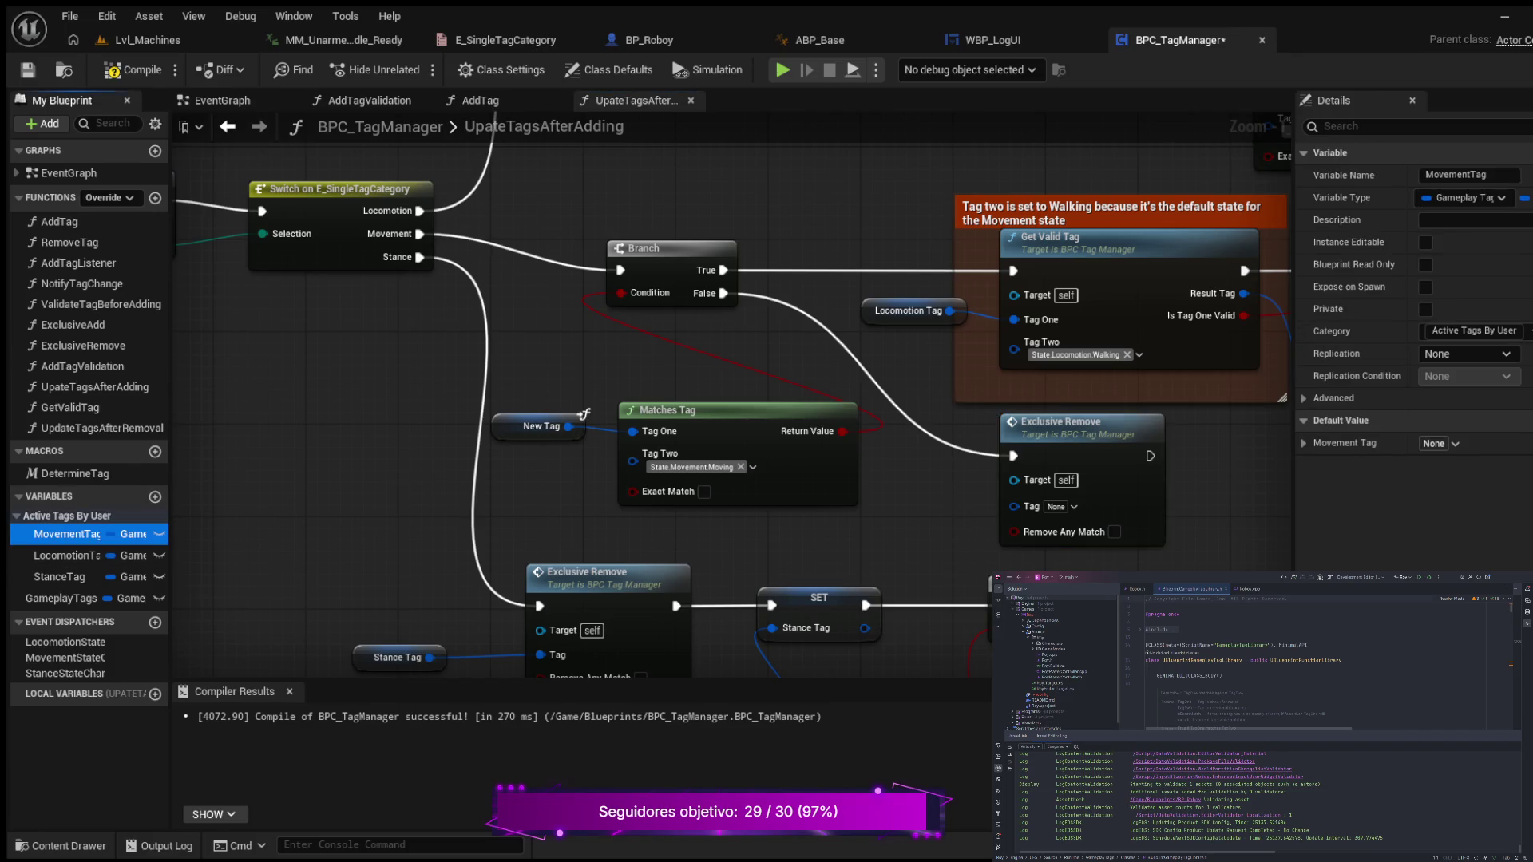
pyautogui.moveTo(68, 534); pyautogui.dragTo(877, 519)
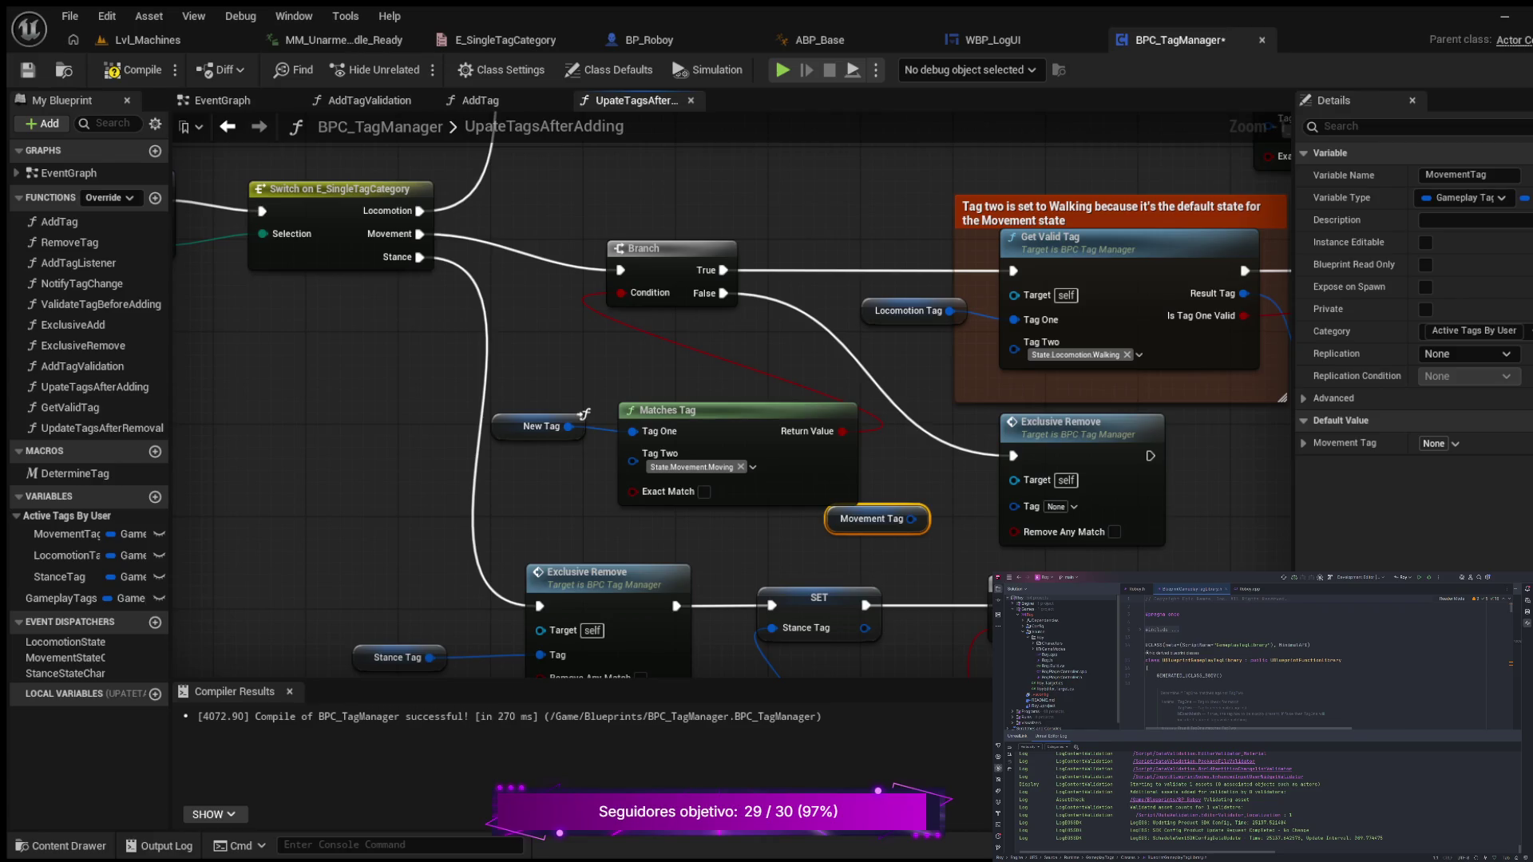
pyautogui.moveTo(838, 487)
pyautogui.mouseDown()
pyautogui.moveTo(550, 487)
pyautogui.moveTo(600, 487)
pyautogui.moveTo(619, 531)
pyautogui.mouseUp()
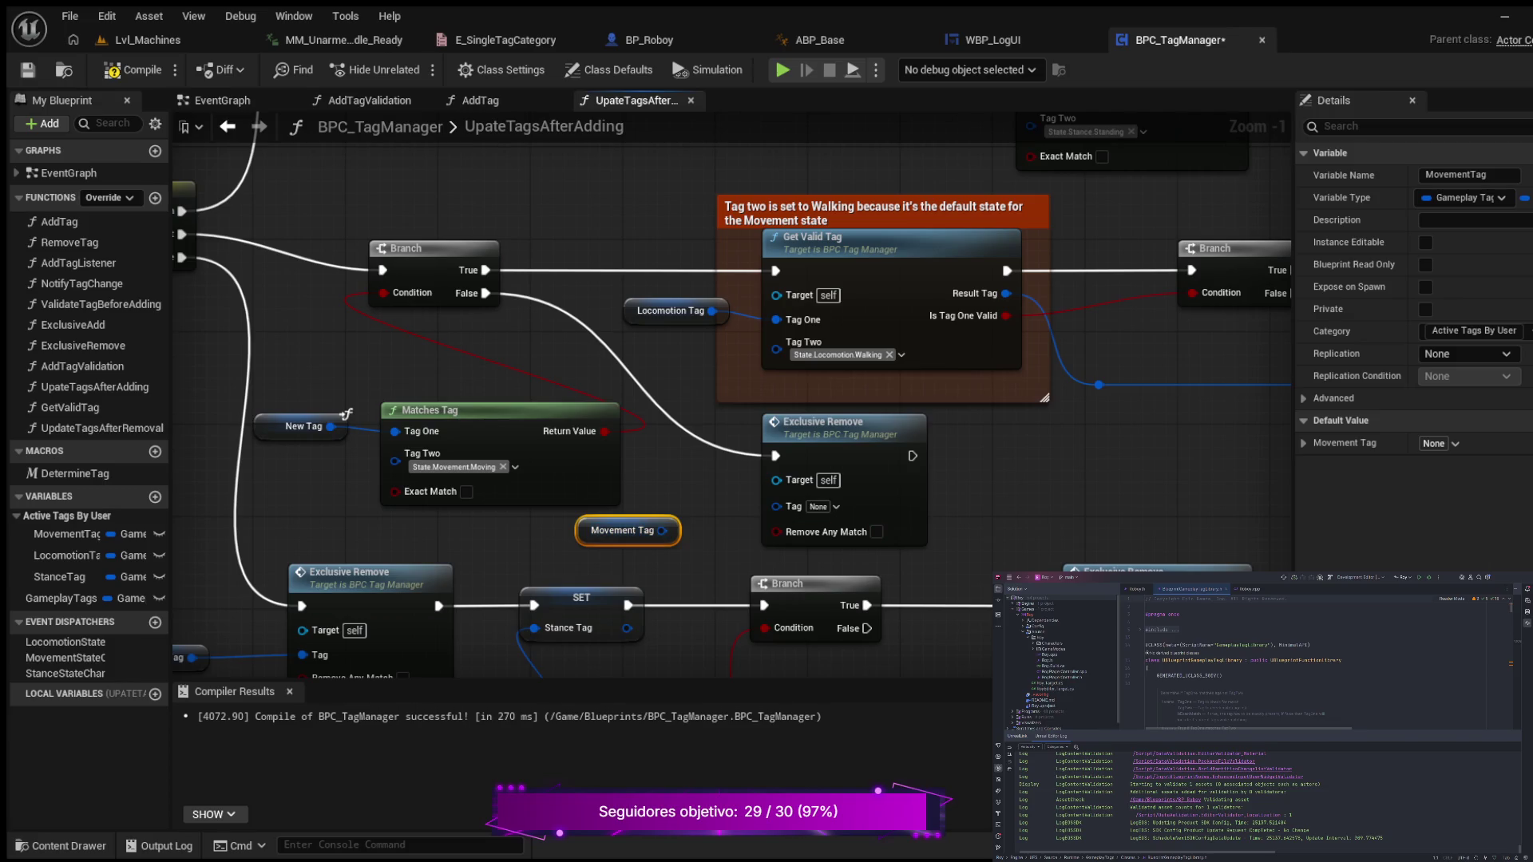
pyautogui.moveTo(662, 530); pyautogui.dragTo(775, 505)
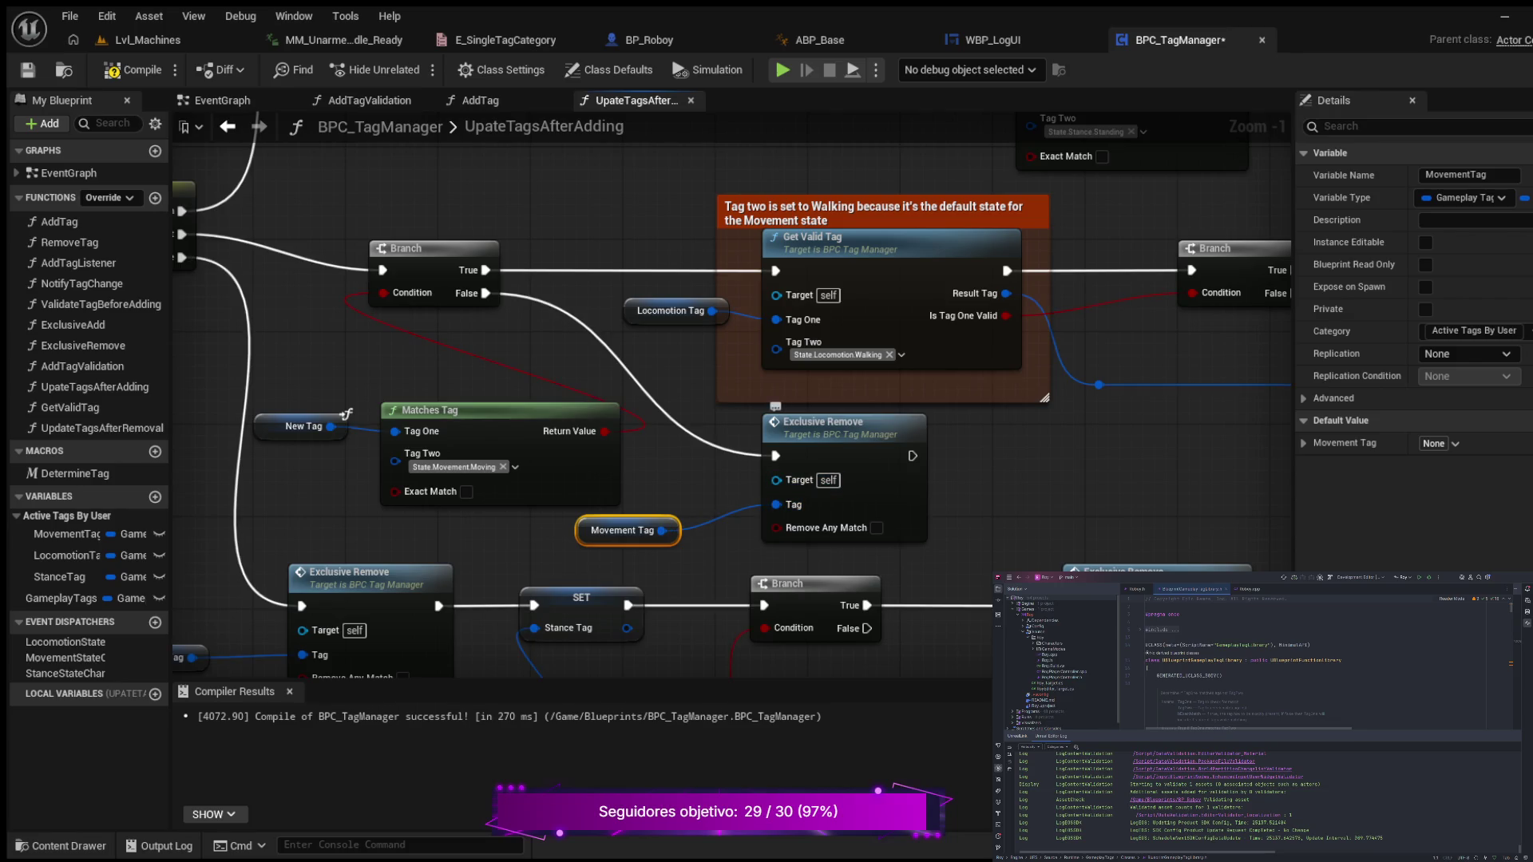
pyautogui.moveTo(830, 423); pyautogui.dragTo(796, 423)
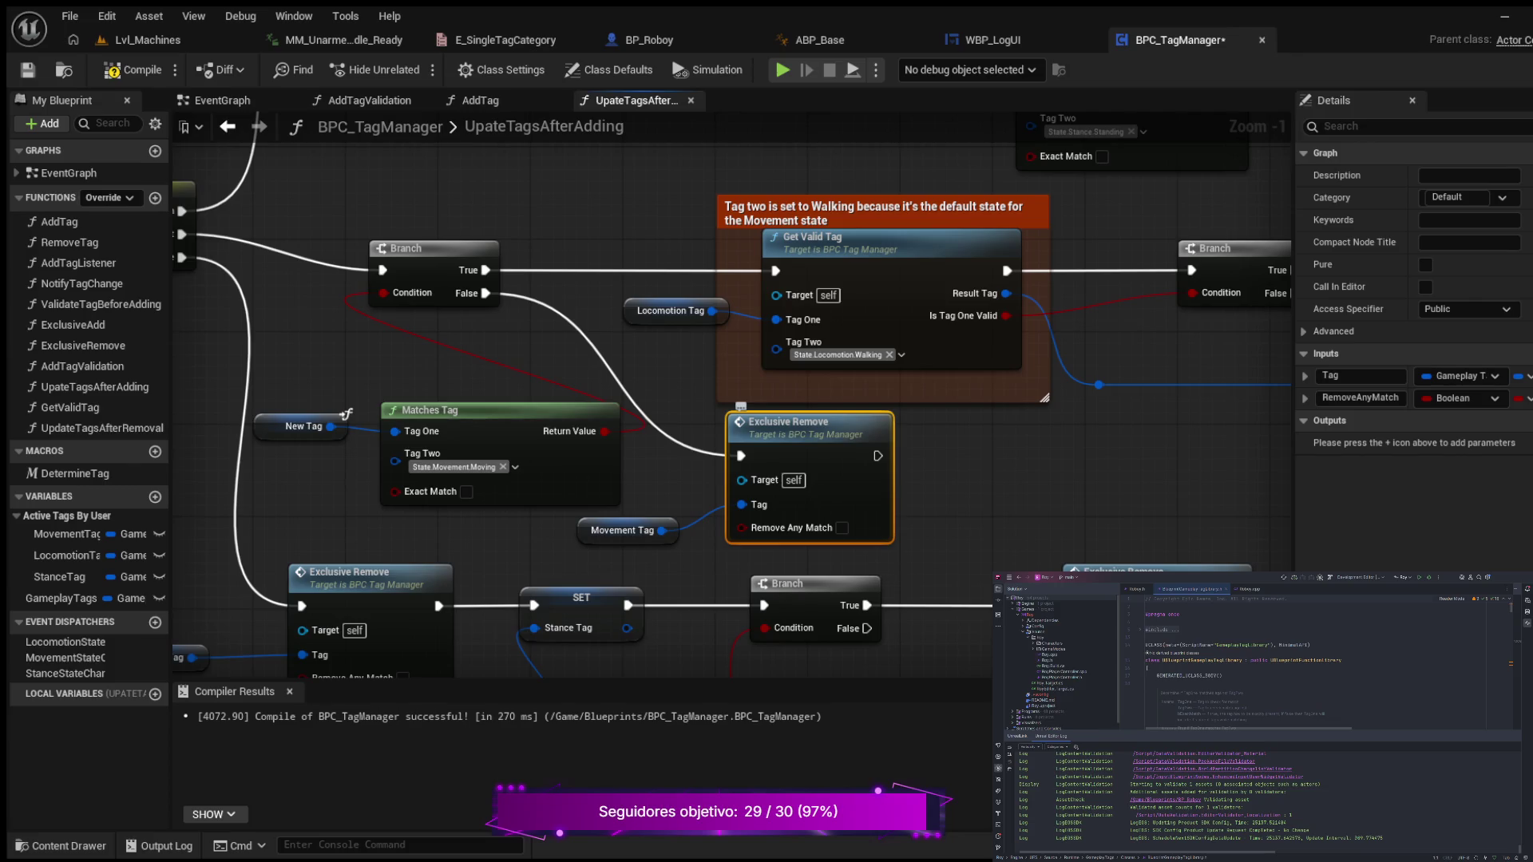
# - Duplicate the Exclusive Remove, feed it a Locomotion Tag getter, and chain it after the first
pyautogui.hotkey('ctrl', 'c')
pyautogui.hotkey('ctrl', 'v')
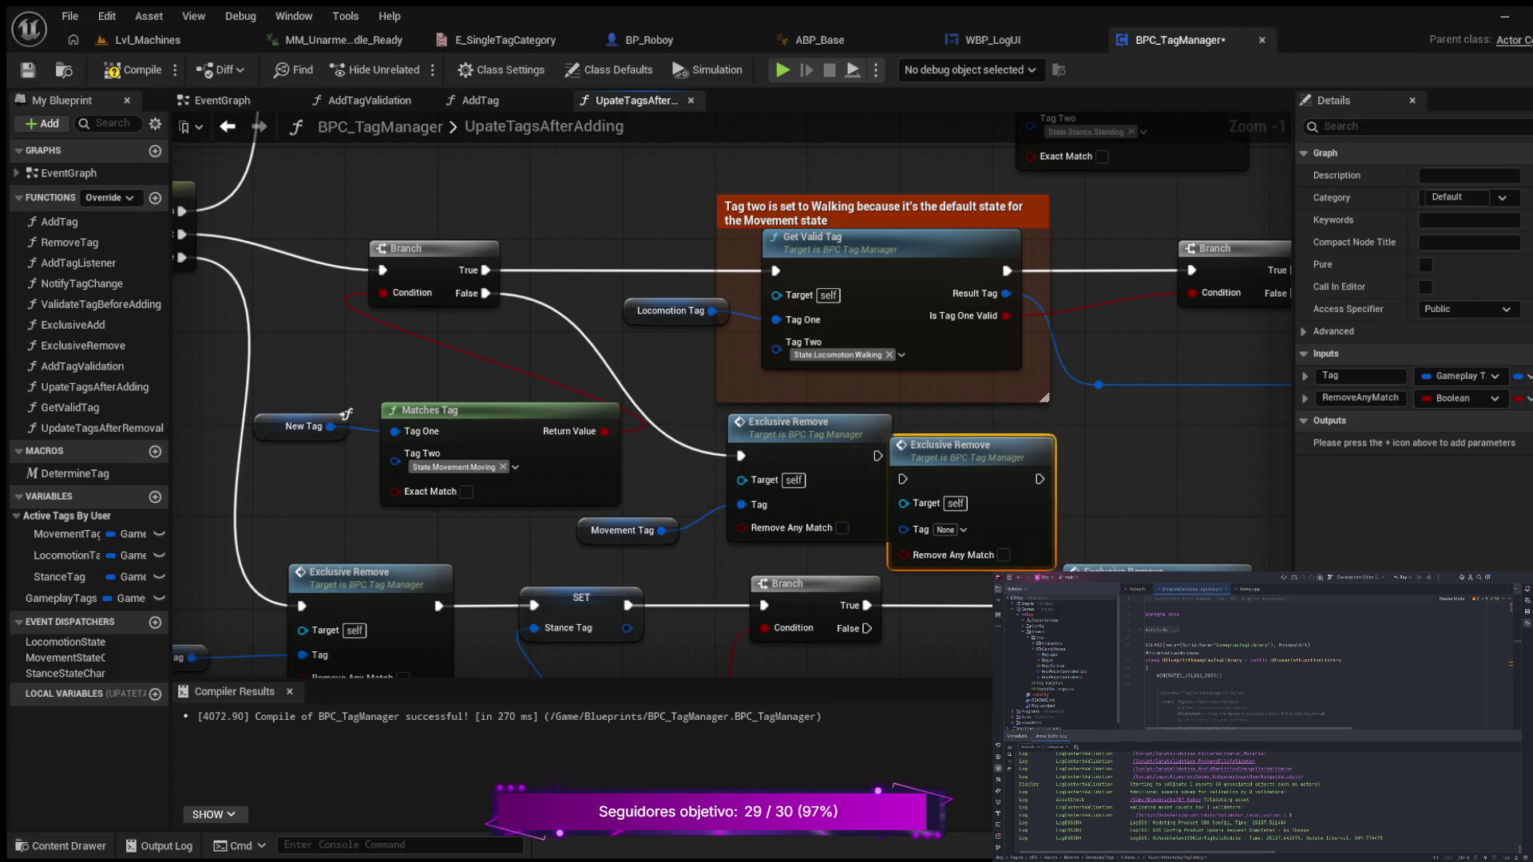
pyautogui.moveTo(950, 445)
pyautogui.mouseDown()
pyautogui.moveTo(985, 423)
pyautogui.moveTo(956, 406)
pyautogui.moveTo(983, 406)
pyautogui.mouseUp()
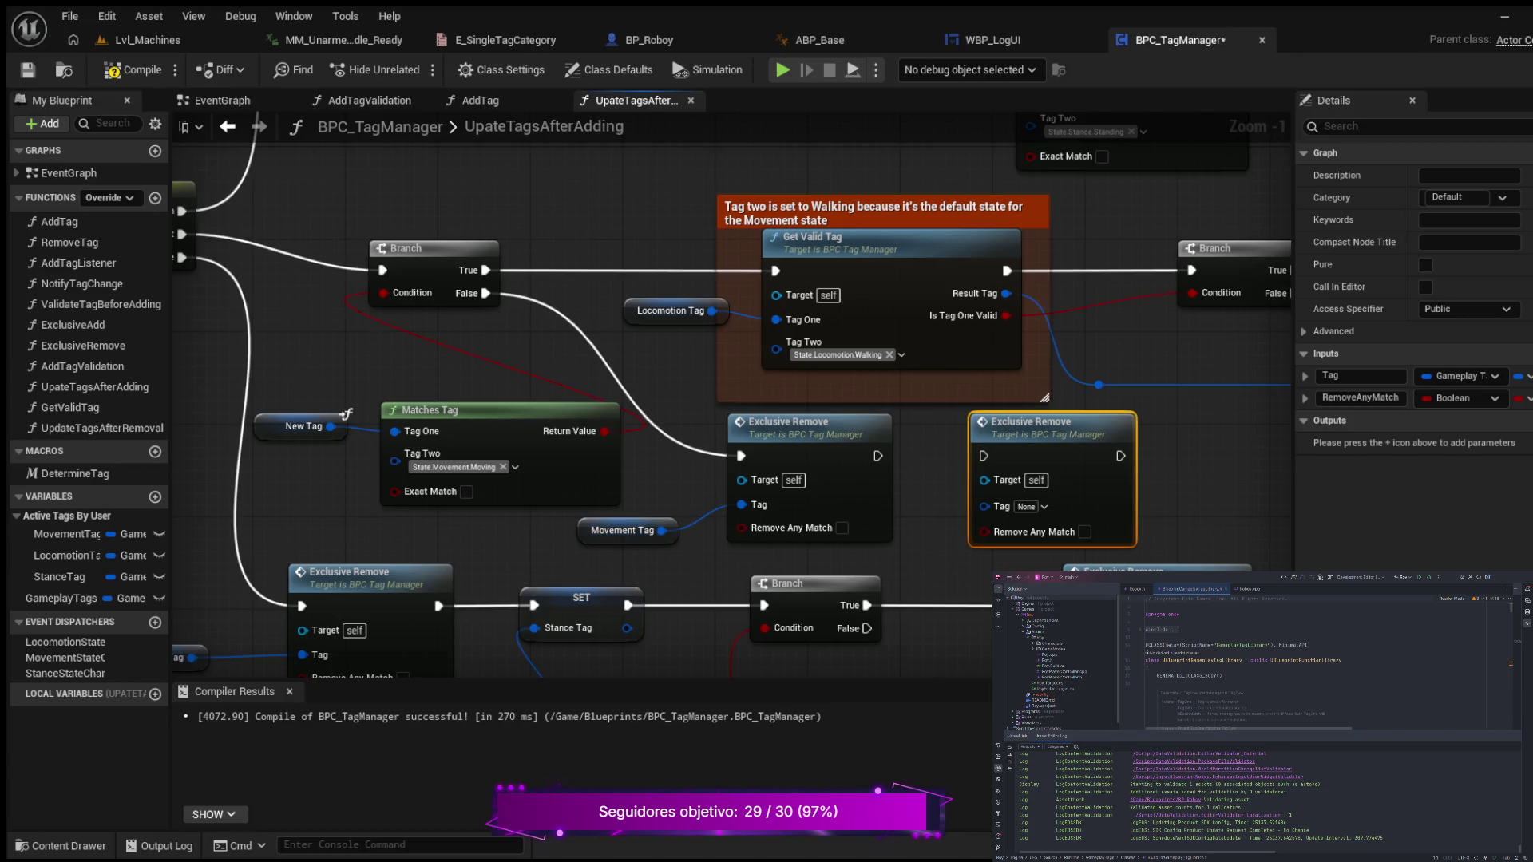
pyautogui.click(72, 555)
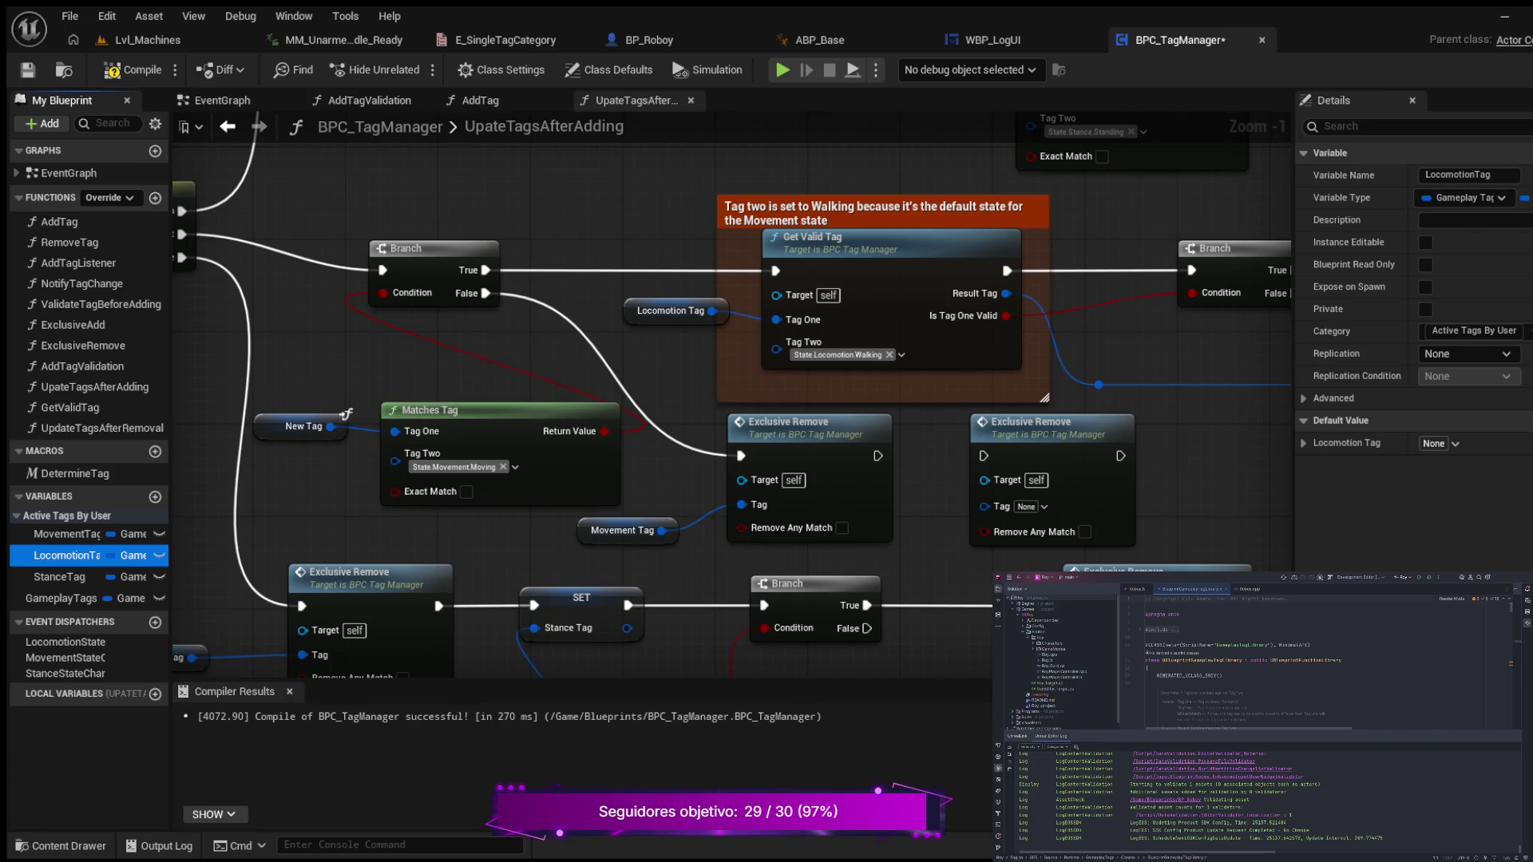
pyautogui.moveTo(72, 555); pyautogui.dragTo(838, 538)
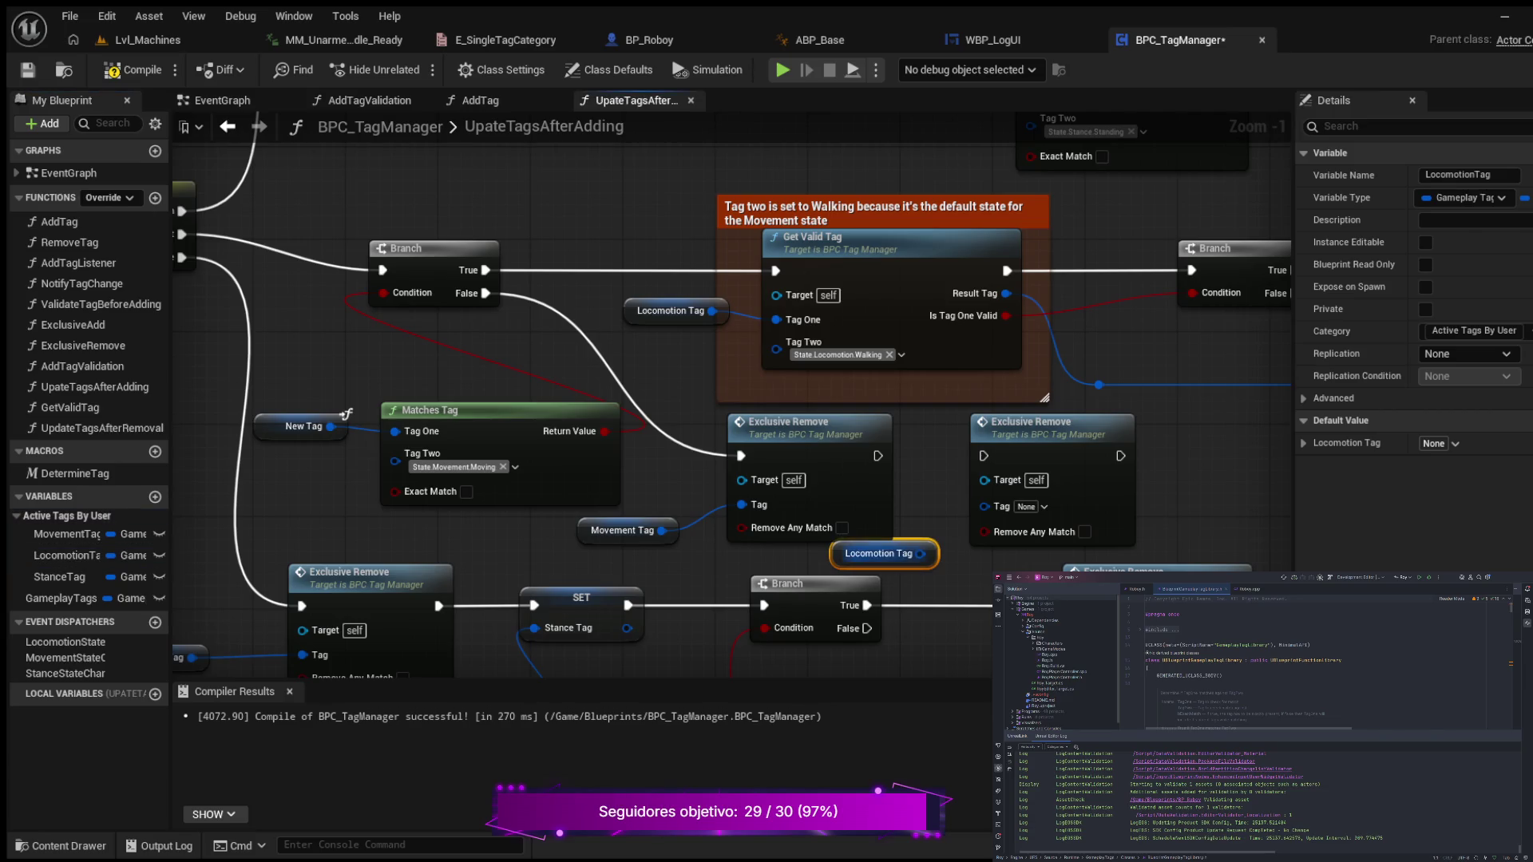
pyautogui.moveTo(920, 553); pyautogui.dragTo(984, 504)
pyautogui.moveTo(877, 456)
pyautogui.mouseDown()
pyautogui.moveTo(984, 456)
pyautogui.moveTo(1087, 422)
pyautogui.mouseUp()
pyautogui.moveTo(866, 553); pyautogui.dragTo(935, 553)
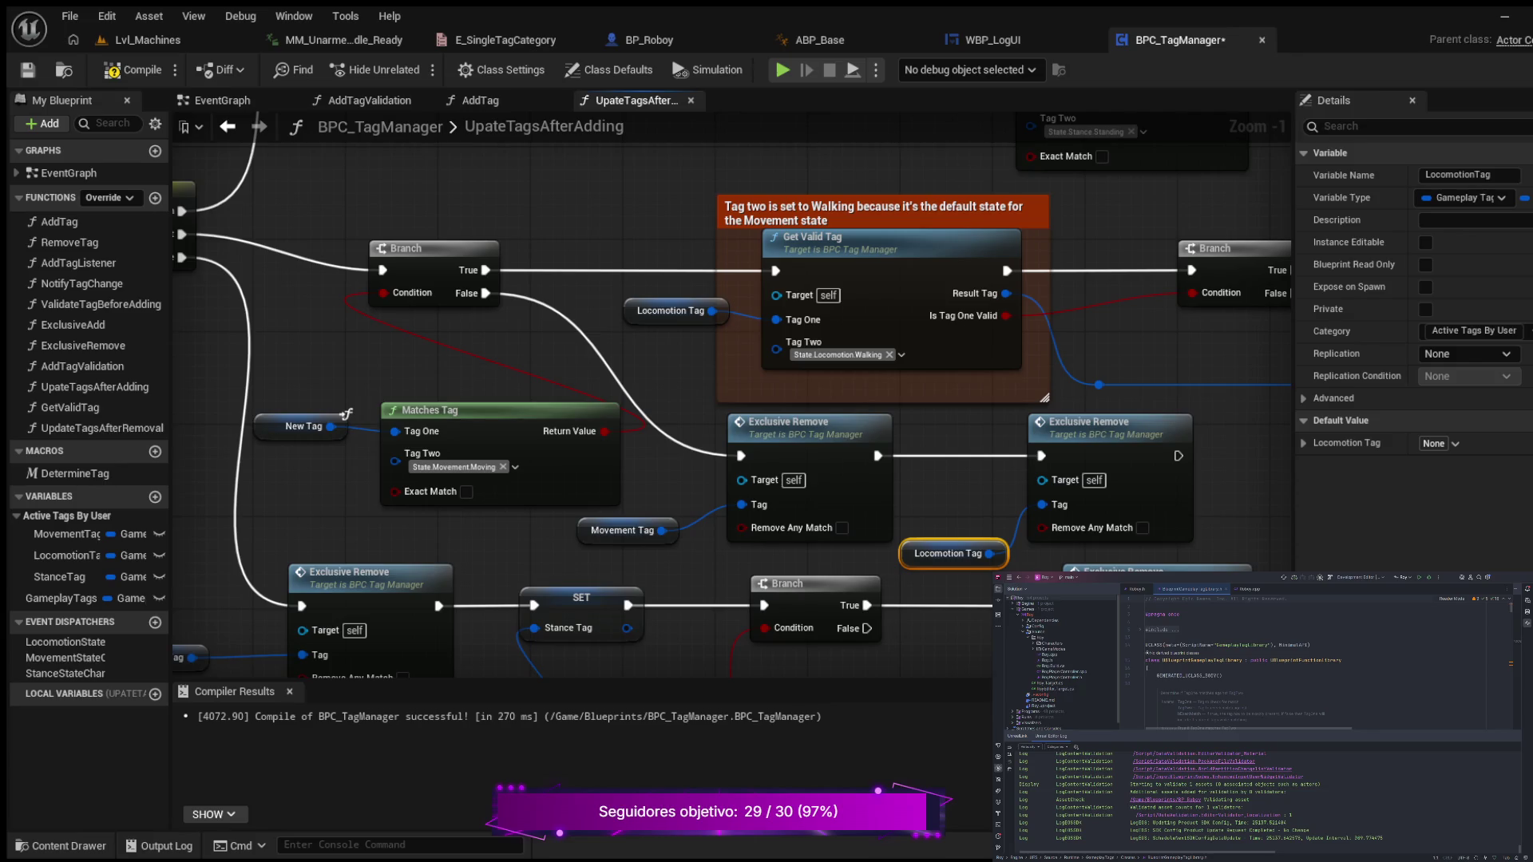
# - Add a SET Movement Tag node after the Locomotion Tag removal
pyautogui.scroll(-1, 662, 595)
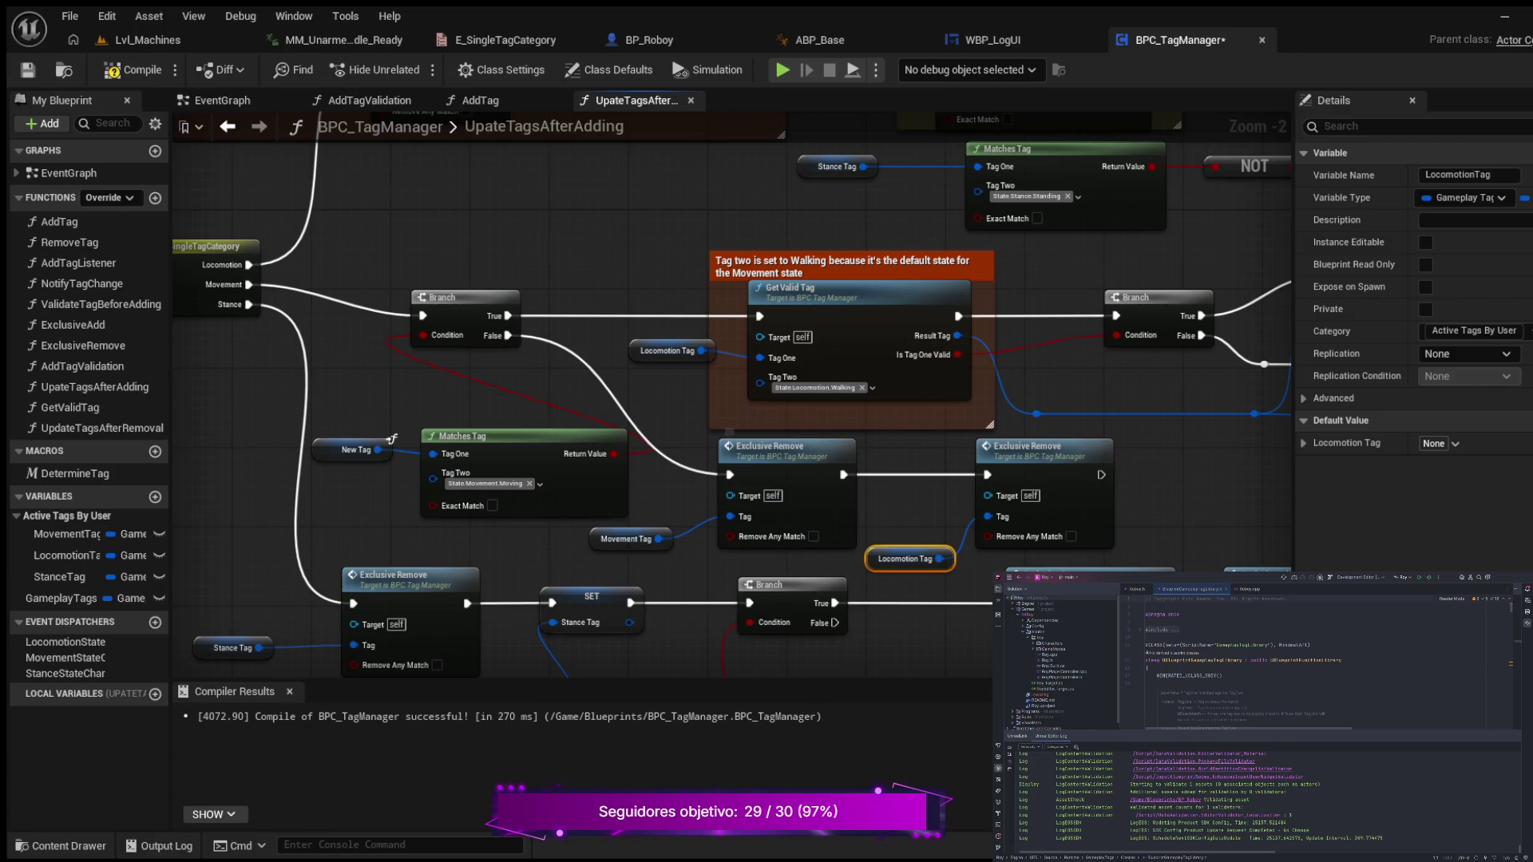
pyautogui.moveTo(1202, 483); pyautogui.dragTo(1021, 494)
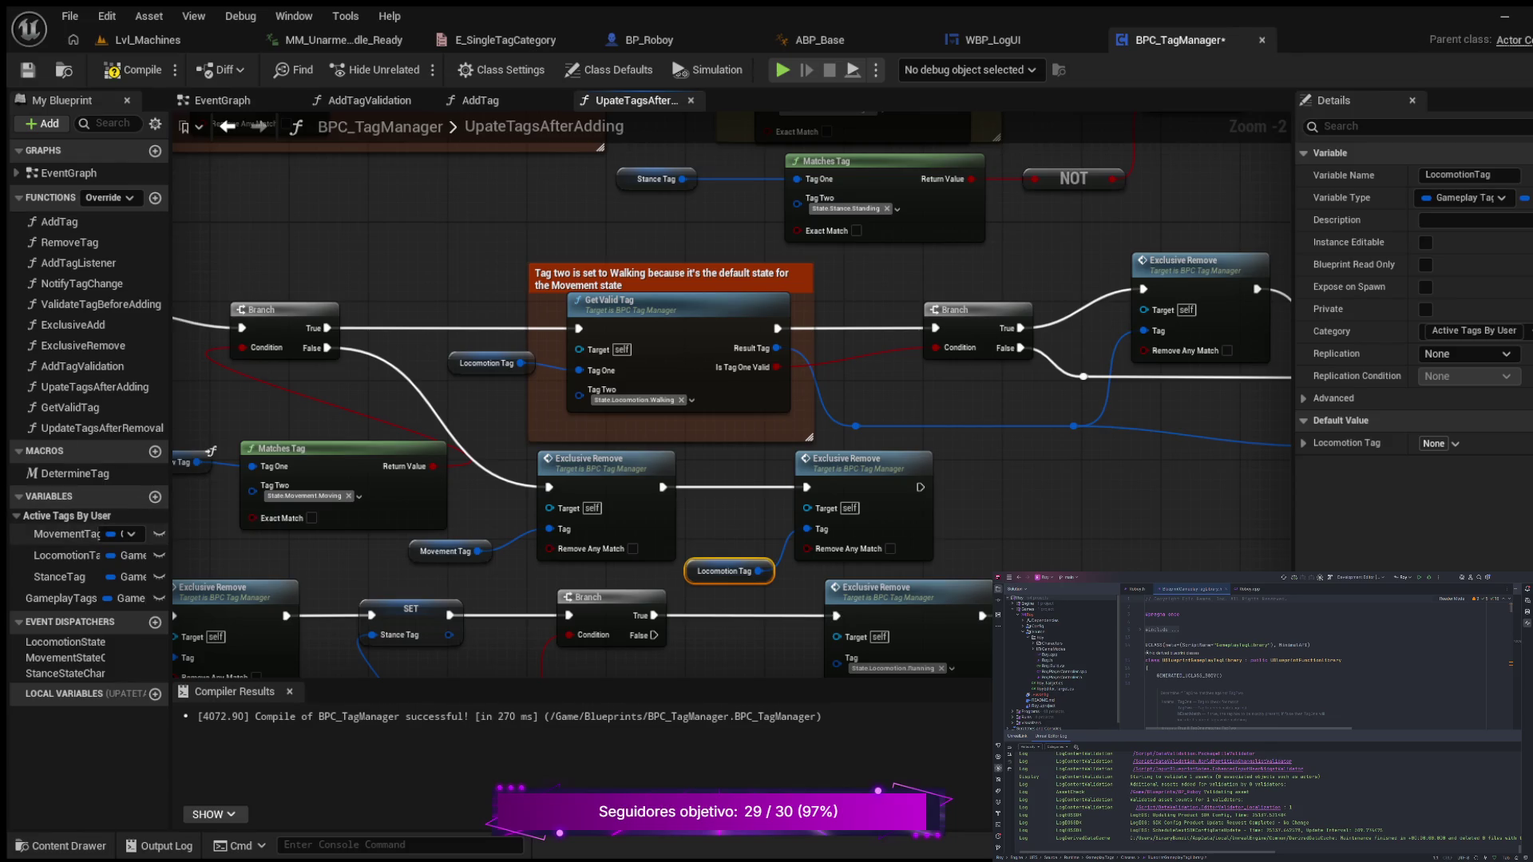
pyautogui.click(67, 534)
pyautogui.moveTo(67, 534); pyautogui.dragTo(994, 487)
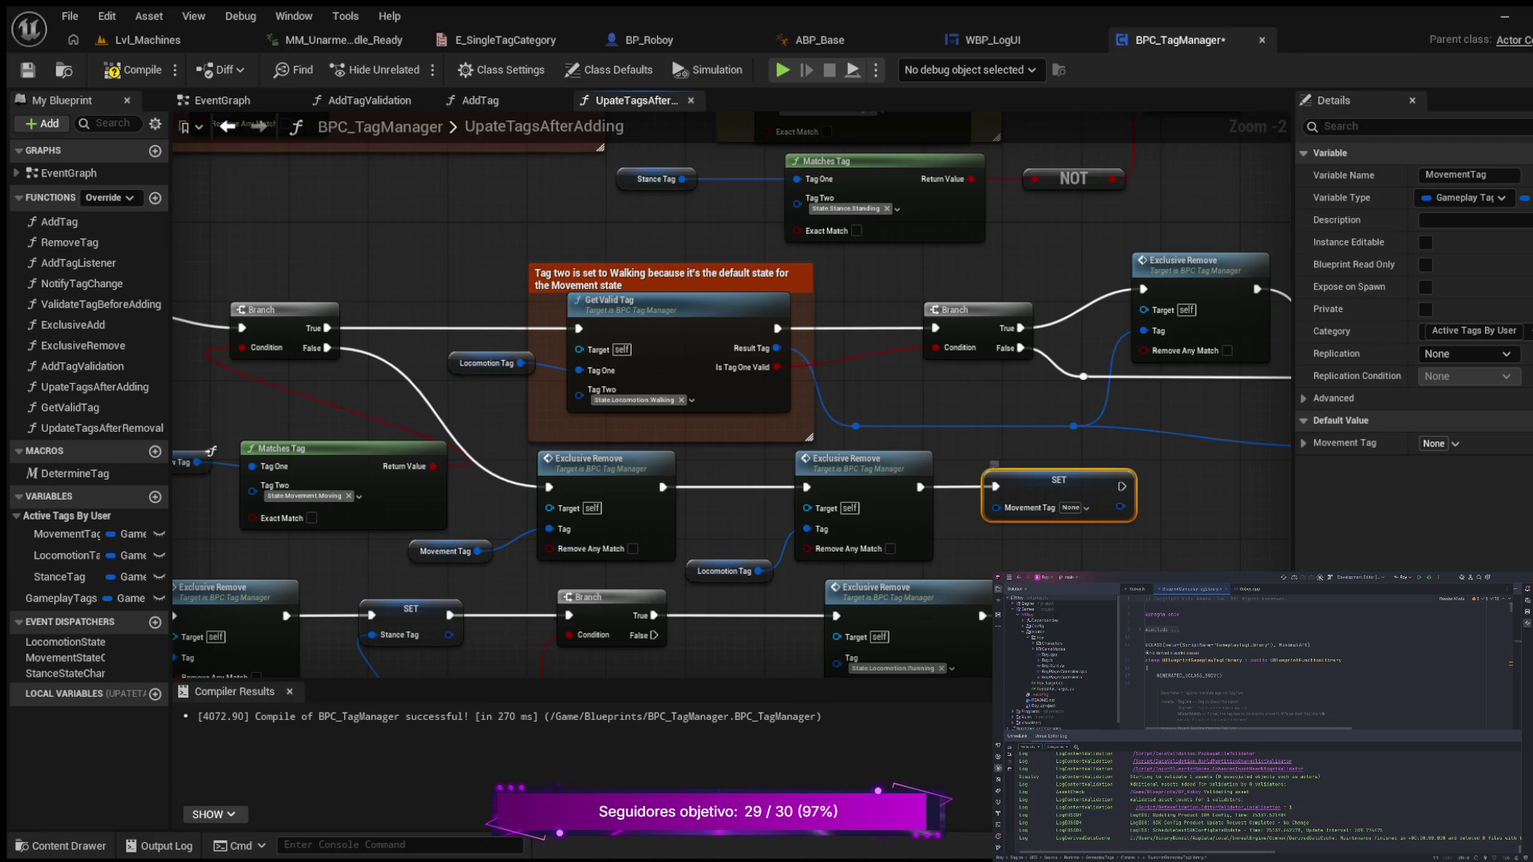
# - Compile and save BPC_TagManager, then switch to the ABP_Base animation blueprint
pyautogui.scroll(-2, 647, 203)
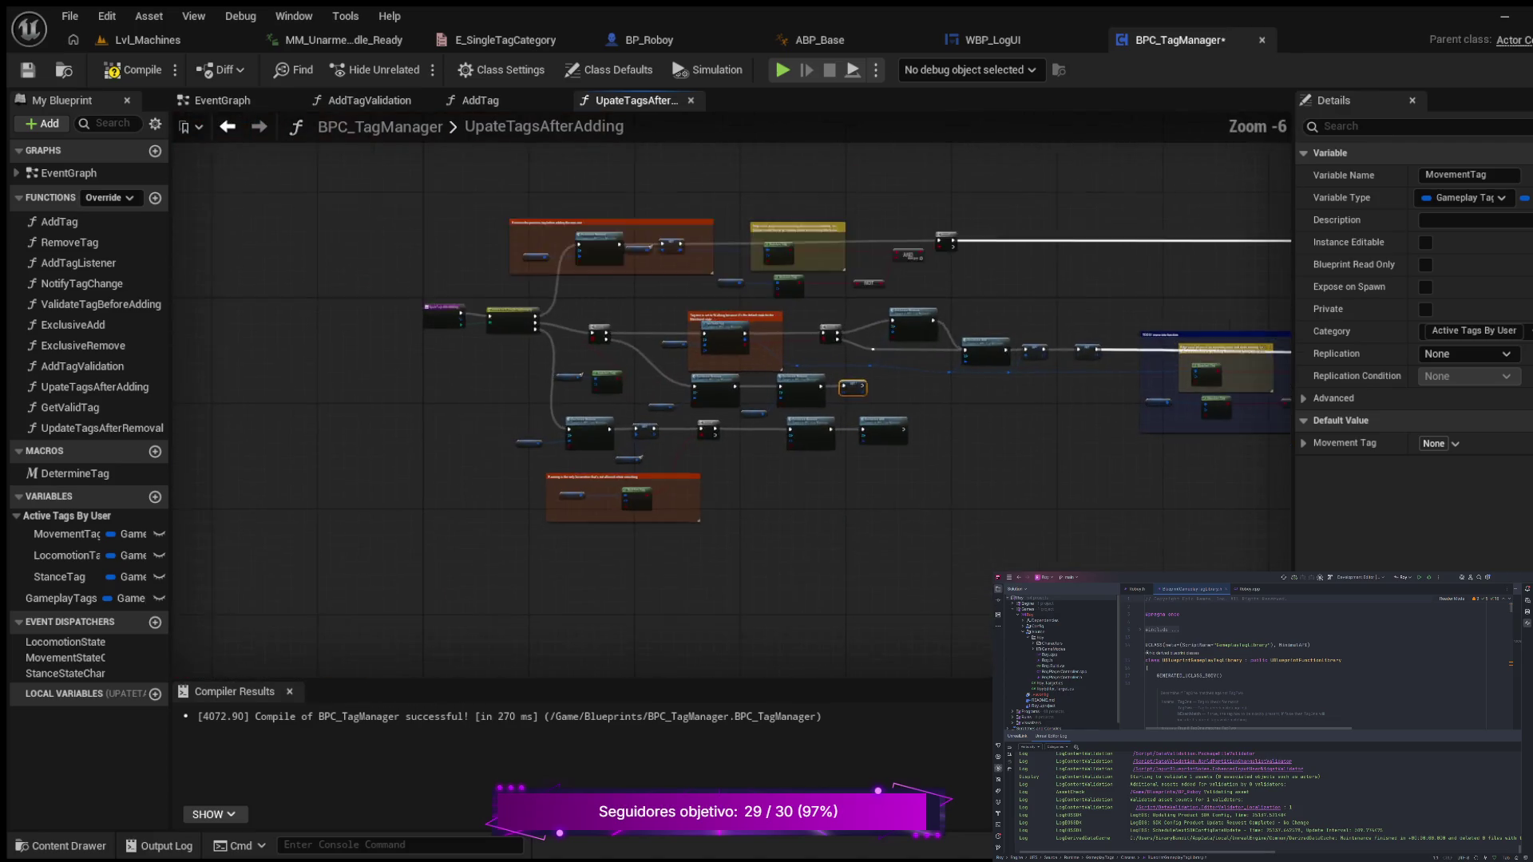
pyautogui.scroll(-1, 647, 204)
pyautogui.scroll(-1, 844, 486)
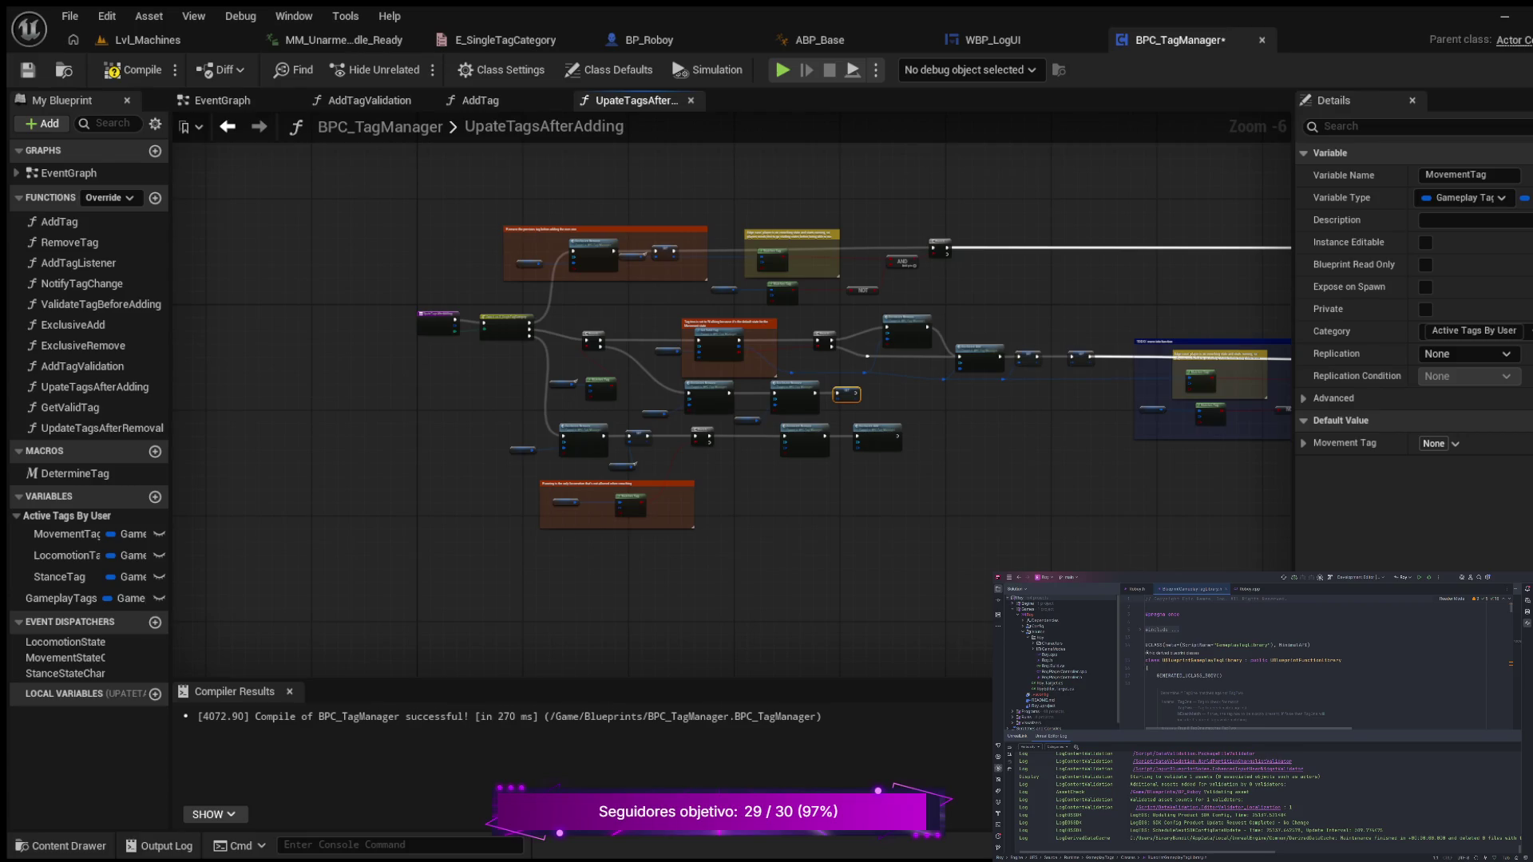
pyautogui.click(136, 69)
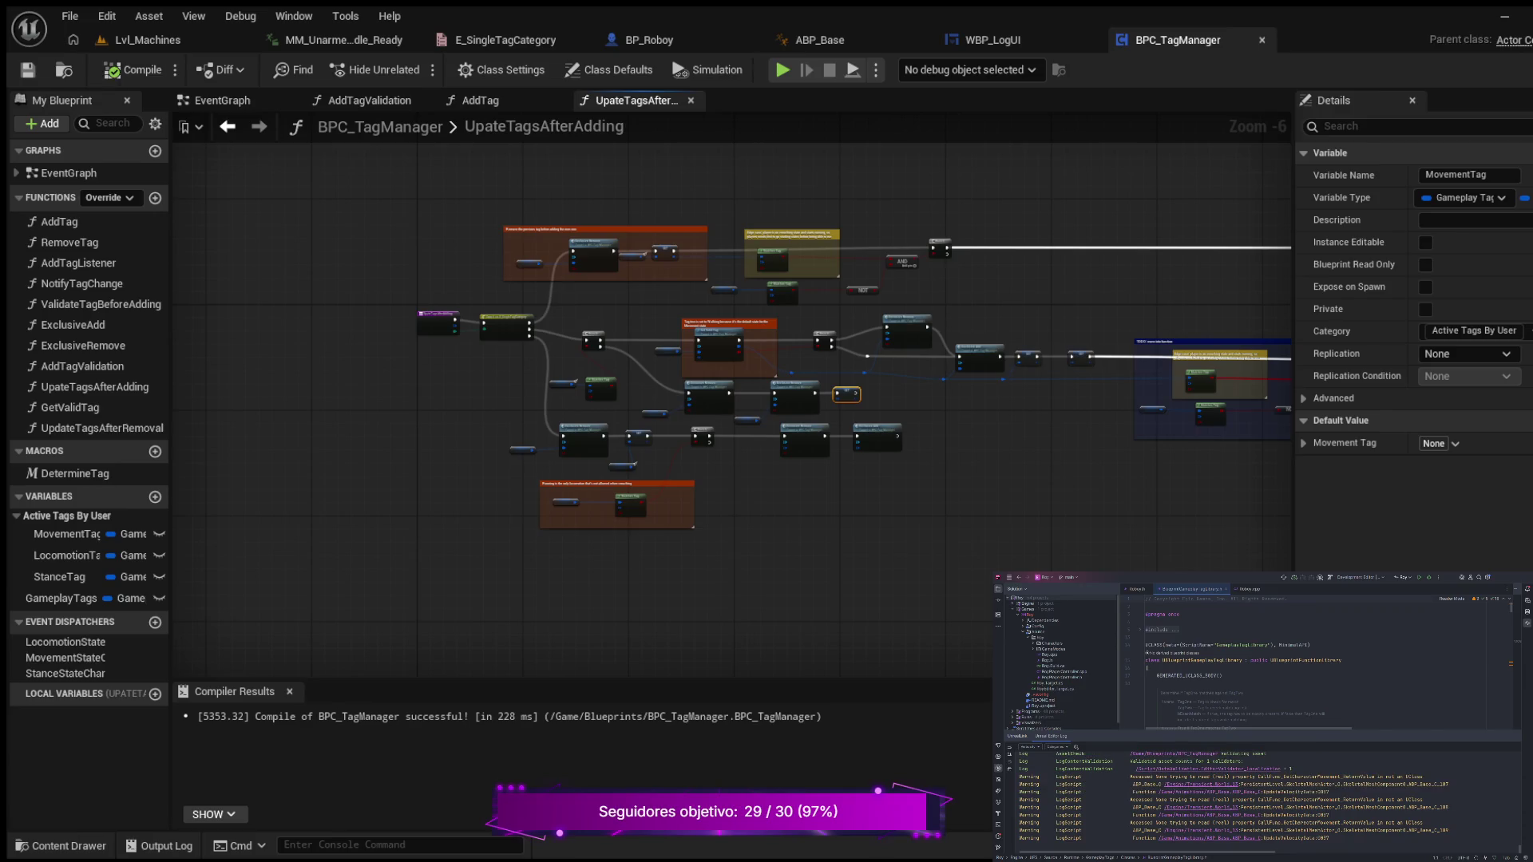
pyautogui.click(27, 69)
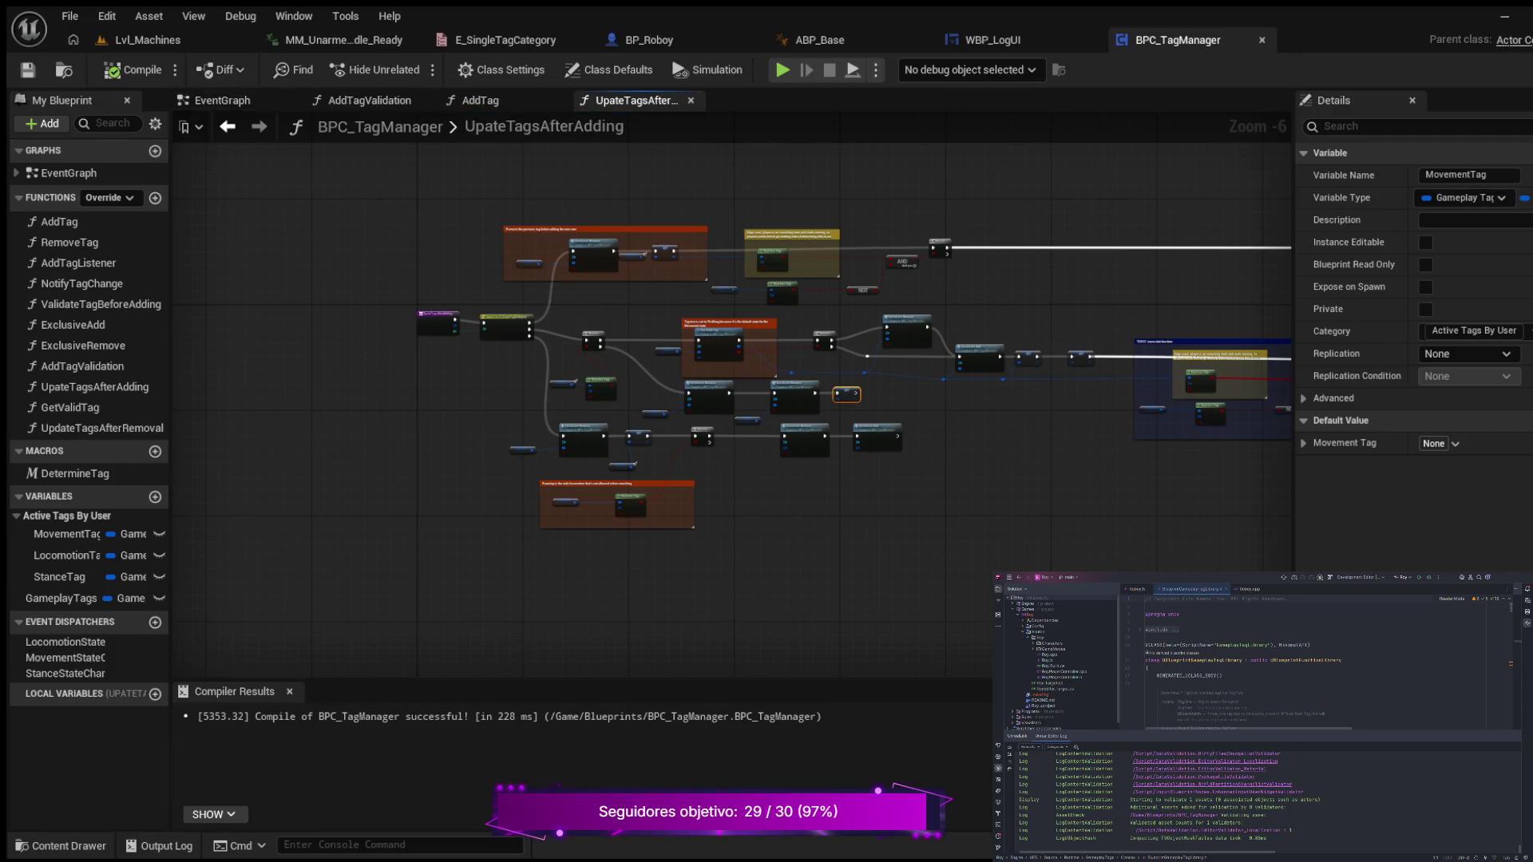
pyautogui.click(823, 40)
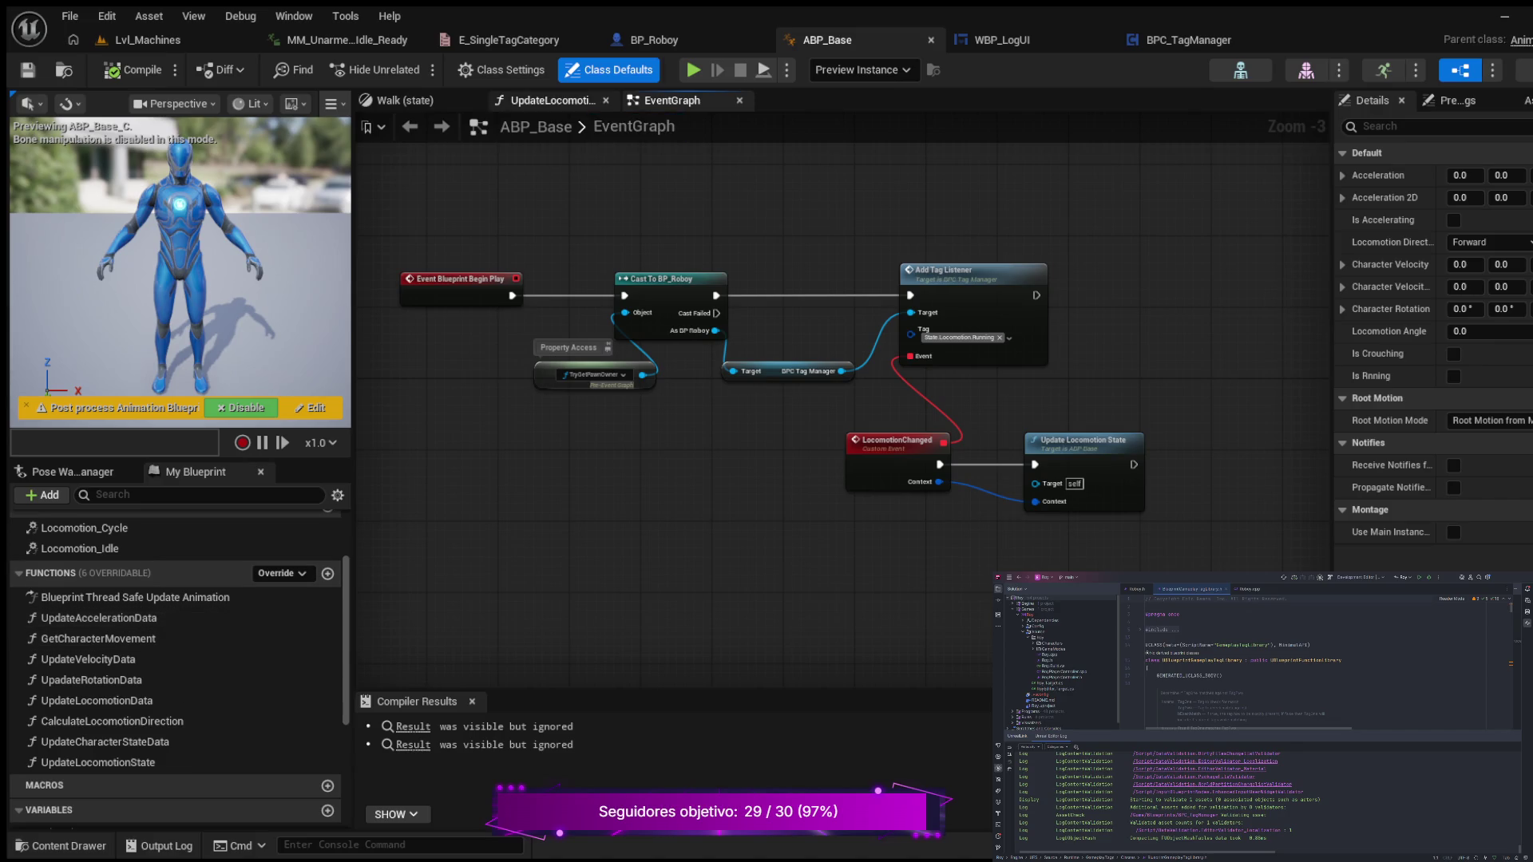
# - Open ABP_Base's UpdateLocomotionState function graph
pyautogui.click(551, 100)
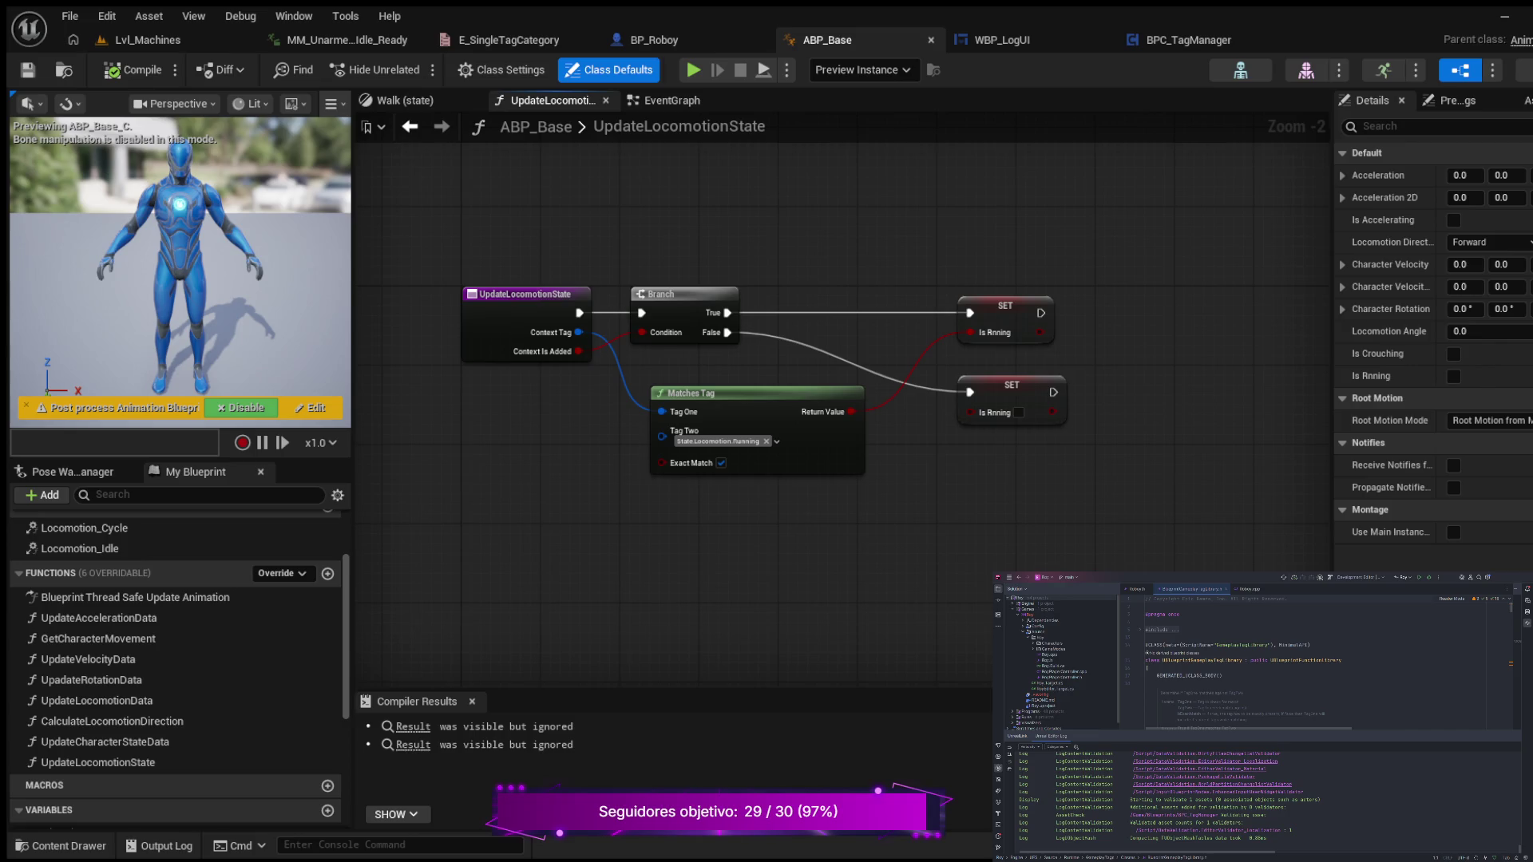
pyautogui.scroll(2, 549, 479)
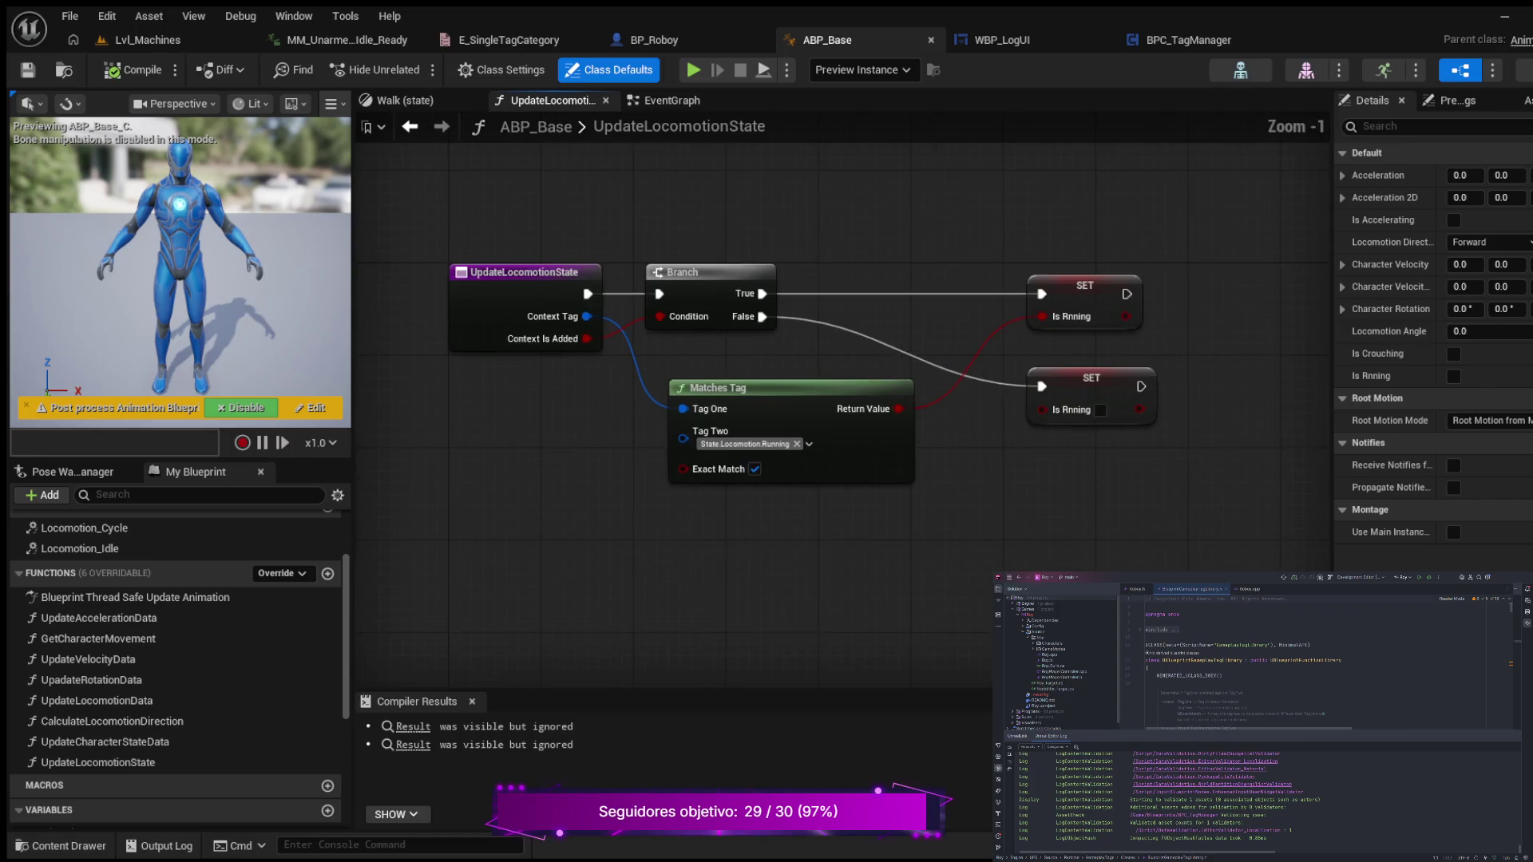
pyautogui.moveTo(561, 425)
pyautogui.mouseDown()
pyautogui.moveTo(595, 477)
pyautogui.moveTo(547, 479)
pyautogui.mouseUp()
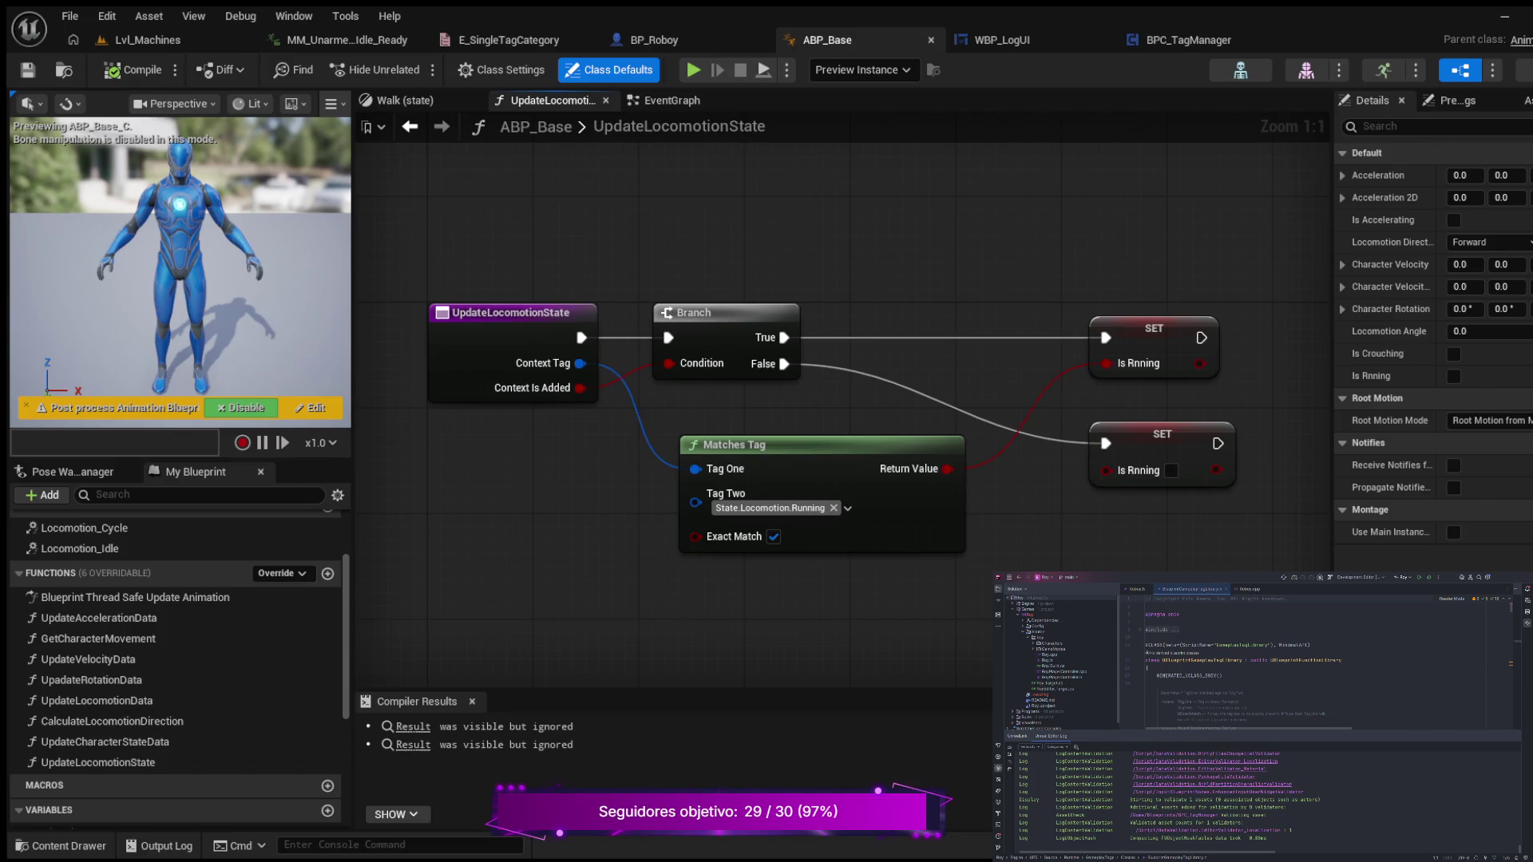
# - Break the Matches Tag Return Value link to the top SET Is Rnning node
pyautogui.moveTo(486, 507)
pyautogui.mouseDown()
pyautogui.moveTo(620, 495)
pyautogui.moveTo(513, 523)
pyautogui.mouseUp()
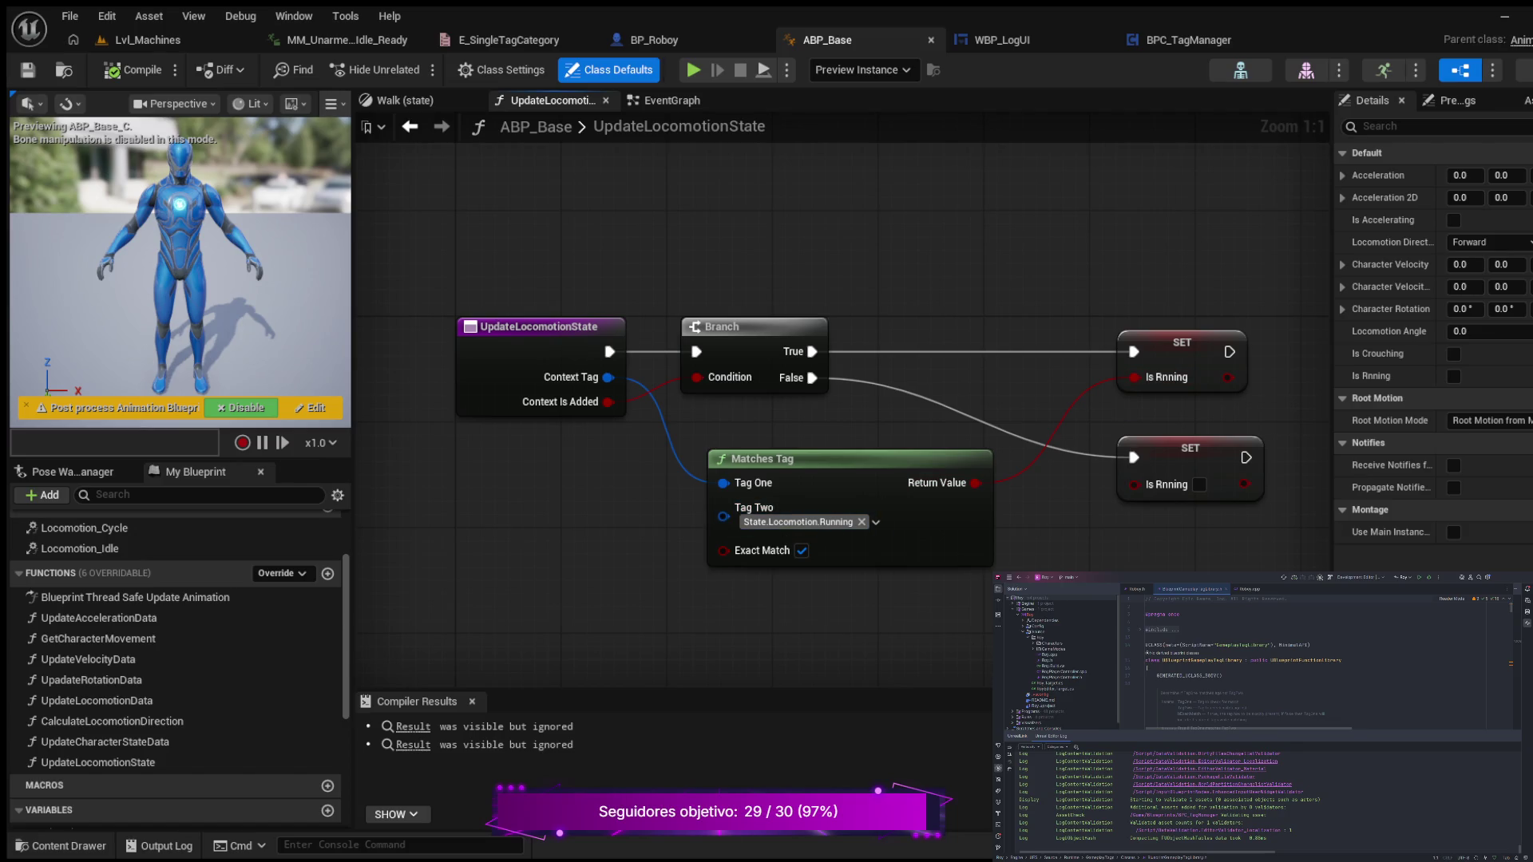
pyautogui.keyDown('alt'); pyautogui.click(1055, 429); pyautogui.keyUp('alt')
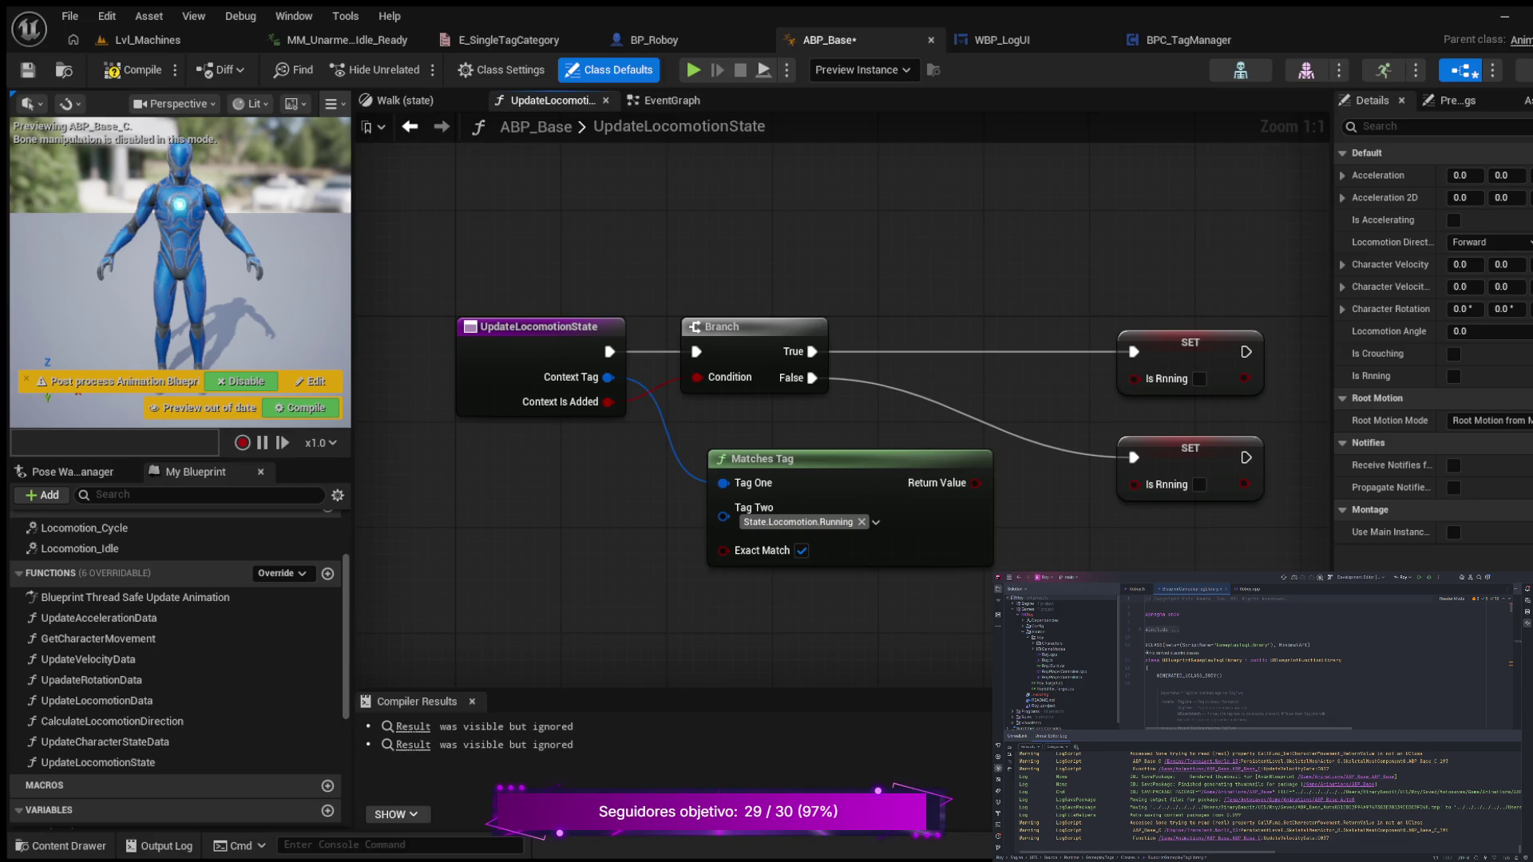
# - Rewire so Matches Tag drives the Branch condition and Context Is Added feeds the top Is Rnning
pyautogui.click(538, 327)
pyautogui.click(639, 431)
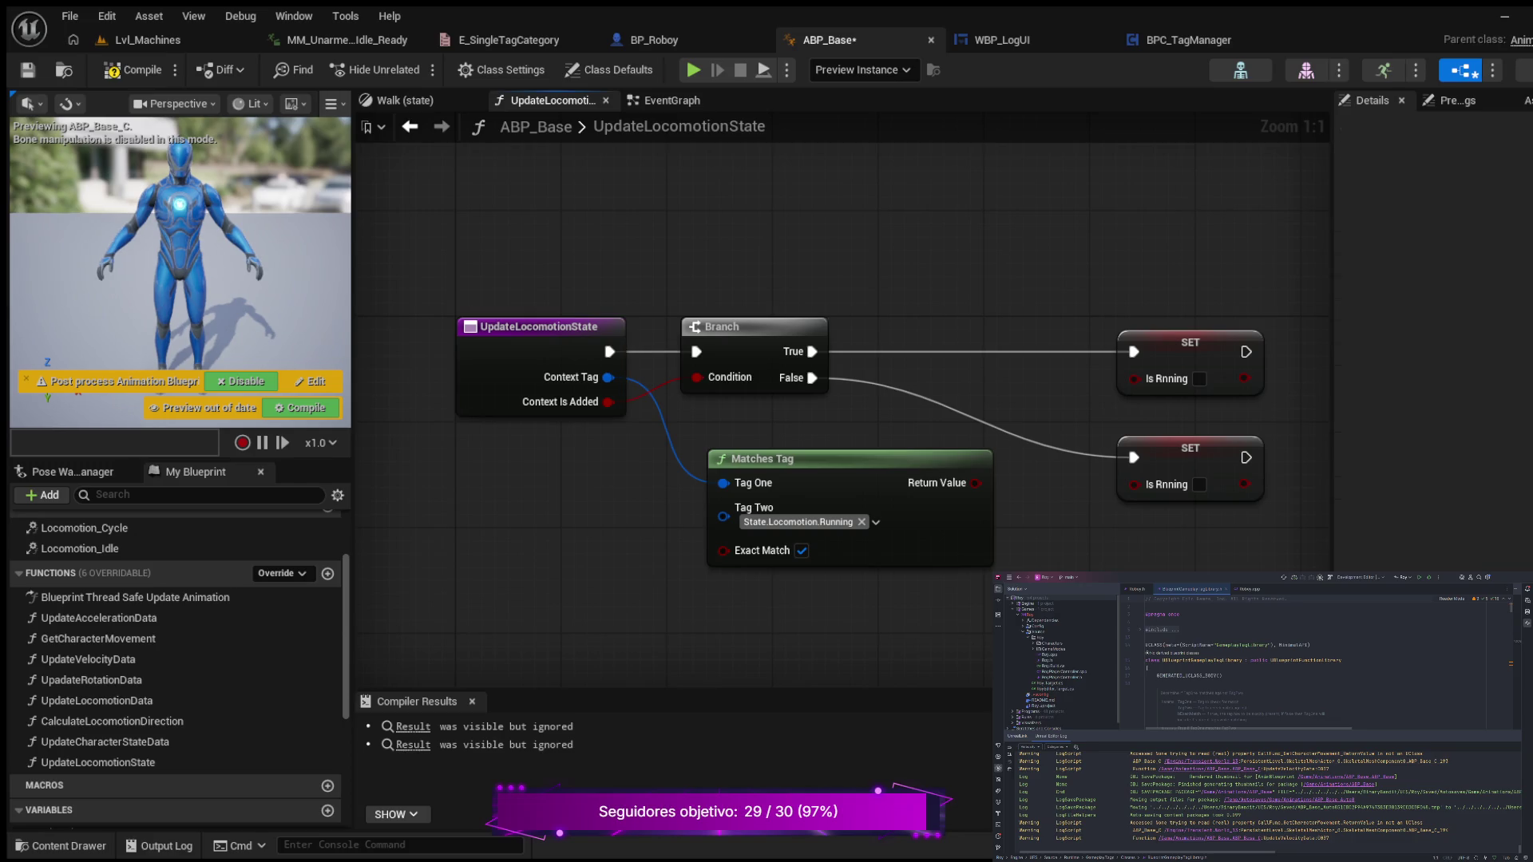
pyautogui.keyDown('alt'); pyautogui.click(696, 377); pyautogui.keyUp('alt')
pyautogui.moveTo(511, 327); pyautogui.dragTo(458, 326)
pyautogui.moveTo(520, 509)
pyautogui.mouseDown()
pyautogui.moveTo(537, 490)
pyautogui.moveTo(494, 452)
pyautogui.mouseUp()
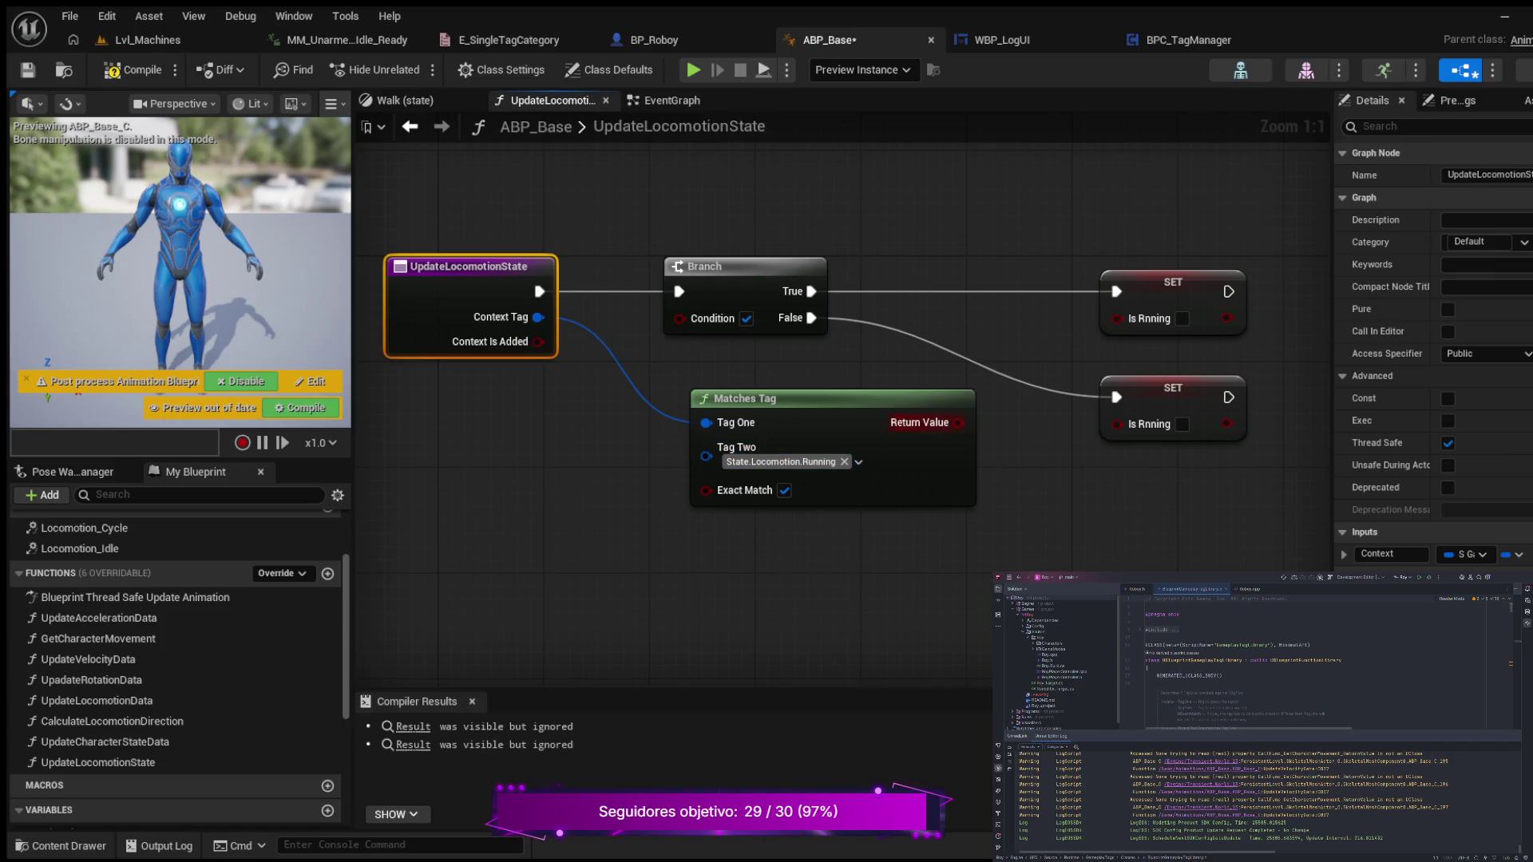
pyautogui.moveTo(958, 422)
pyautogui.mouseDown()
pyautogui.moveTo(858, 353)
pyautogui.moveTo(662, 343)
pyautogui.moveTo(678, 318)
pyautogui.mouseUp()
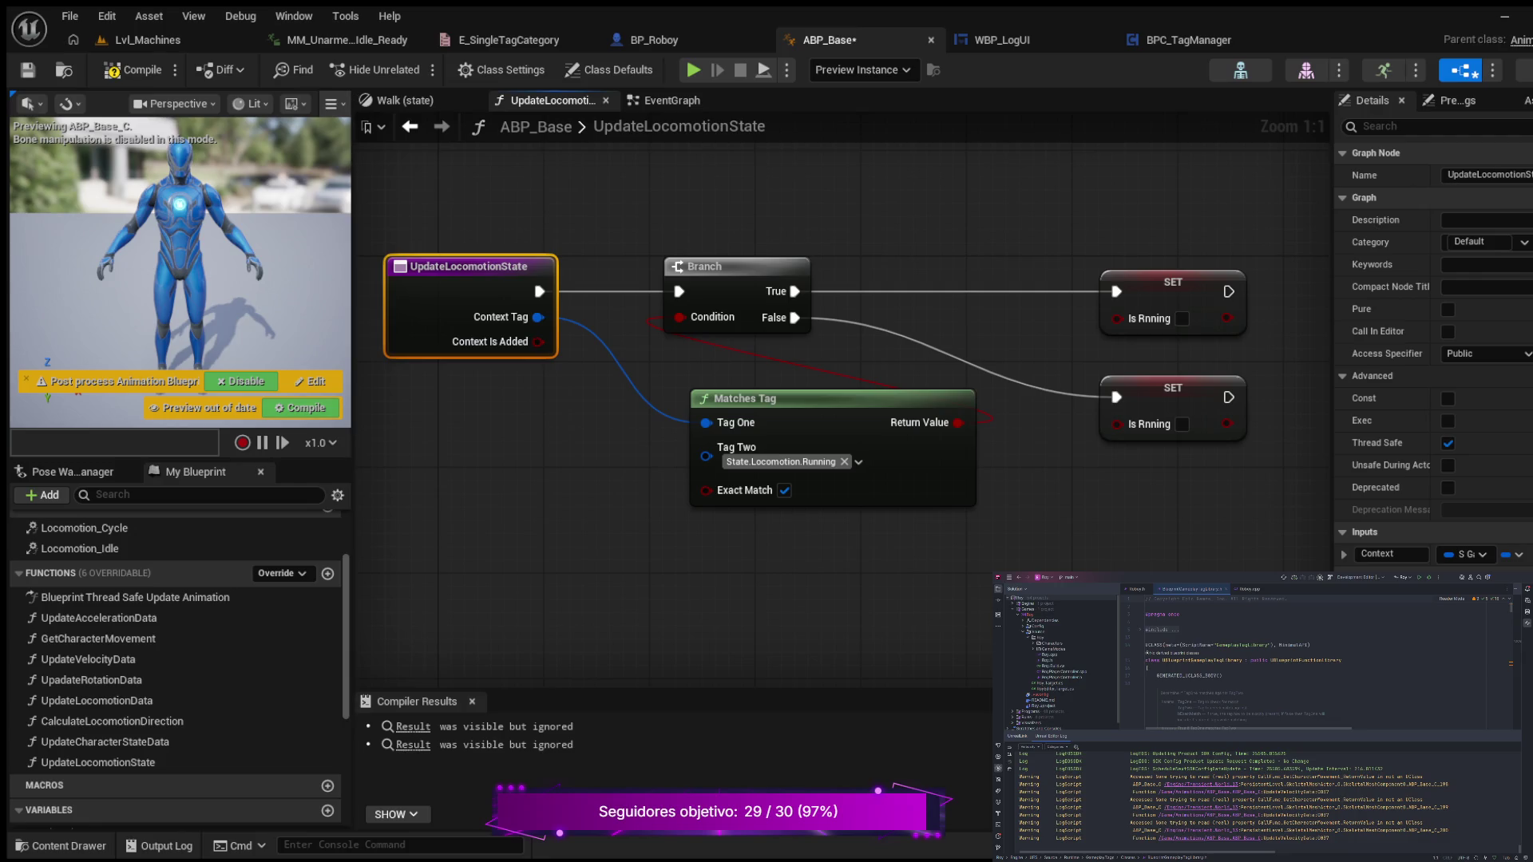
pyautogui.moveTo(539, 342); pyautogui.dragTo(1116, 319)
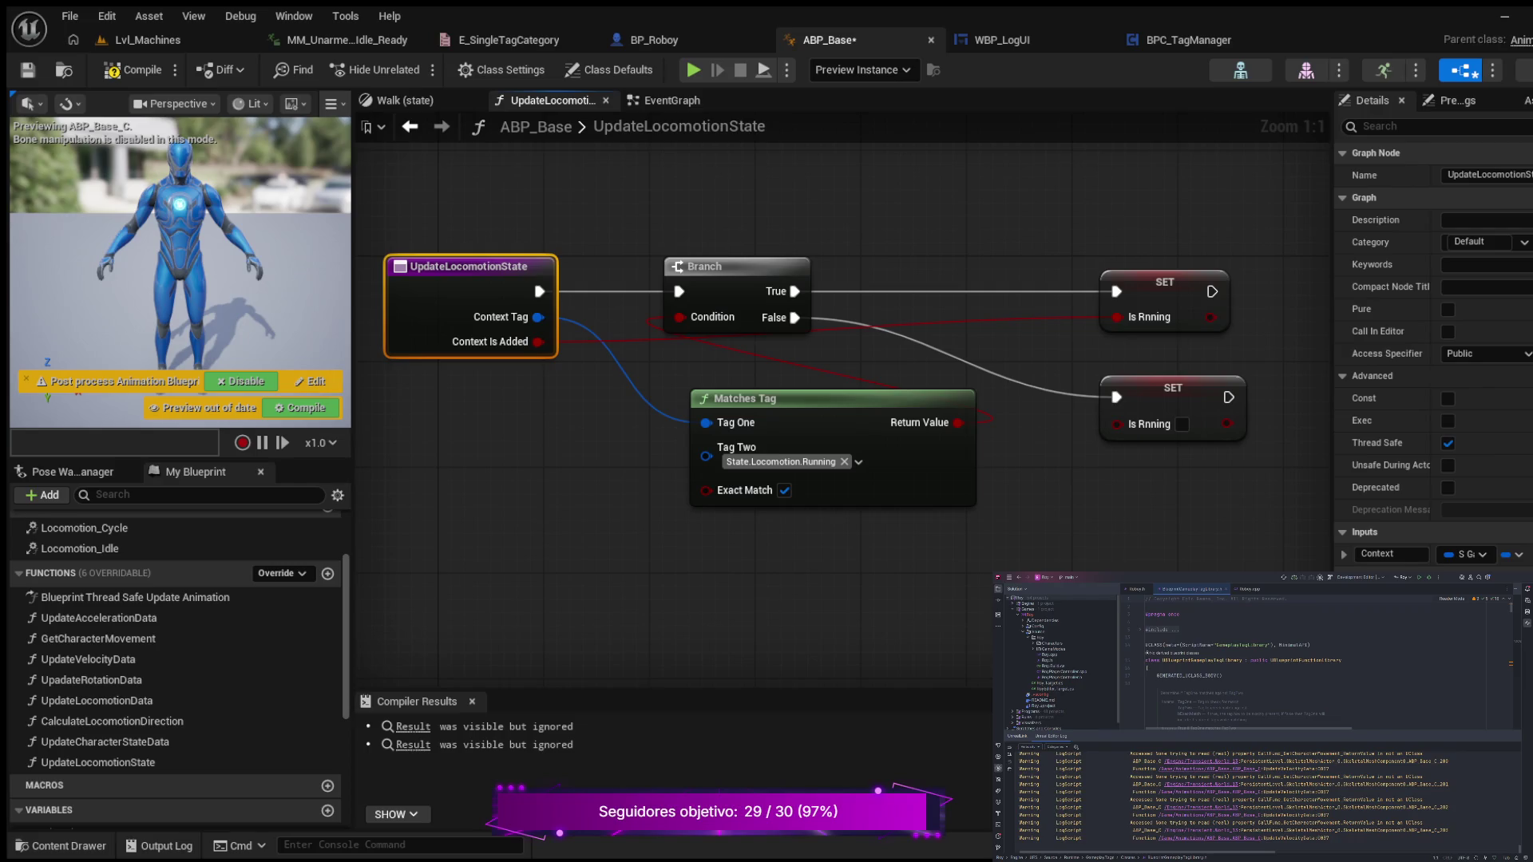
# - Shift the Branch, Matches Tag, entry node and both Is Rnning setters into rough positions
pyautogui.scroll(-1, 667, 463)
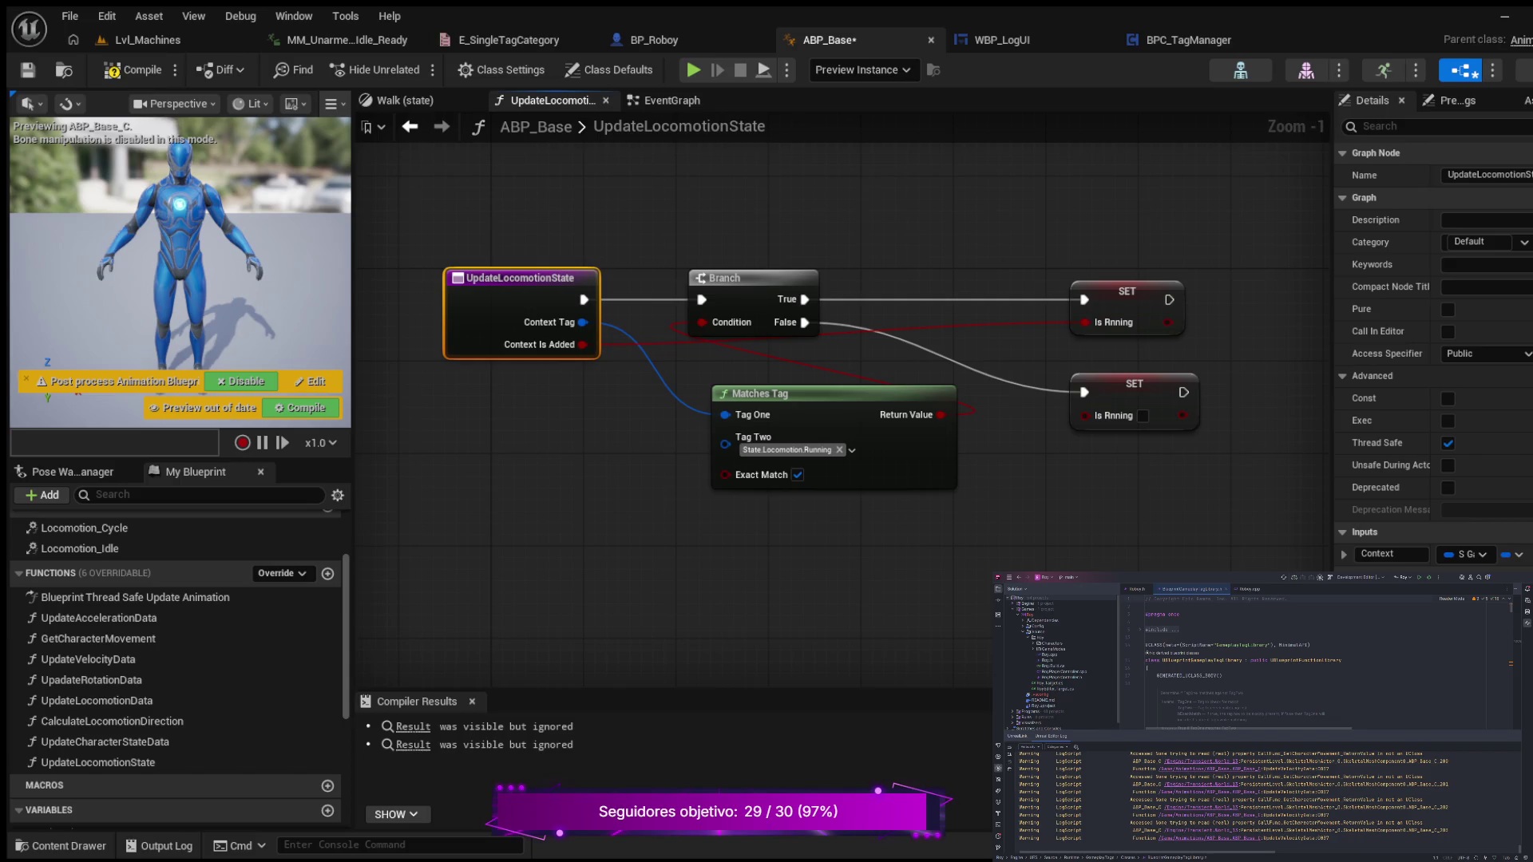
pyautogui.moveTo(722, 278)
pyautogui.mouseDown()
pyautogui.moveTo(814, 256)
pyautogui.moveTo(825, 279)
pyautogui.mouseUp()
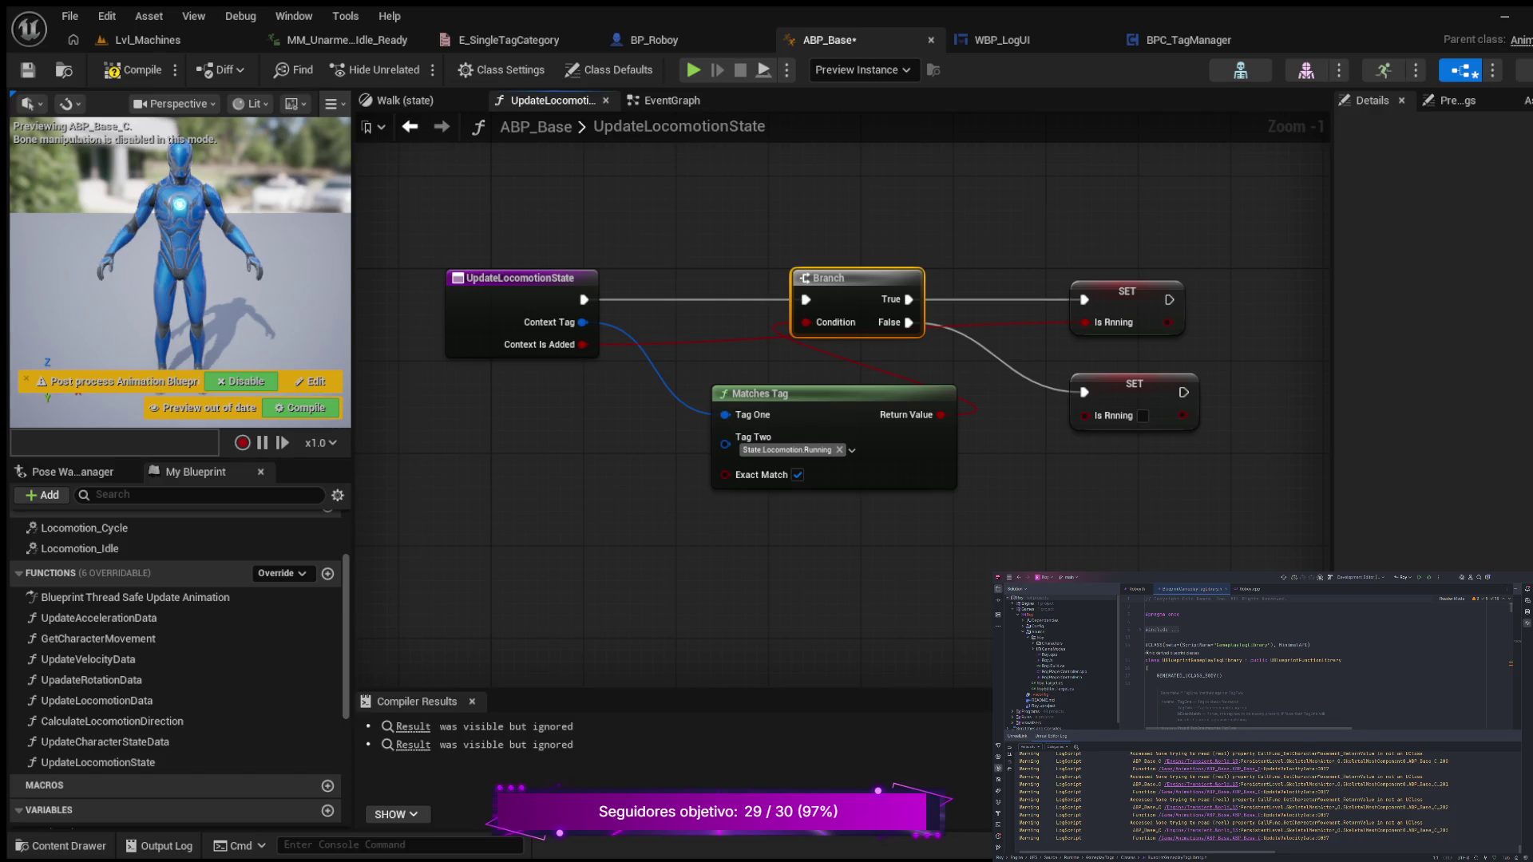
pyautogui.moveTo(766, 394); pyautogui.dragTo(663, 393)
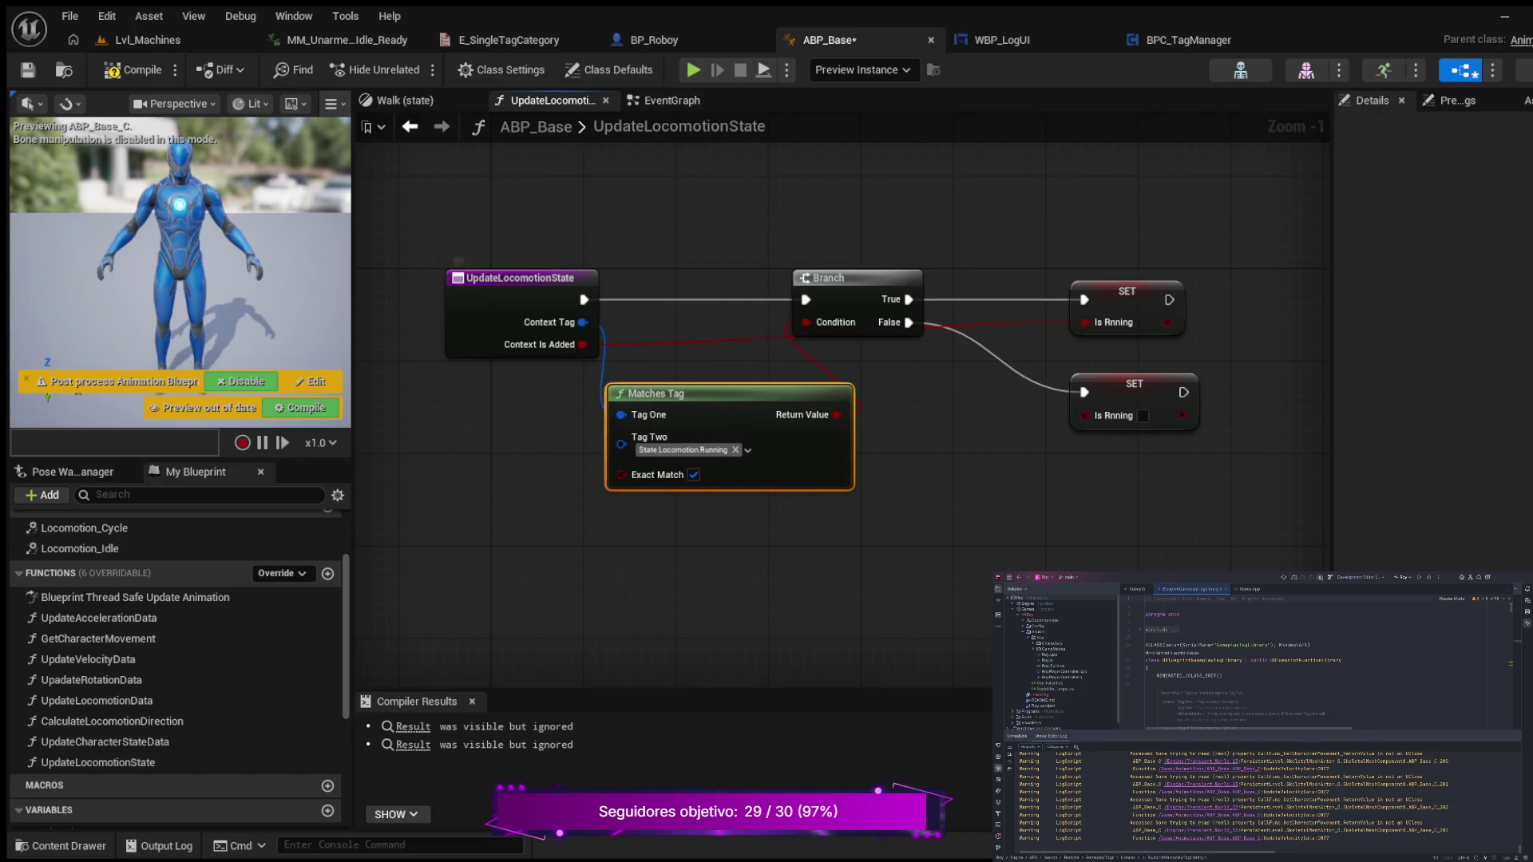
pyautogui.moveTo(519, 278); pyautogui.dragTo(426, 277)
pyautogui.moveTo(651, 394); pyautogui.dragTo(581, 381)
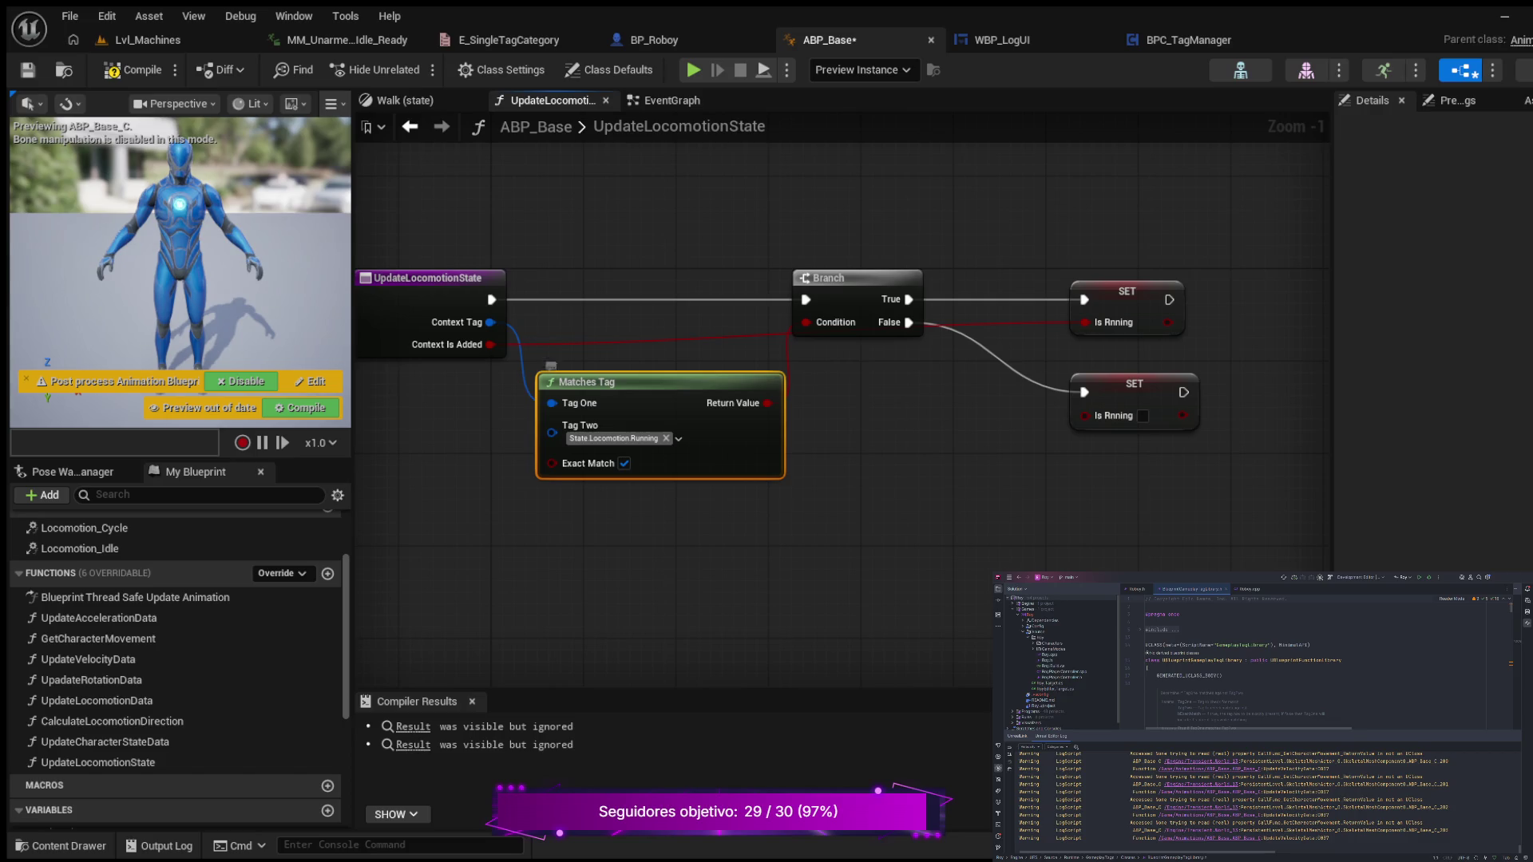
pyautogui.moveTo(607, 381); pyautogui.dragTo(607, 370)
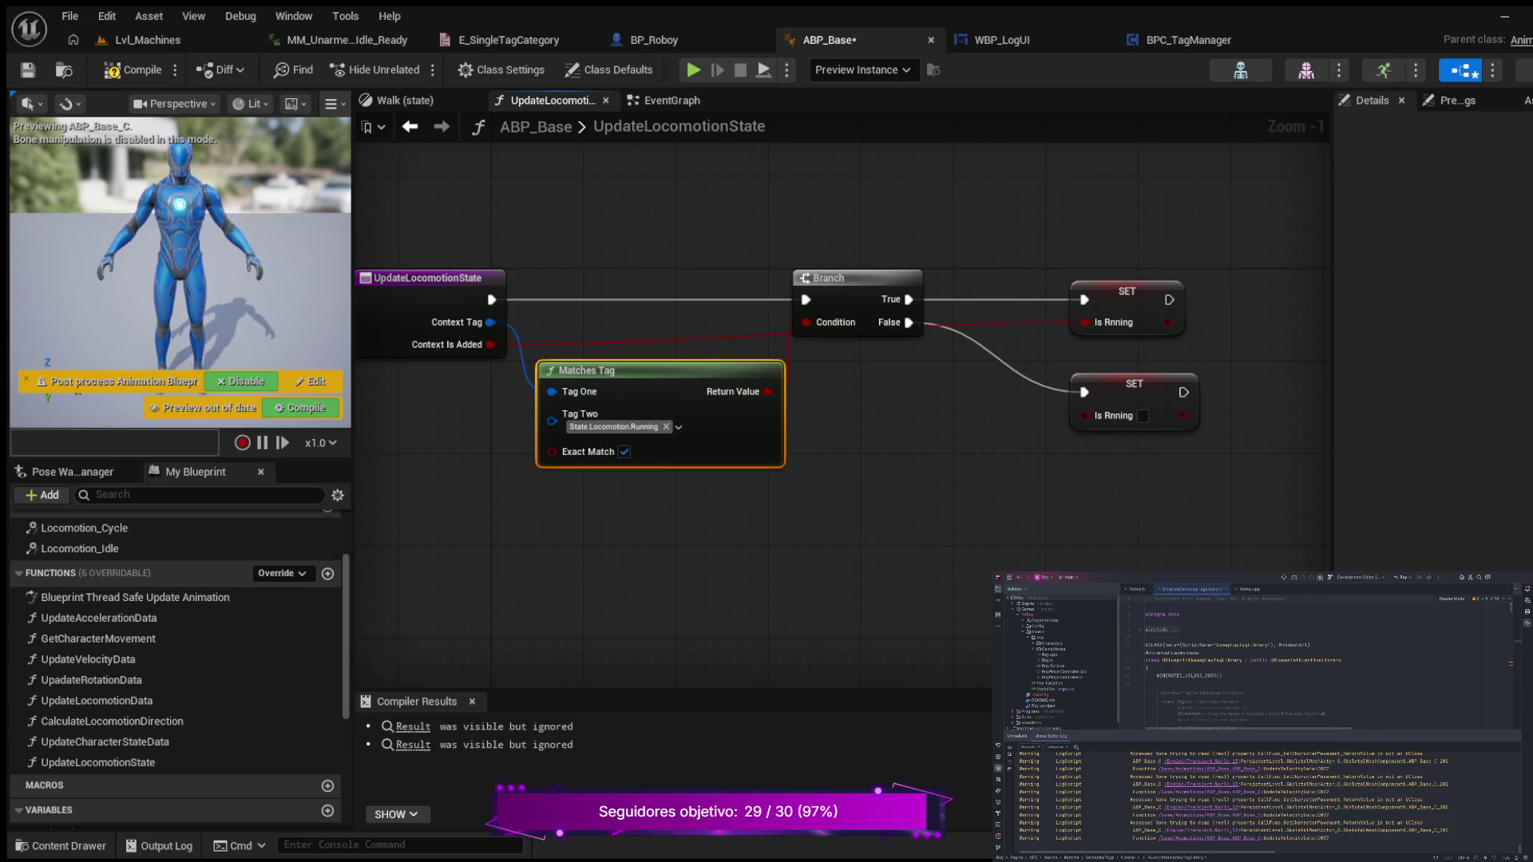
pyautogui.moveTo(1127, 292); pyautogui.dragTo(1195, 291)
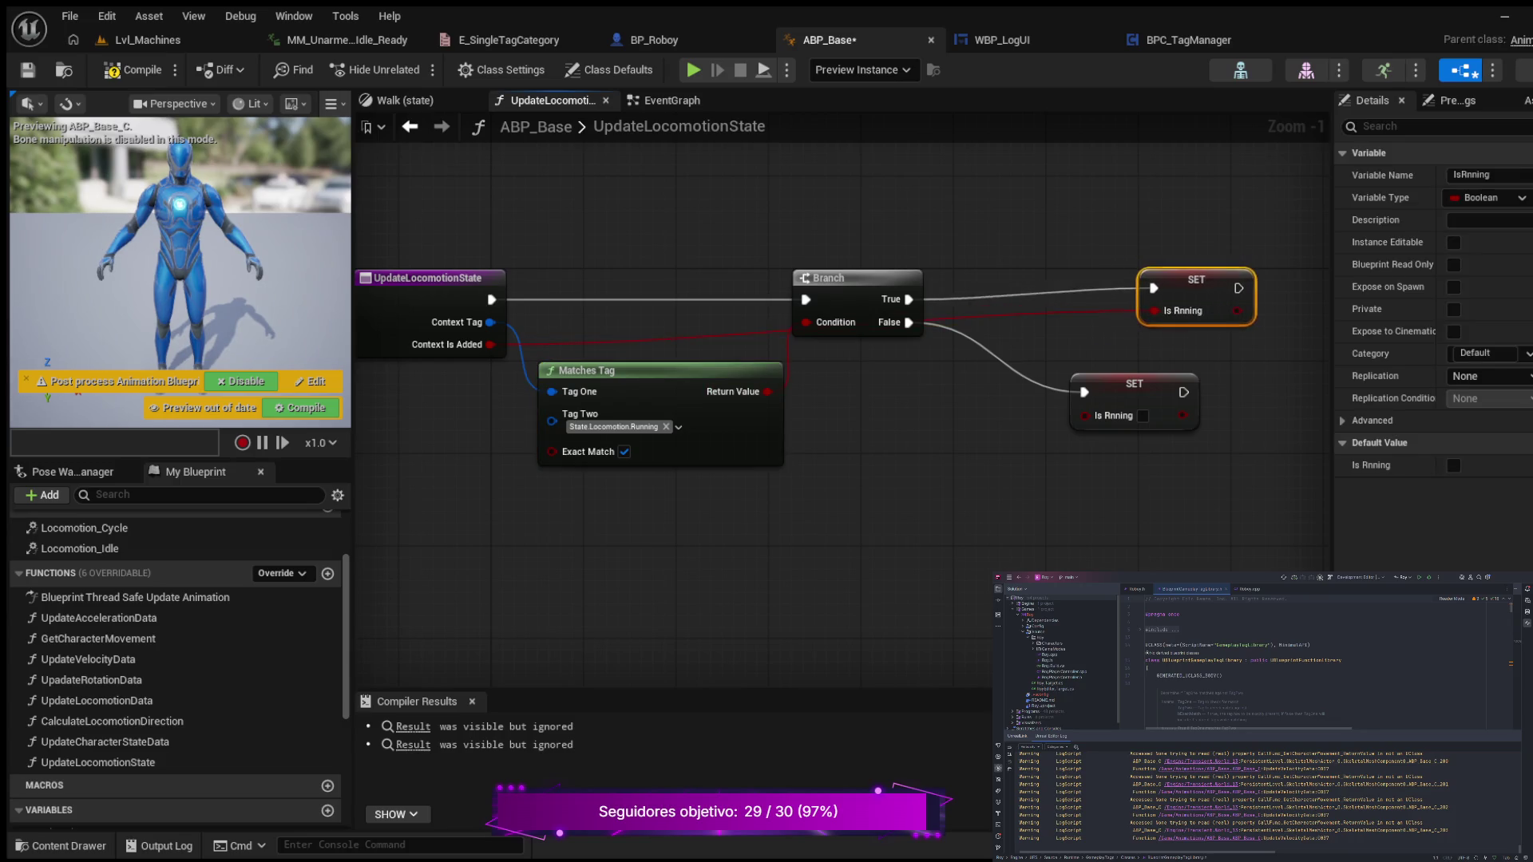
pyautogui.moveTo(1133, 384); pyautogui.dragTo(1180, 384)
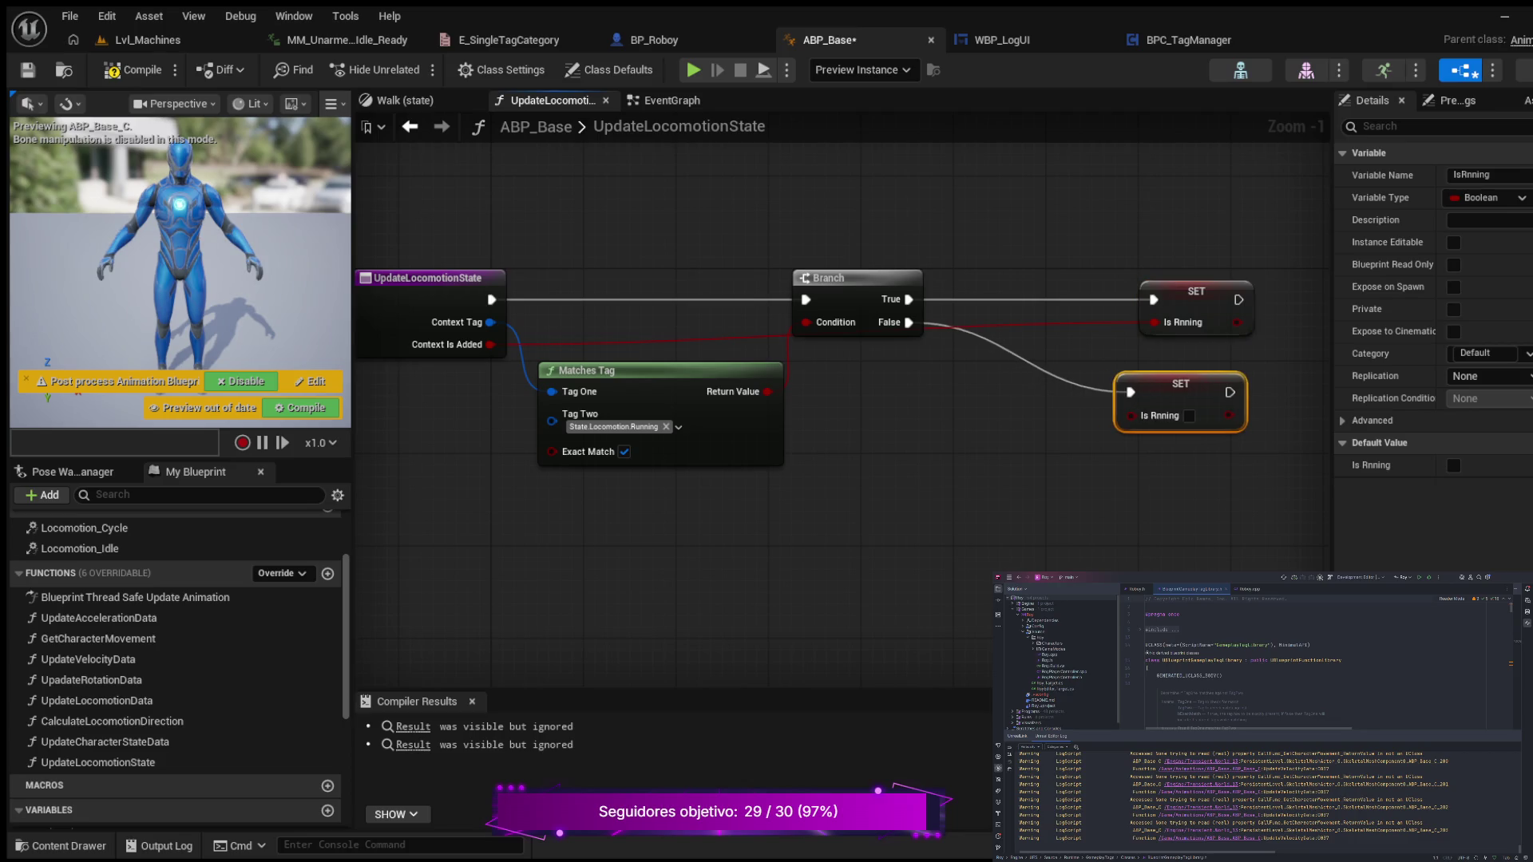
pyautogui.moveTo(830, 278)
pyautogui.mouseDown()
pyautogui.moveTo(862, 383)
pyautogui.moveTo(848, 208)
pyautogui.moveTo(852, 221)
pyautogui.moveTo(817, 232)
pyautogui.mouseUp()
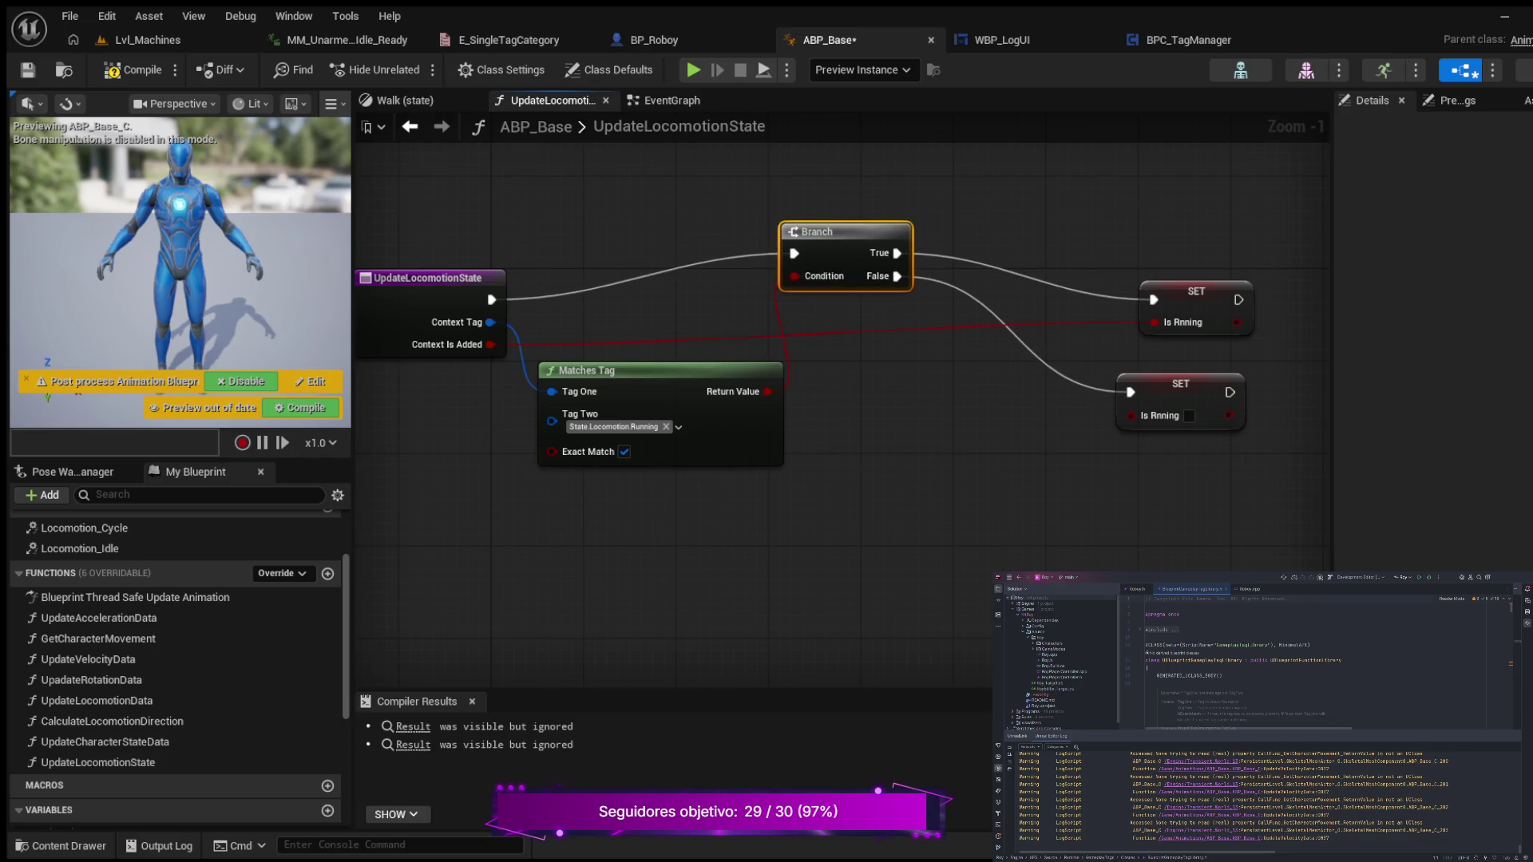
pyautogui.moveTo(428, 278); pyautogui.dragTo(439, 255)
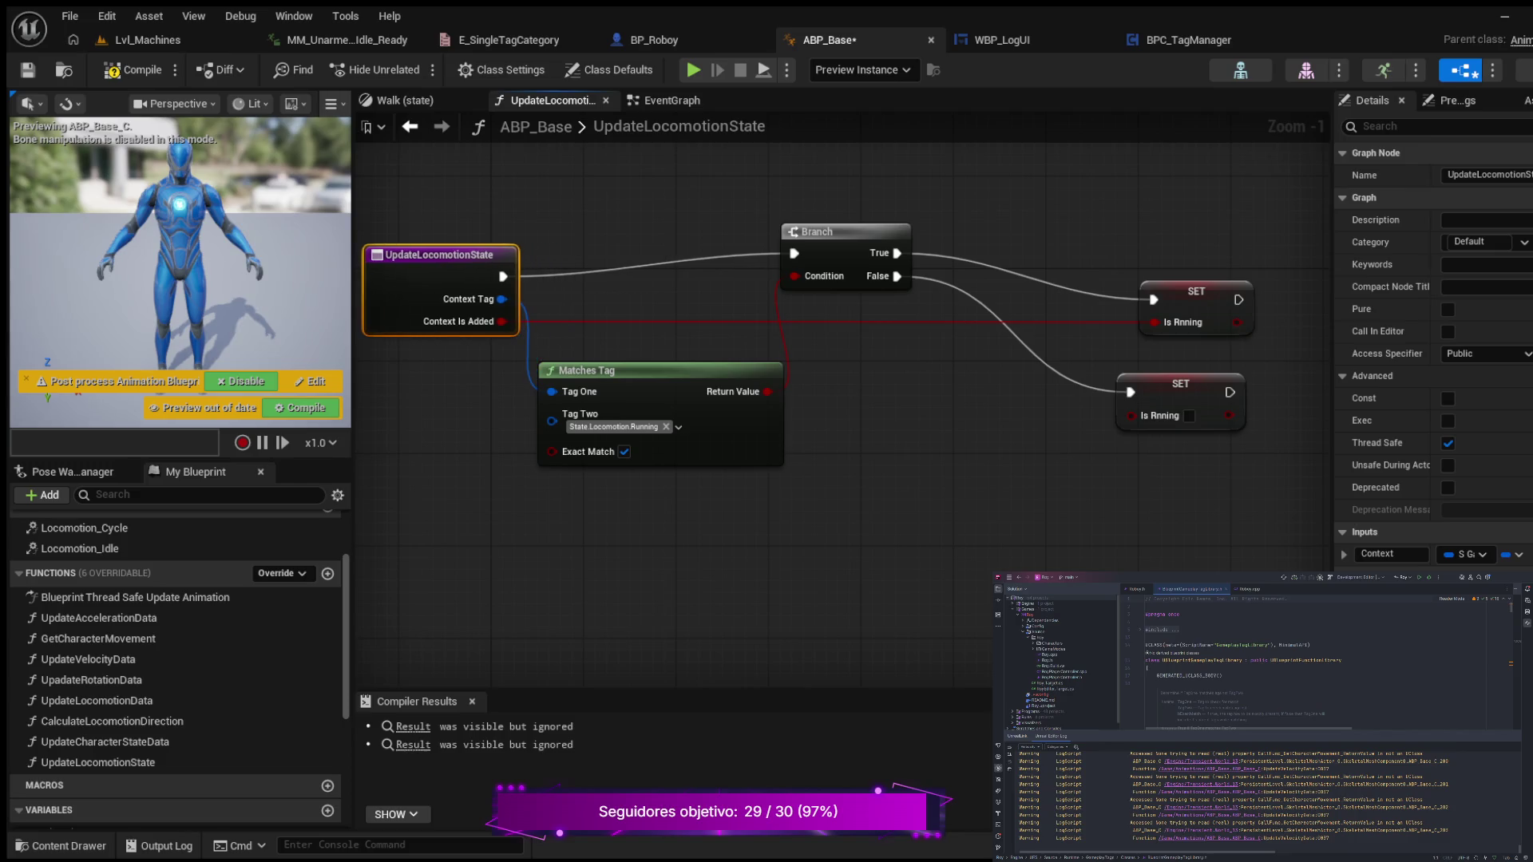
pyautogui.moveTo(583, 371)
pyautogui.mouseDown()
pyautogui.moveTo(606, 370)
pyautogui.moveTo(583, 370)
pyautogui.mouseUp()
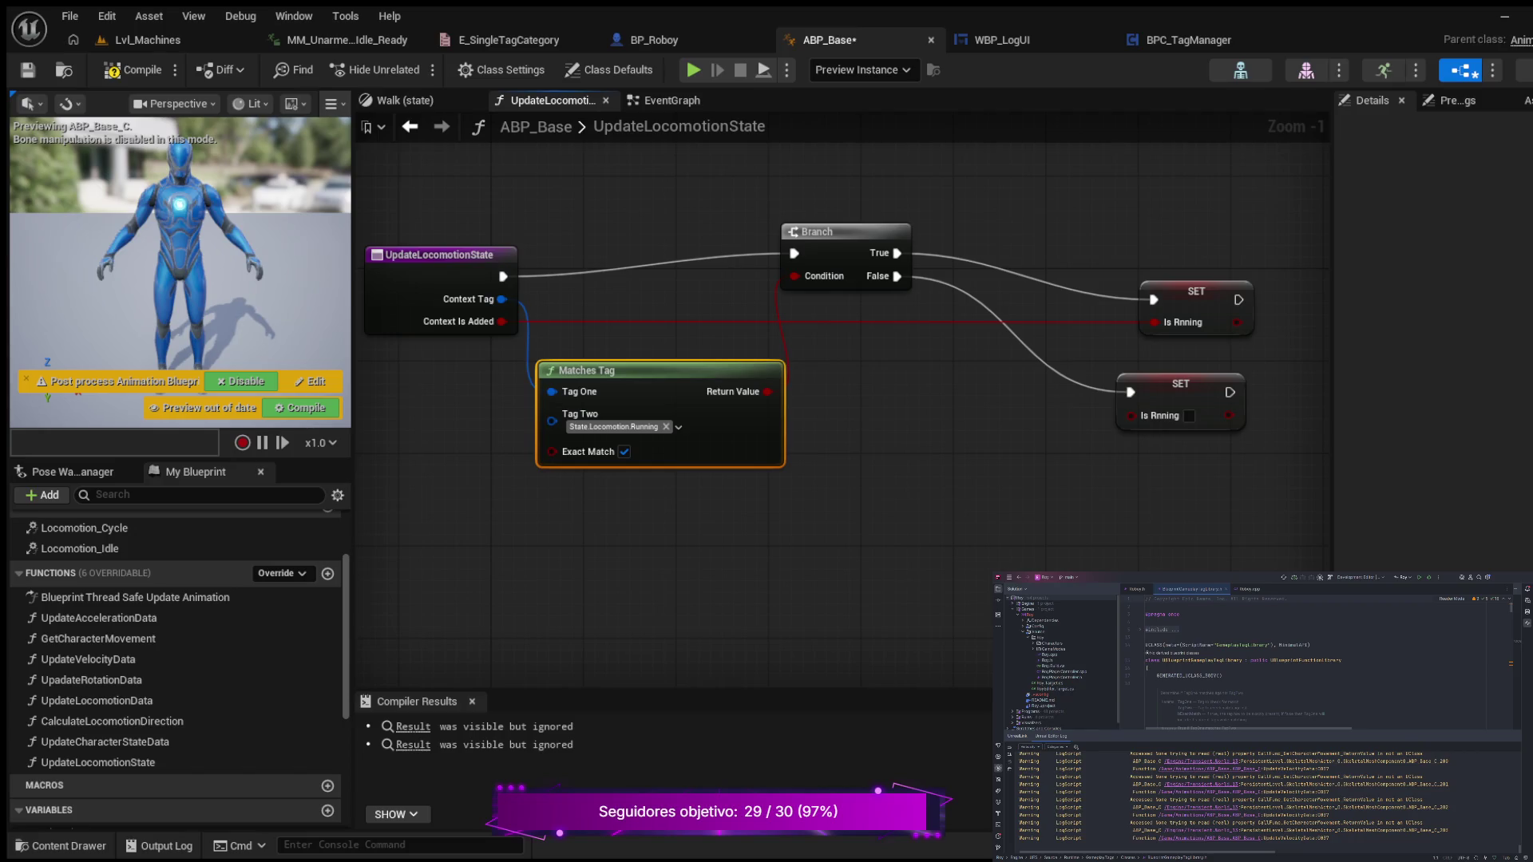
# - Place Matches Tag below the entry node and align the SET nodes with Branch True/False
pyautogui.scroll(-1, 877, 400)
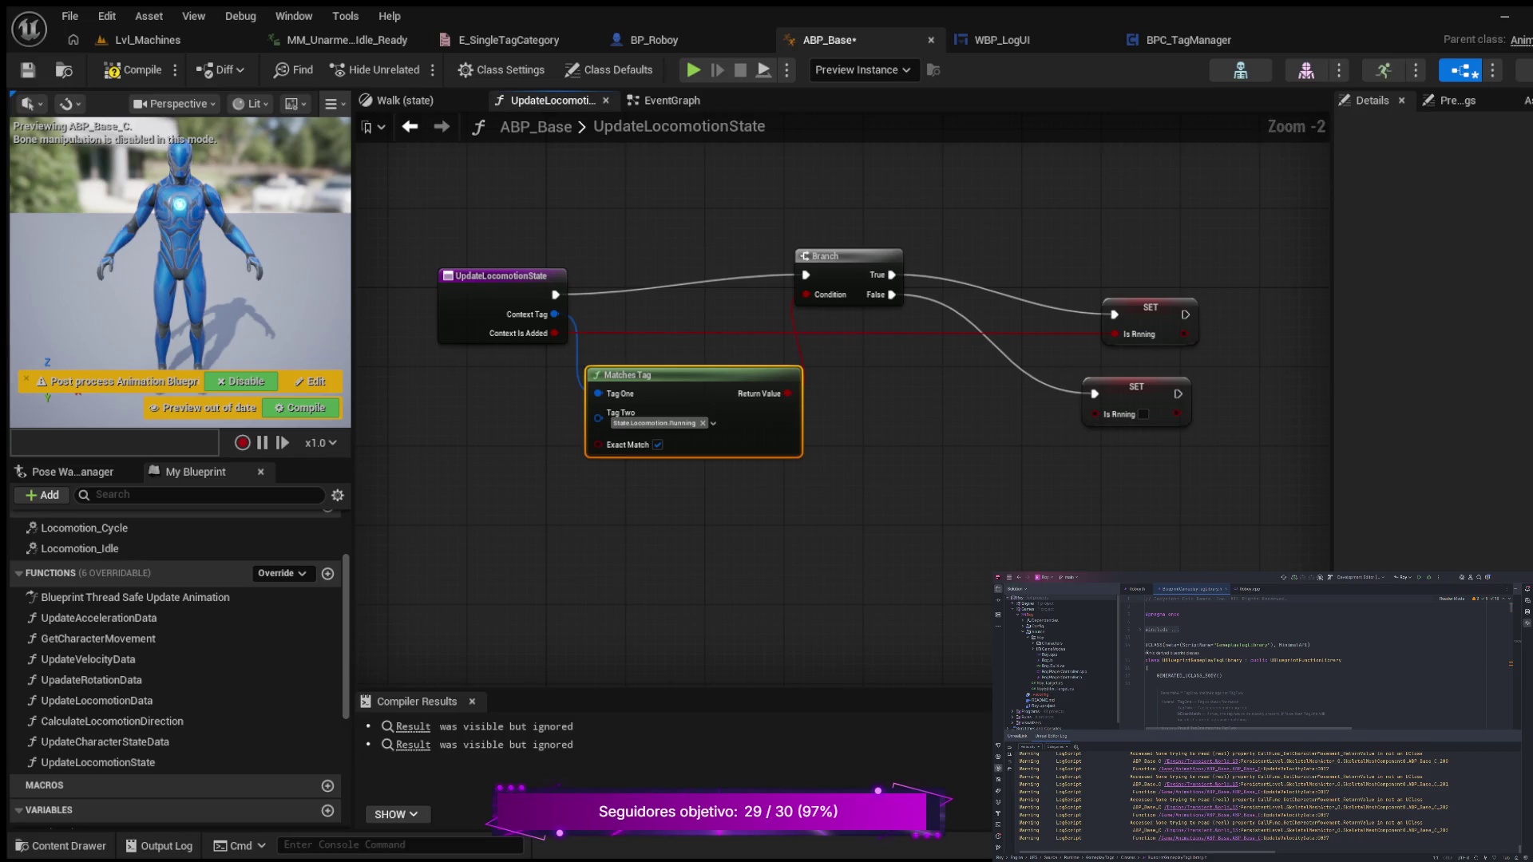
pyautogui.moveTo(617, 375); pyautogui.dragTo(607, 166)
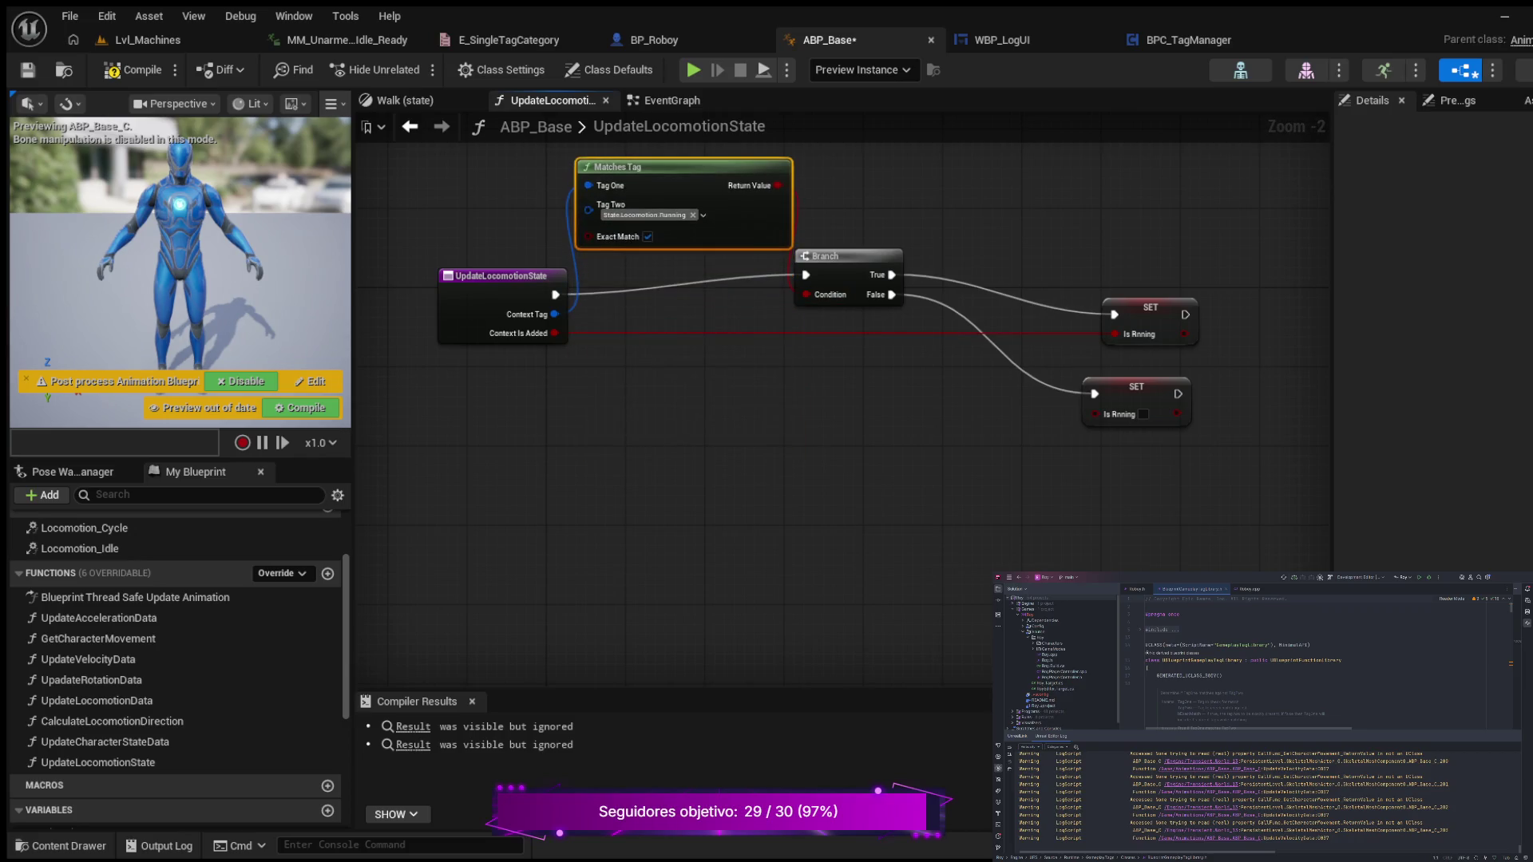
pyautogui.moveTo(691, 371); pyautogui.dragTo(727, 499)
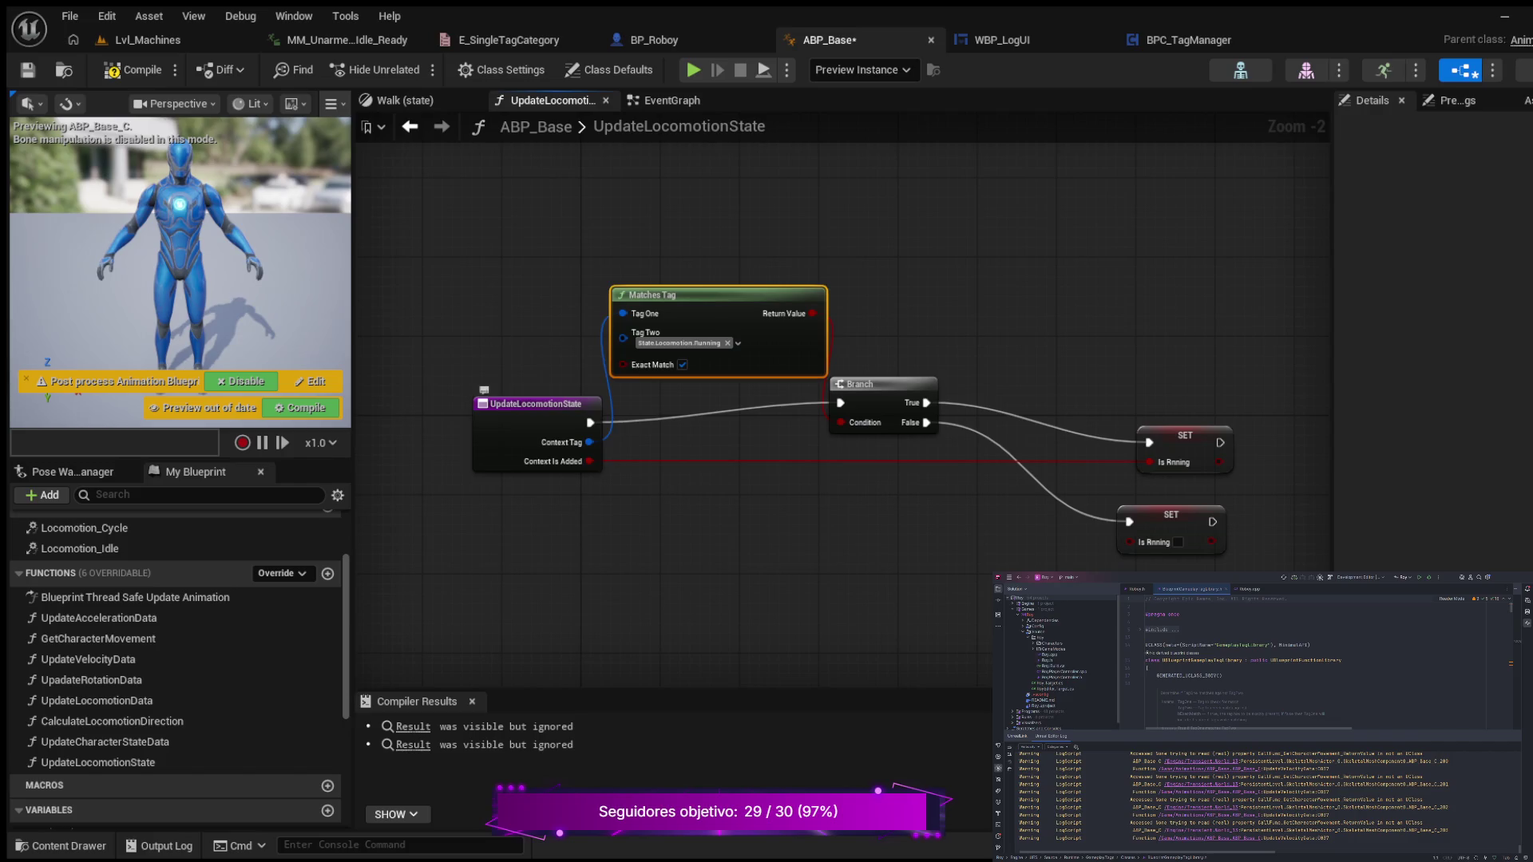
pyautogui.click(485, 403)
pyautogui.moveTo(639, 295); pyautogui.dragTo(608, 305)
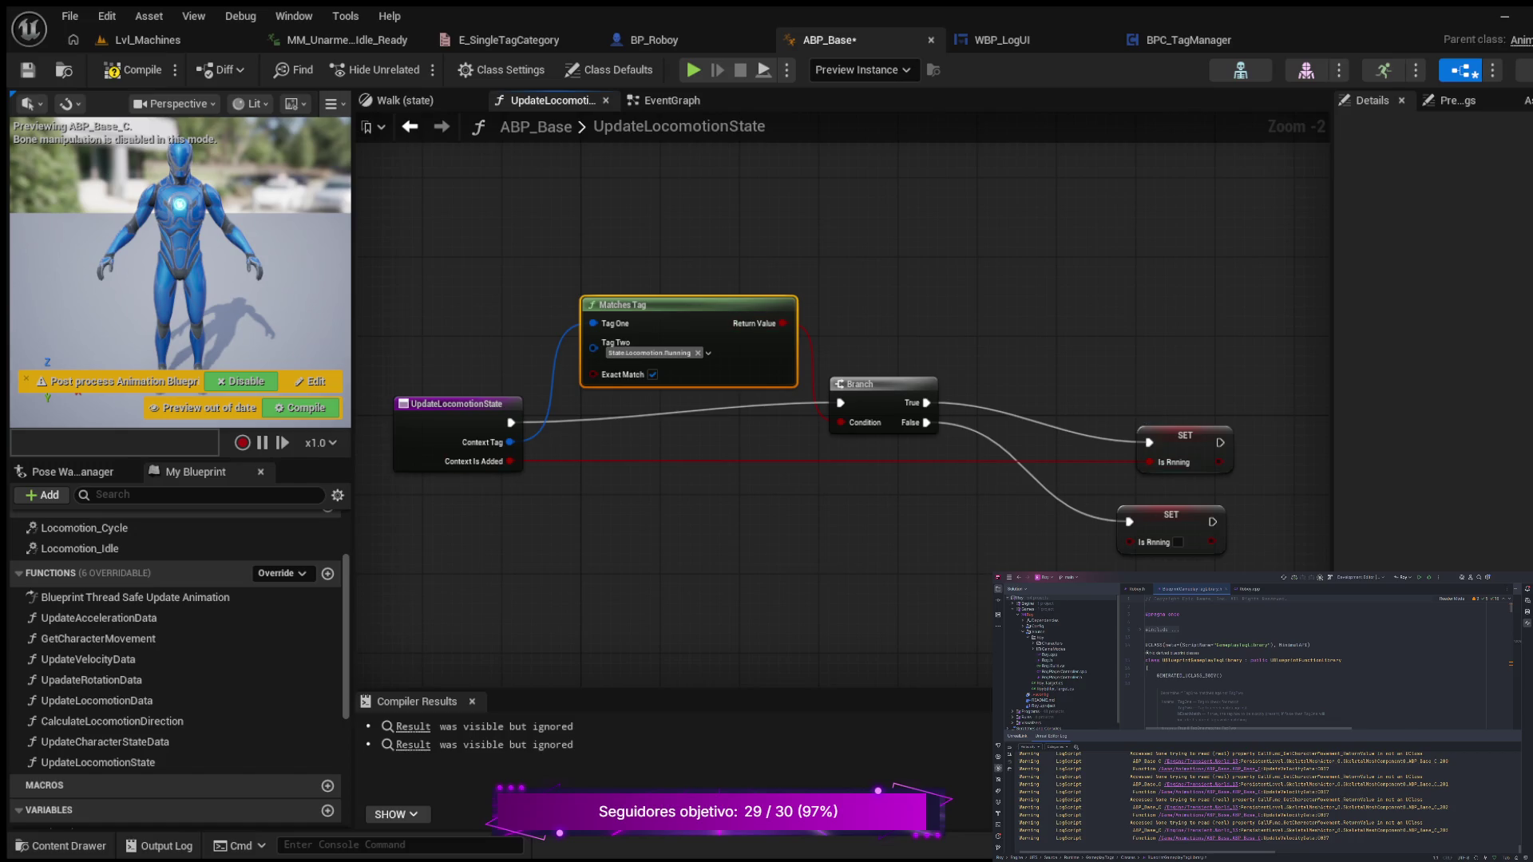
pyautogui.moveTo(639, 305)
pyautogui.mouseDown()
pyautogui.moveTo(647, 455)
pyautogui.moveTo(626, 535)
pyautogui.moveTo(609, 533)
pyautogui.mouseUp()
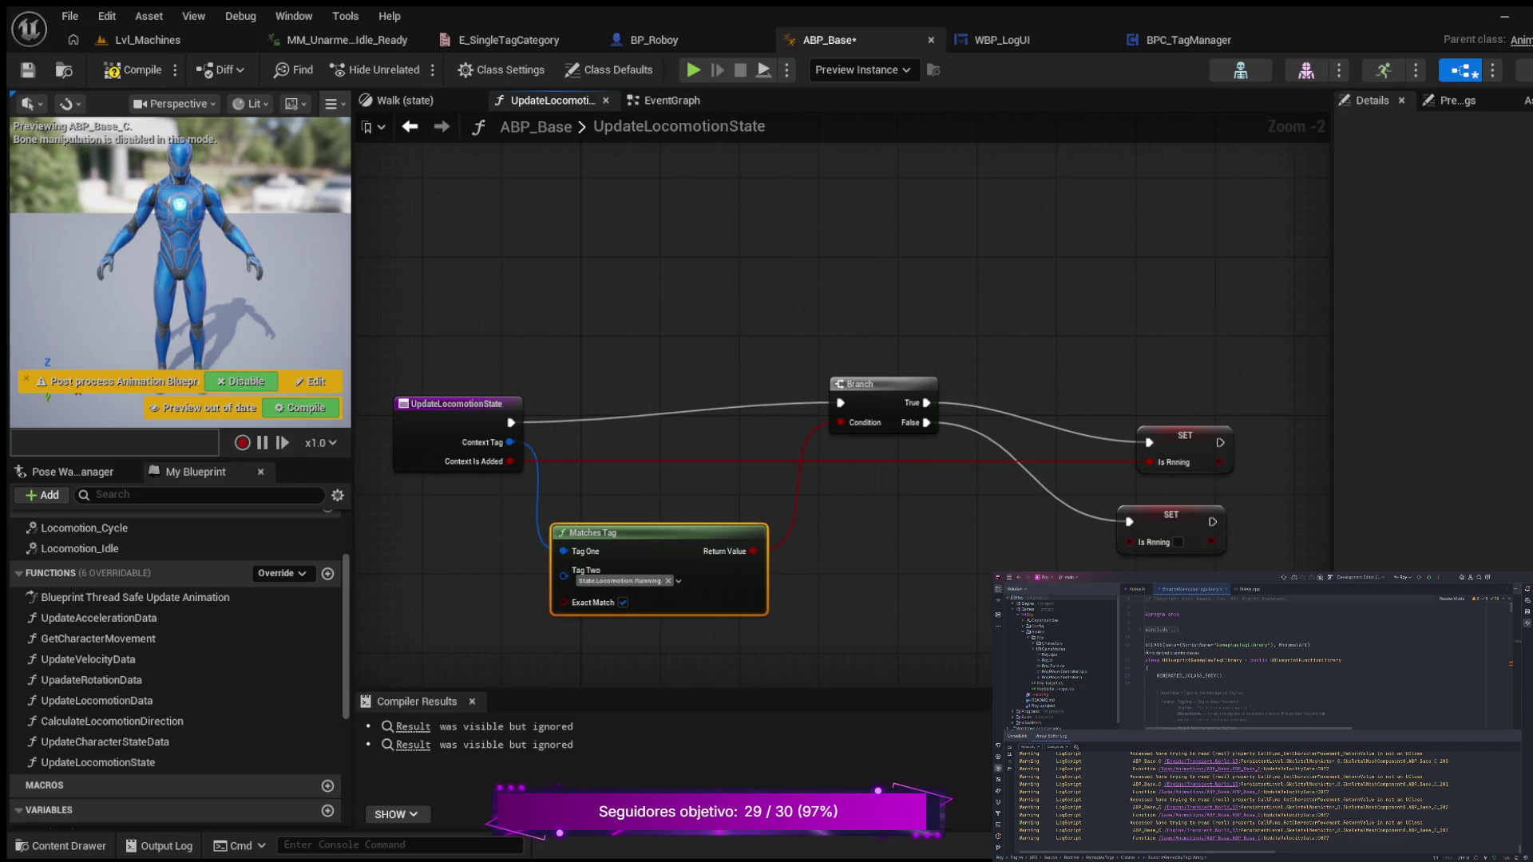
pyautogui.moveTo(1185, 438); pyautogui.dragTo(1142, 398)
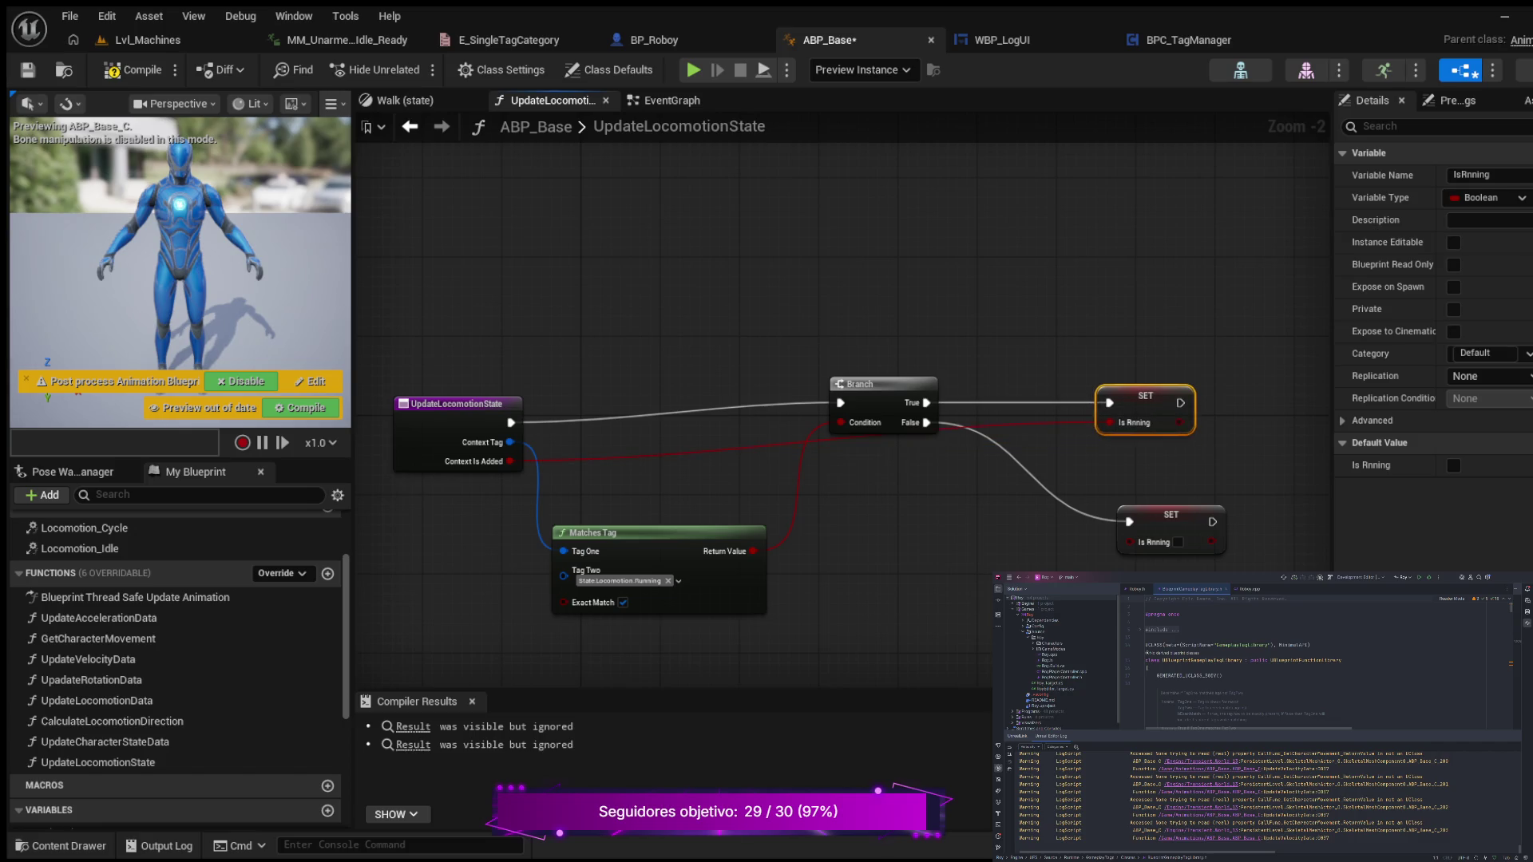
pyautogui.moveTo(456, 404); pyautogui.dragTo(454, 385)
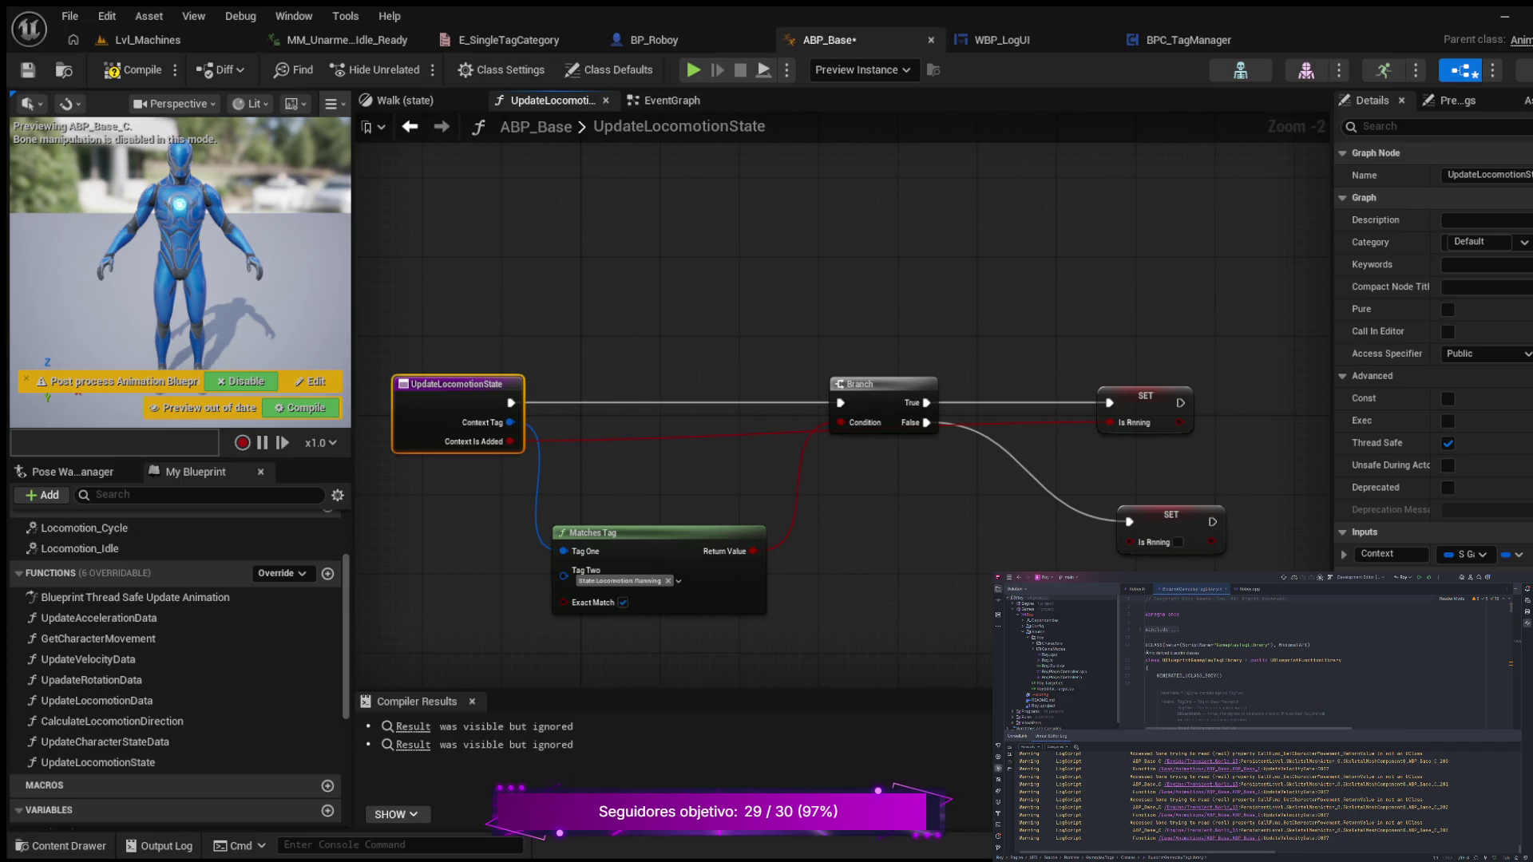
pyautogui.moveTo(1171, 515); pyautogui.dragTo(1142, 455)
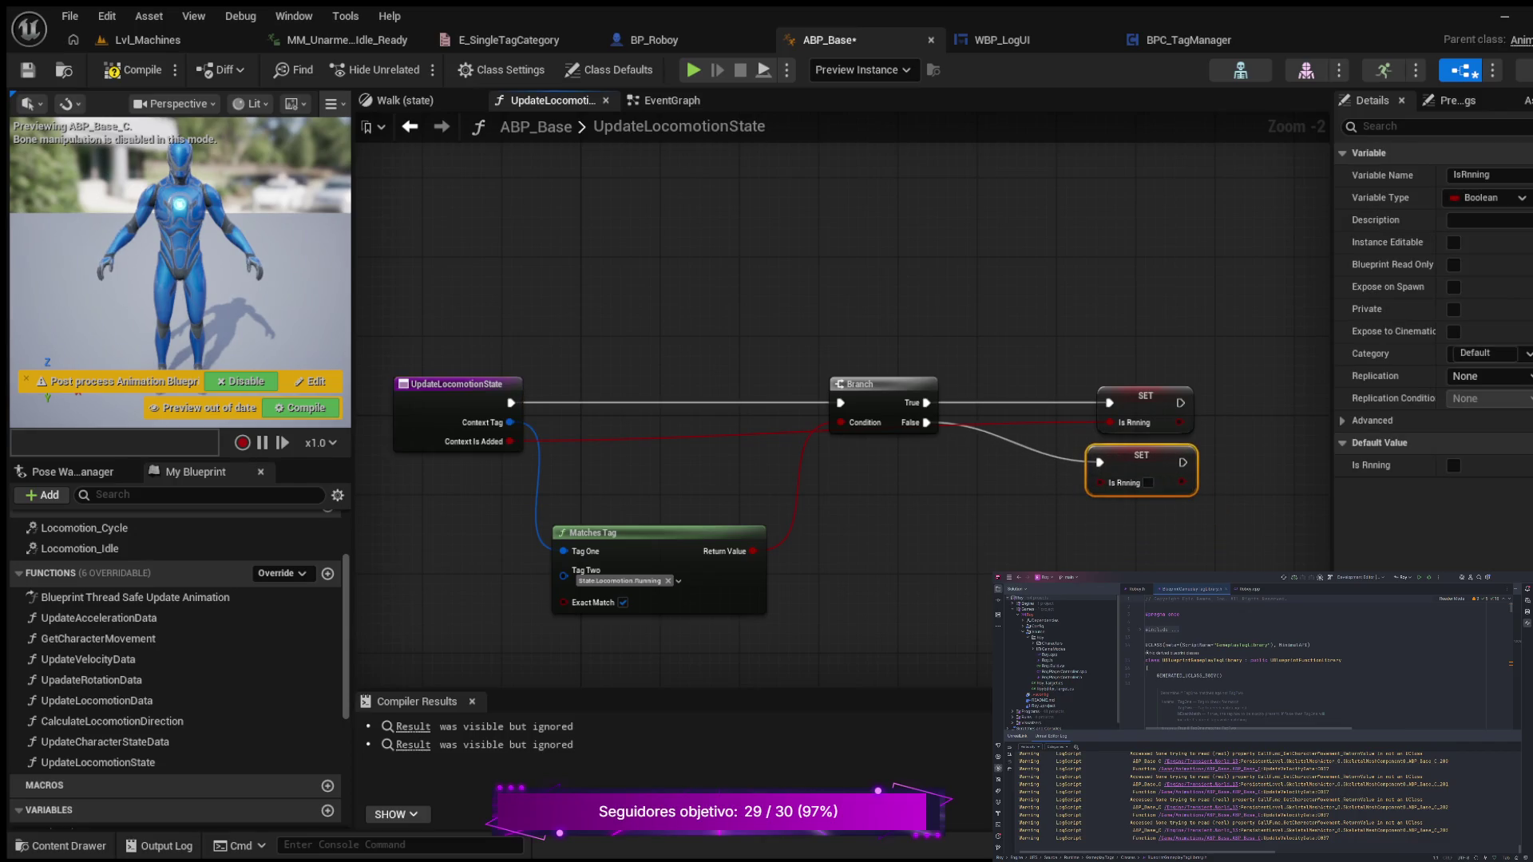
pyautogui.moveTo(607, 532); pyautogui.dragTo(616, 483)
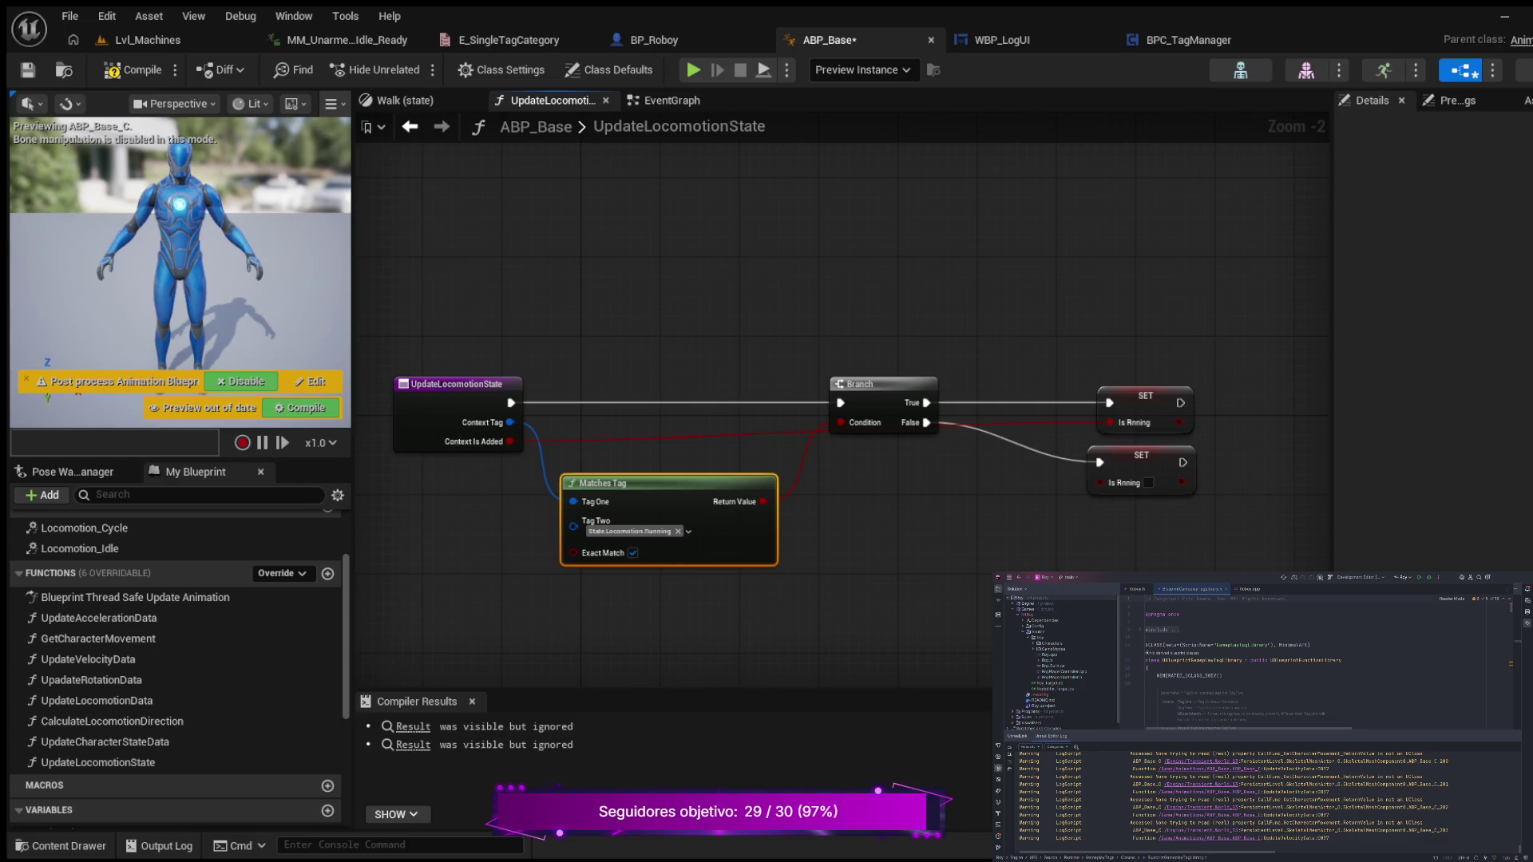
# - Compile ABP_Base and zoom out to view the whole rewired UpdateLocomotionState graph
pyautogui.click(134, 69)
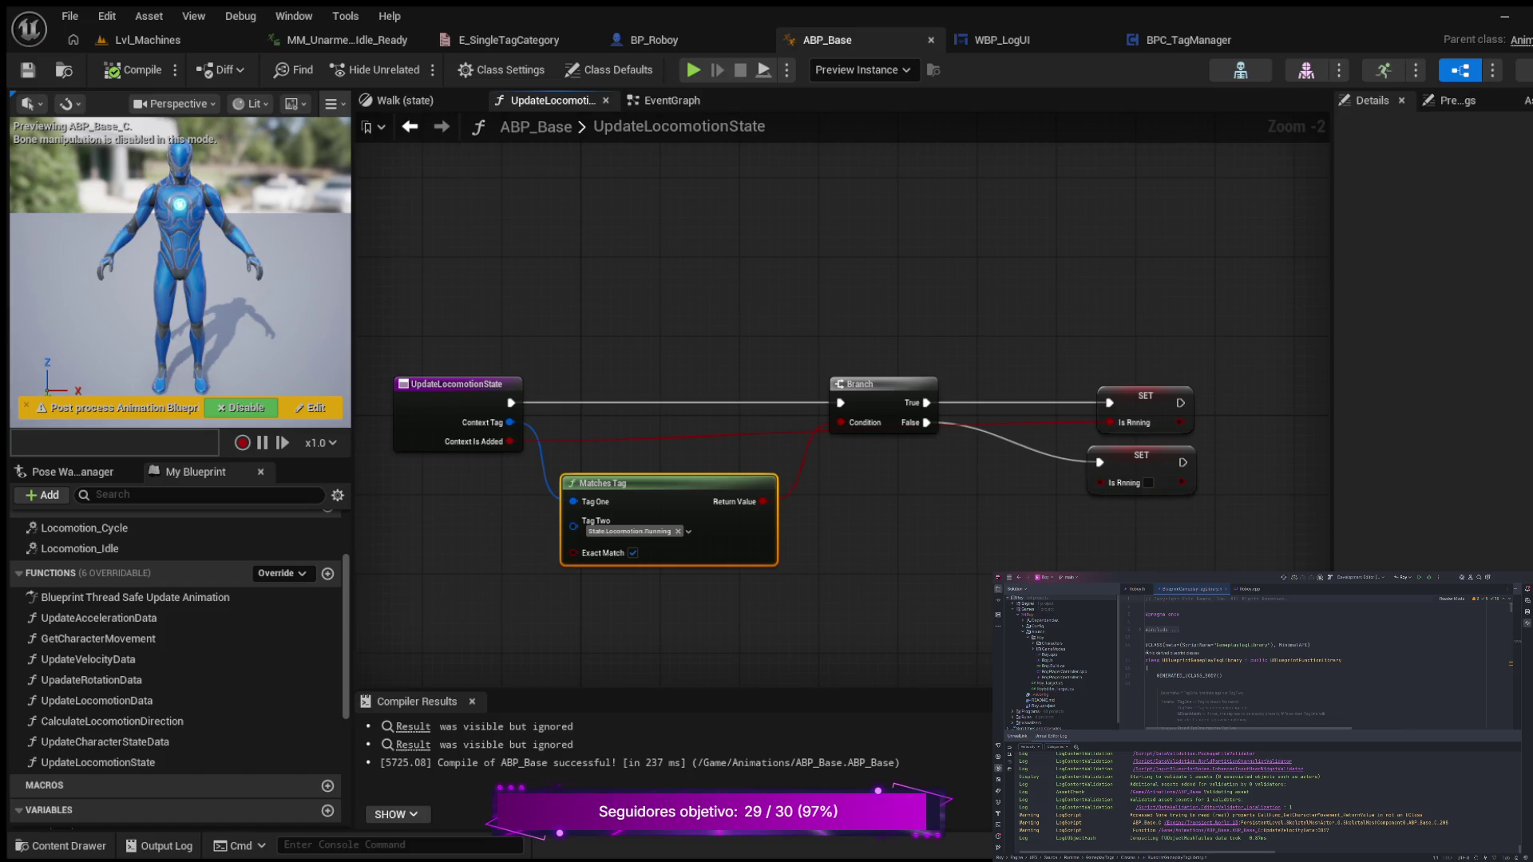
pyautogui.scroll(-2, 717, 286)
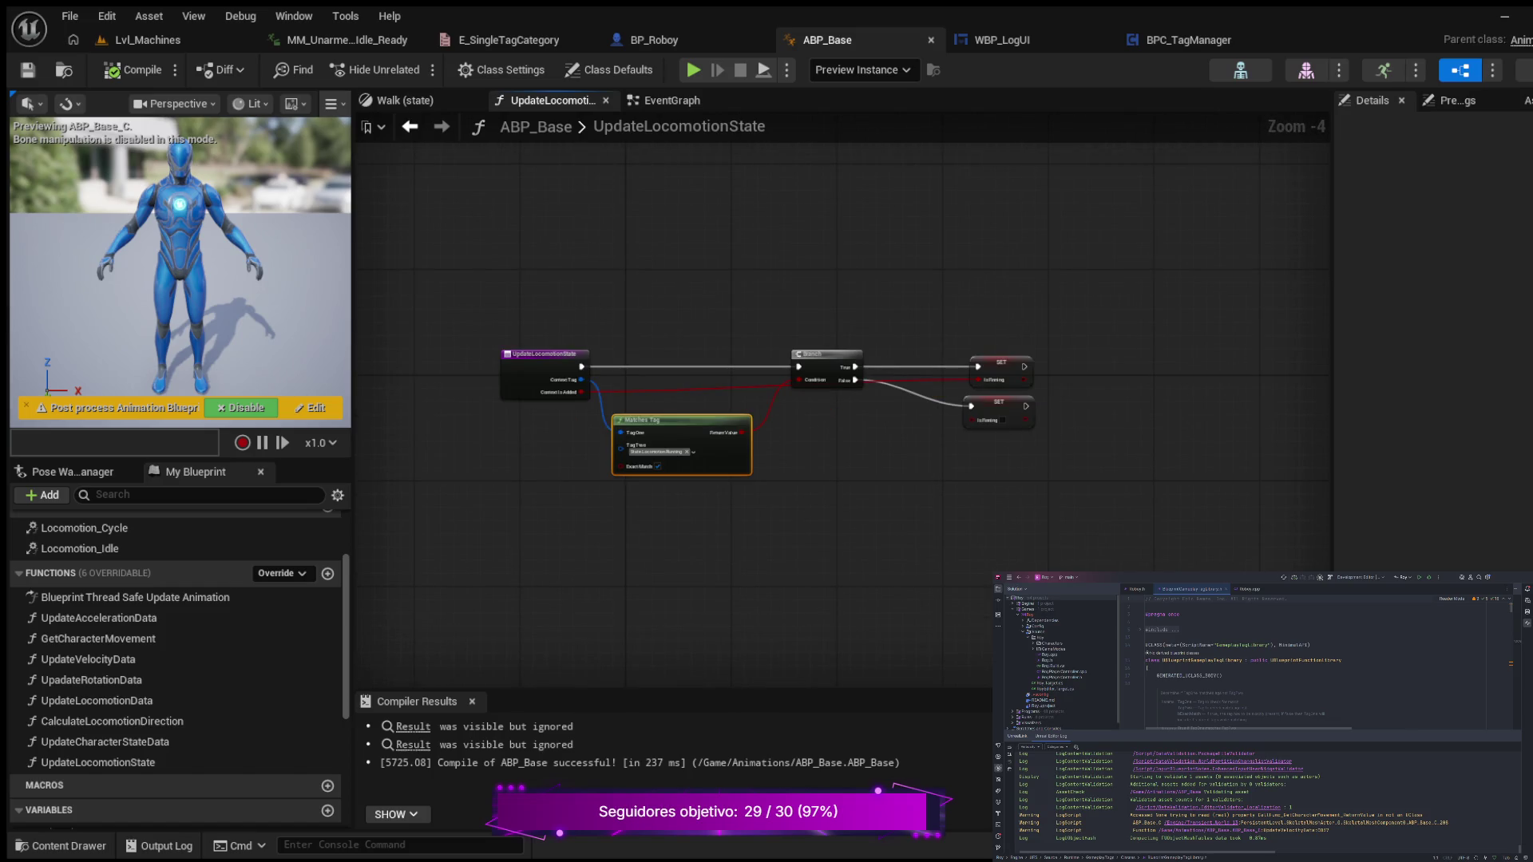
pyautogui.moveTo(712, 256)
pyautogui.mouseDown()
pyautogui.moveTo(829, 400)
pyautogui.moveTo(730, 321)
pyautogui.mouseUp()
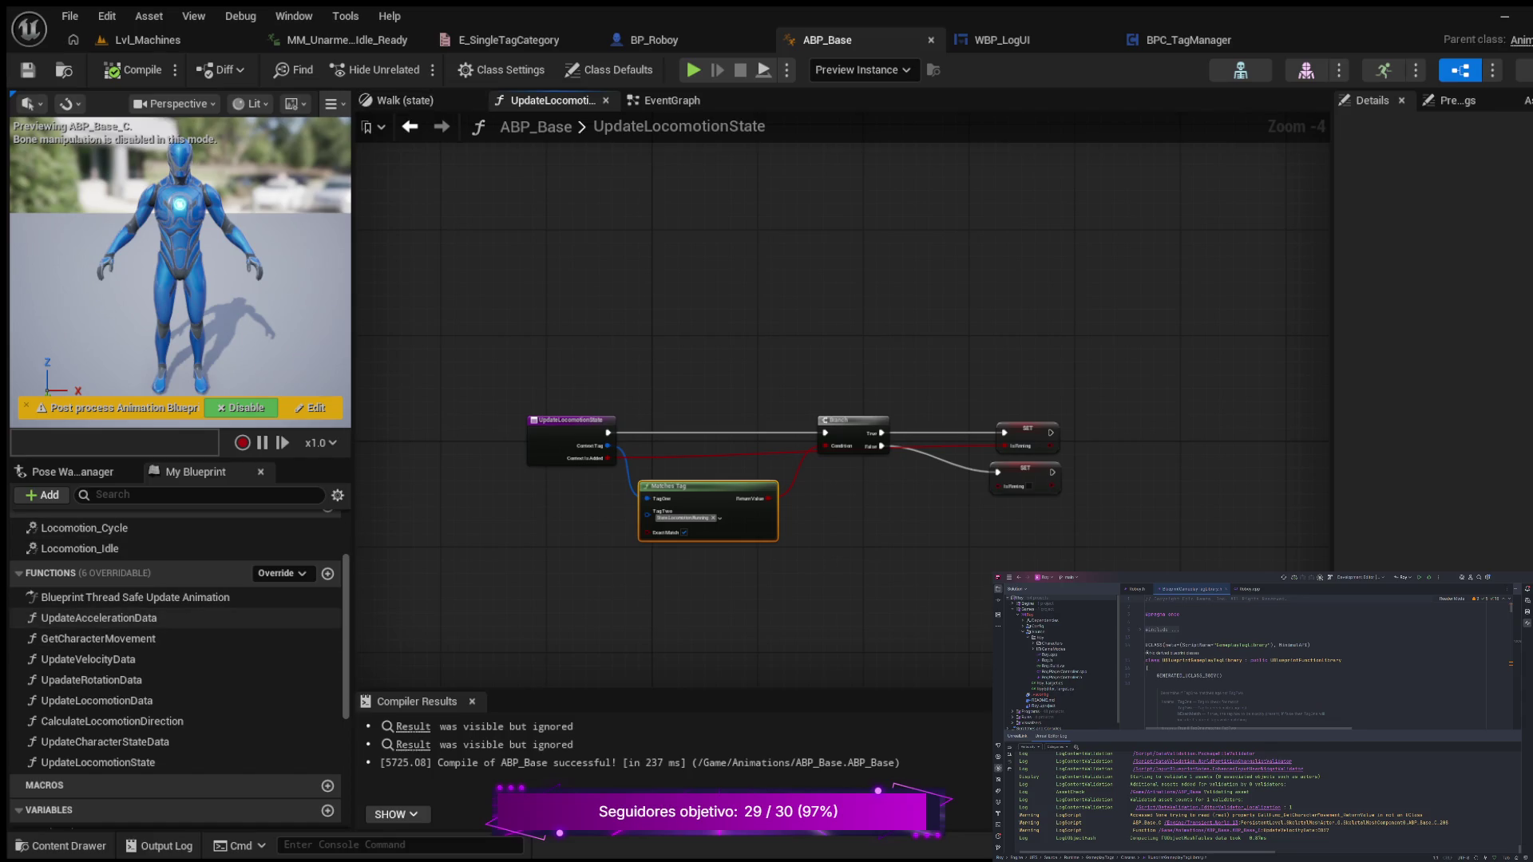
pyautogui.scroll(-1, 176, 654)
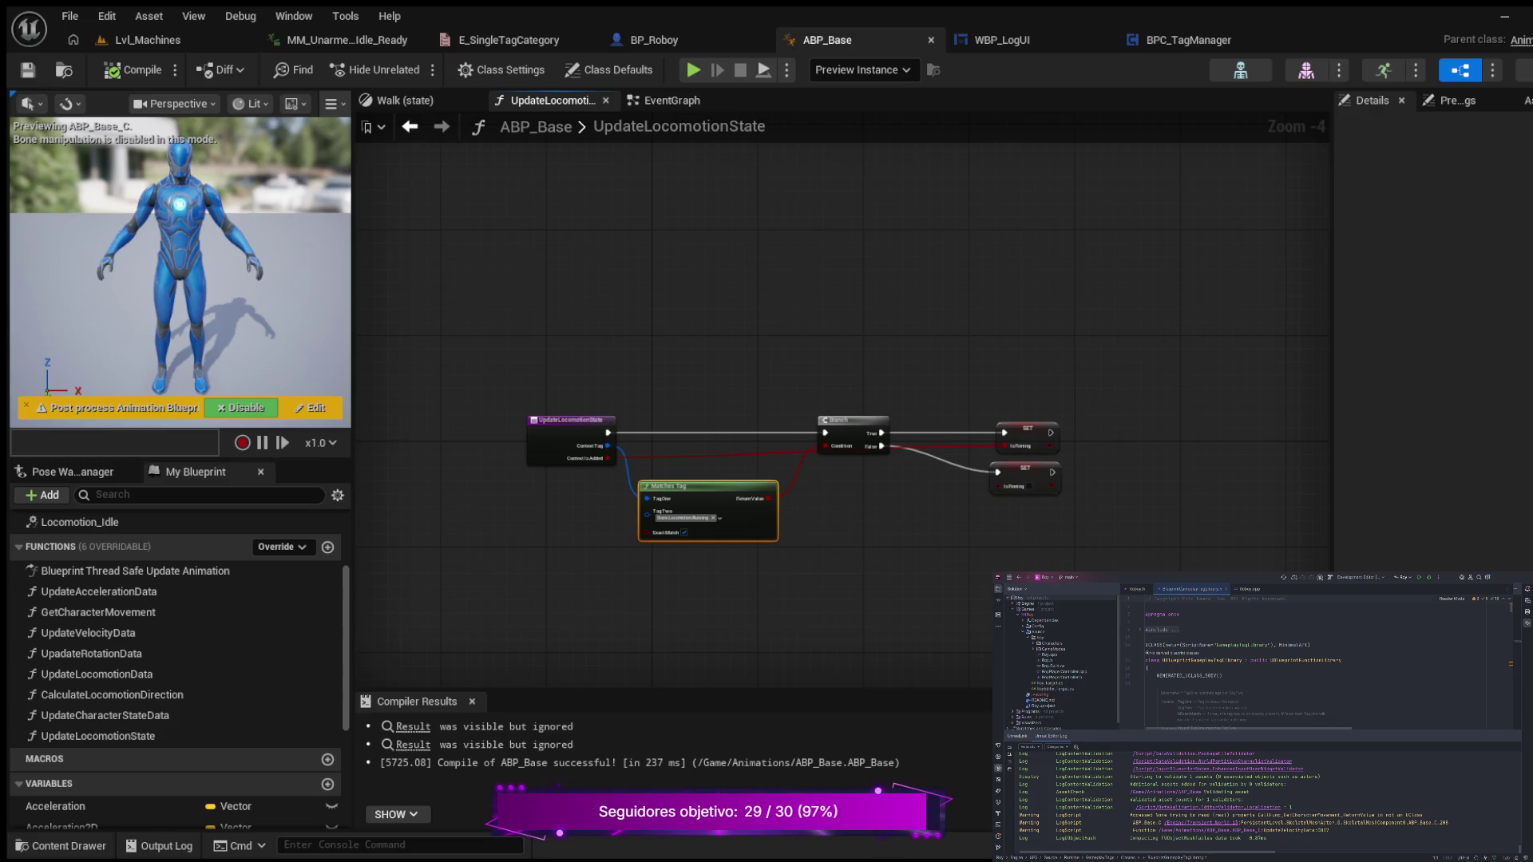
# - In BPC_TagManager, review the UpateTagsAfterAdding nodes, then open the ExclusiveRemove function graph
pyautogui.click(1188, 40)
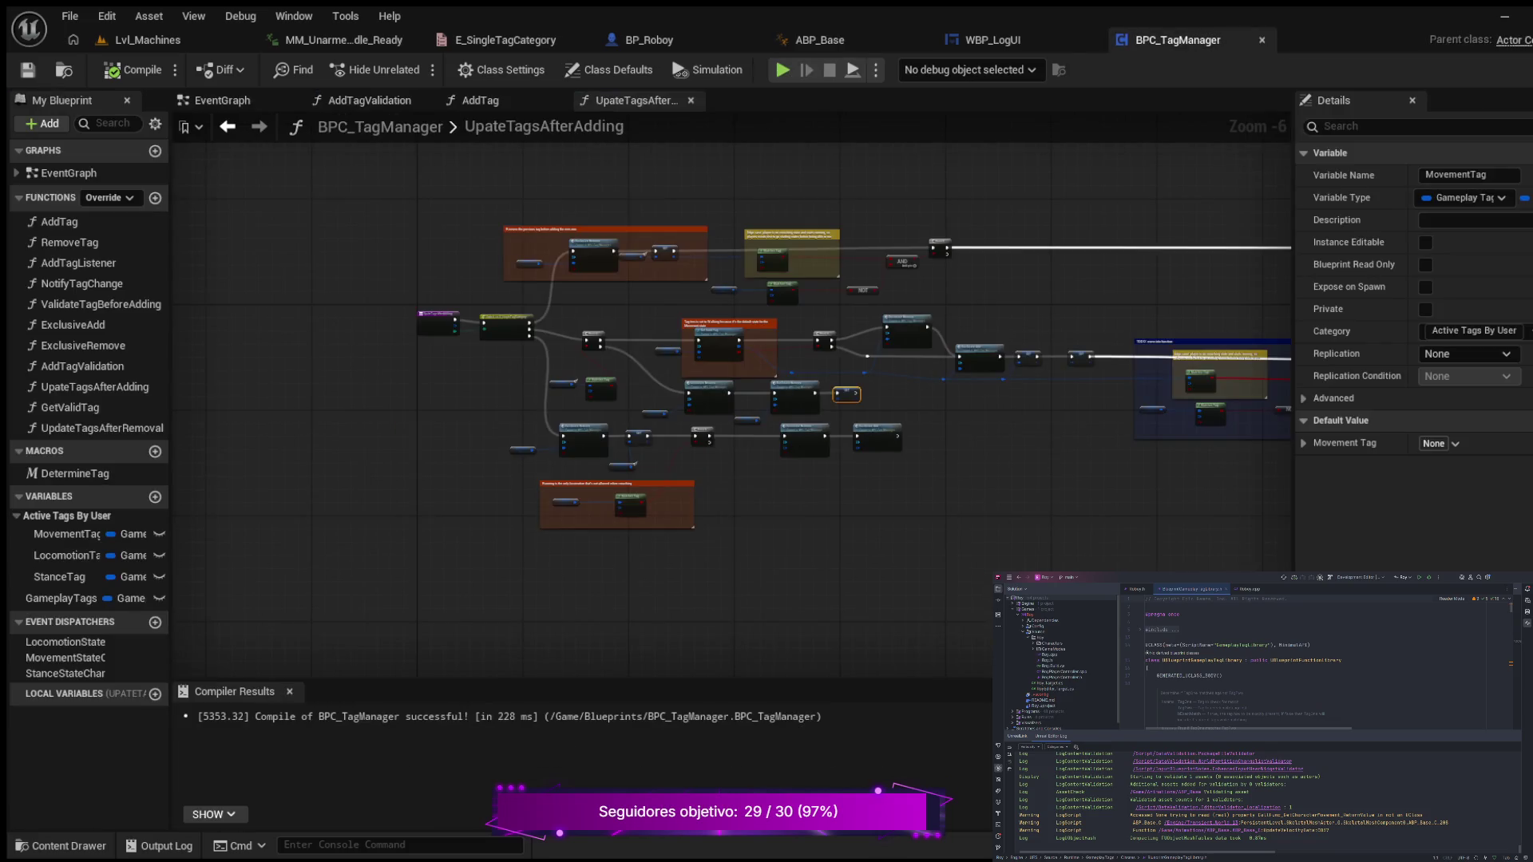
pyautogui.moveTo(356, 295)
pyautogui.mouseDown()
pyautogui.moveTo(465, 342)
pyautogui.moveTo(263, 351)
pyautogui.mouseUp()
pyautogui.press('Escape')
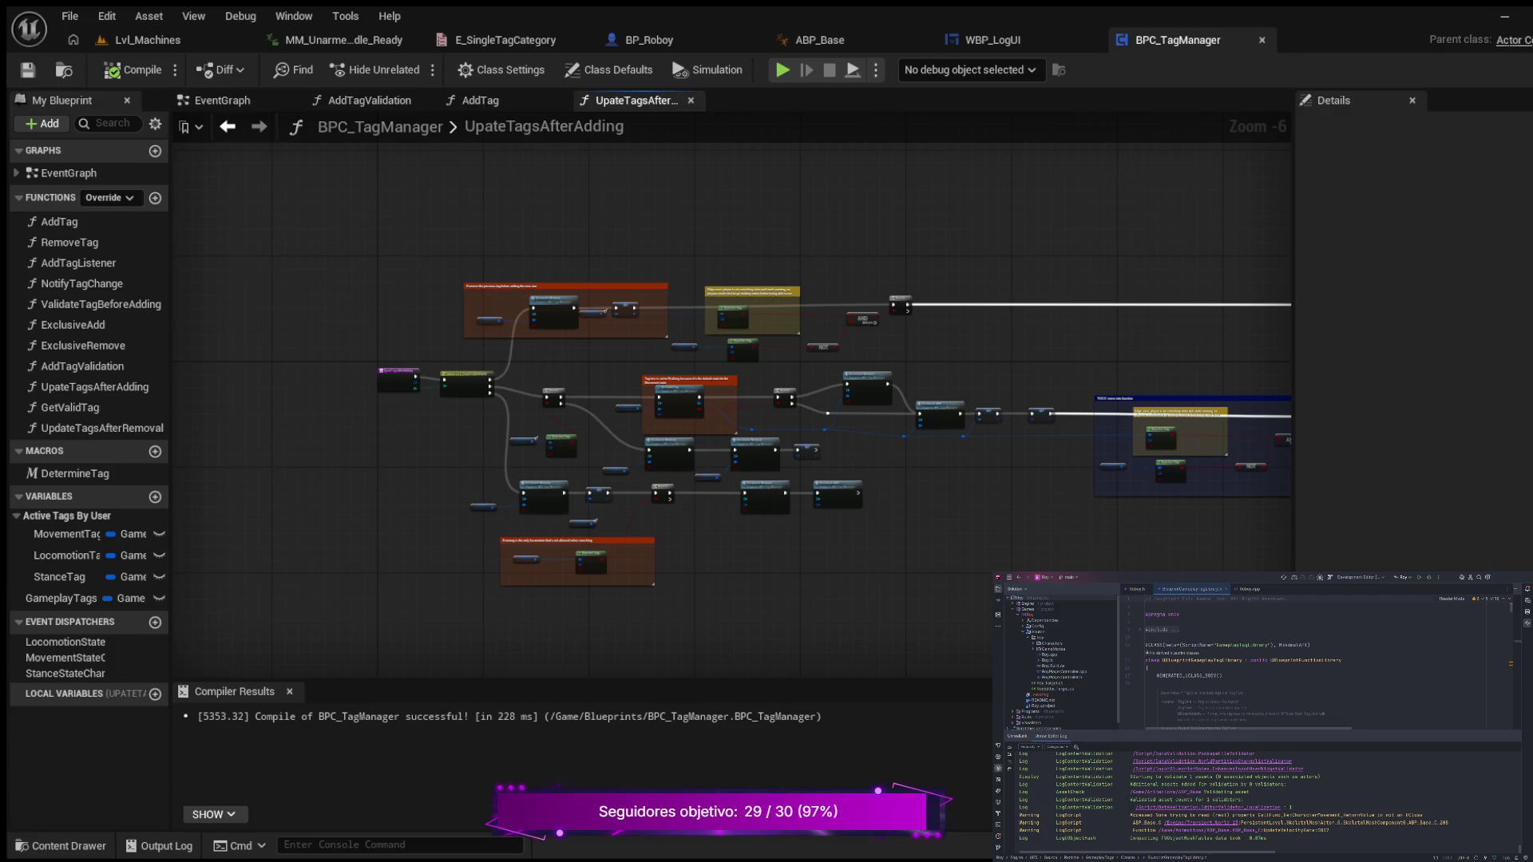
pyautogui.moveTo(1054, 475)
pyautogui.mouseDown()
pyautogui.moveTo(783, 437)
pyautogui.moveTo(802, 441)
pyautogui.mouseUp()
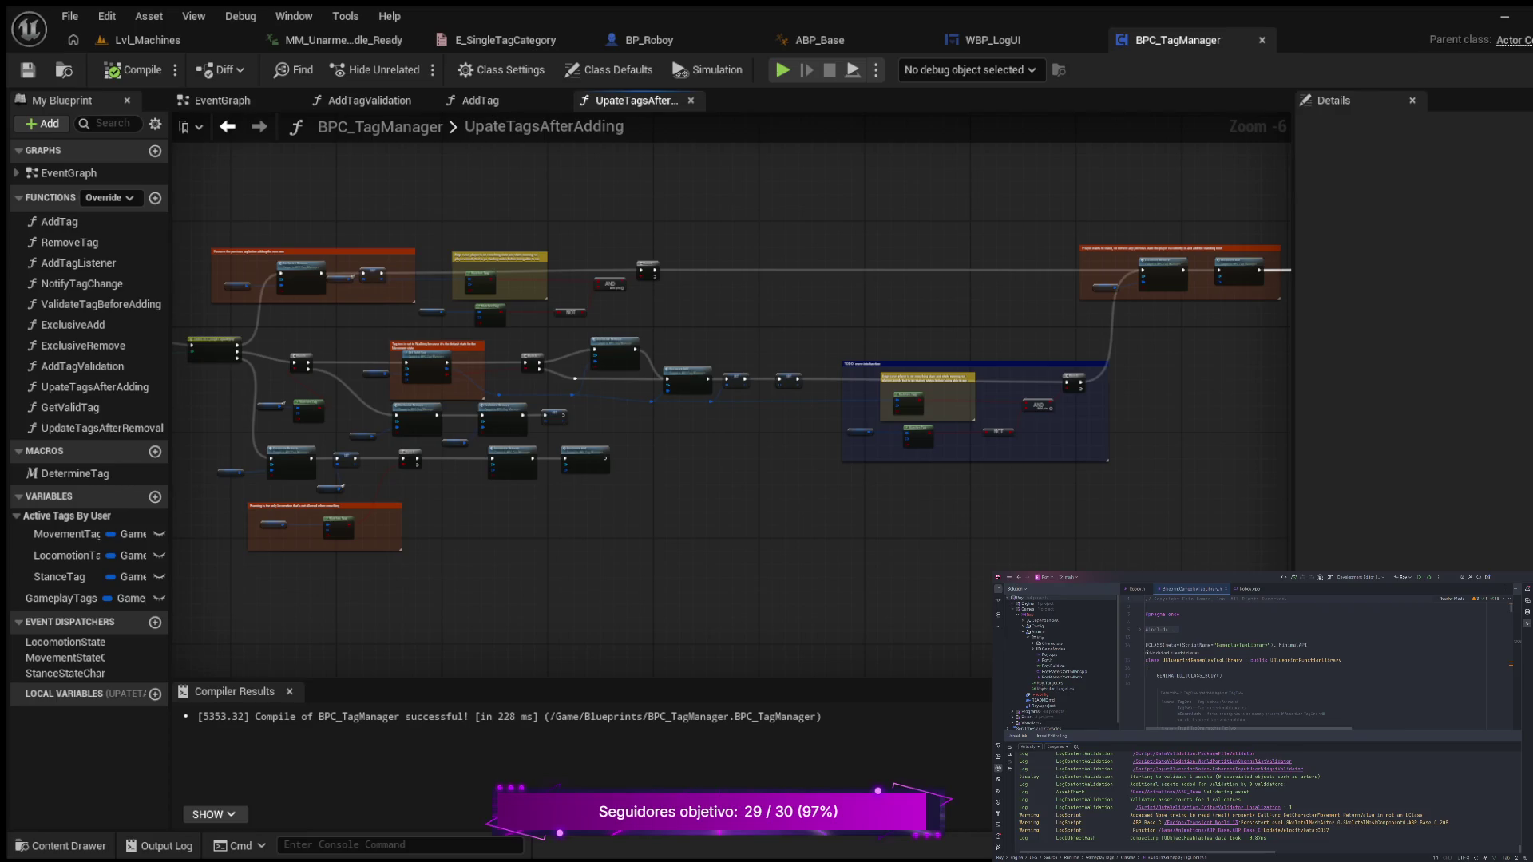
pyautogui.scroll(5, 386, 504)
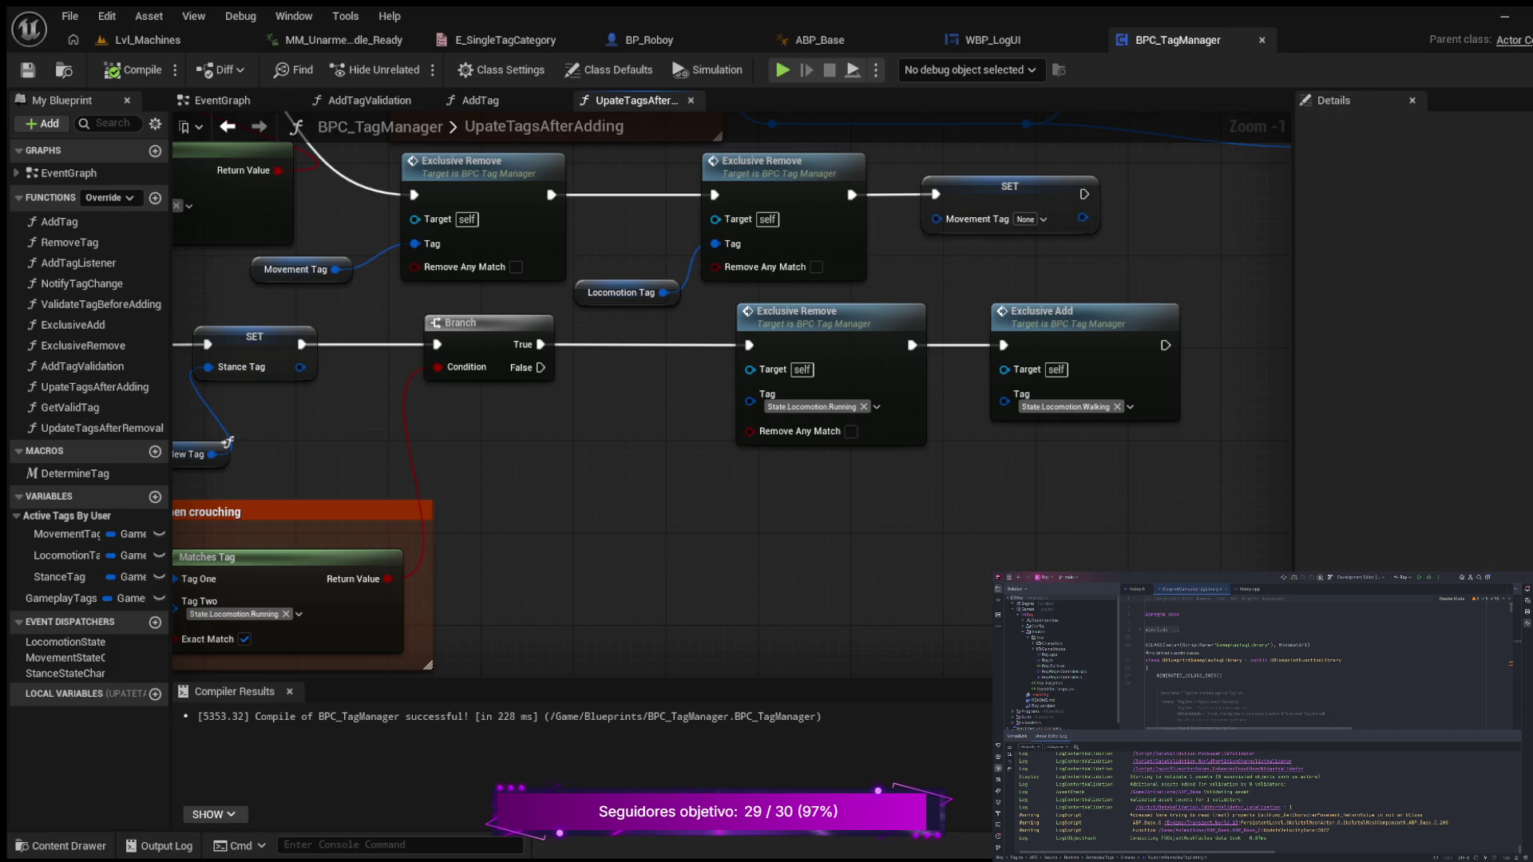
pyautogui.moveTo(228, 442); pyautogui.dragTo(344, 483)
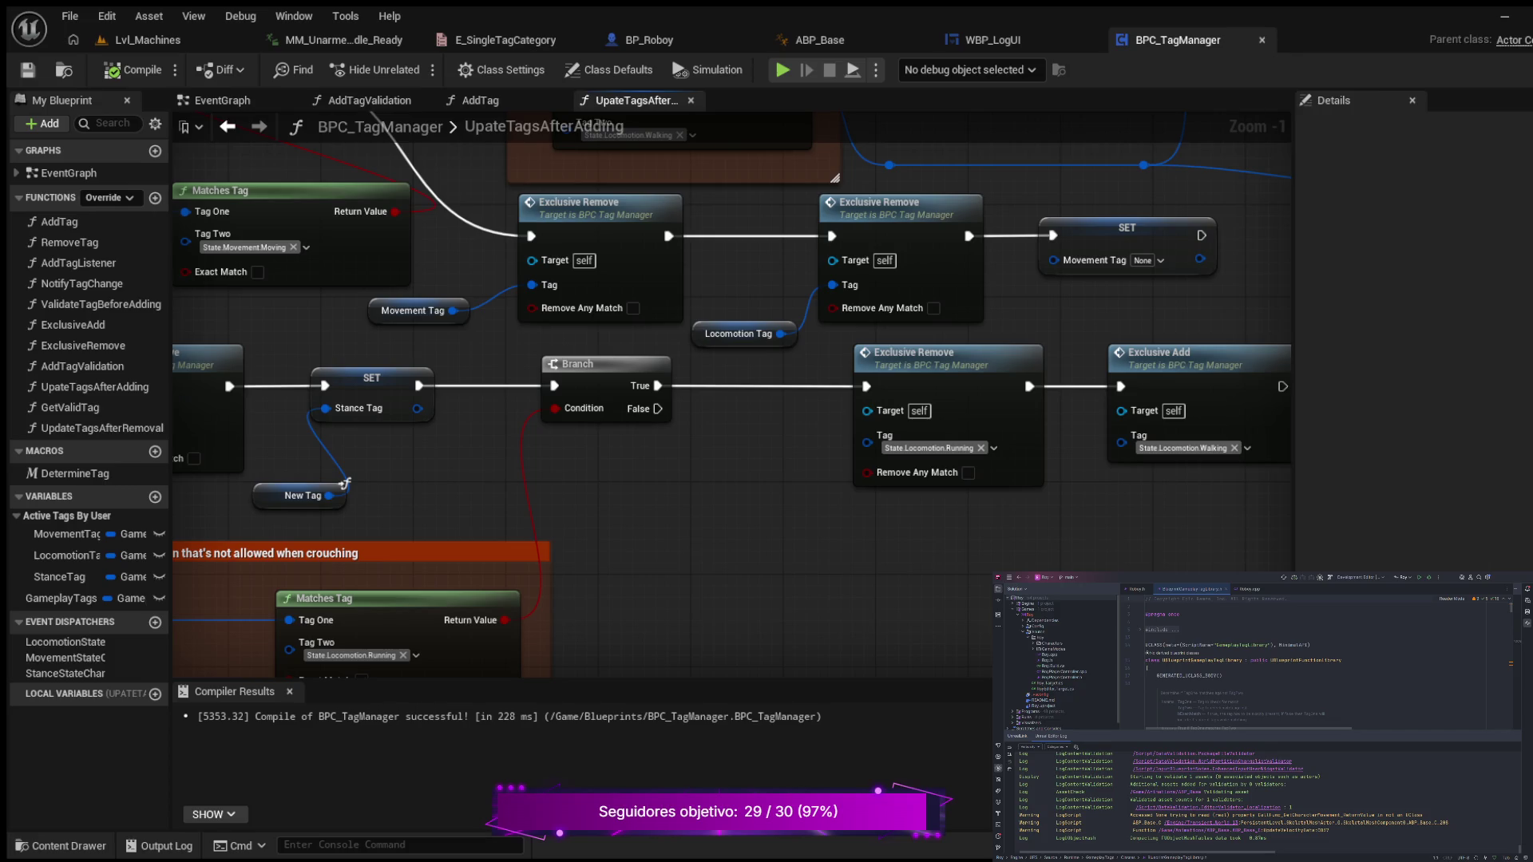
pyautogui.doubleClick(579, 202)
pyautogui.scroll(1, 511, 338)
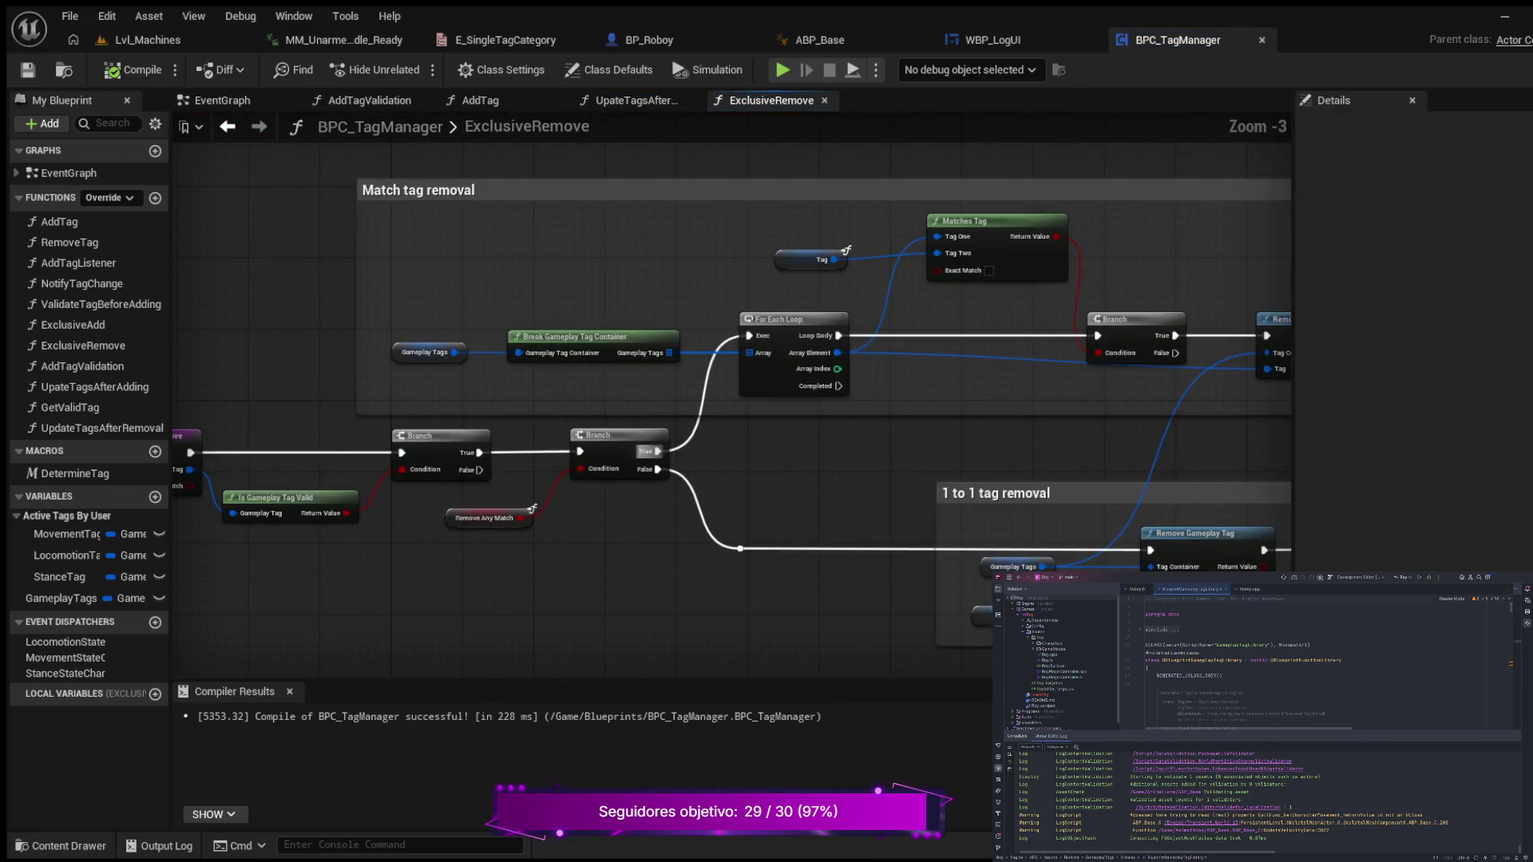
pyautogui.scroll(-2, 731, 651)
pyautogui.moveTo(730, 651); pyautogui.dragTo(463, 479)
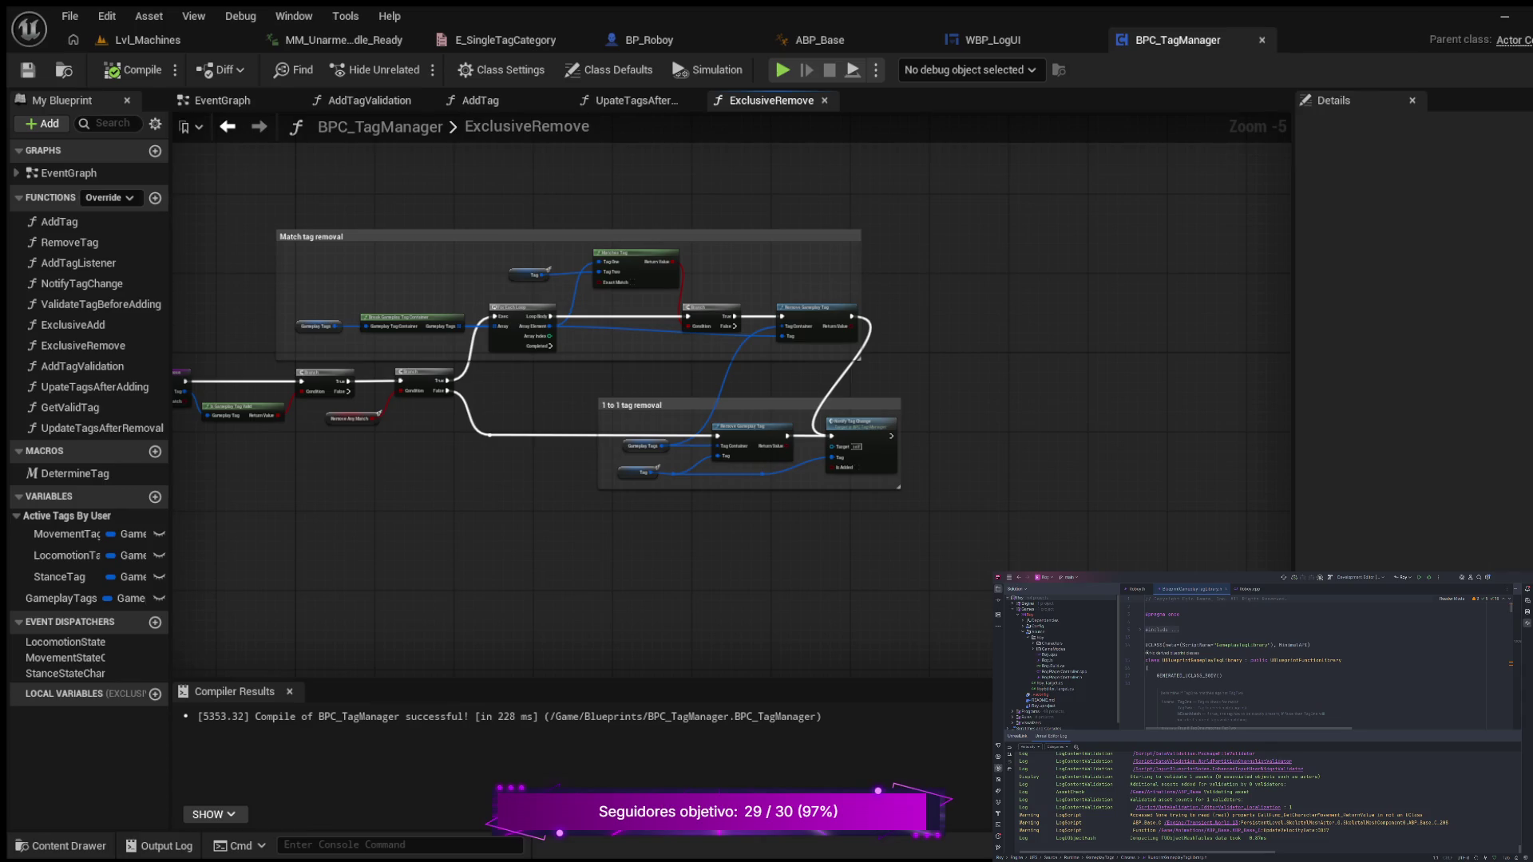
pyautogui.moveTo(293, 503)
pyautogui.mouseDown()
pyautogui.moveTo(684, 516)
pyautogui.moveTo(371, 487)
pyautogui.moveTo(359, 502)
pyautogui.moveTo(524, 513)
pyautogui.mouseUp()
pyautogui.scroll(3, 524, 513)
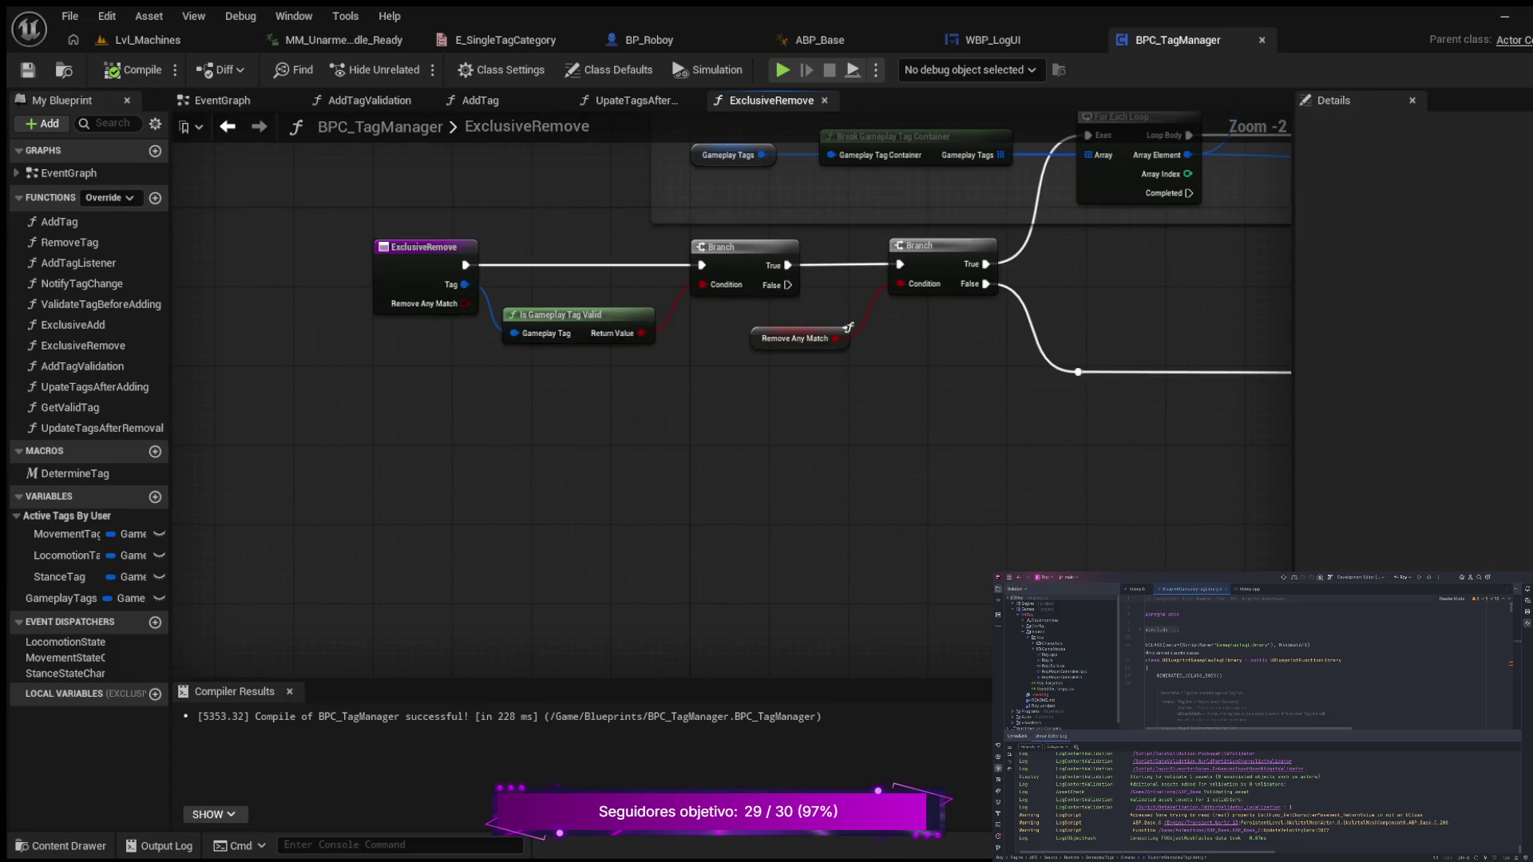
pyautogui.click(424, 247)
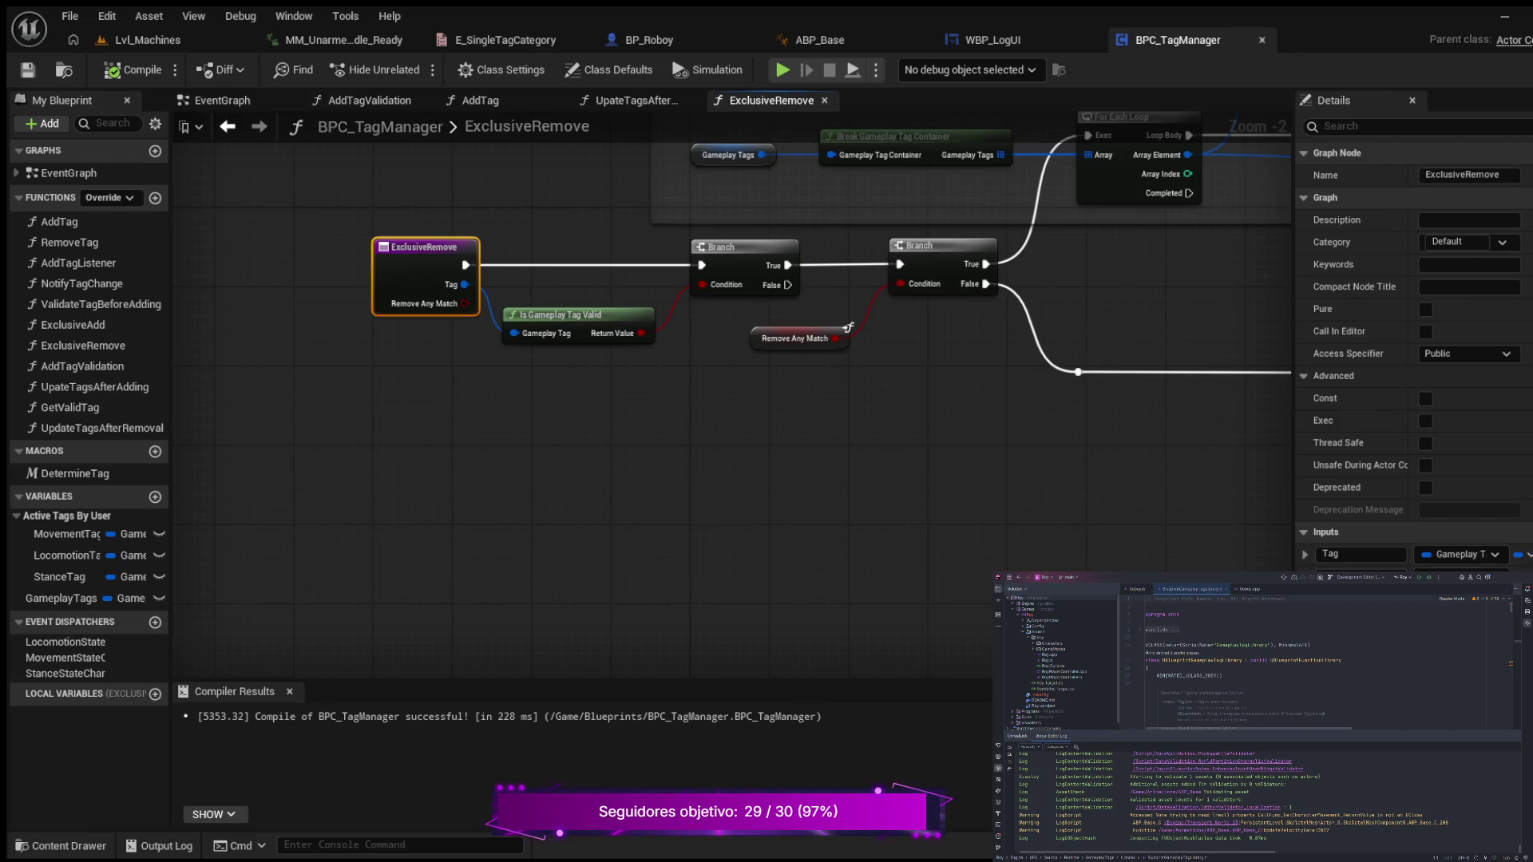
# - Add a boolean input named Notify to ExclusiveRemove and pan to the tag removal nodes
pyautogui.click(1522, 532)
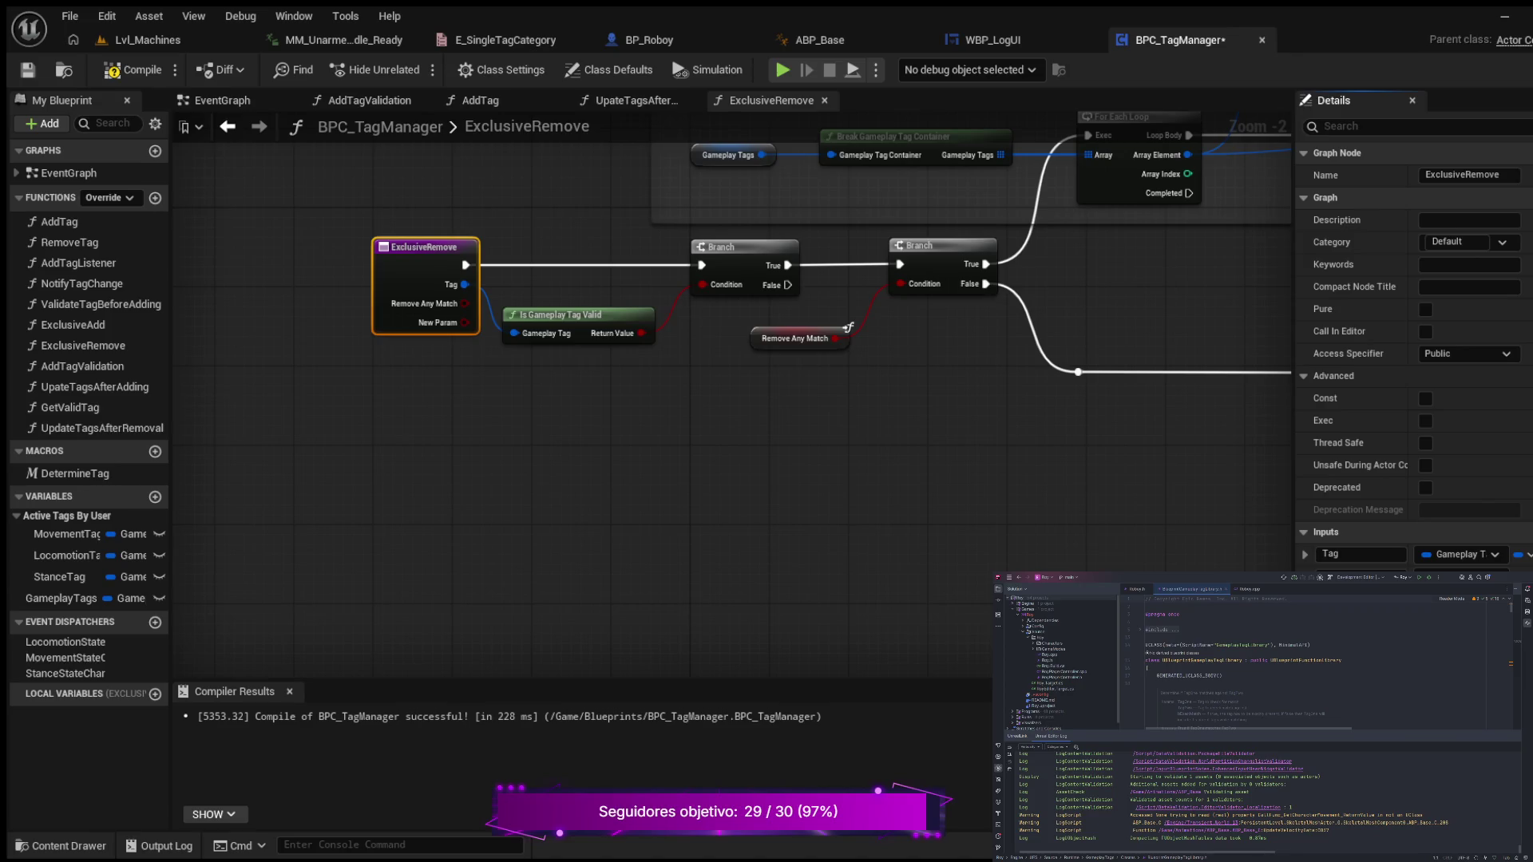
pyautogui.press('Return')
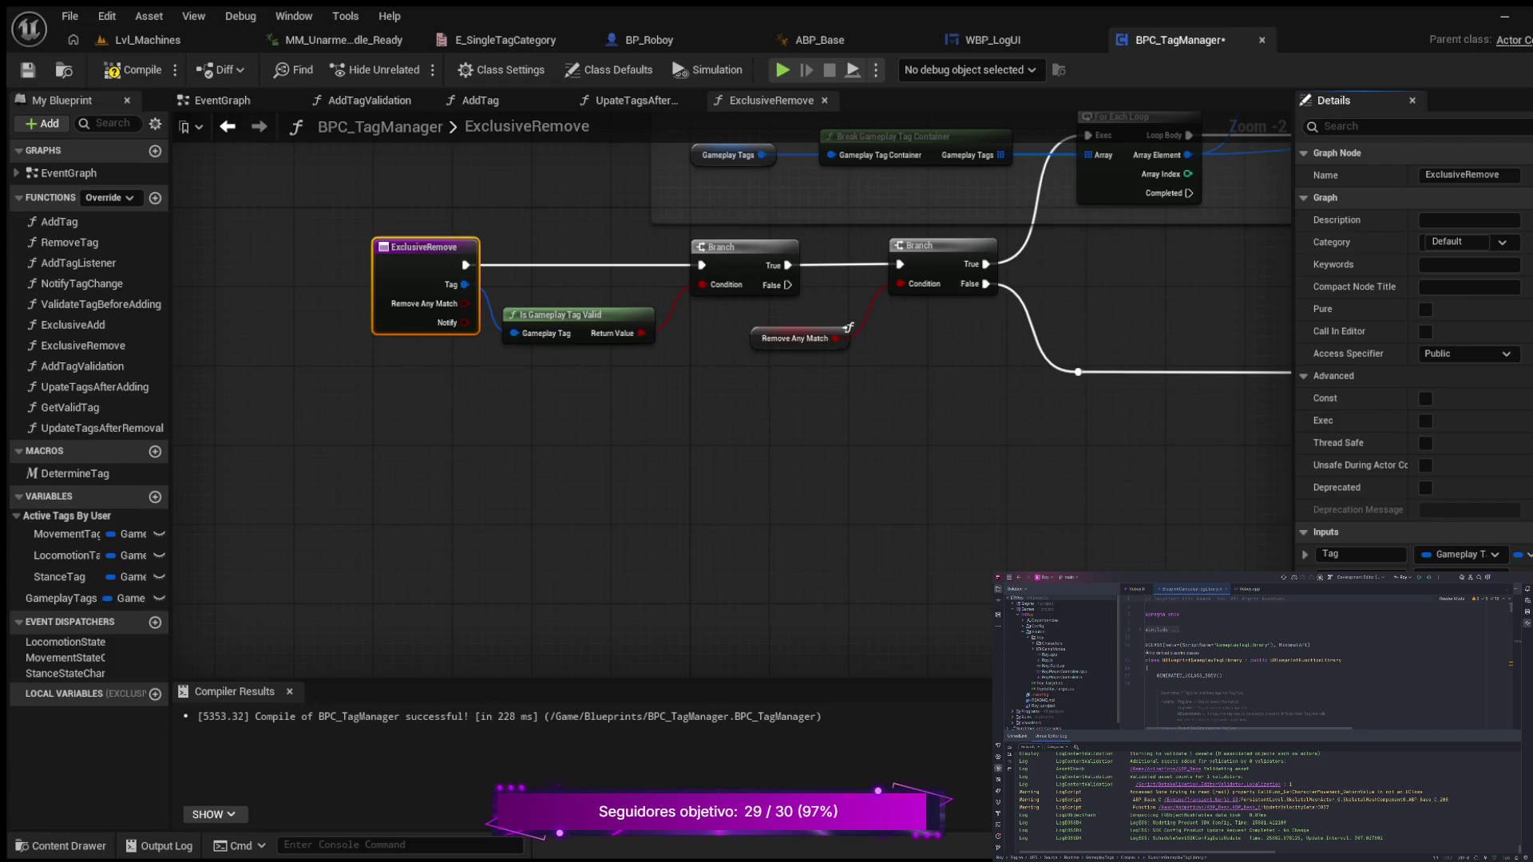
pyautogui.scroll(-4, 740, 448)
pyautogui.moveTo(852, 471)
pyautogui.mouseDown()
pyautogui.moveTo(341, 468)
pyautogui.moveTo(336, 417)
pyautogui.moveTo(257, 412)
pyautogui.mouseUp()
# - Disconnect Notify Tag Change's exec input and widen the 1 to 1 tag removal comment box
pyautogui.scroll(4, 570, 410)
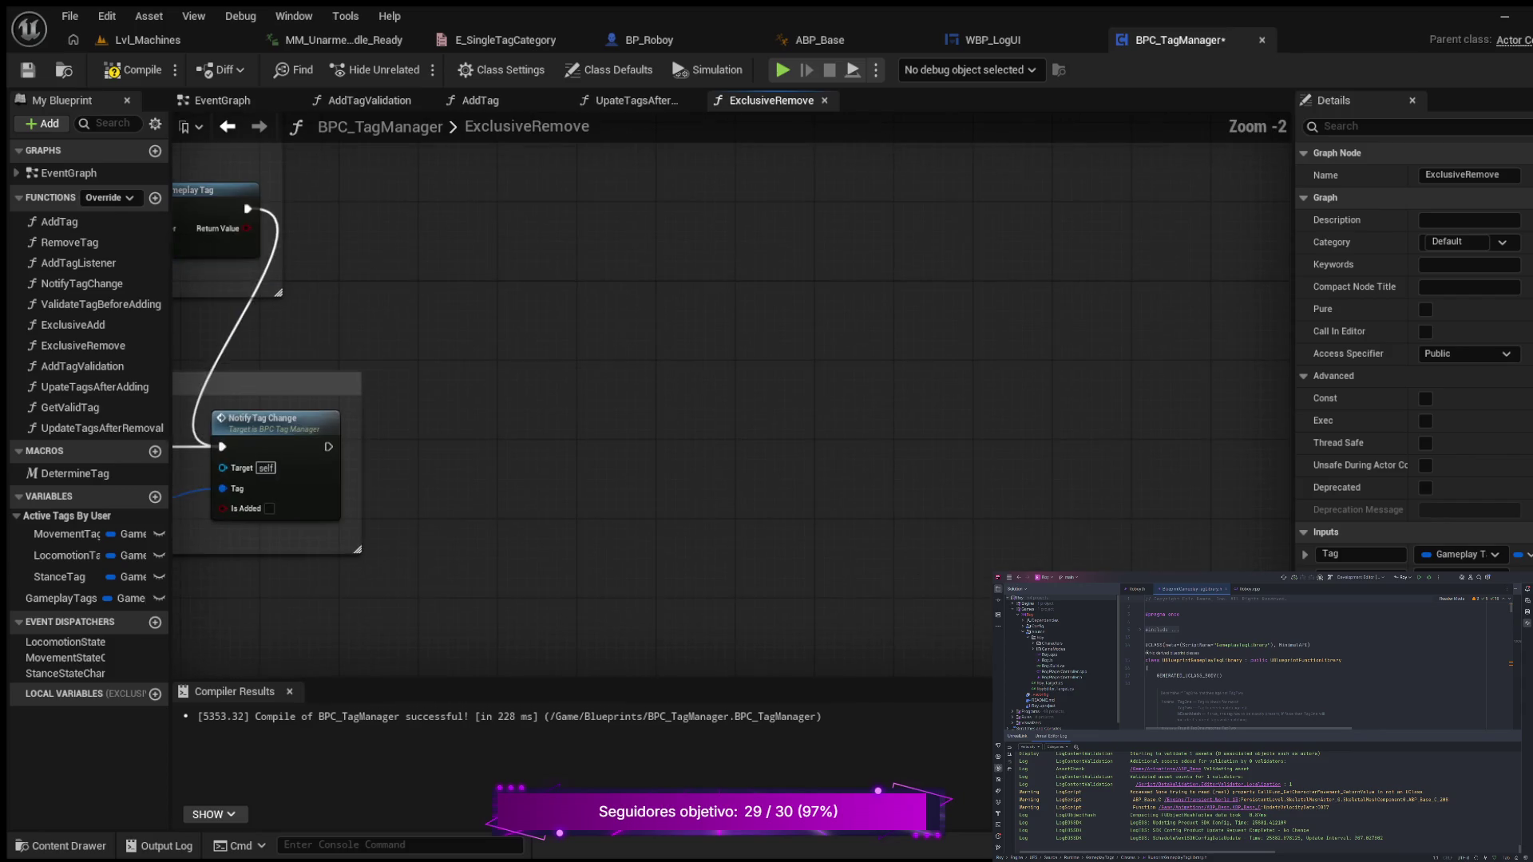
pyautogui.moveTo(612, 375)
pyautogui.mouseDown()
pyautogui.moveTo(663, 325)
pyautogui.moveTo(950, 325)
pyautogui.moveTo(1101, 342)
pyautogui.moveTo(1126, 356)
pyautogui.moveTo(1104, 369)
pyautogui.mouseUp()
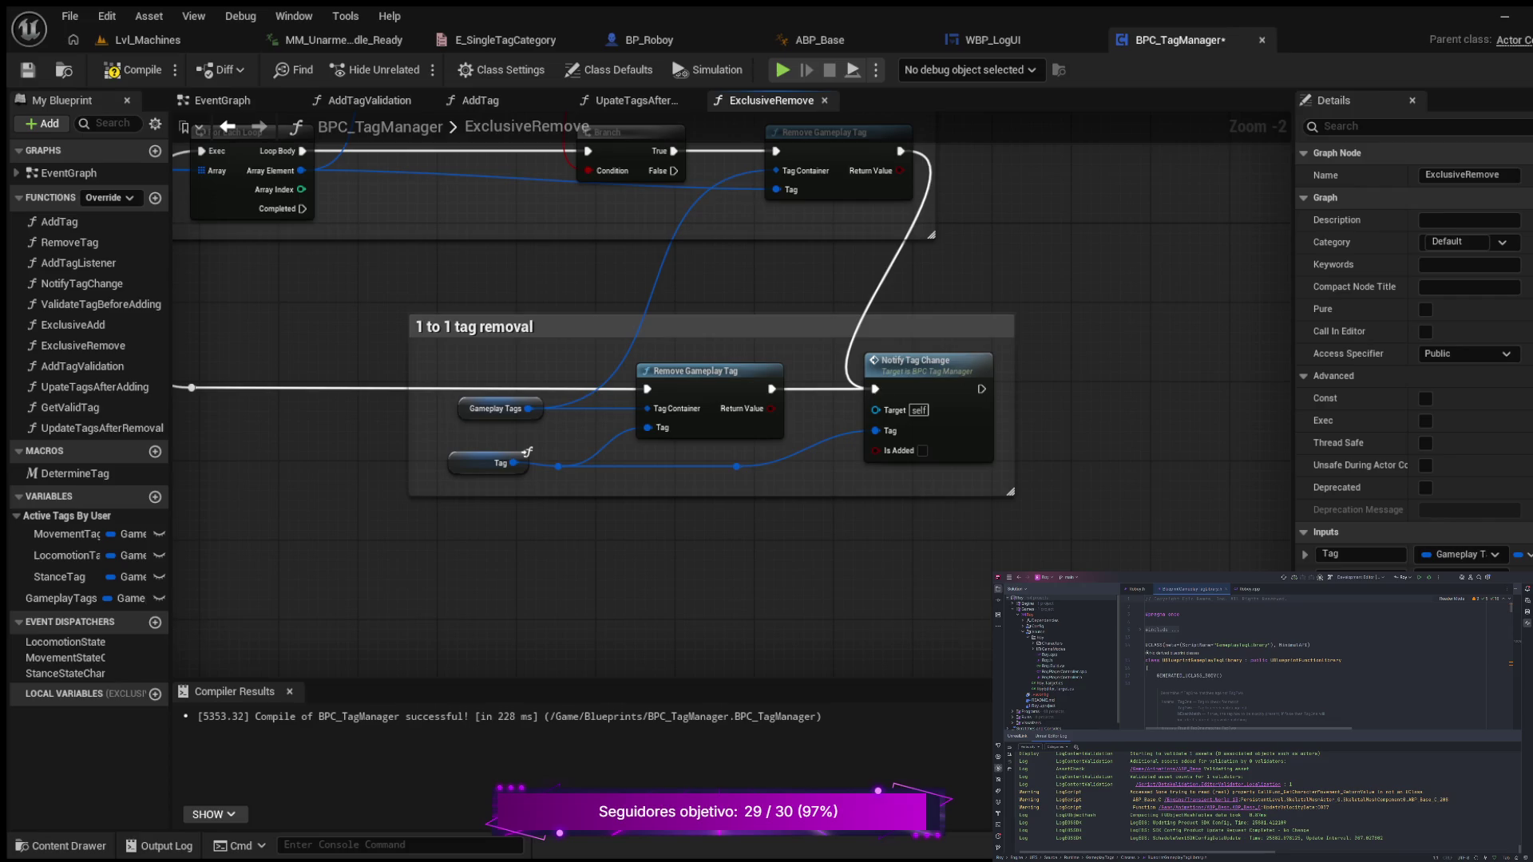
pyautogui.moveTo(875, 389); pyautogui.dragTo(846, 356)
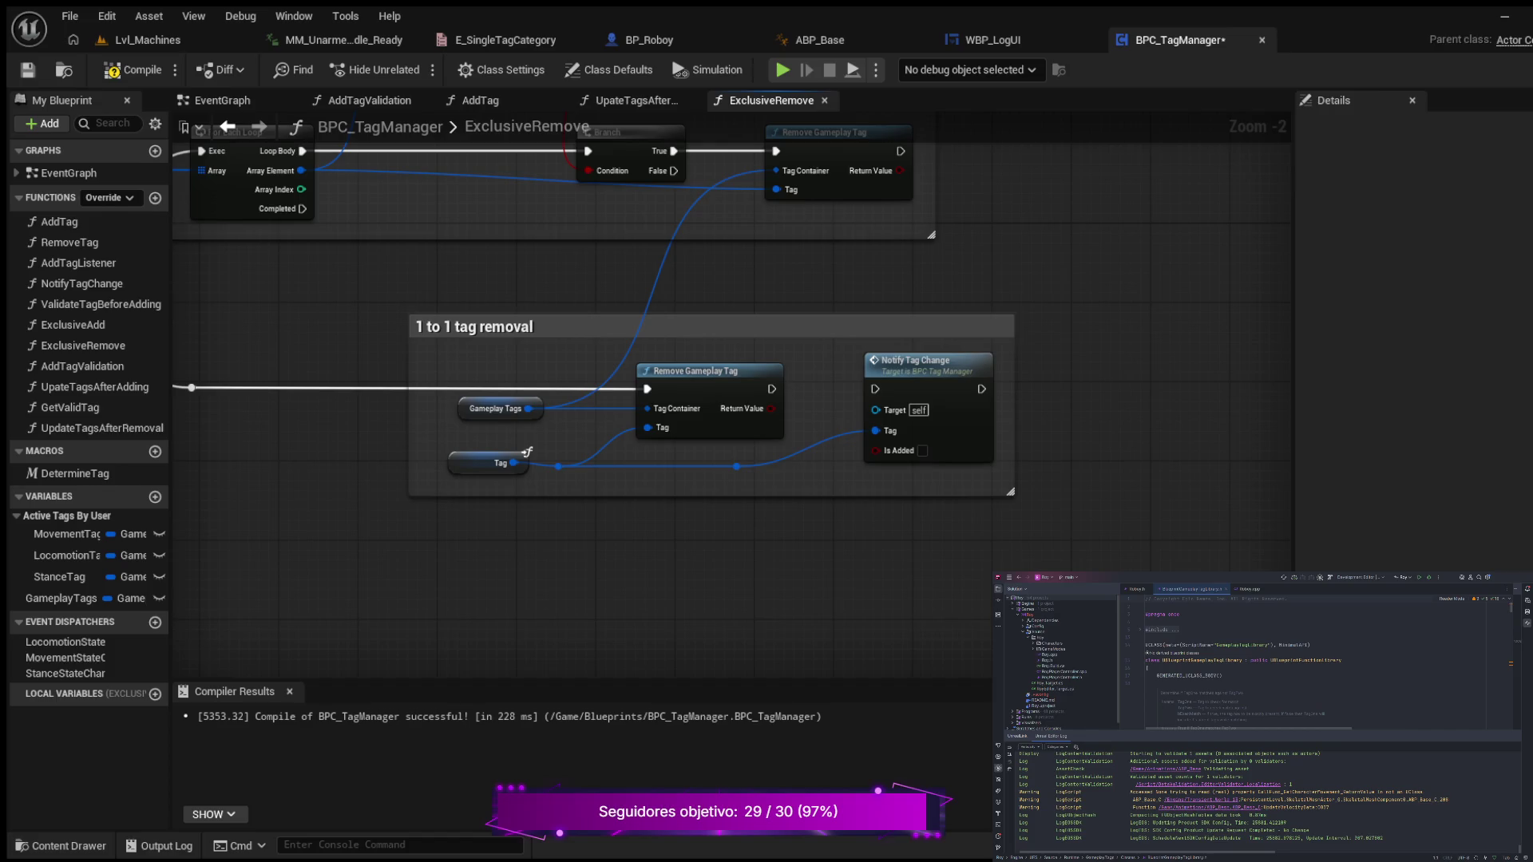
pyautogui.moveTo(867, 539)
pyautogui.mouseDown()
pyautogui.moveTo(907, 547)
pyautogui.moveTo(831, 616)
pyautogui.moveTo(670, 619)
pyautogui.moveTo(654, 604)
pyautogui.mouseUp()
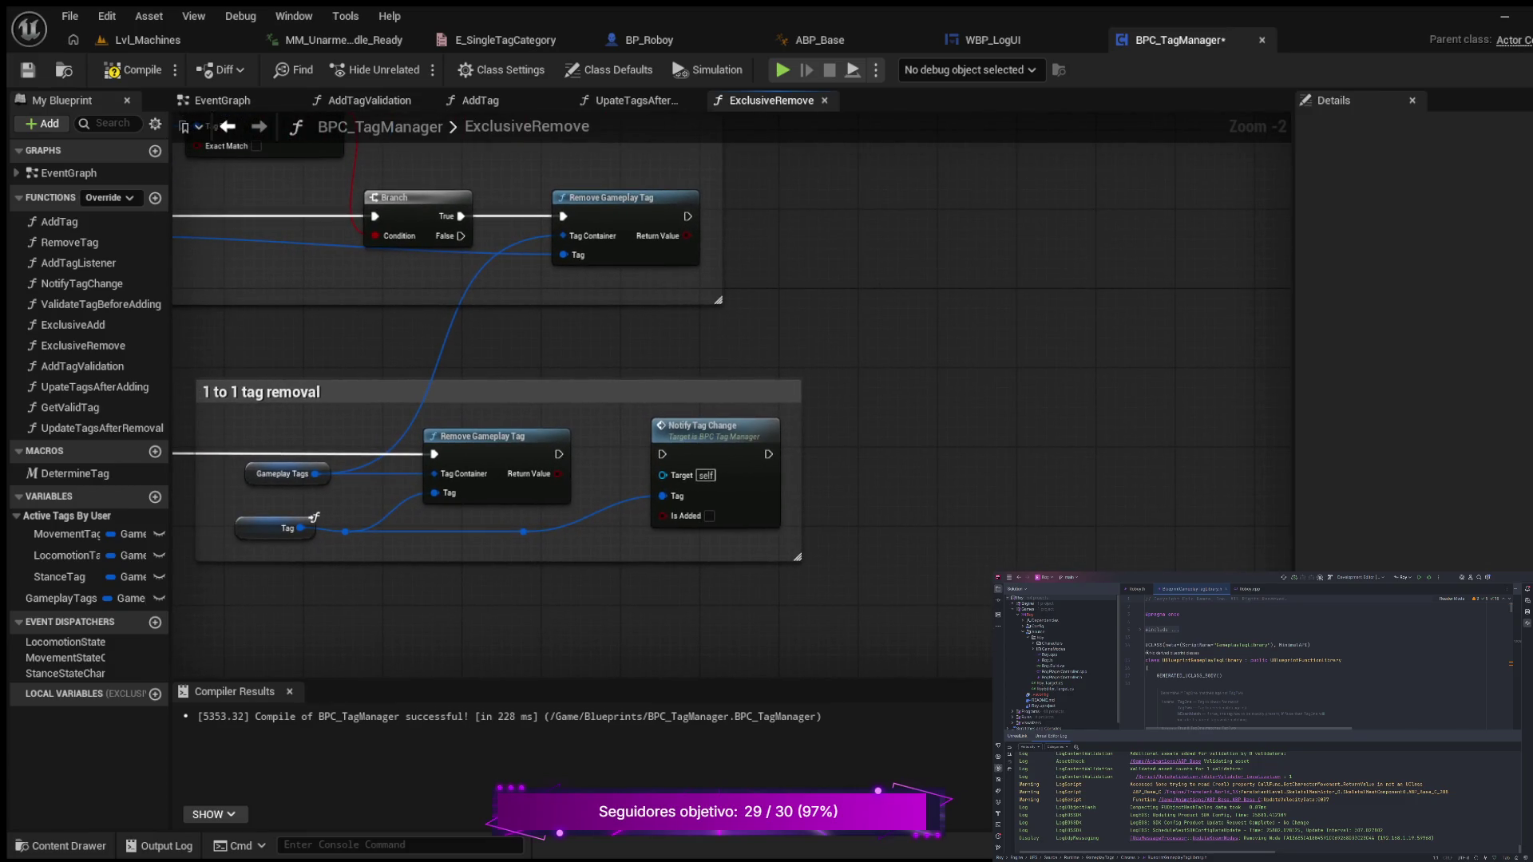
pyautogui.moveTo(797, 556); pyautogui.dragTo(980, 561)
pyautogui.moveTo(663, 425); pyautogui.dragTo(839, 445)
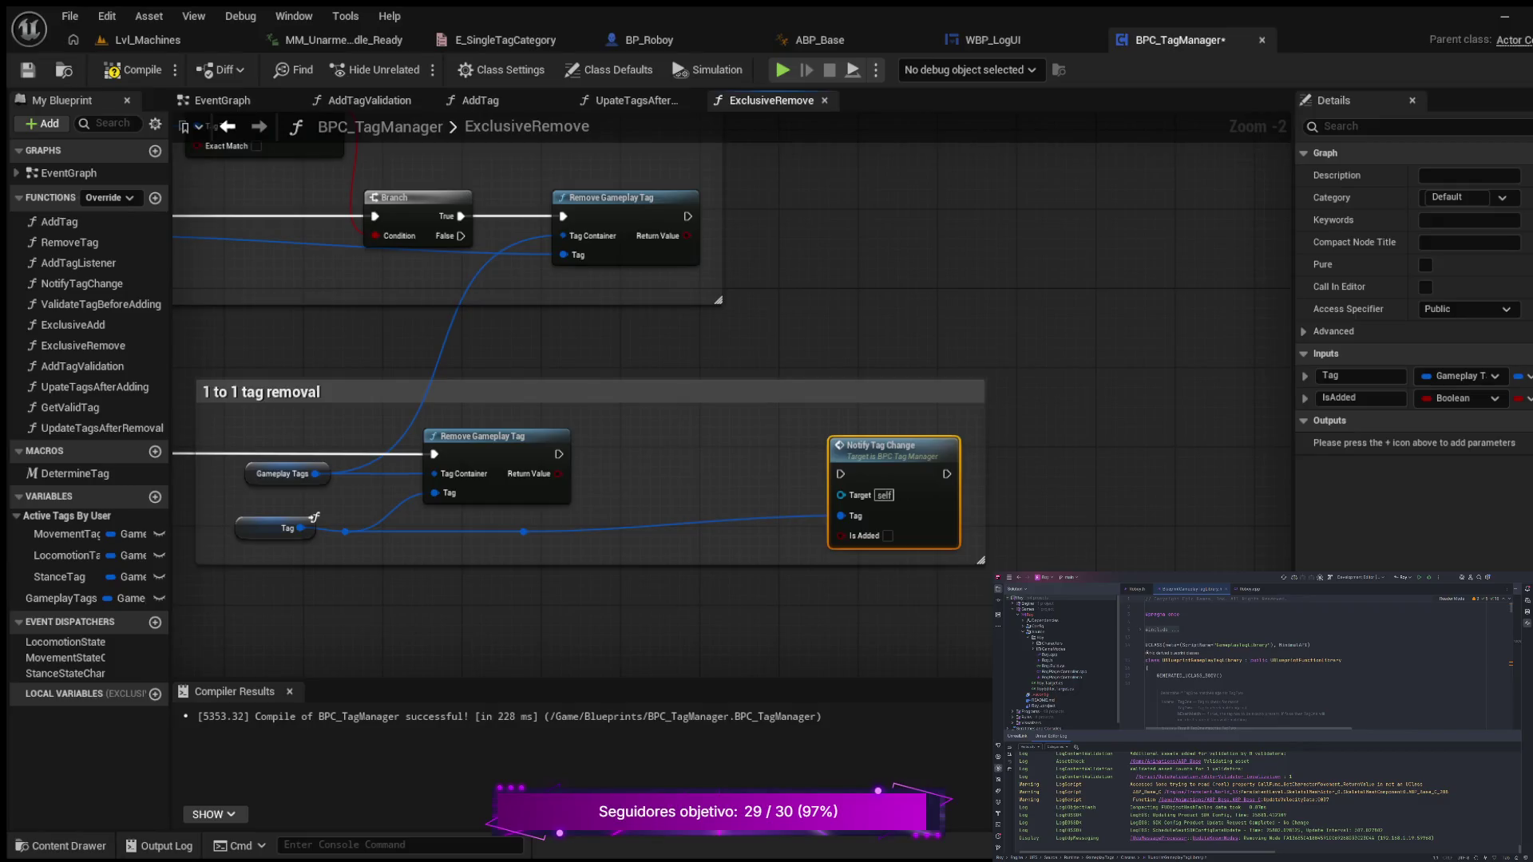
# - Paste a Branch before Notify Tag Change and wire the upper Remove Gameplay Tag into it
pyautogui.hotkey('ctrl', 'v')
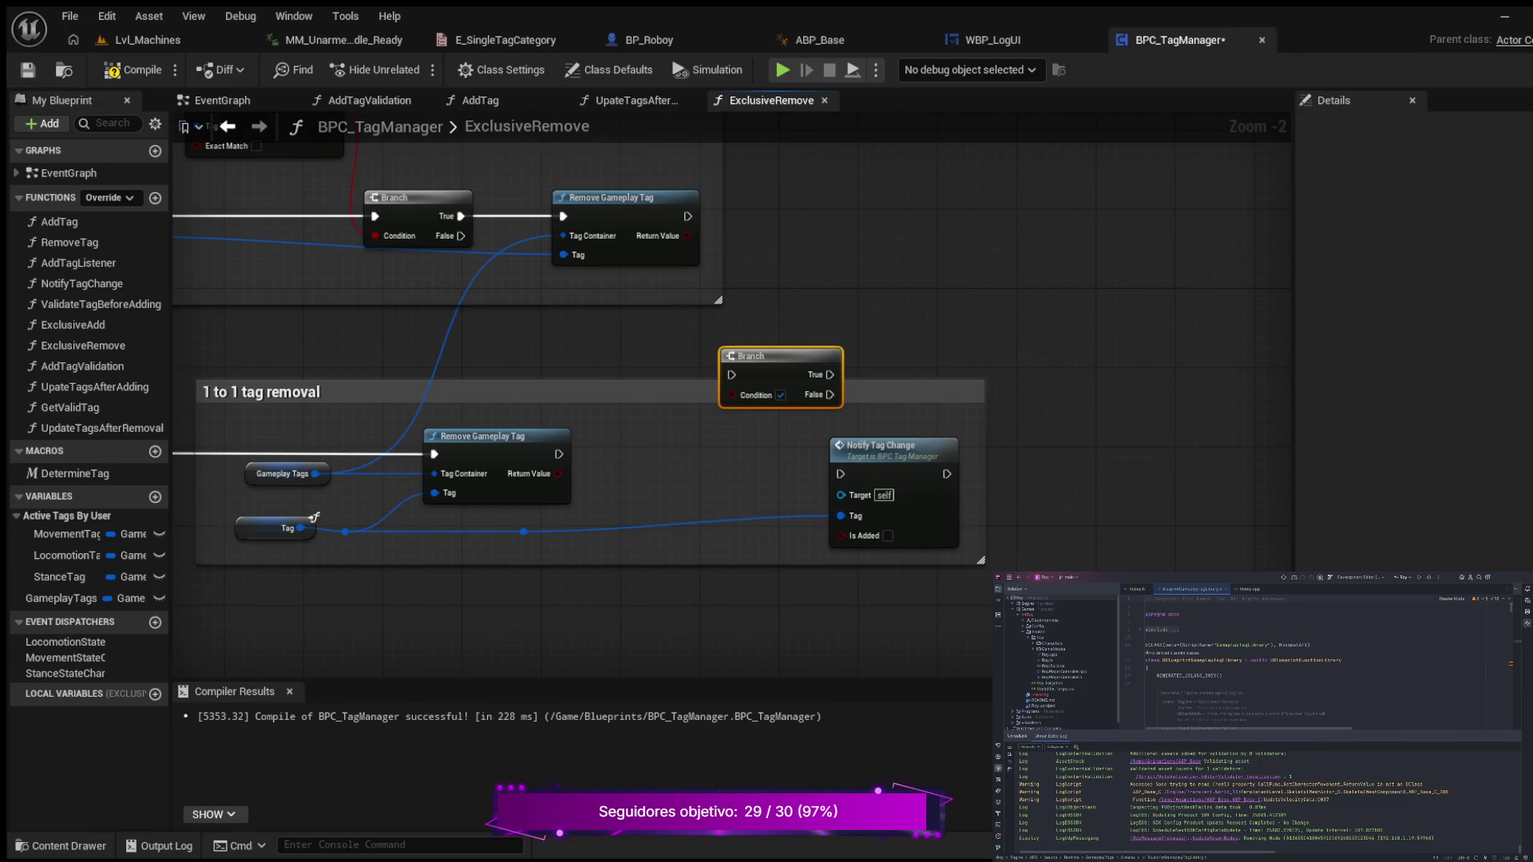
pyautogui.moveTo(767, 356); pyautogui.dragTo(737, 376)
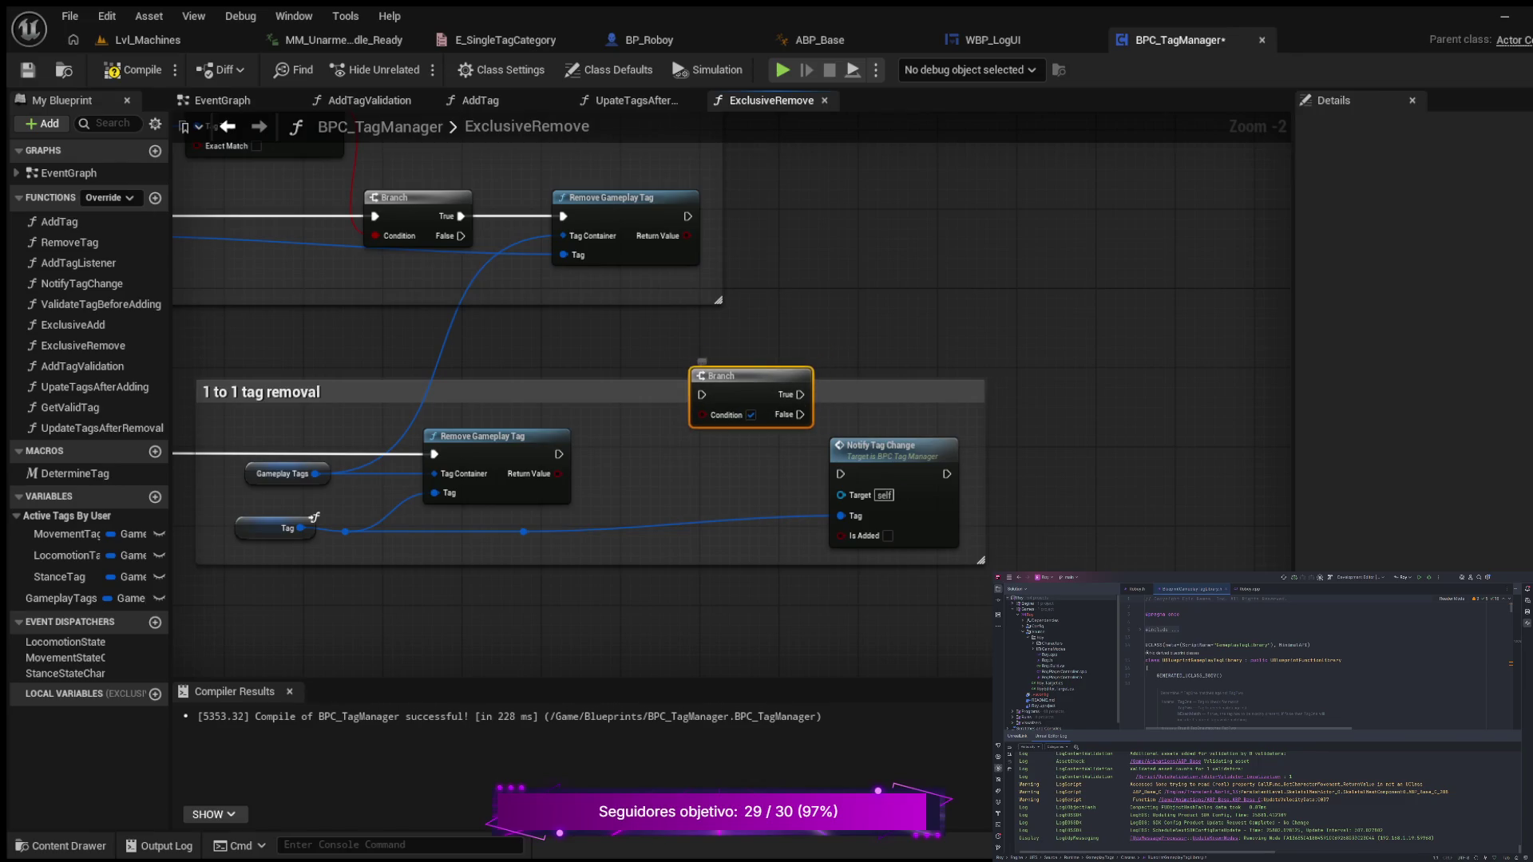
pyautogui.moveTo(886, 446); pyautogui.dragTo(906, 455)
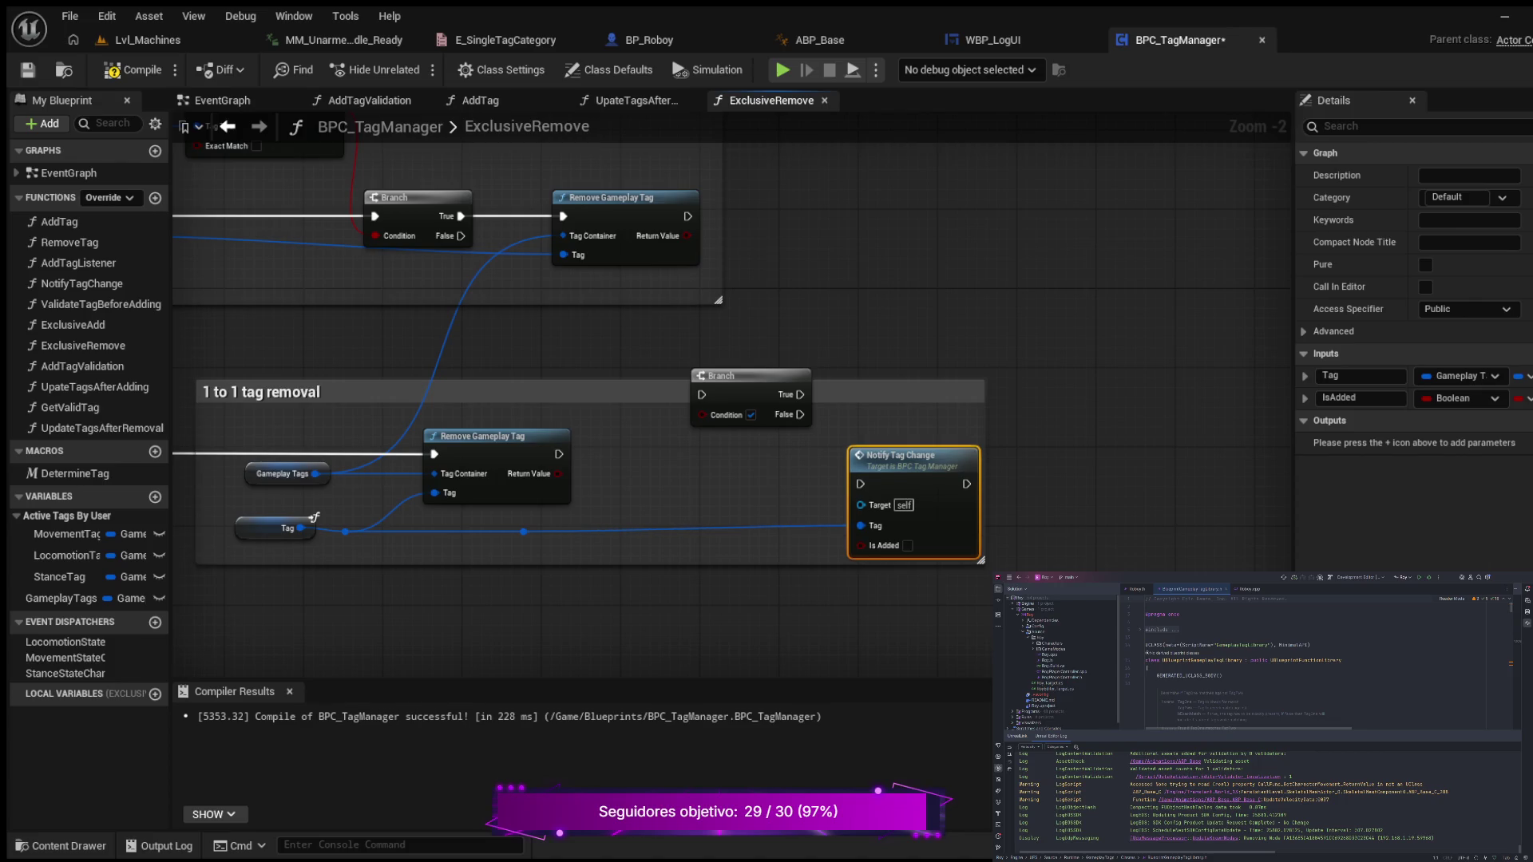
pyautogui.moveTo(718, 375)
pyautogui.mouseDown()
pyautogui.moveTo(723, 403)
pyautogui.moveTo(748, 405)
pyautogui.mouseUp()
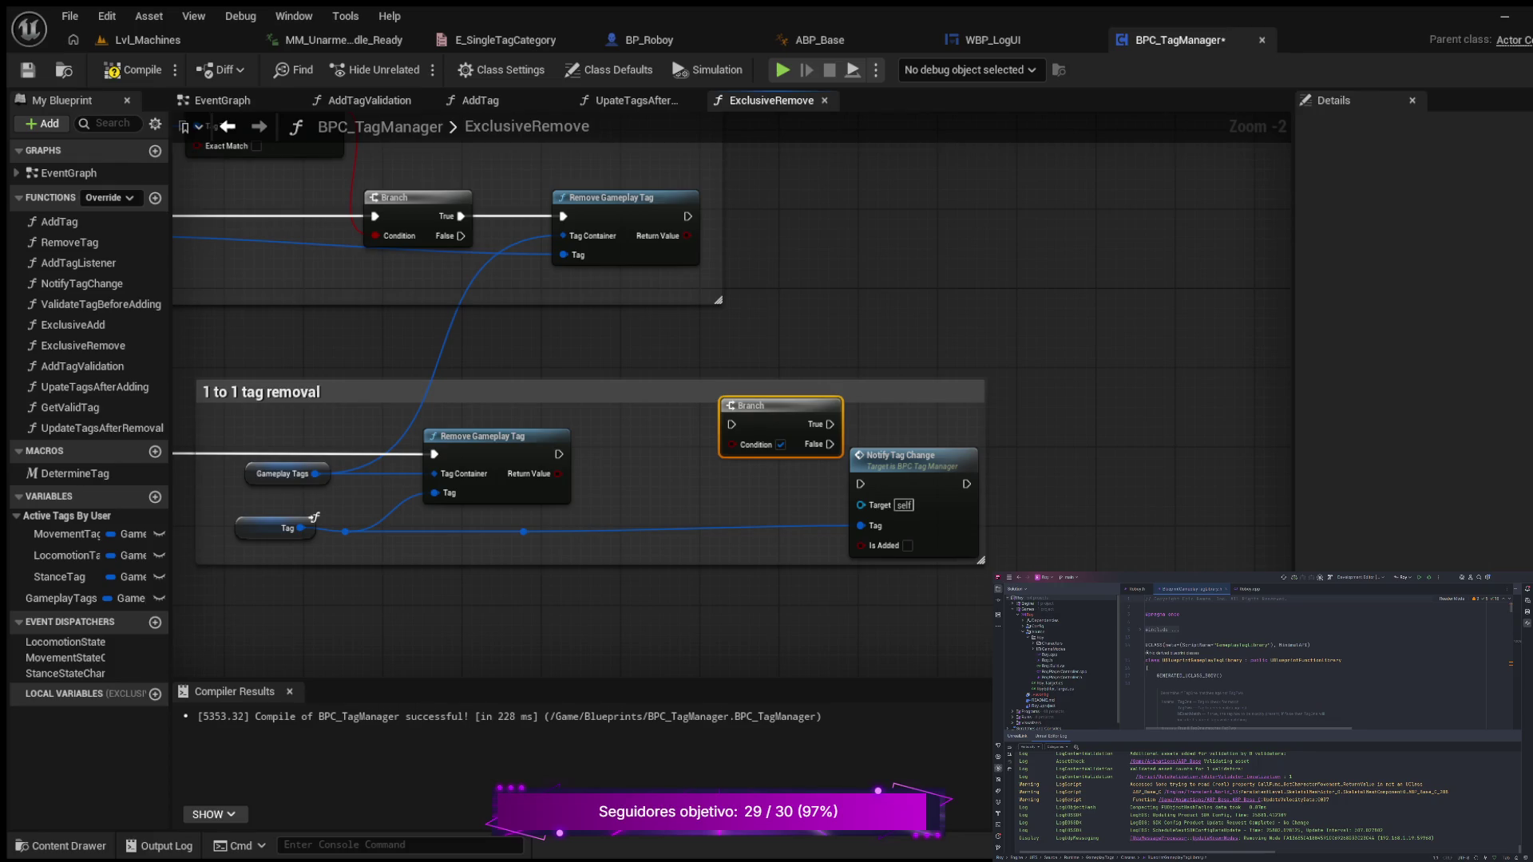
pyautogui.moveTo(981, 561); pyautogui.dragTo(1121, 560)
pyautogui.moveTo(910, 457); pyautogui.dragTo(1020, 456)
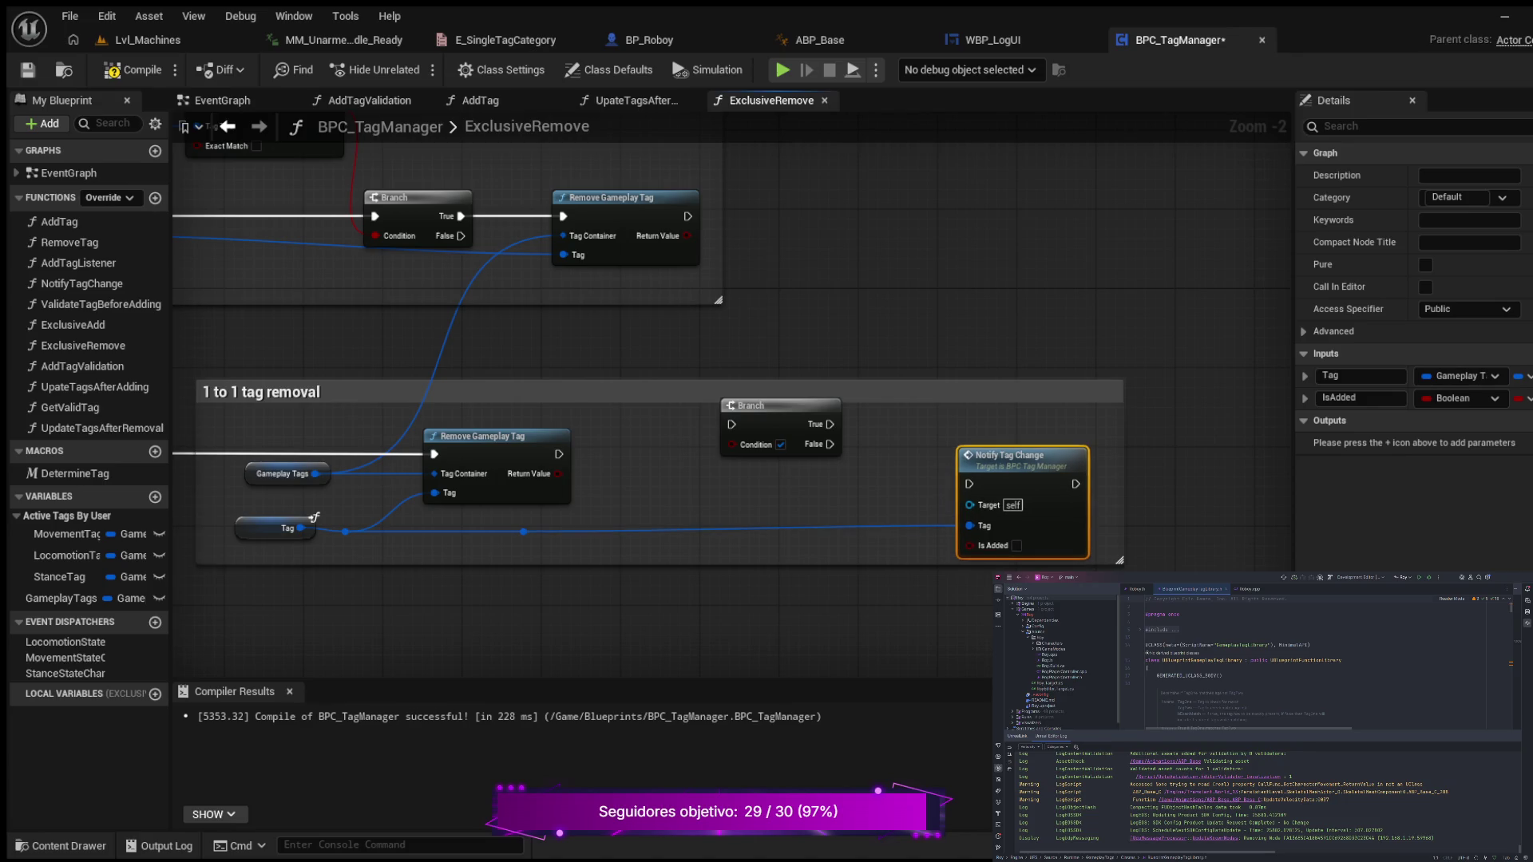
pyautogui.moveTo(746, 406)
pyautogui.mouseDown()
pyautogui.moveTo(814, 406)
pyautogui.moveTo(784, 406)
pyautogui.mouseUp()
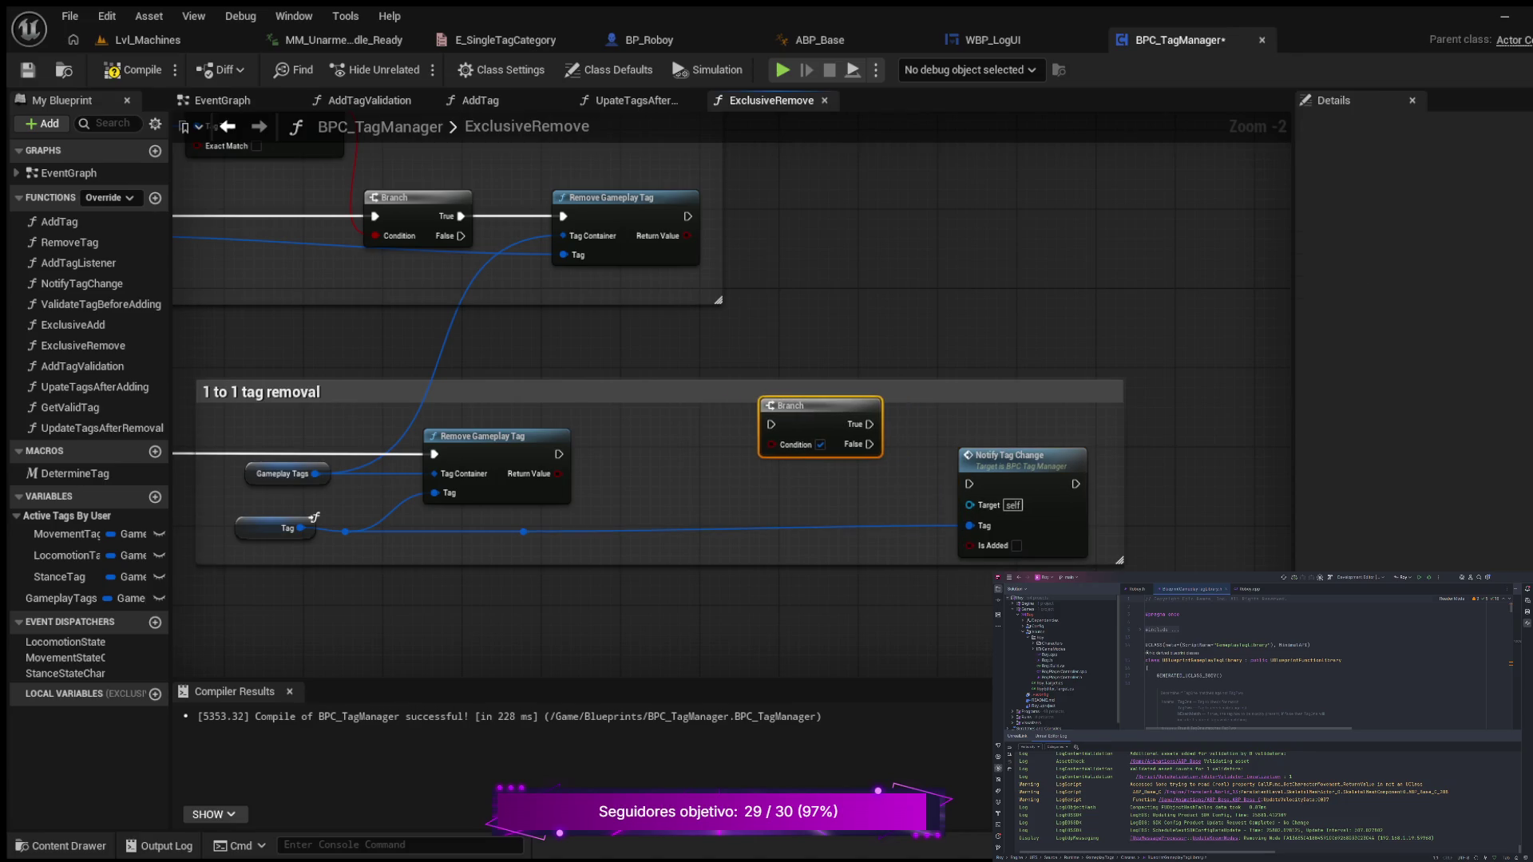
pyautogui.moveTo(687, 217)
pyautogui.mouseDown()
pyautogui.moveTo(758, 425)
pyautogui.moveTo(771, 424)
pyautogui.mouseUp()
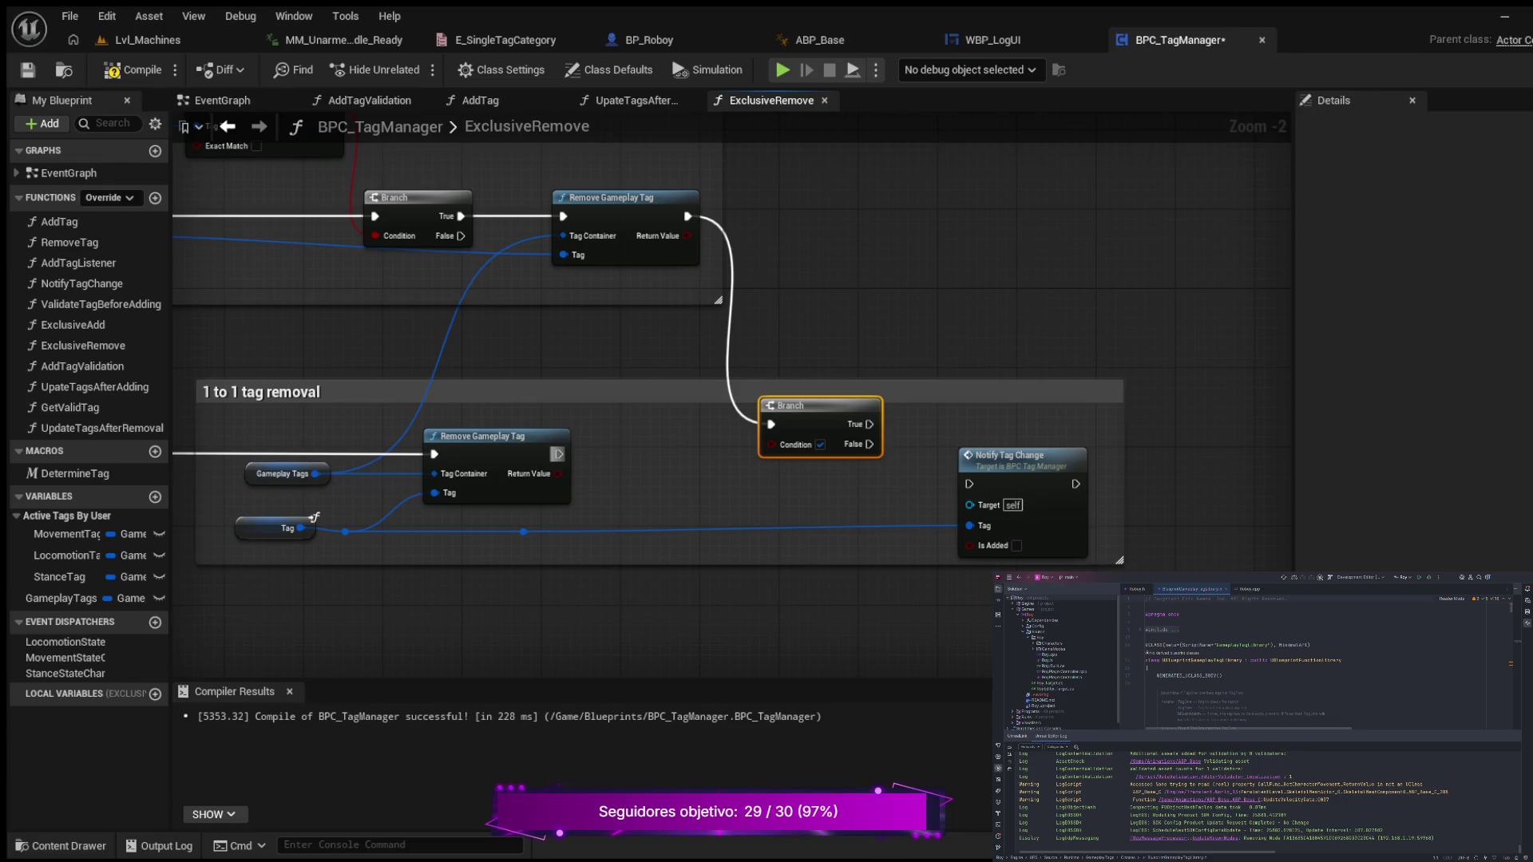
# - Route the lower tag removal into the Branch, use Notify as condition, and connect True to Notify Tag Change
pyautogui.moveTo(559, 455); pyautogui.dragTo(771, 423)
pyautogui.hotkey('ctrl', 'v')
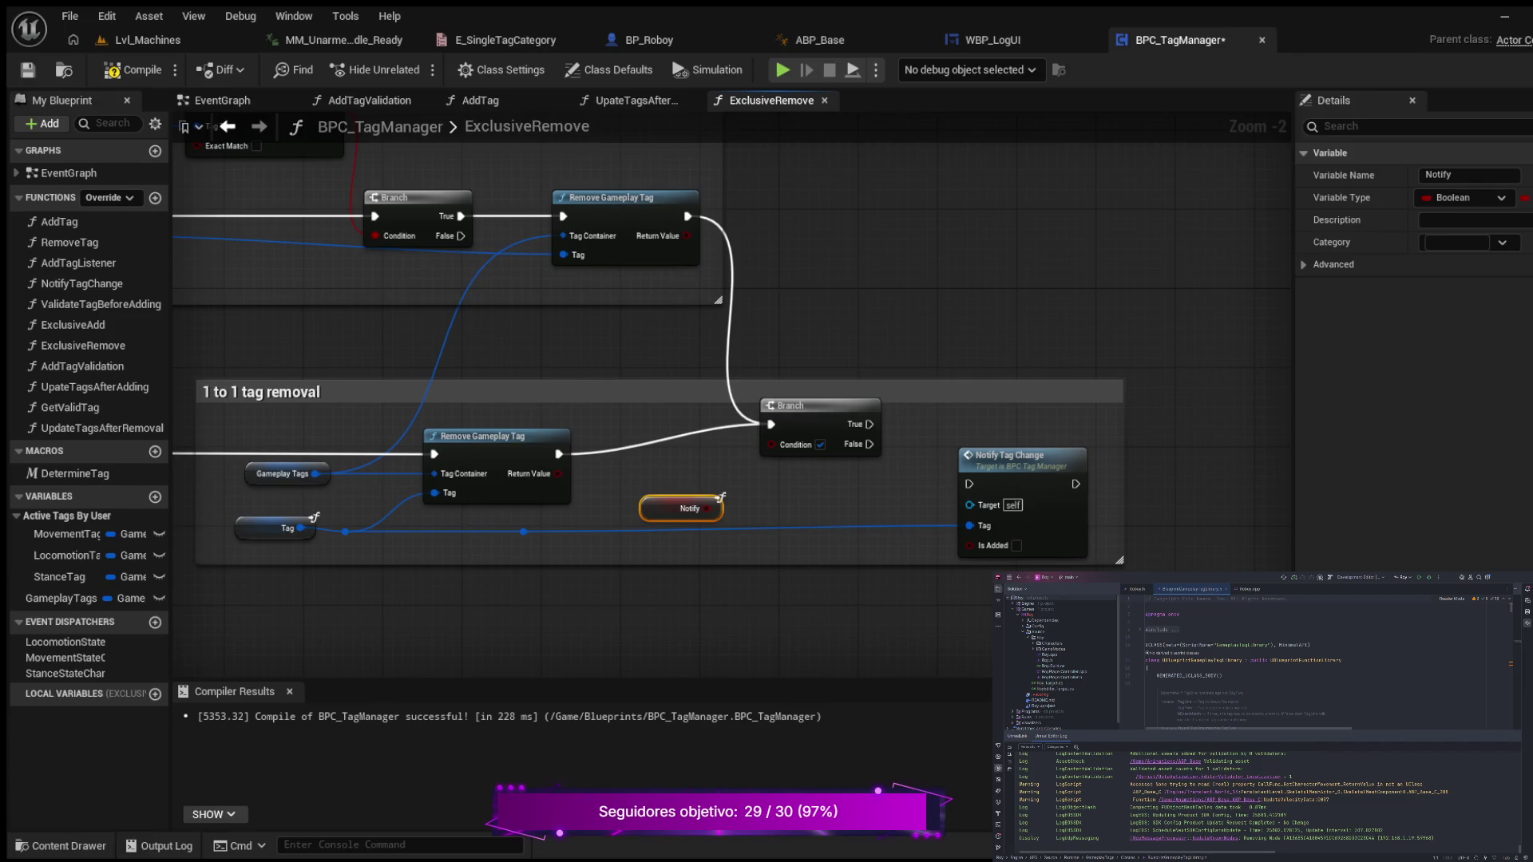
pyautogui.moveTo(707, 509); pyautogui.dragTo(771, 443)
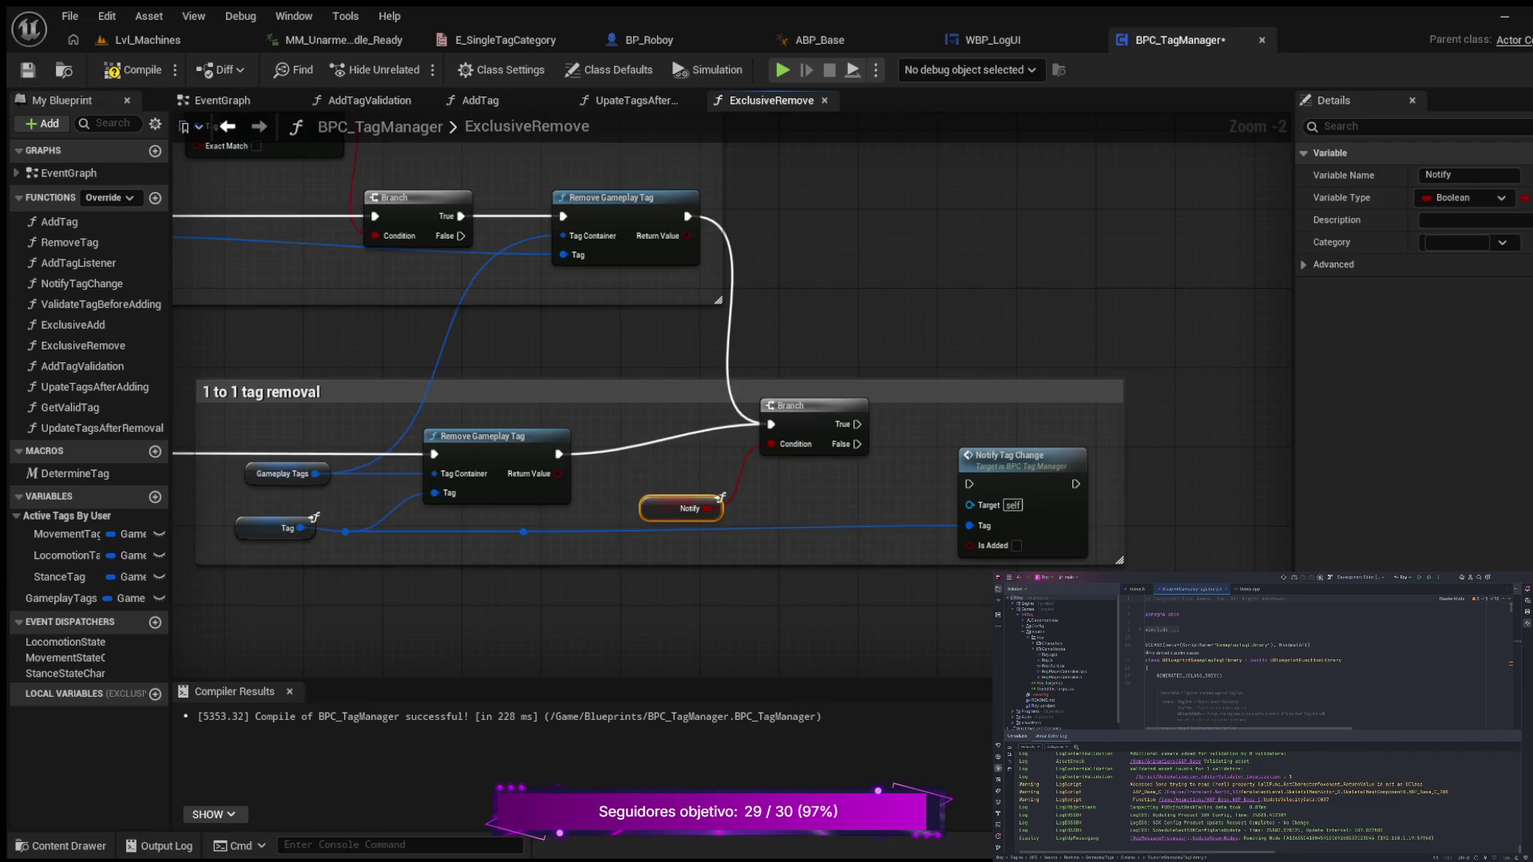
pyautogui.moveTo(721, 497); pyautogui.dragTo(701, 477)
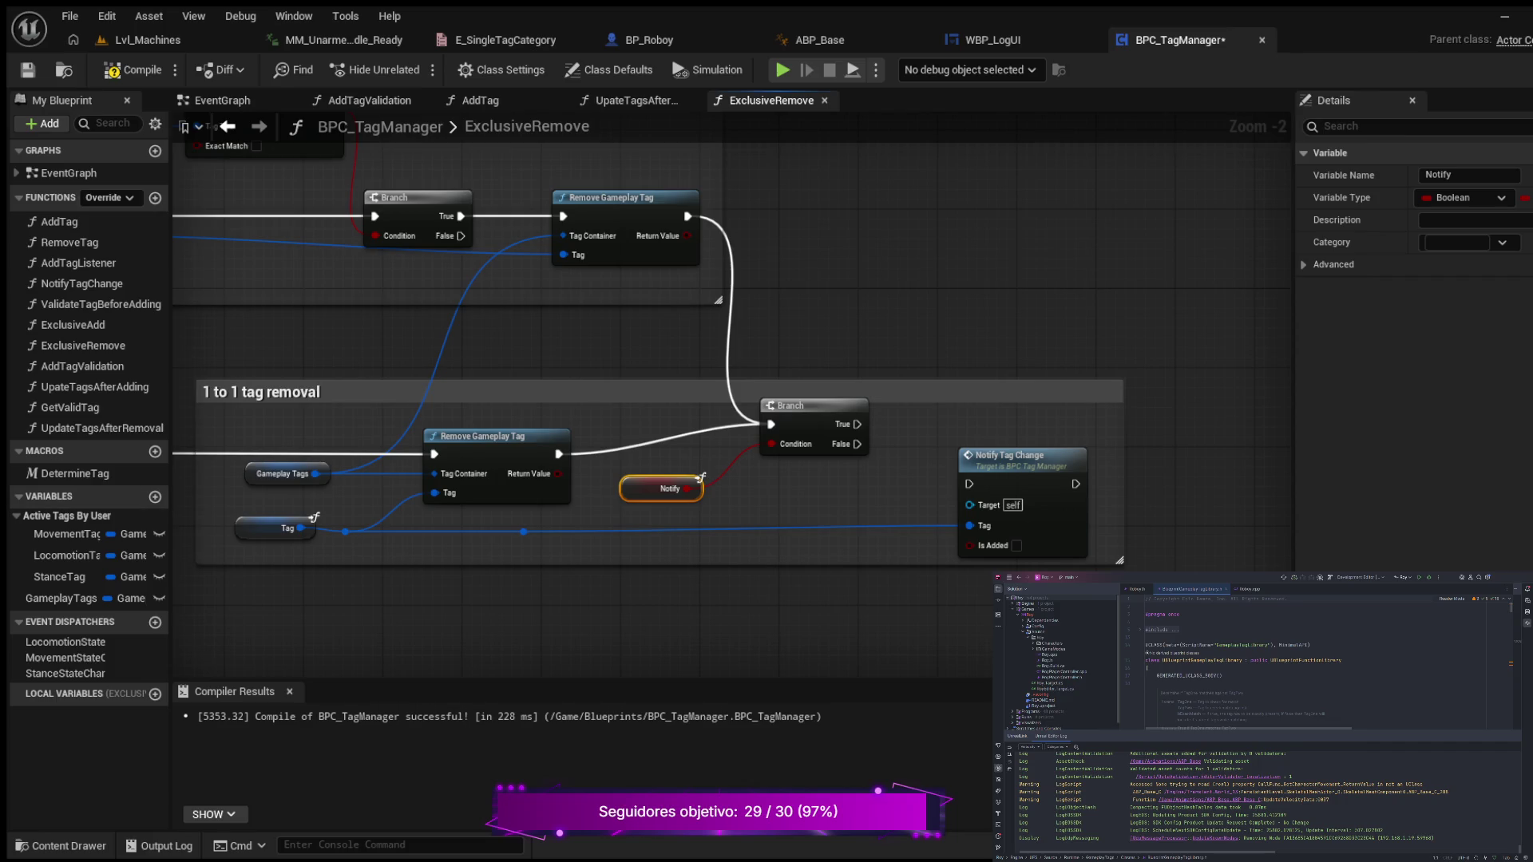
pyautogui.moveTo(857, 424); pyautogui.dragTo(970, 484)
# - Replace the rerouted Tag link with a direct wire into Notify Tag Change, then compile and save
pyautogui.click(524, 532)
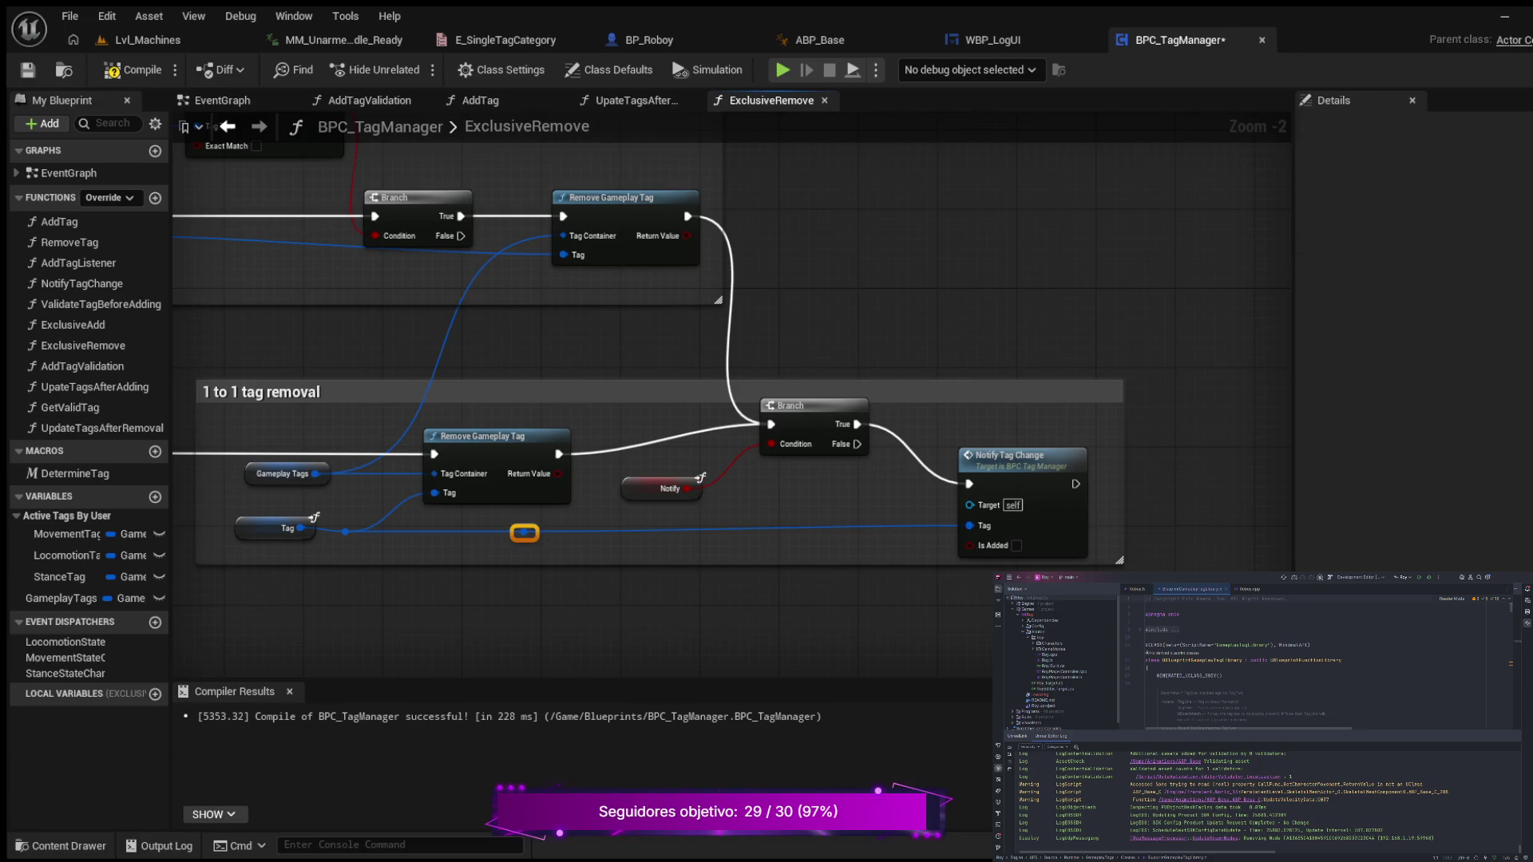
pyautogui.press('Delete')
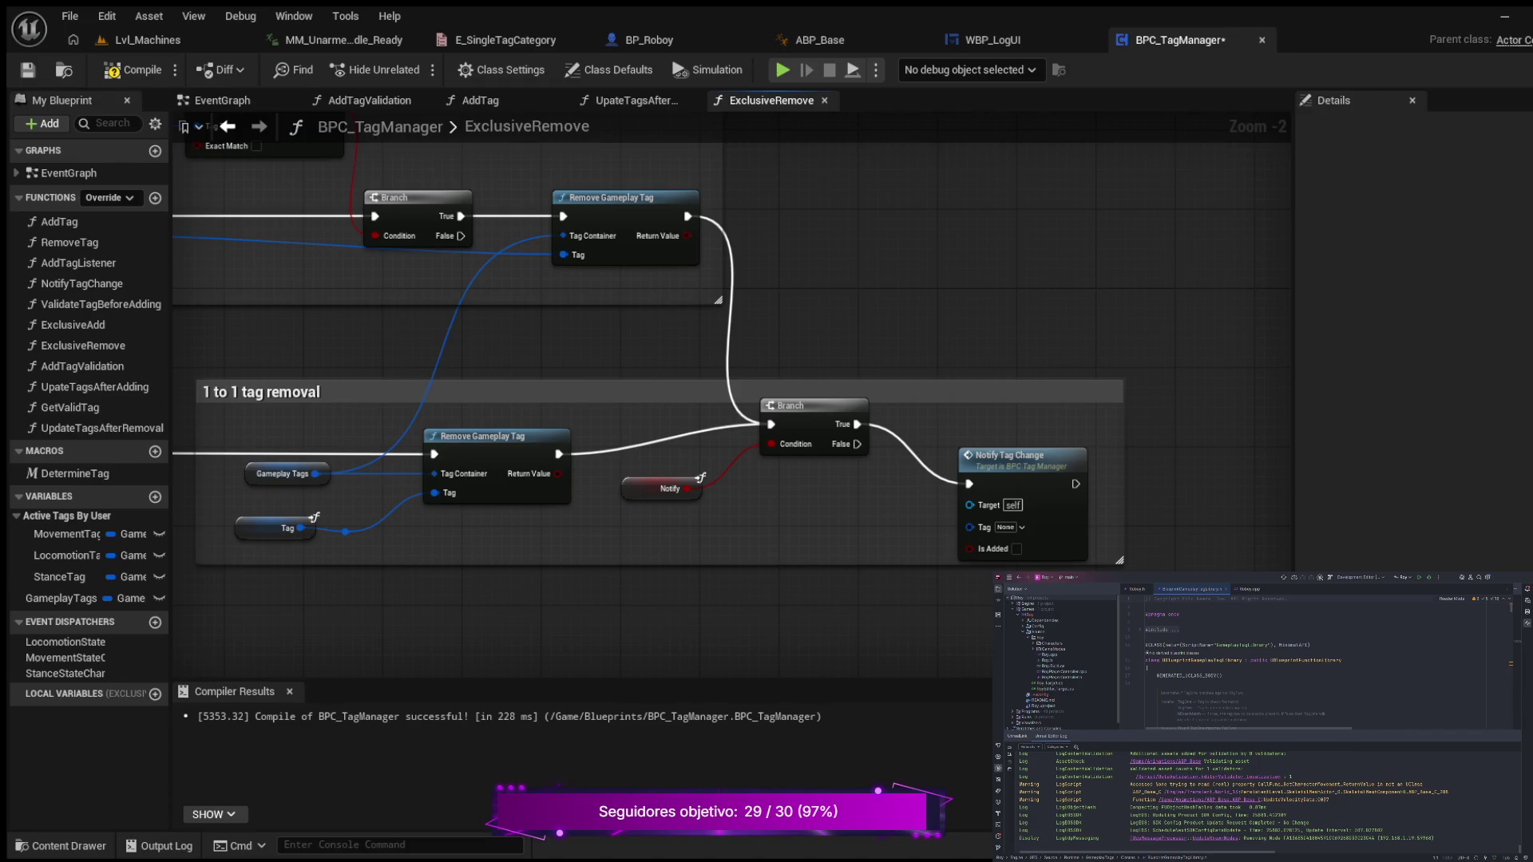
pyautogui.moveTo(345, 531); pyautogui.dragTo(969, 526)
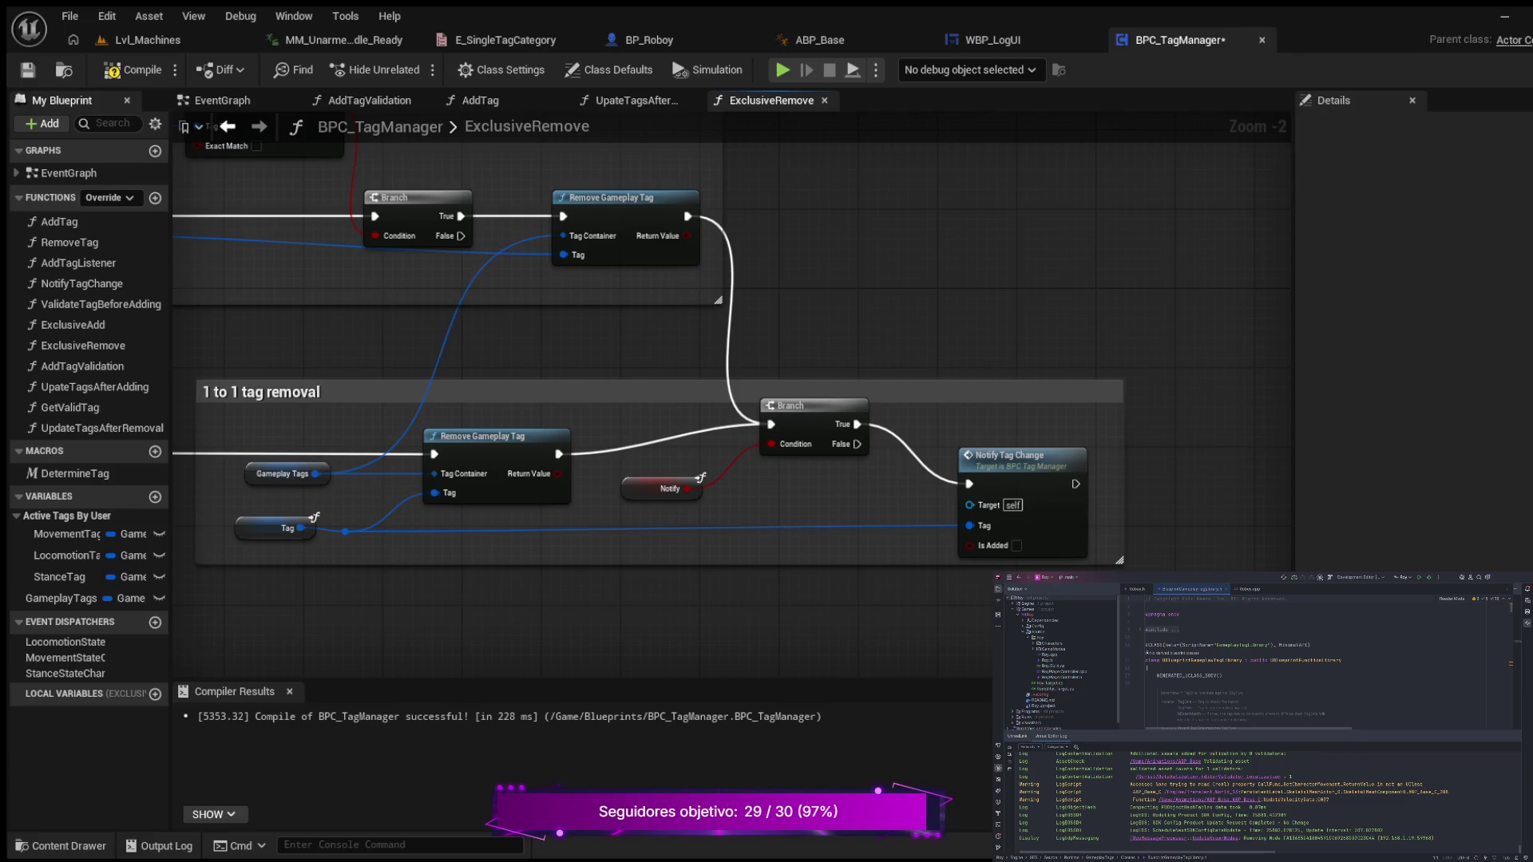
pyautogui.press('F7')
pyautogui.hotkey('ctrl', 's')
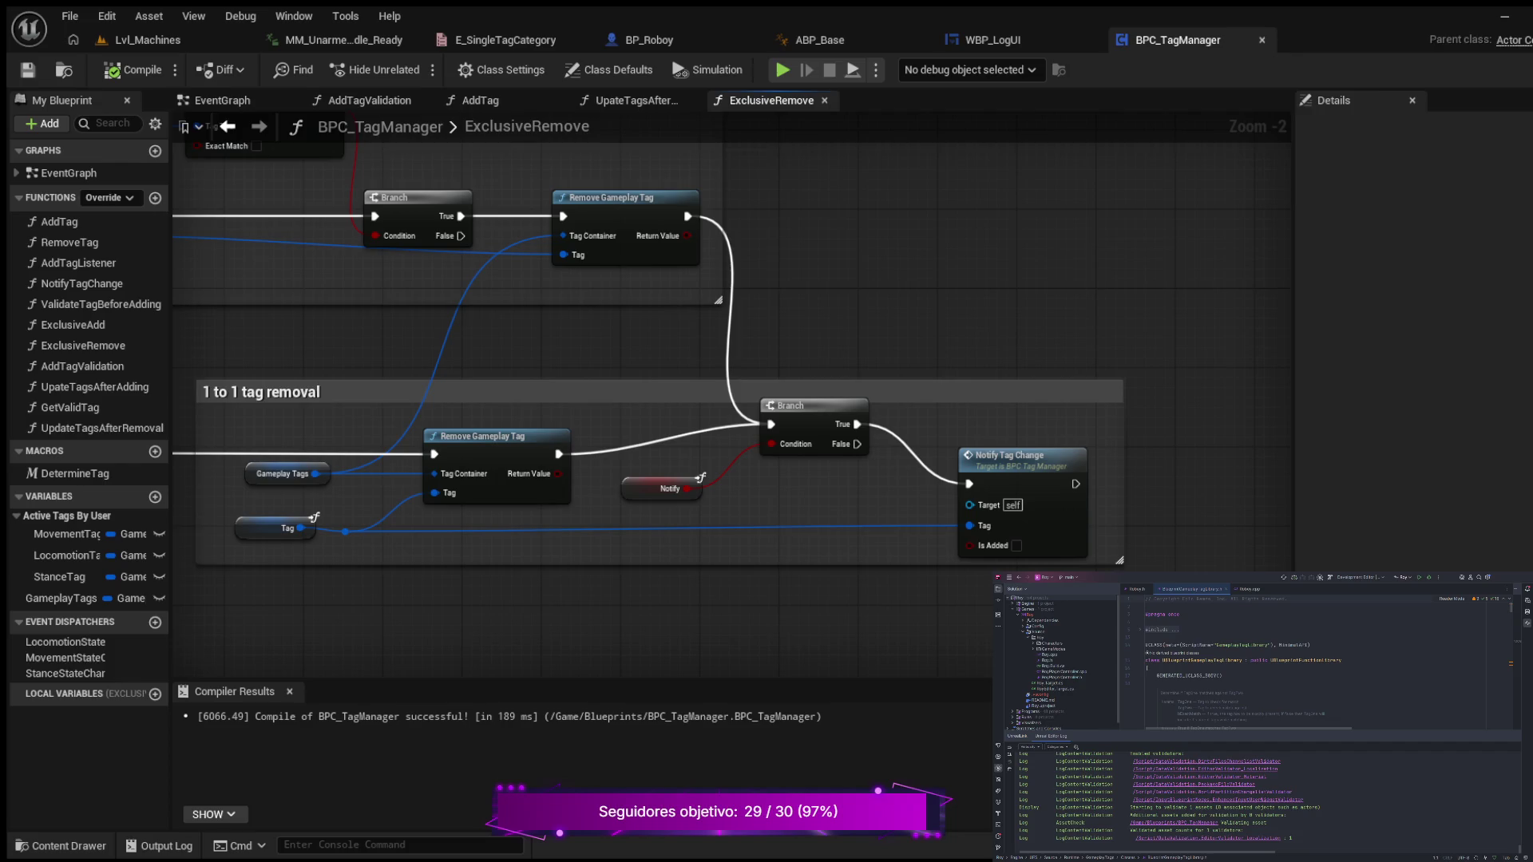
# - Open RemoveTag, tick Notify on its Exclusive Remove call, and recompile BPC_TagManager
pyautogui.click(69, 242)
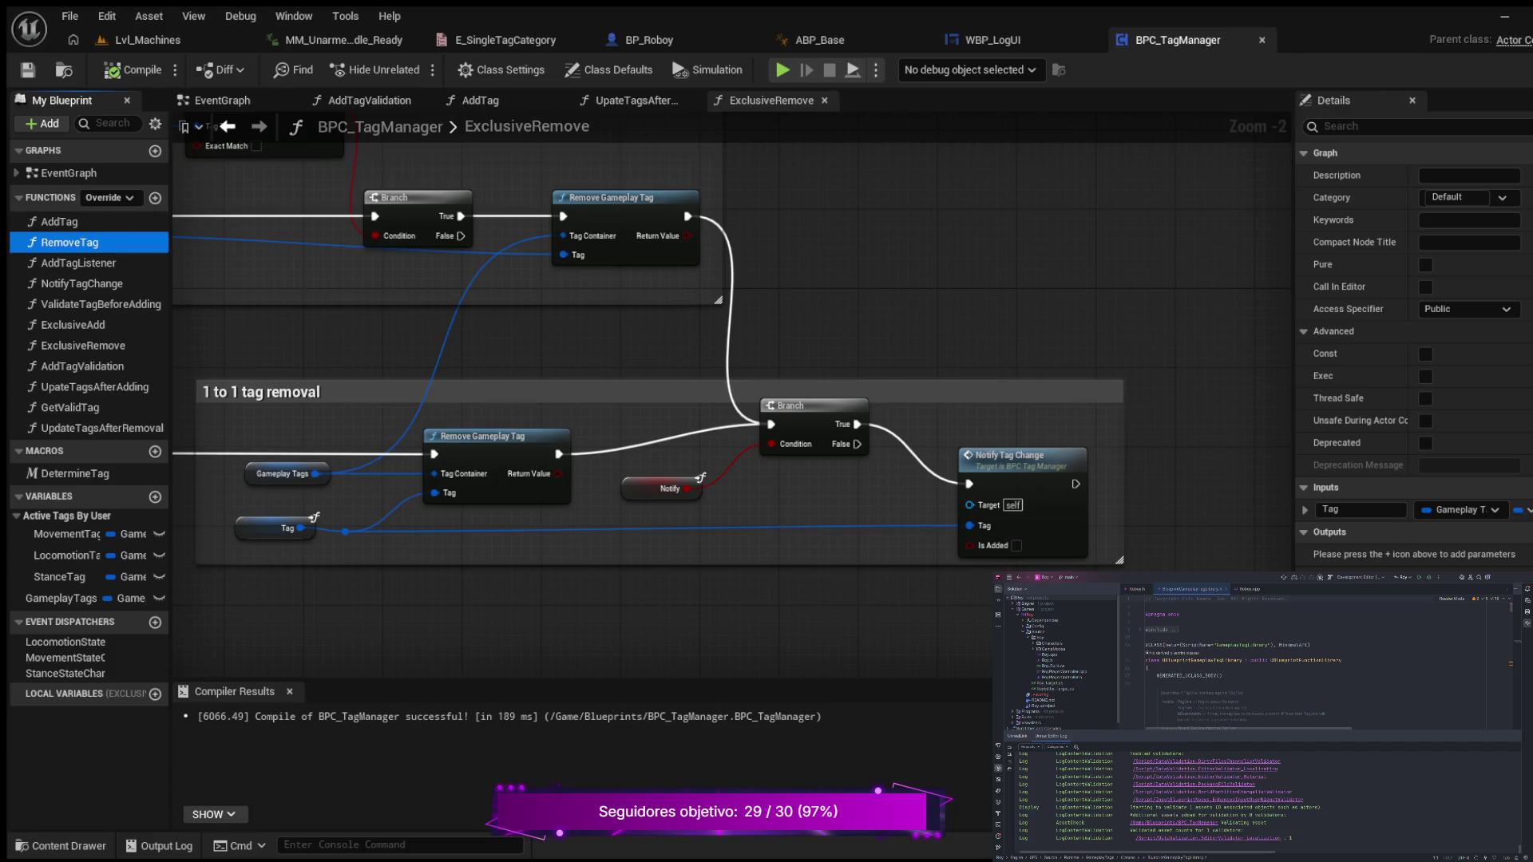
pyautogui.doubleClick(70, 242)
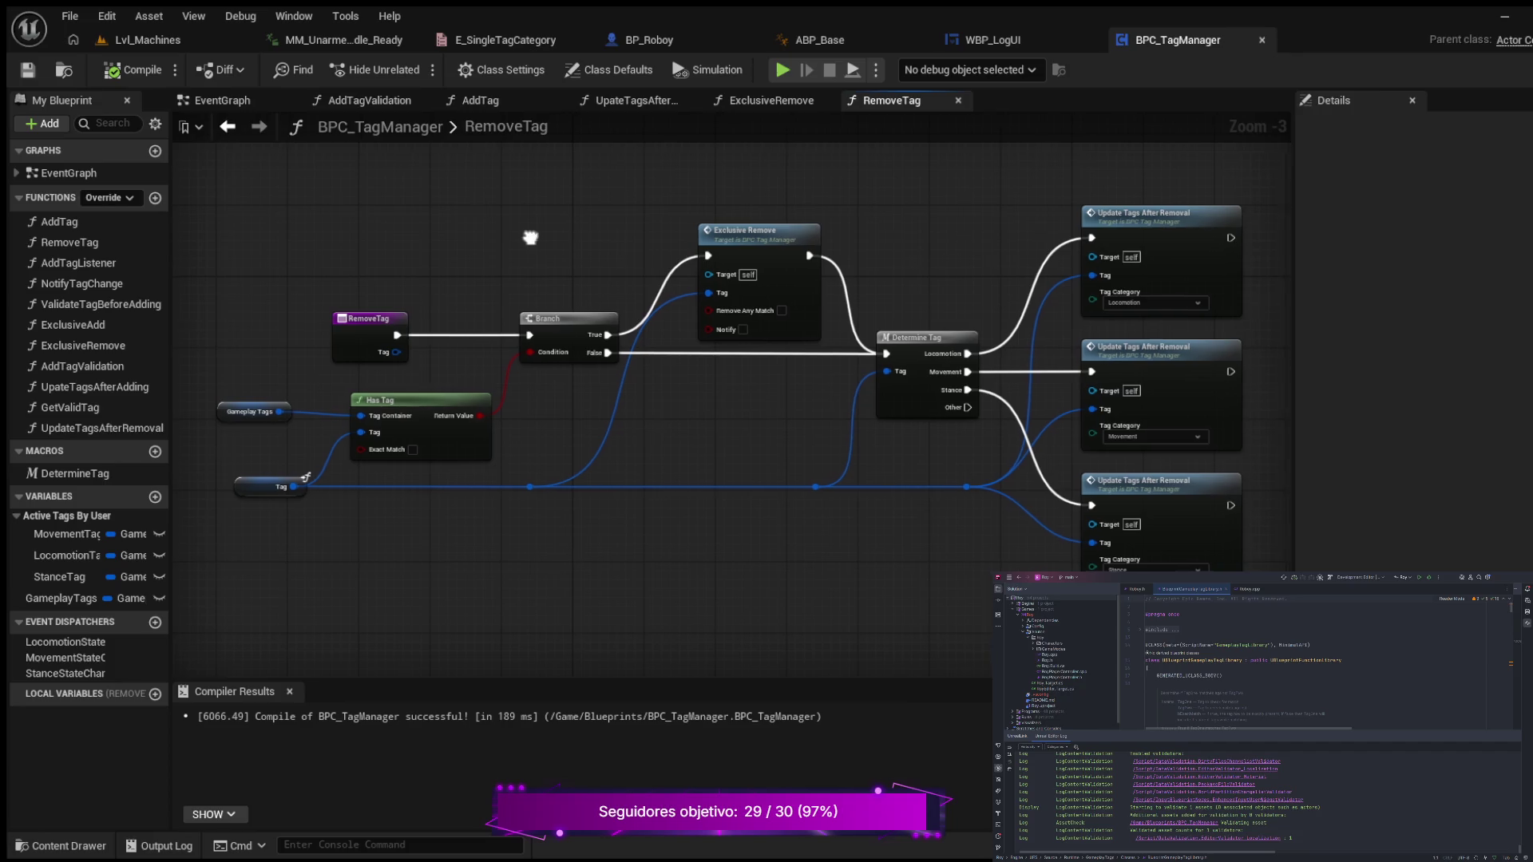
pyautogui.moveTo(530, 239)
pyautogui.mouseDown()
pyautogui.moveTo(470, 263)
pyautogui.moveTo(576, 256)
pyautogui.mouseUp()
pyautogui.scroll(1, 569, 242)
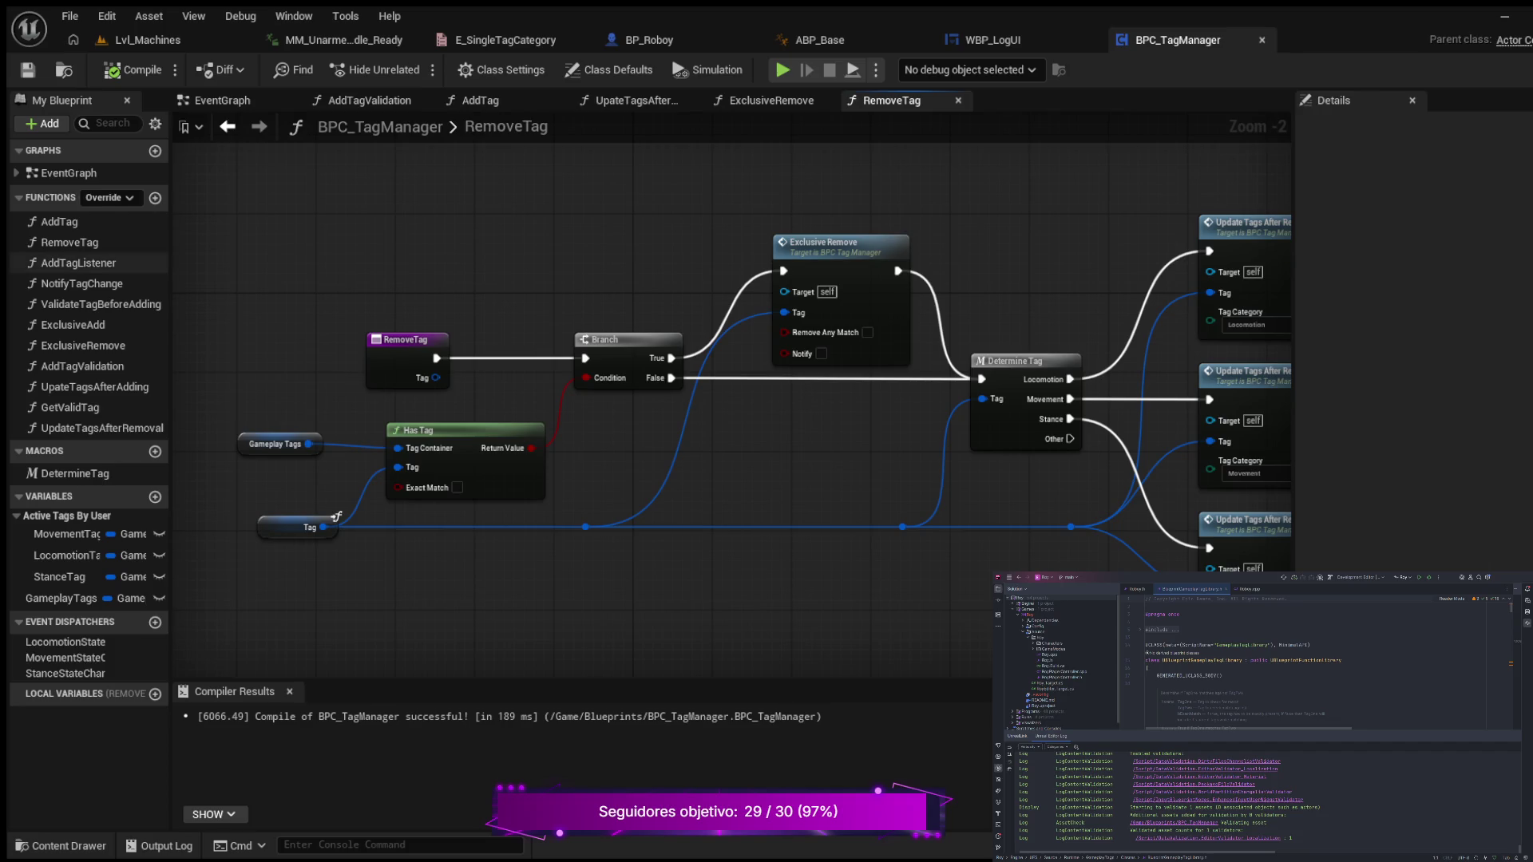
pyautogui.moveTo(336, 517); pyautogui.dragTo(97, 515)
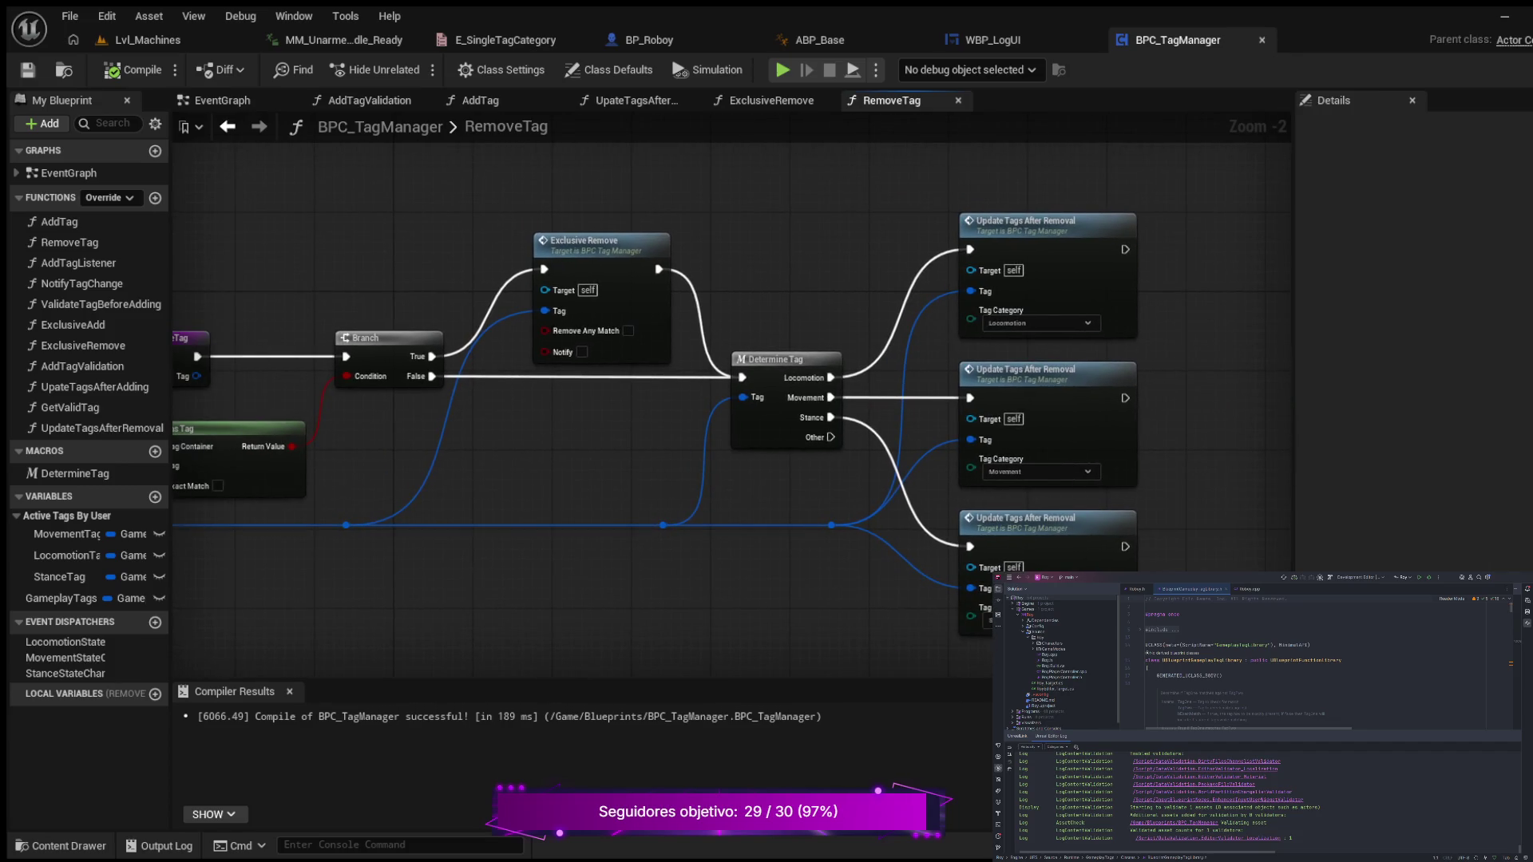
pyautogui.click(582, 352)
pyautogui.click(134, 71)
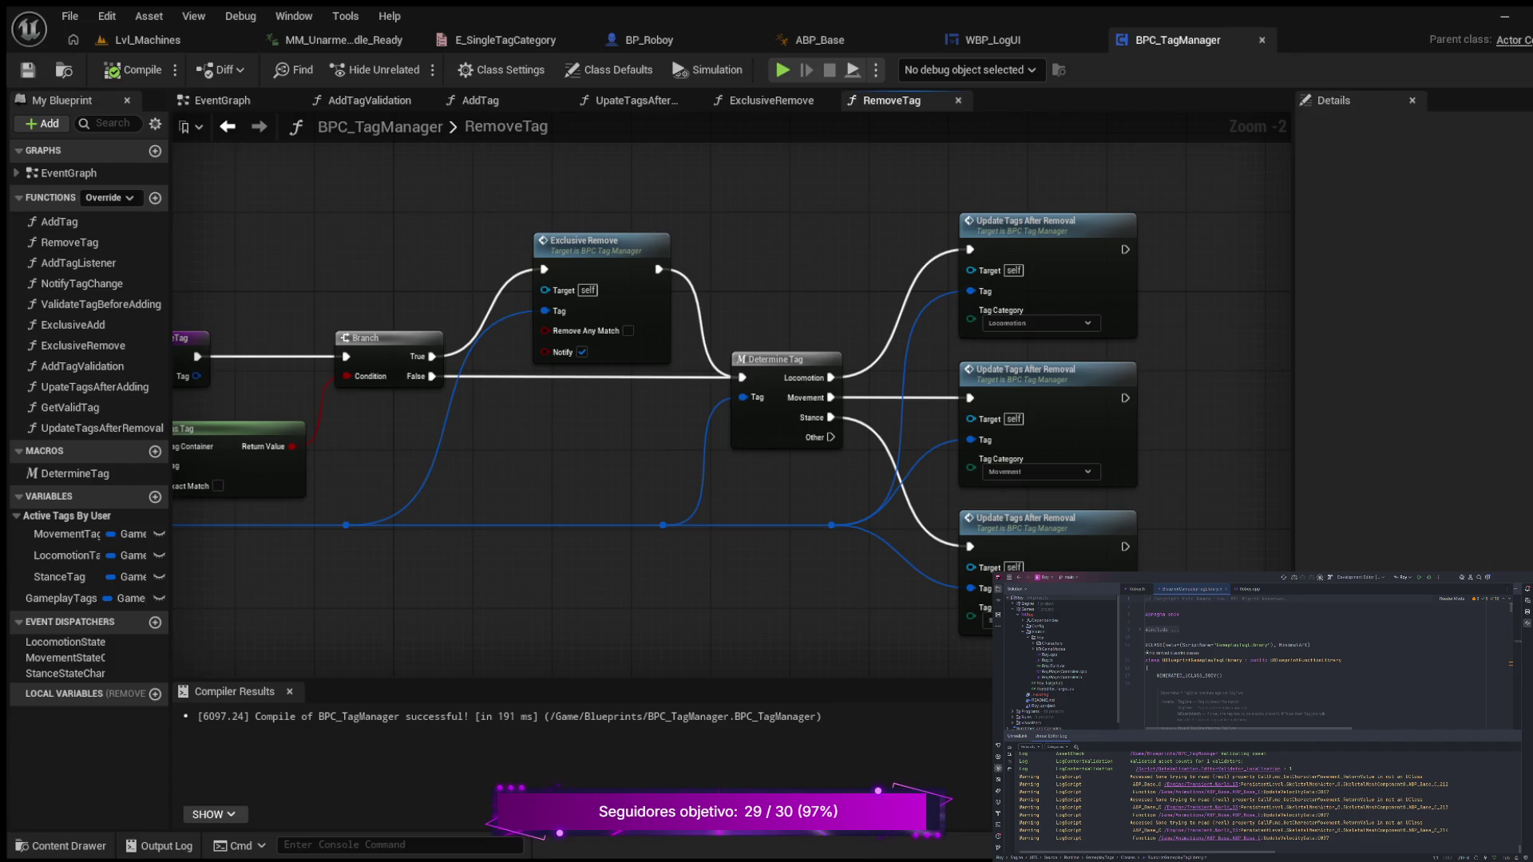
pyautogui.scroll(-2, 704, 215)
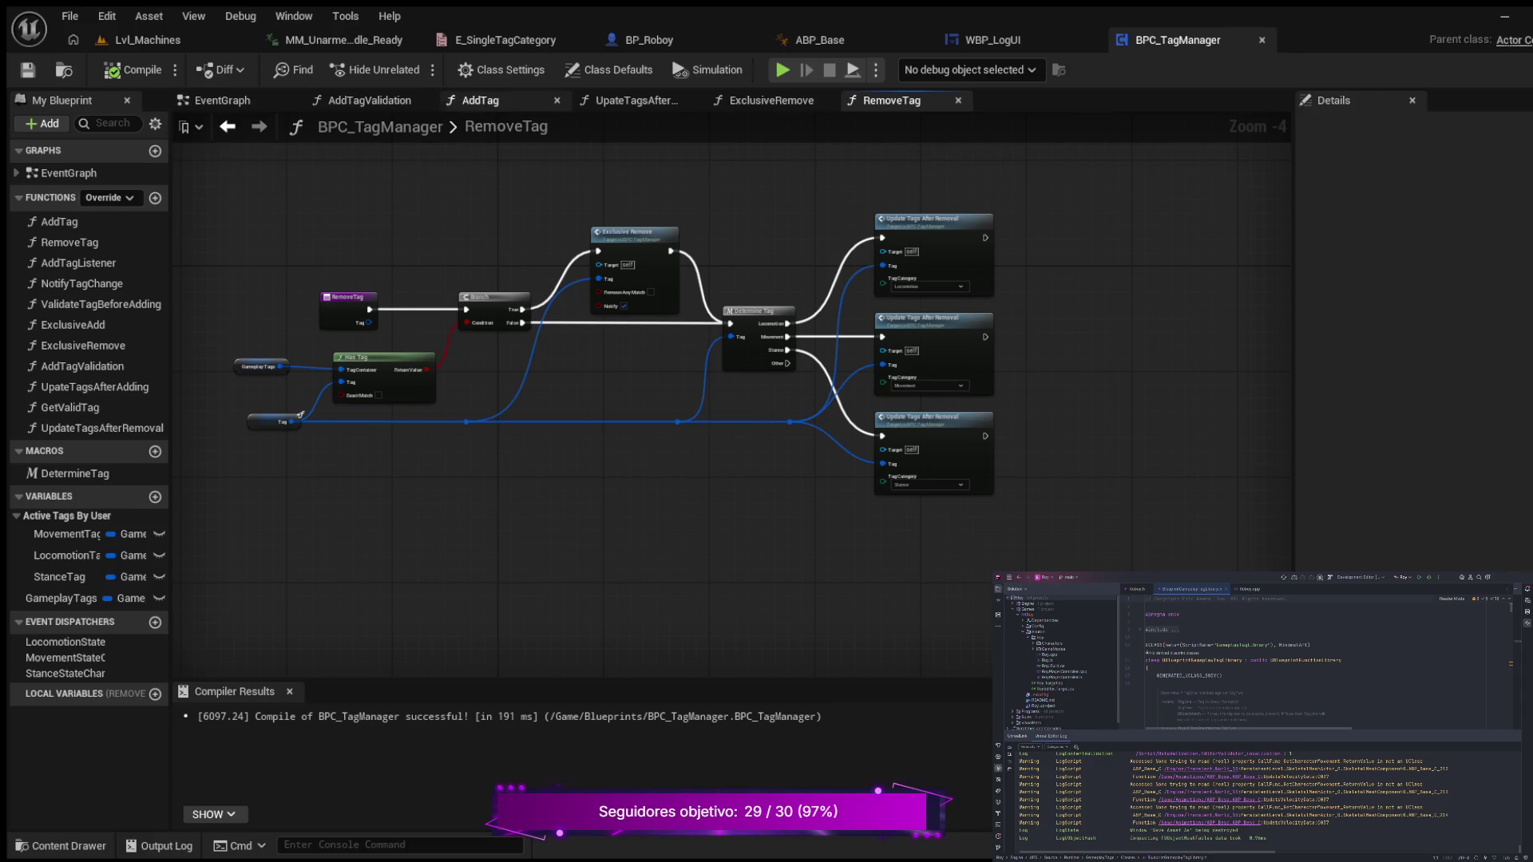
# - Edit the 'User Wants:' label text on the Append node in WBP_LogUI's event graph
pyautogui.click(990, 40)
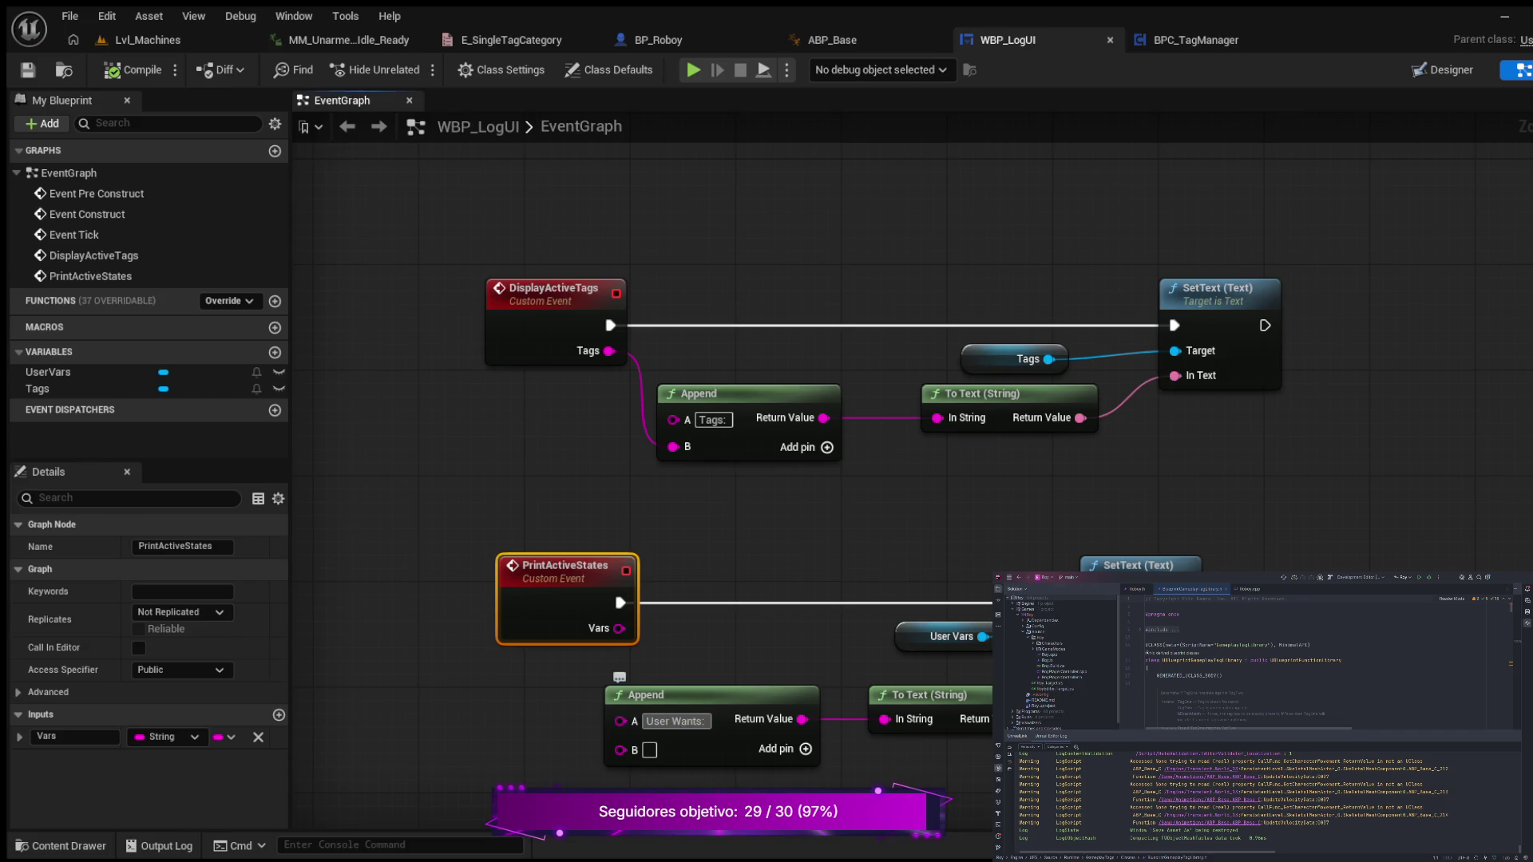
pyautogui.click(675, 720)
pyautogui.press('BackSpace')
pyautogui.write(':')
pyautogui.press('Return')
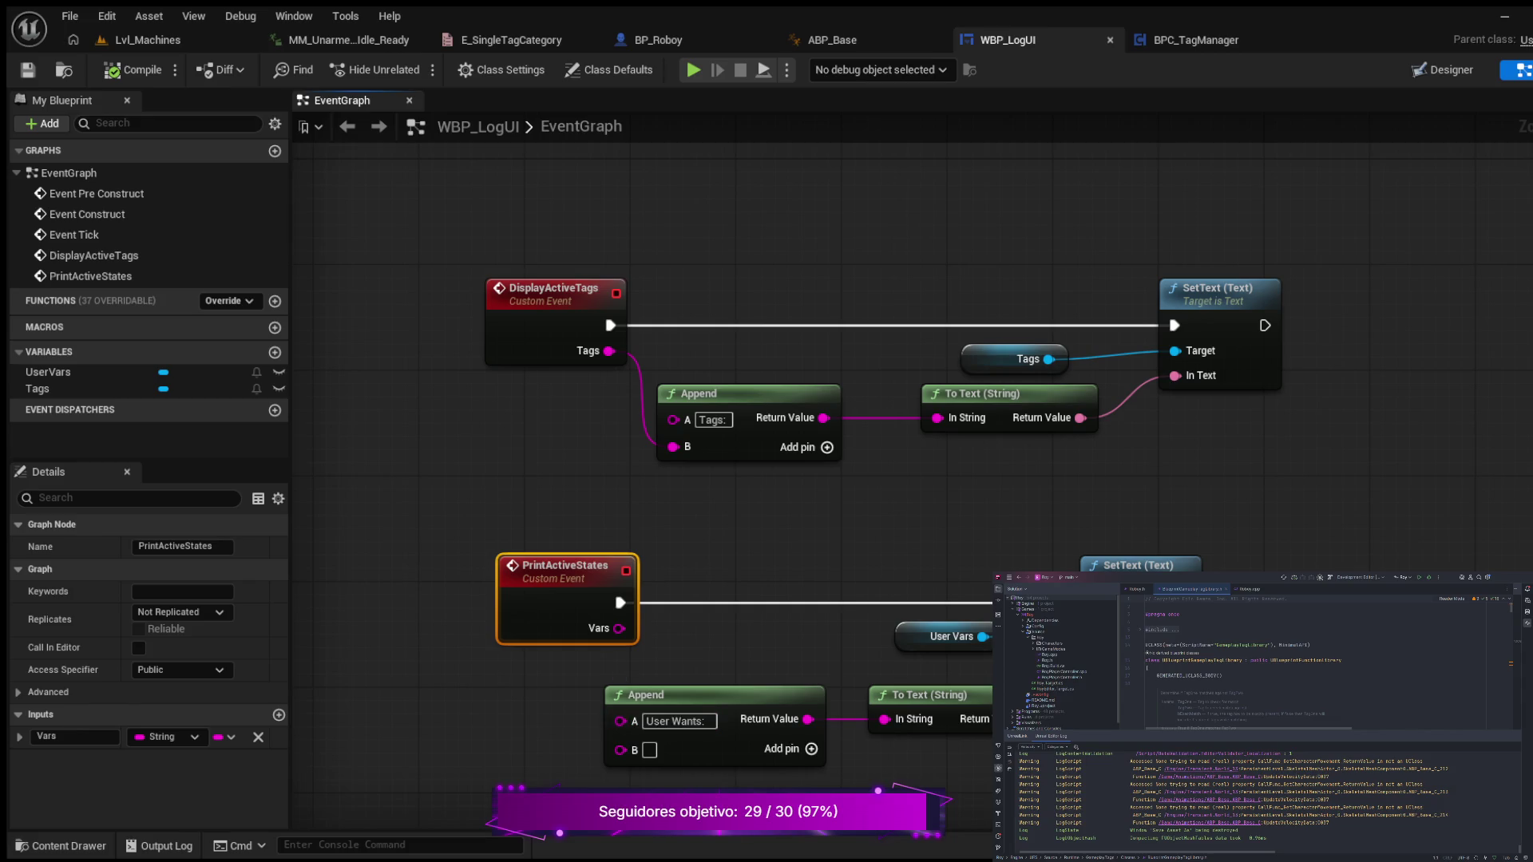
pyautogui.click(679, 721)
pyautogui.hotkey('shift', 'Return')
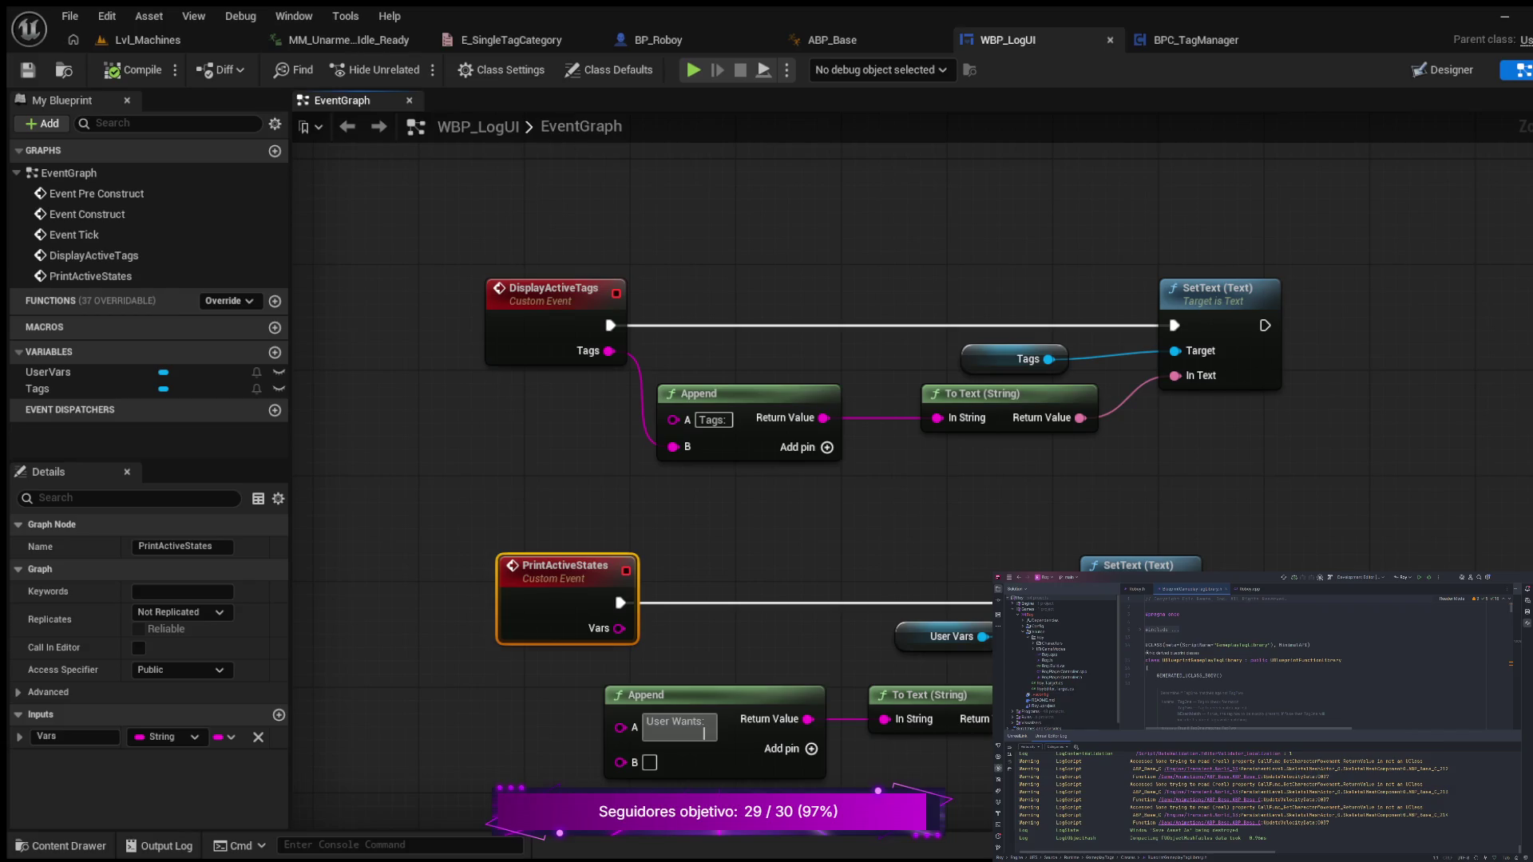
pyautogui.click(678, 722)
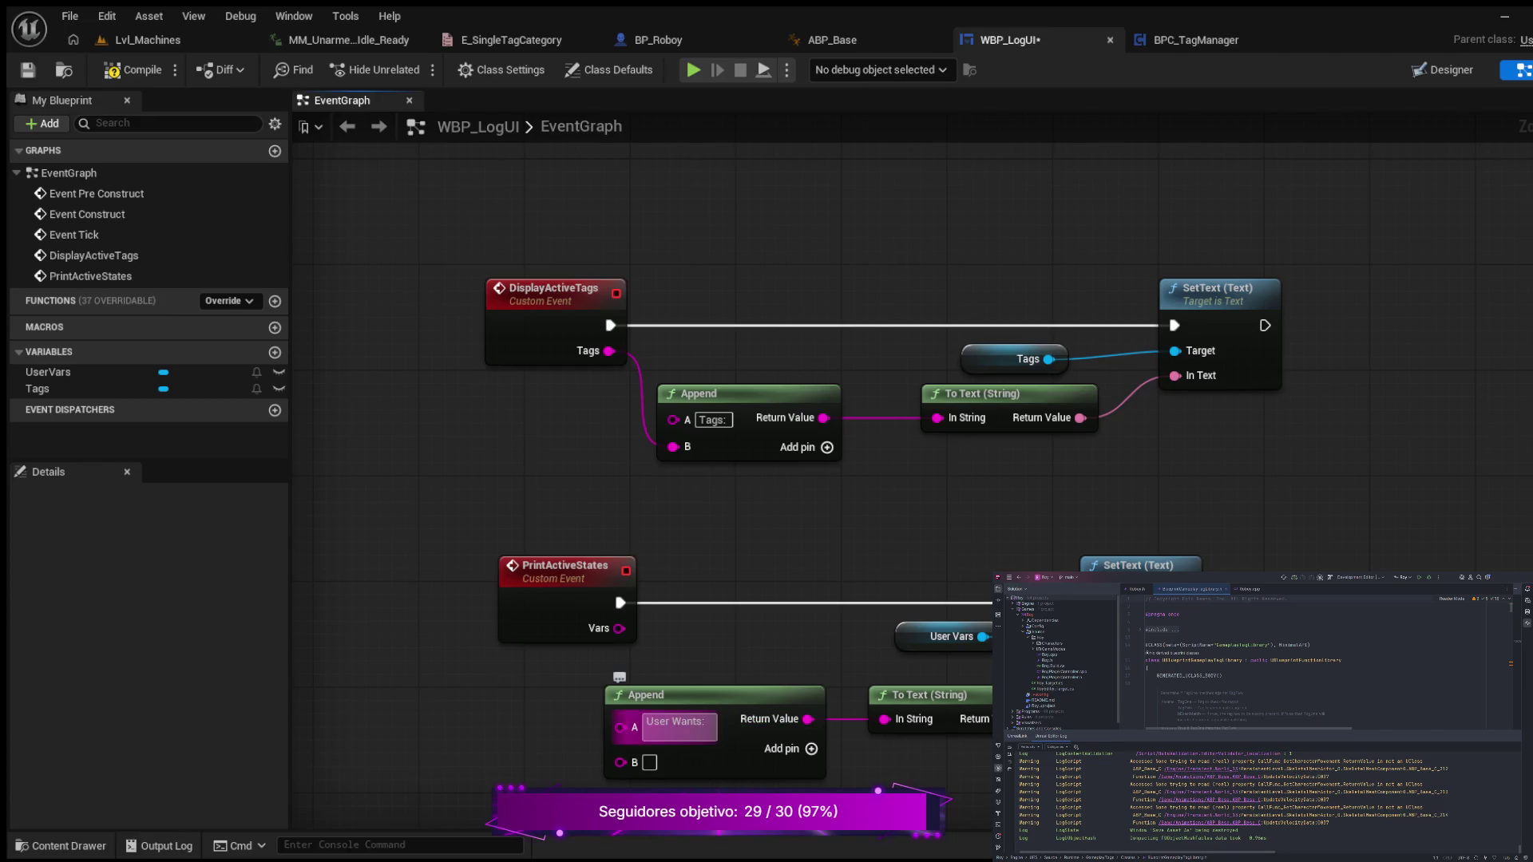
pyautogui.click(704, 733)
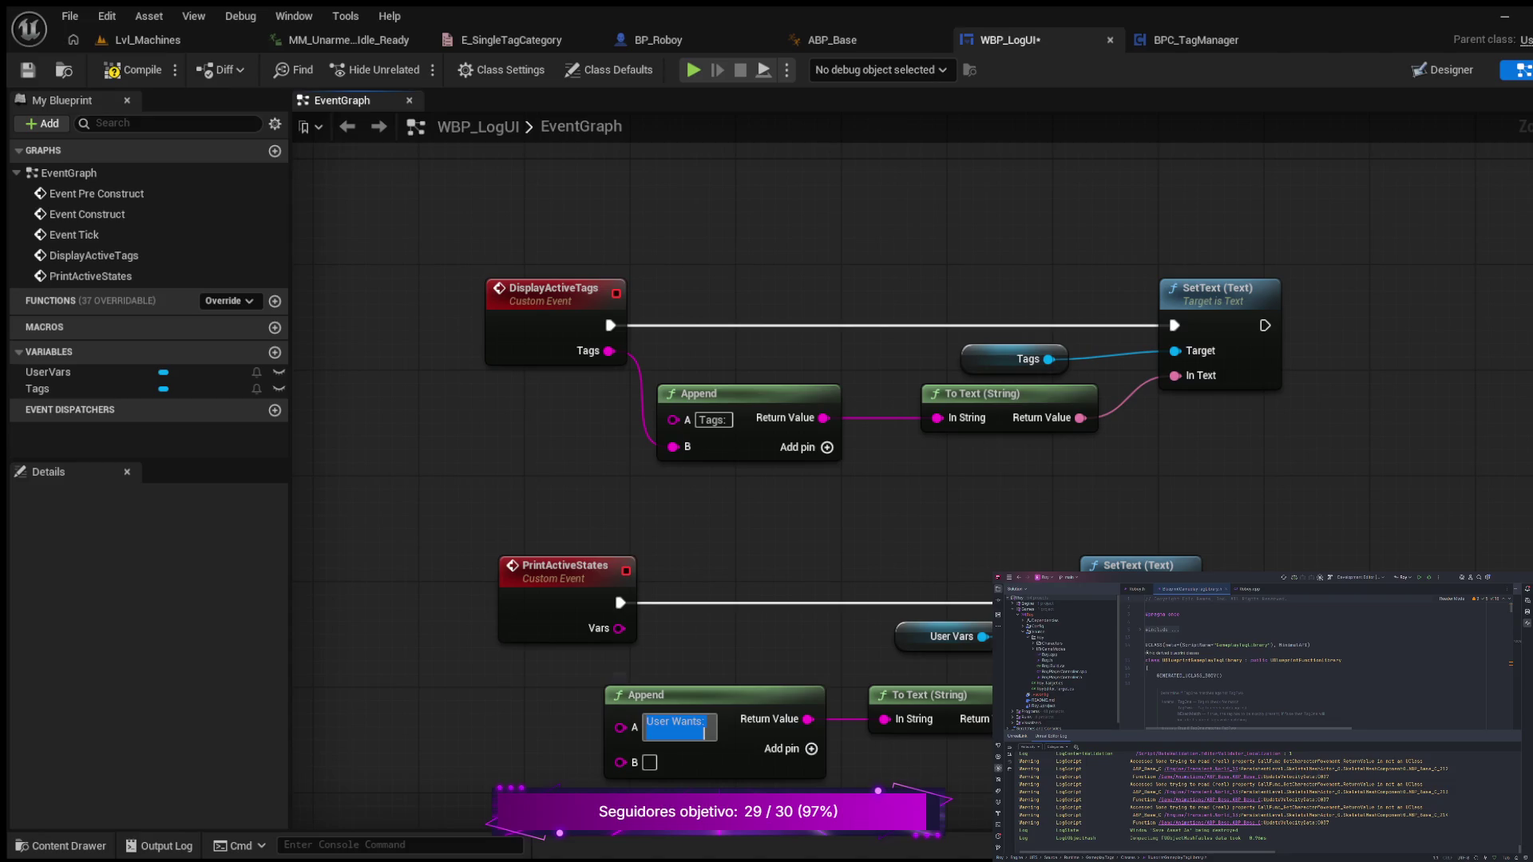
pyautogui.press('Return')
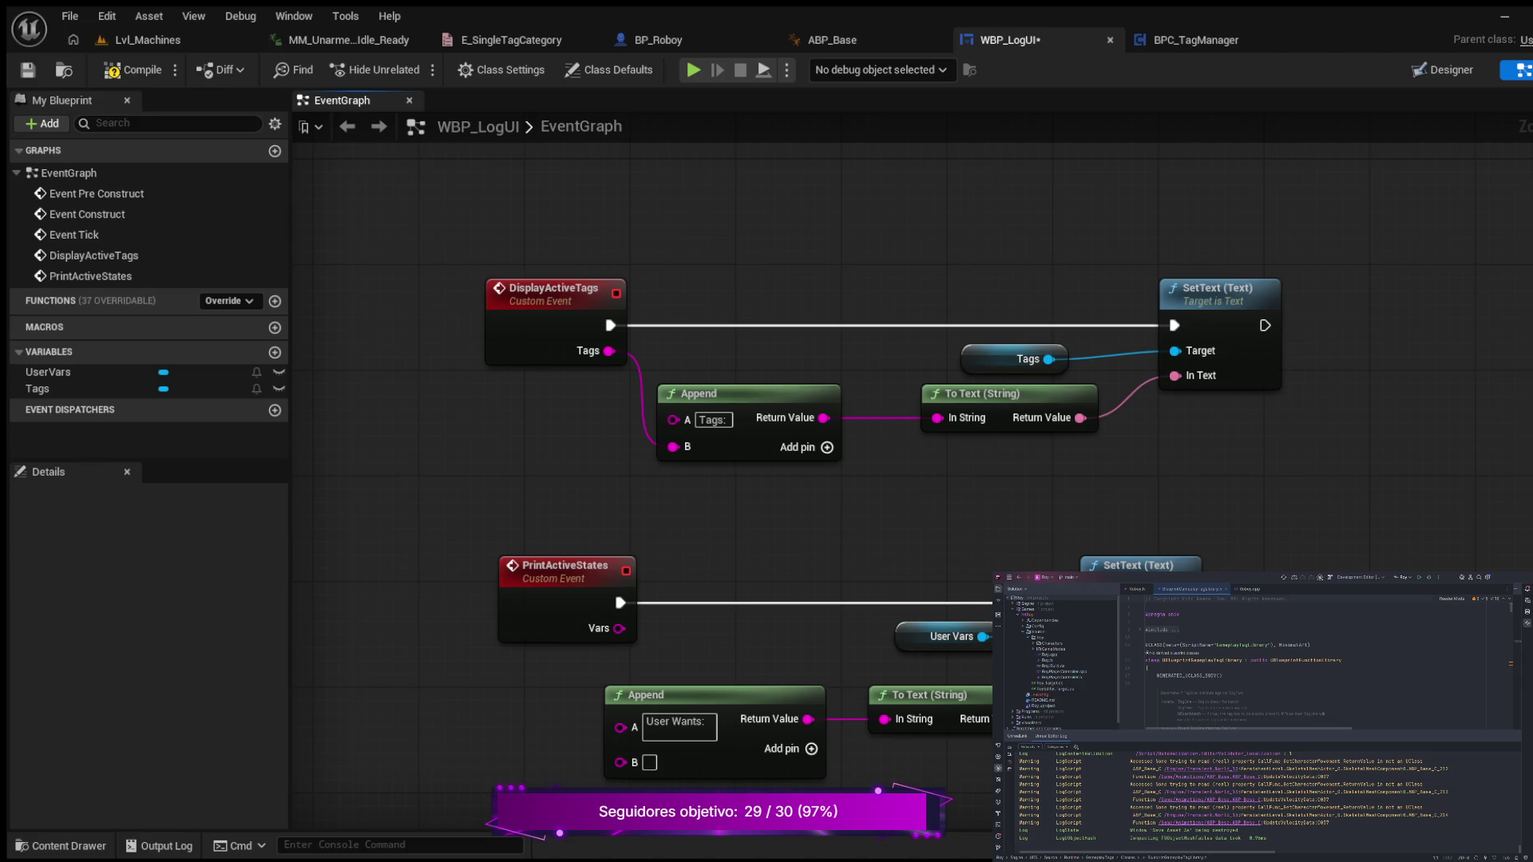
# - Compile and save the WBP_LogUI widget blueprint
pyautogui.moveTo(993, 511)
pyautogui.mouseDown()
pyautogui.moveTo(848, 475)
pyautogui.moveTo(817, 500)
pyautogui.mouseUp()
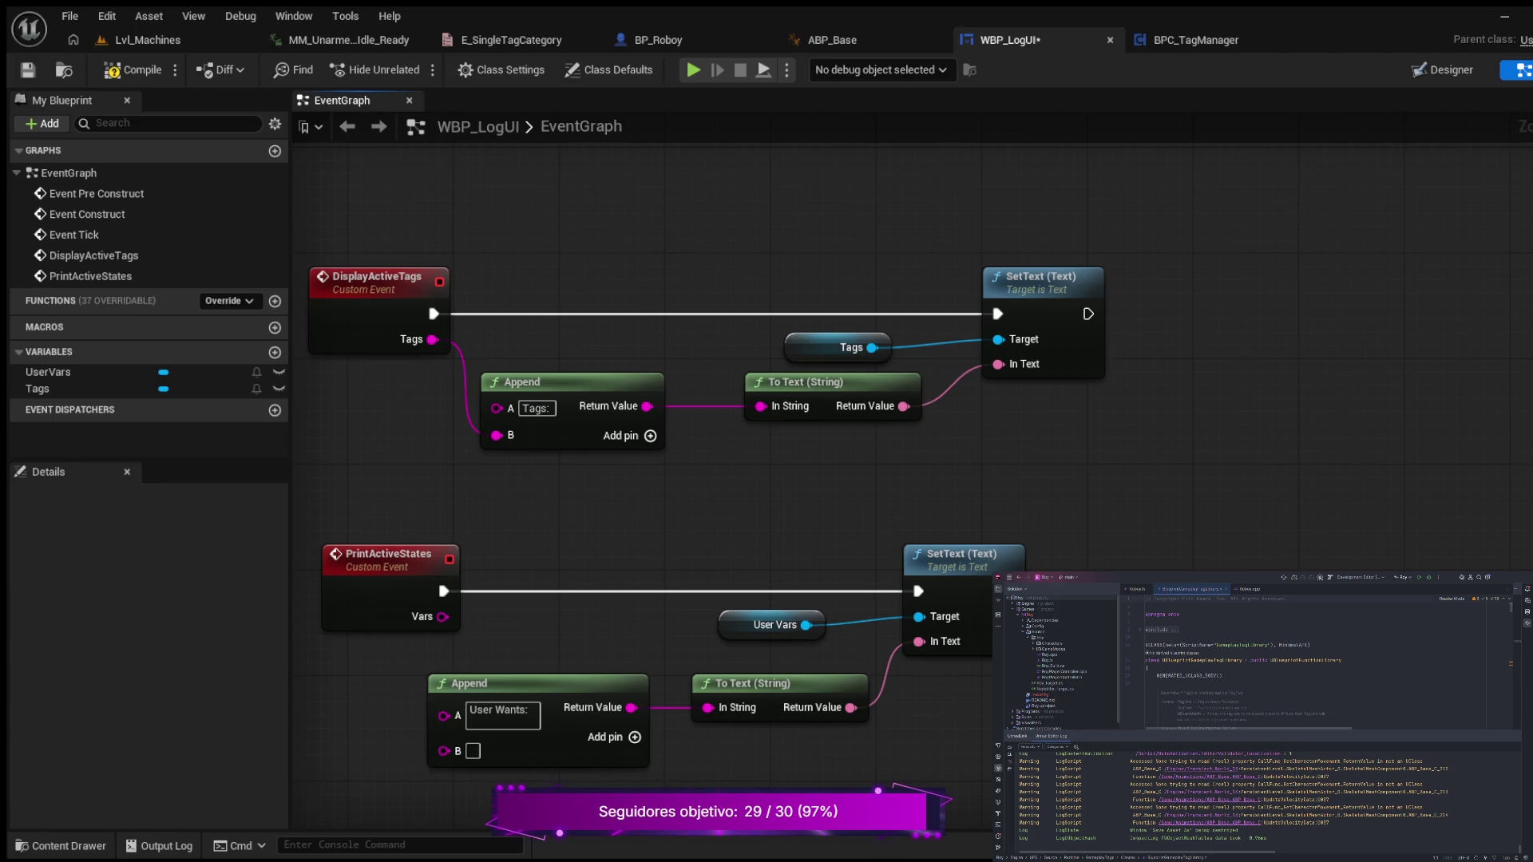
pyautogui.click(133, 70)
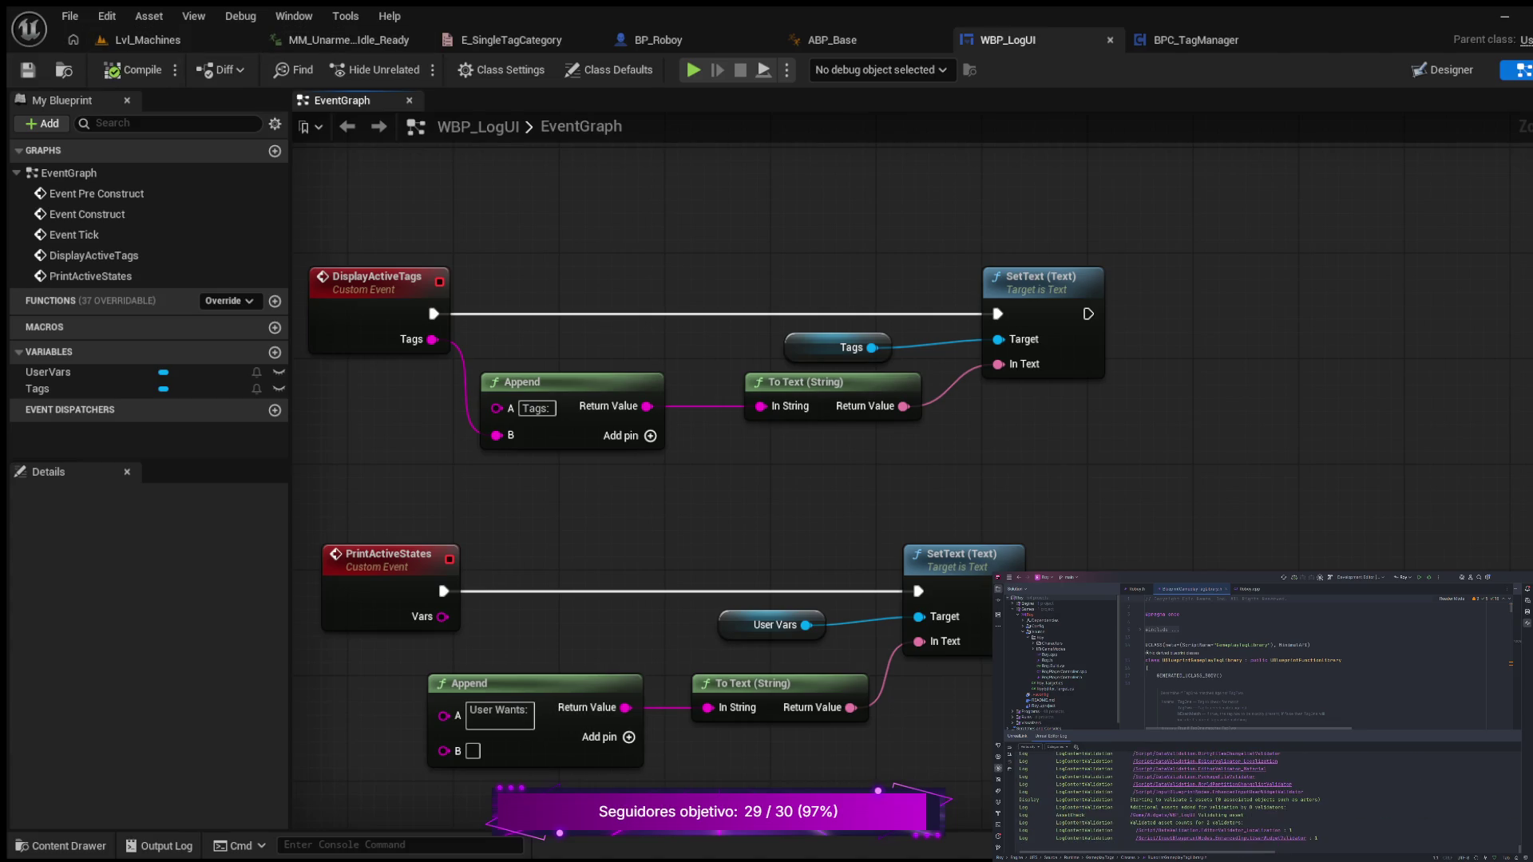
pyautogui.click(27, 69)
# - Look over BP_Roboy's GetTagSuffix function up to its Return Node, then switch to the EventGraph
pyautogui.click(659, 40)
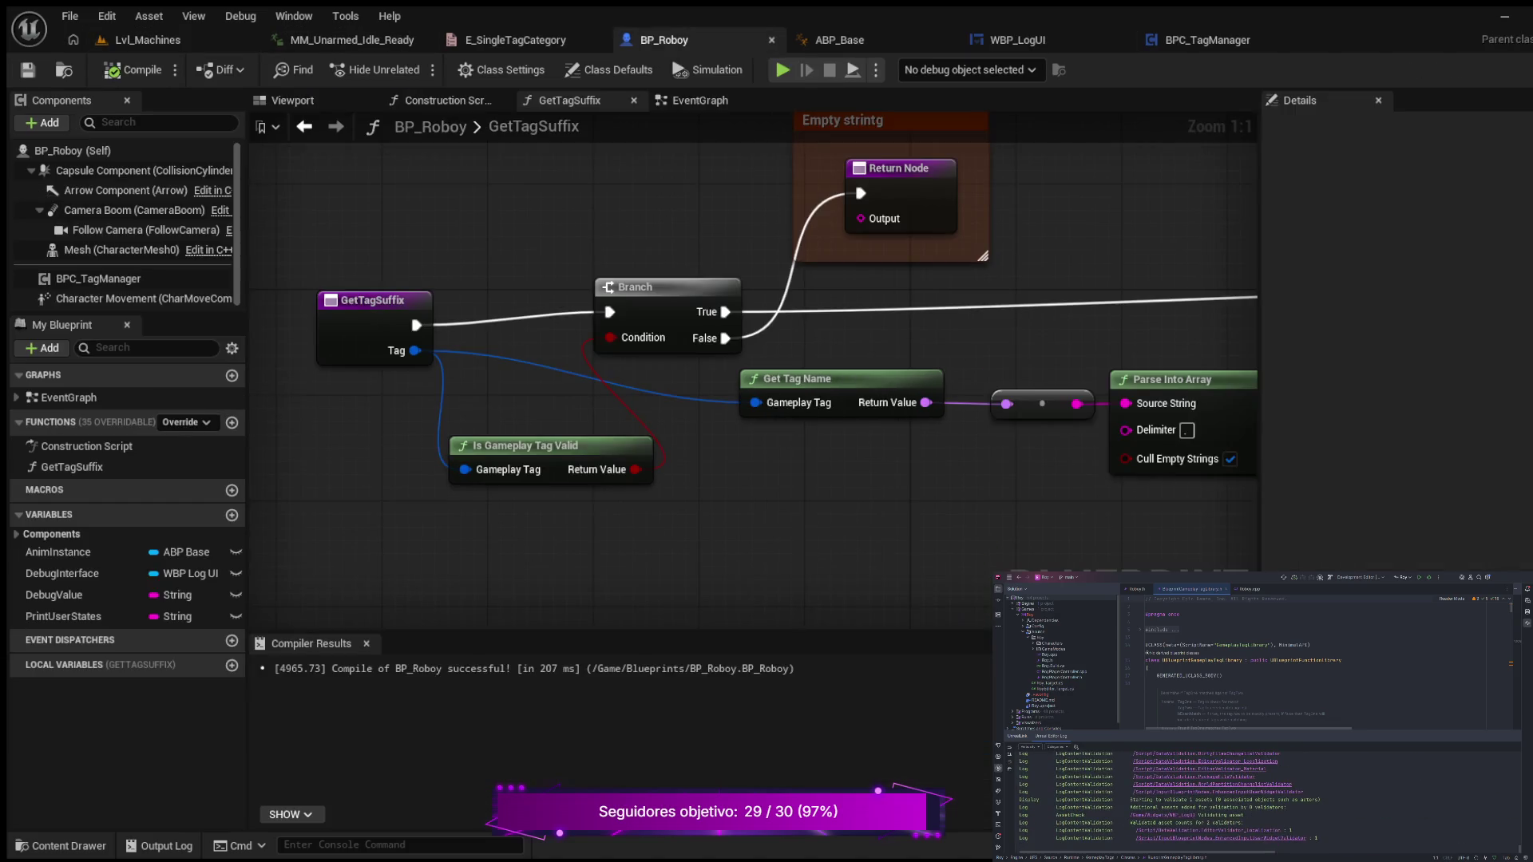
pyautogui.moveTo(1038, 207)
pyautogui.mouseDown()
pyautogui.moveTo(808, 338)
pyautogui.moveTo(644, 295)
pyautogui.moveTo(592, 260)
pyautogui.mouseUp()
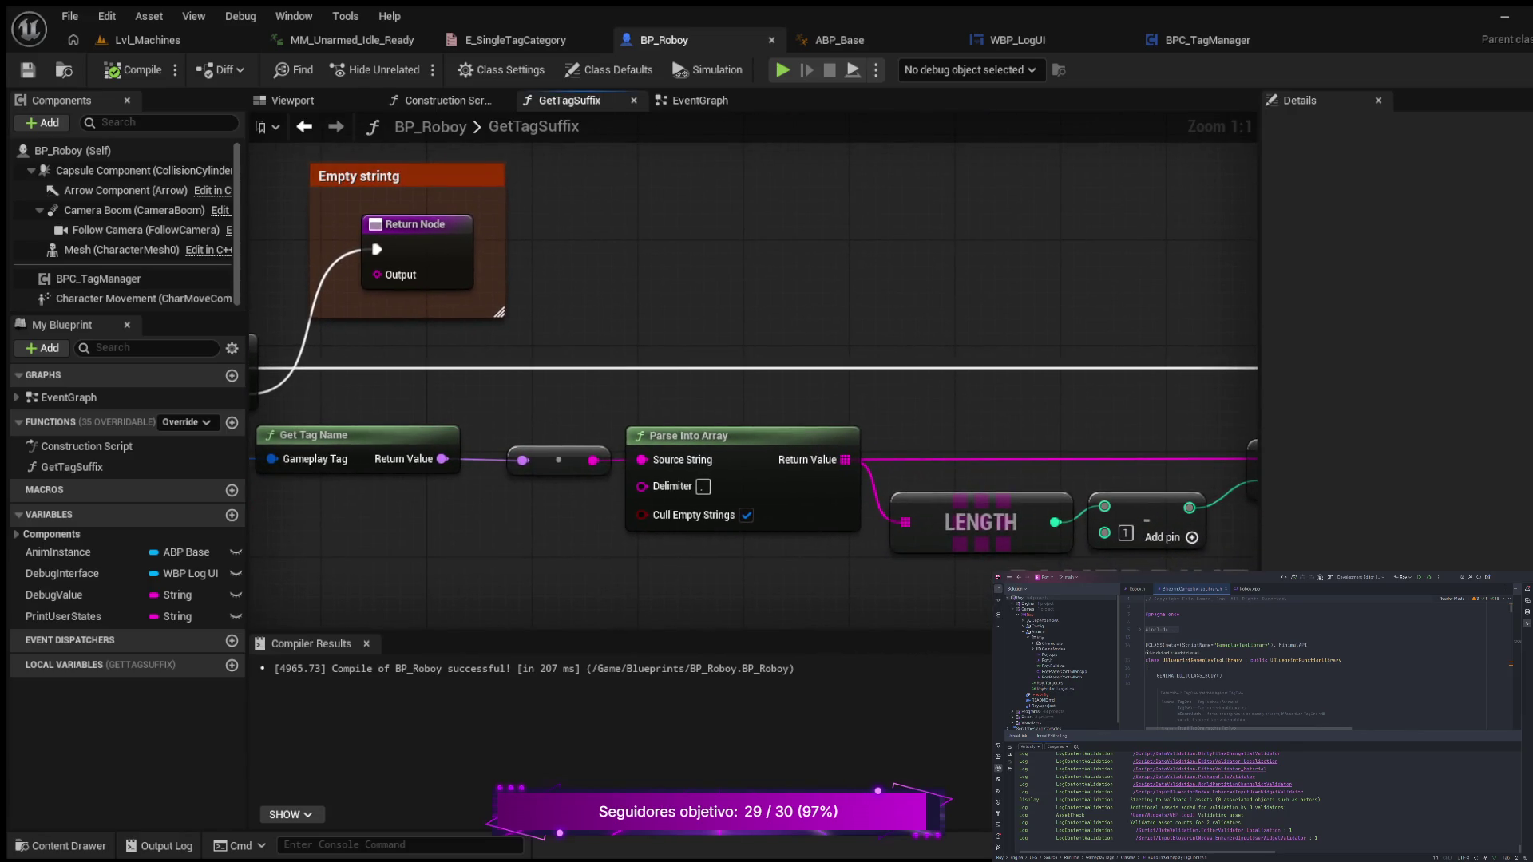
pyautogui.moveTo(903, 252); pyautogui.dragTo(655, 263)
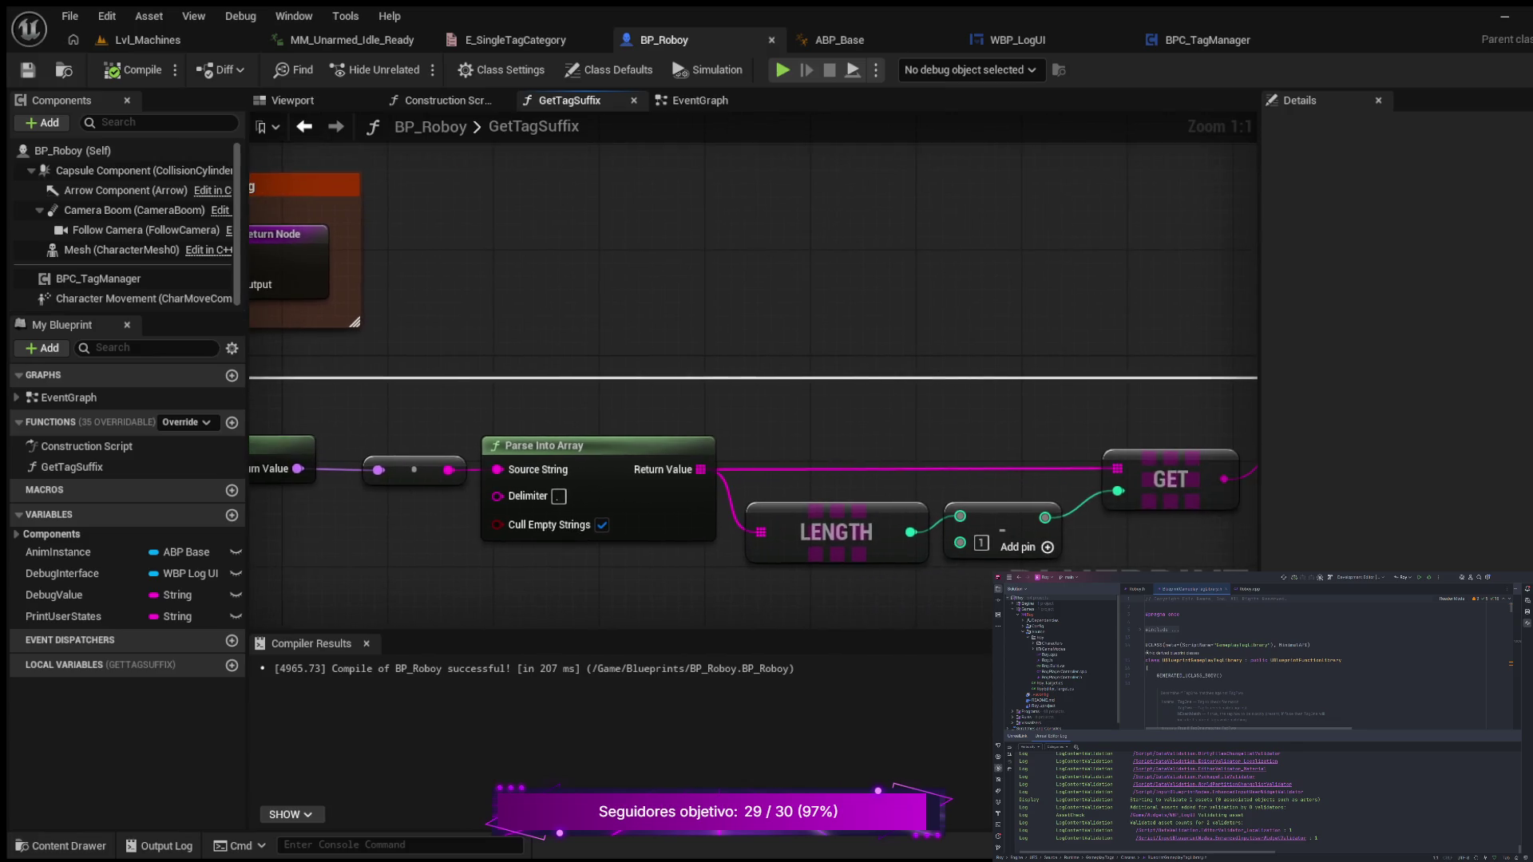
pyautogui.scroll(-4, 511, 299)
pyautogui.scroll(2, 511, 300)
pyautogui.moveTo(511, 299)
pyautogui.mouseDown()
pyautogui.moveTo(463, 310)
pyautogui.moveTo(719, 311)
pyautogui.moveTo(818, 291)
pyautogui.moveTo(915, 225)
pyautogui.mouseUp()
pyautogui.scroll(1, 462, 310)
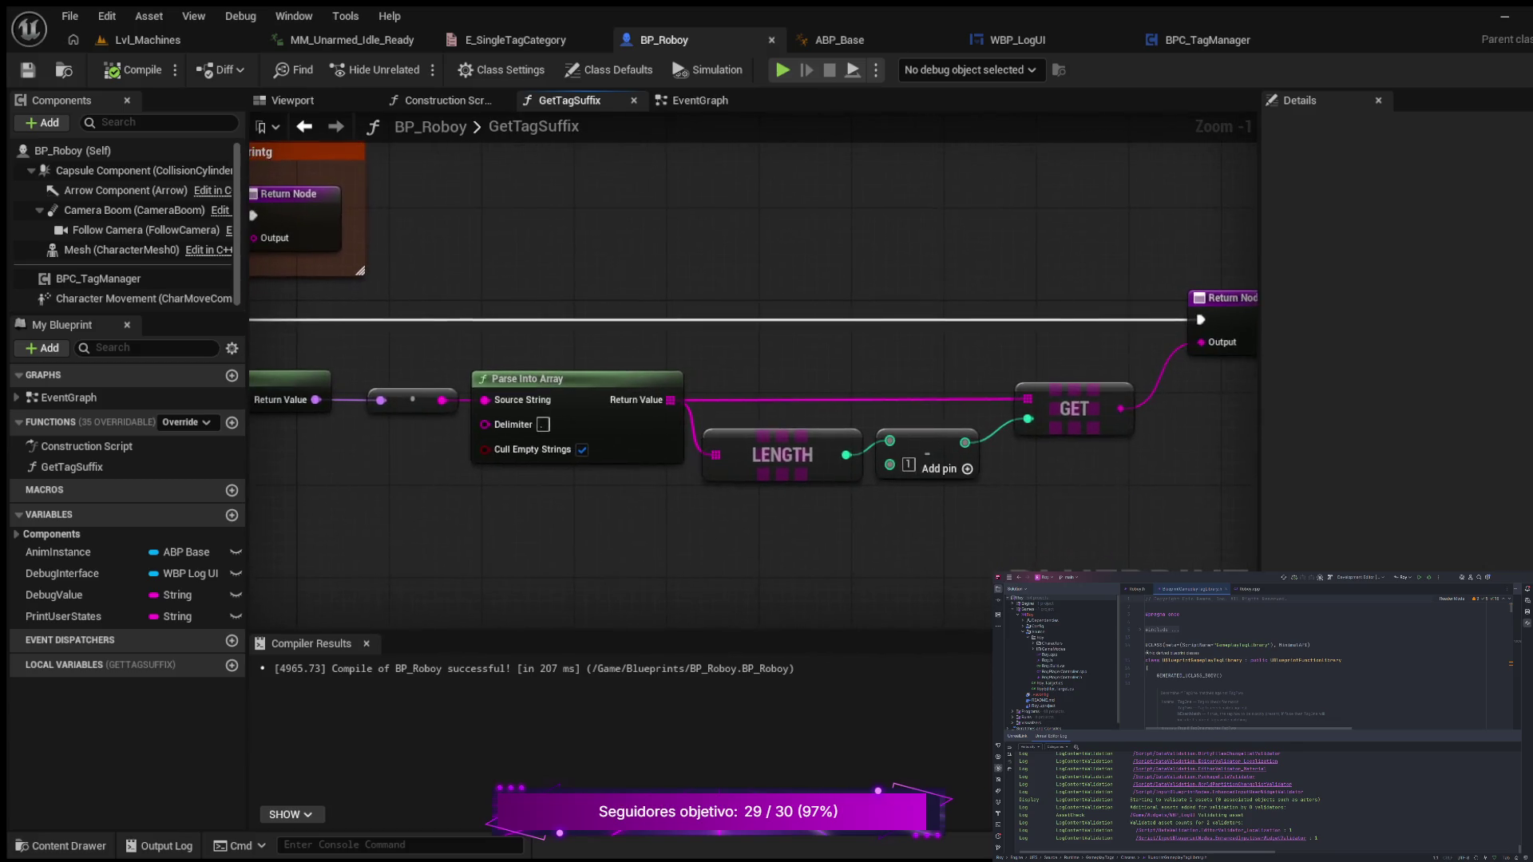
pyautogui.scroll(-9, 846, 243)
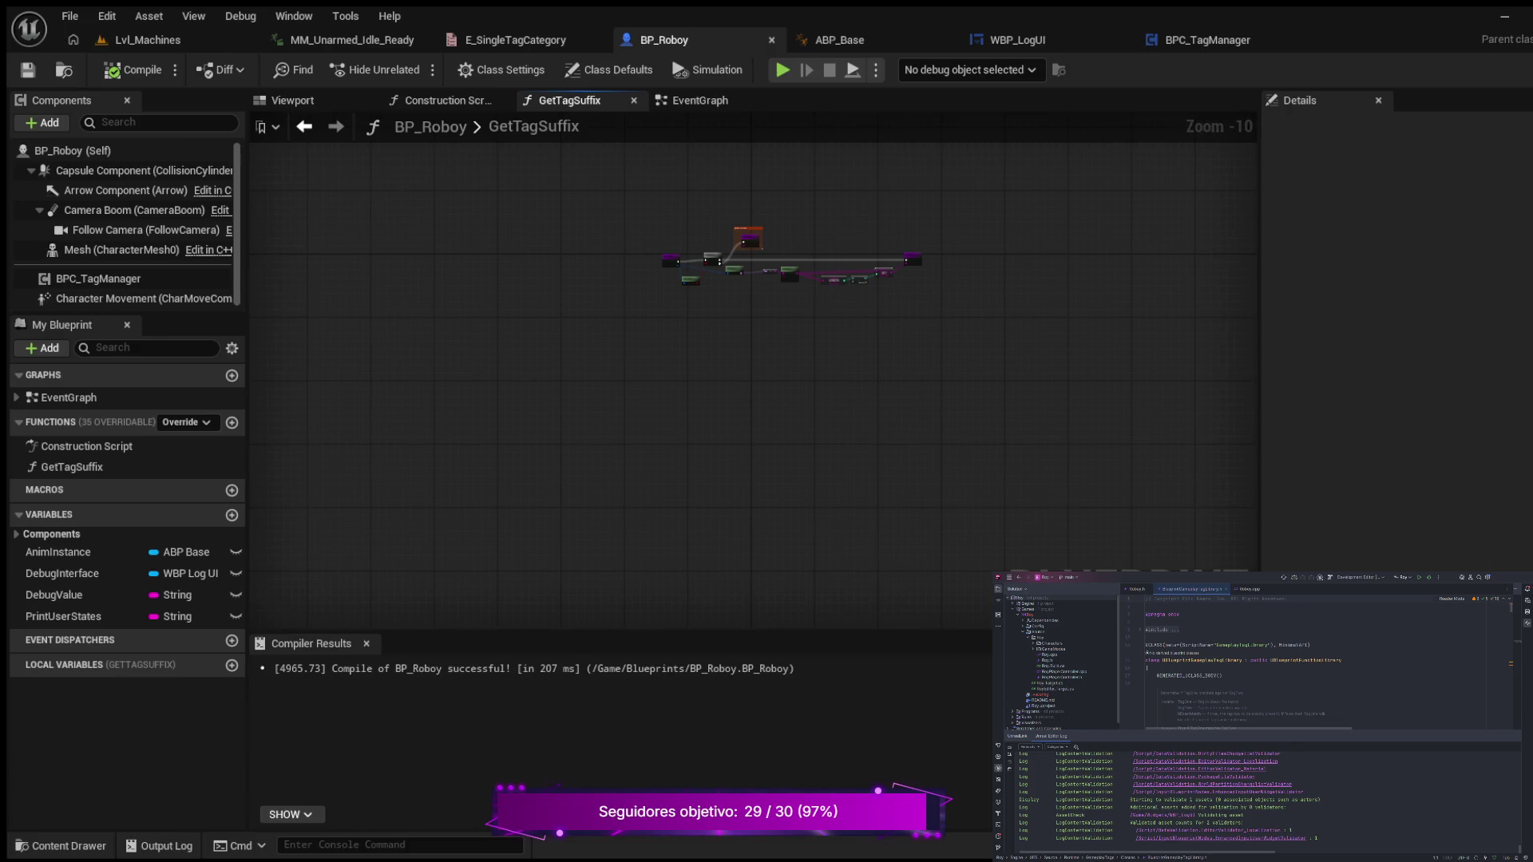
pyautogui.moveTo(865, 216)
pyautogui.mouseDown()
pyautogui.moveTo(739, 558)
pyautogui.moveTo(788, 376)
pyautogui.mouseUp()
pyautogui.moveTo(847, 522)
pyautogui.mouseDown()
pyautogui.moveTo(975, 229)
pyautogui.moveTo(975, 325)
pyautogui.moveTo(788, 533)
pyautogui.mouseUp()
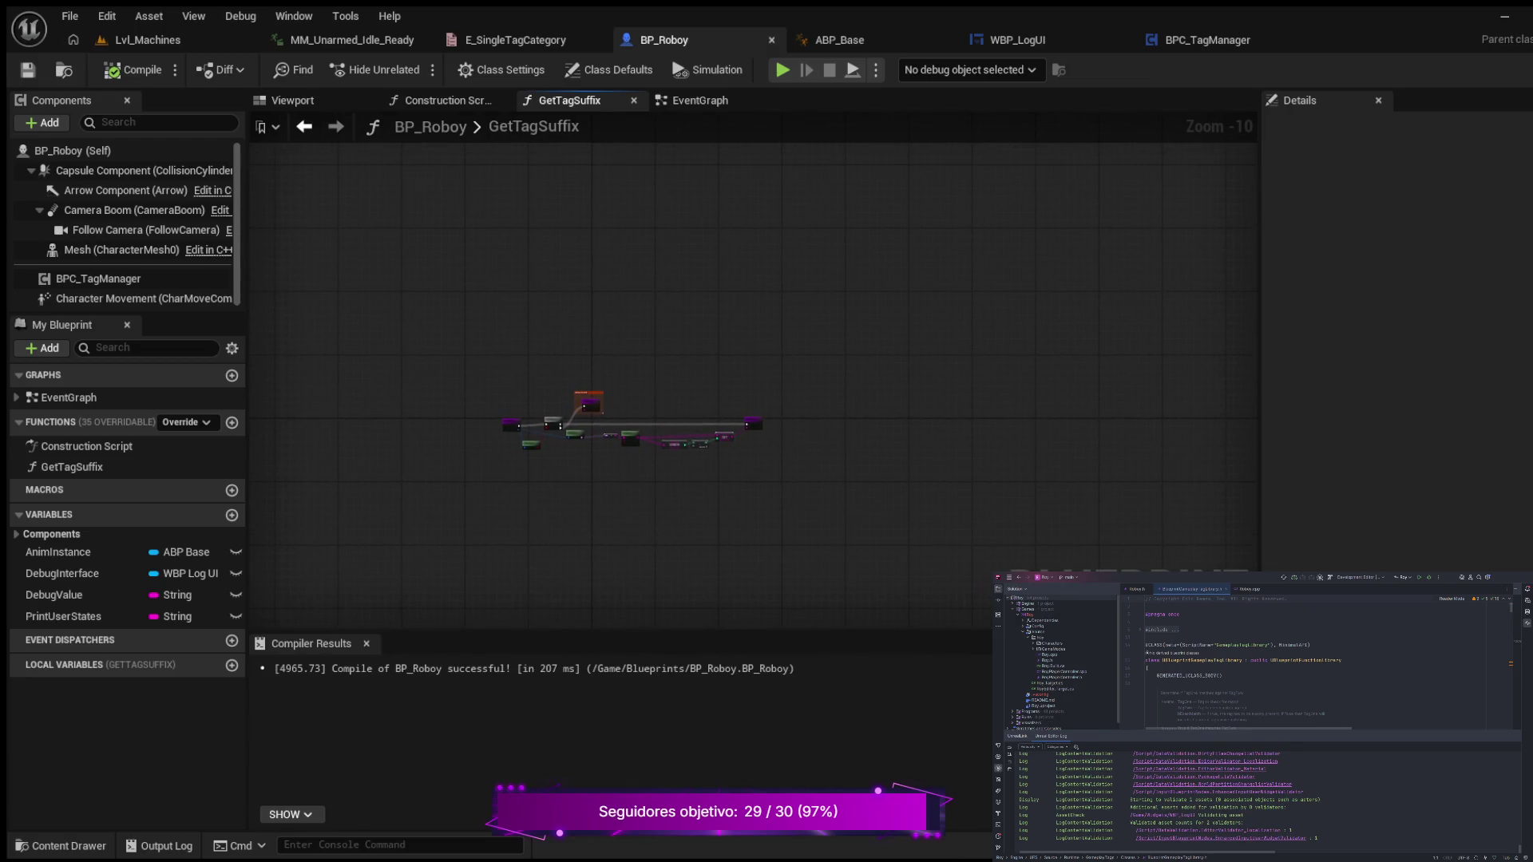
pyautogui.click(700, 100)
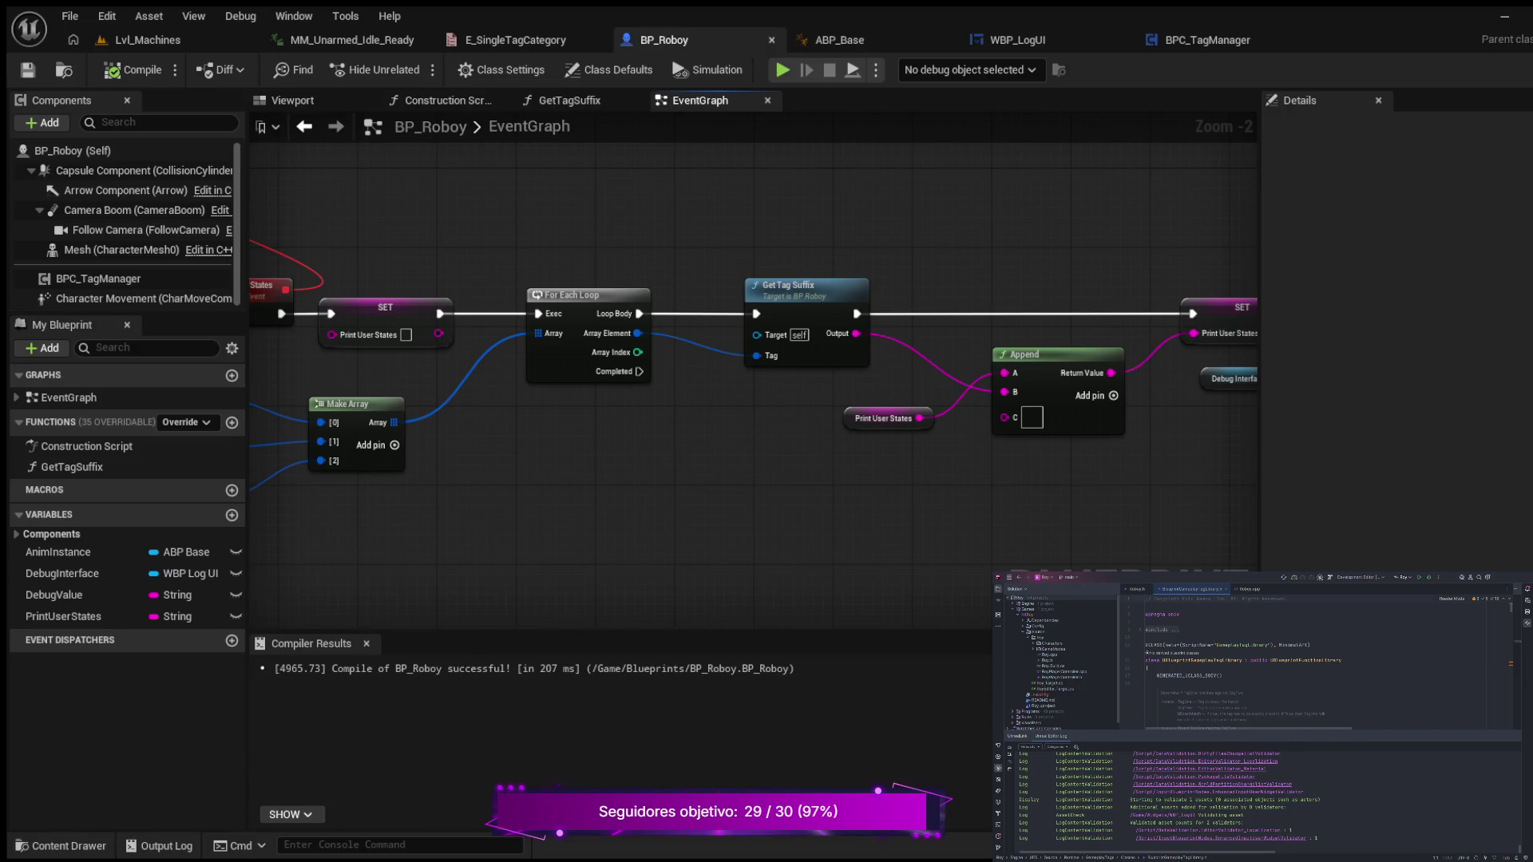
# - Set the separator text in the Append node's C input after Get Tag Suffix, then compile and save BP_Roboy
pyautogui.scroll(1, 749, 536)
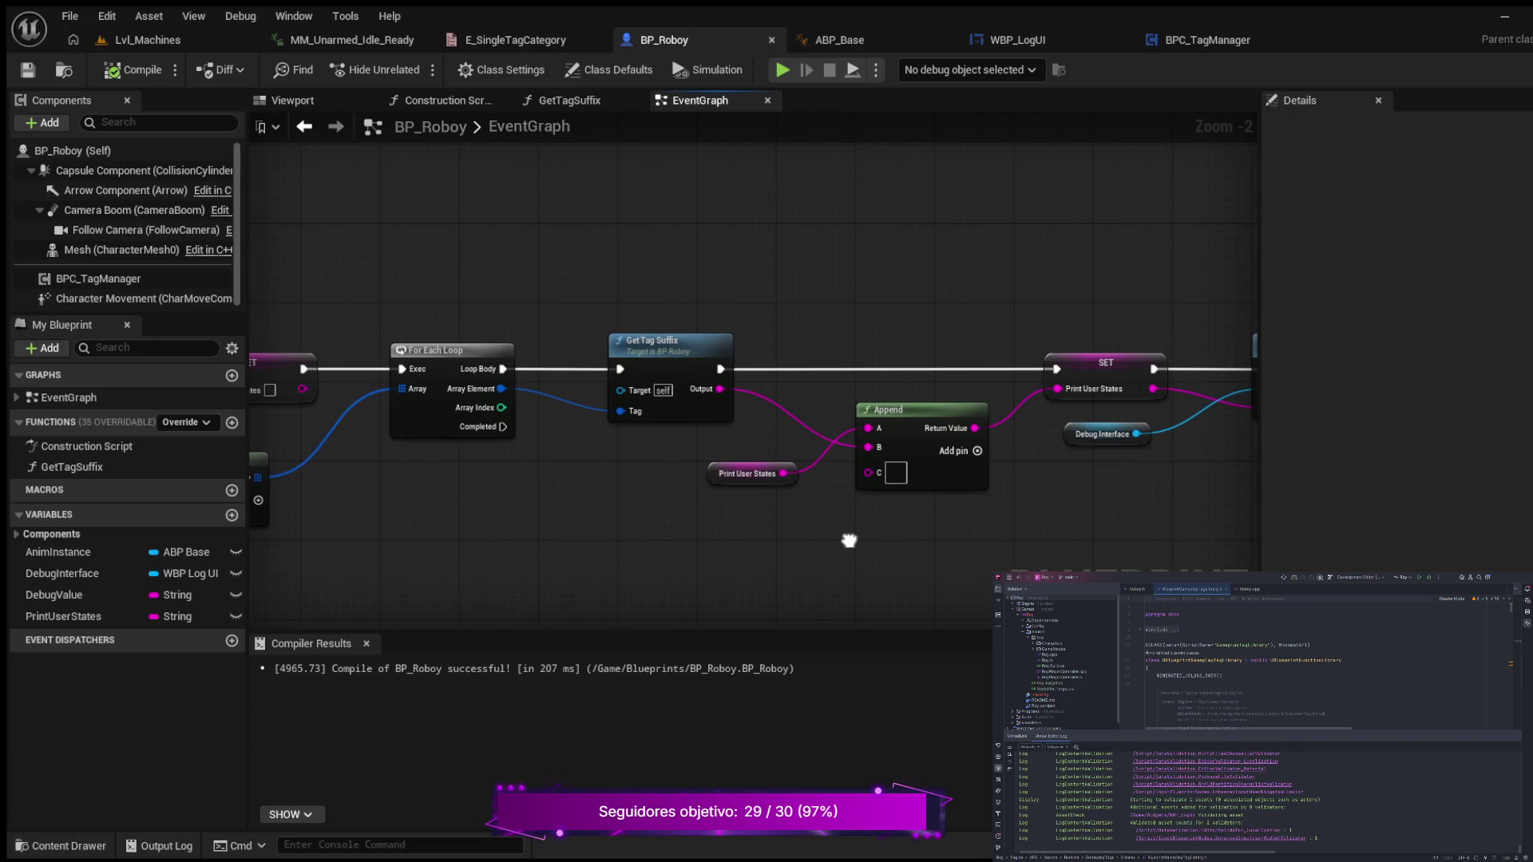
pyautogui.scroll(1, 749, 537)
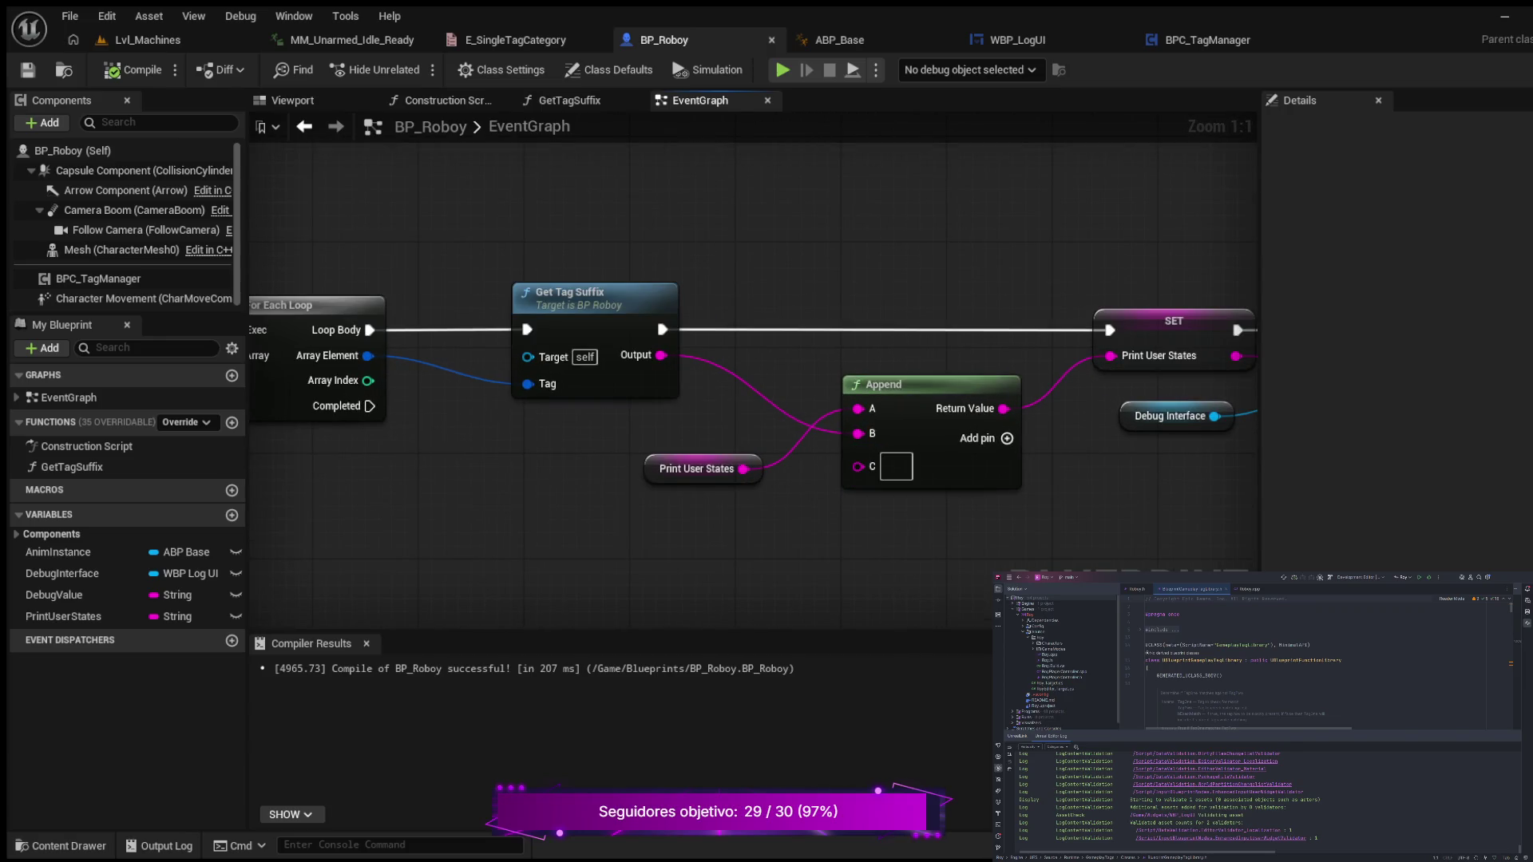
pyautogui.click(896, 466)
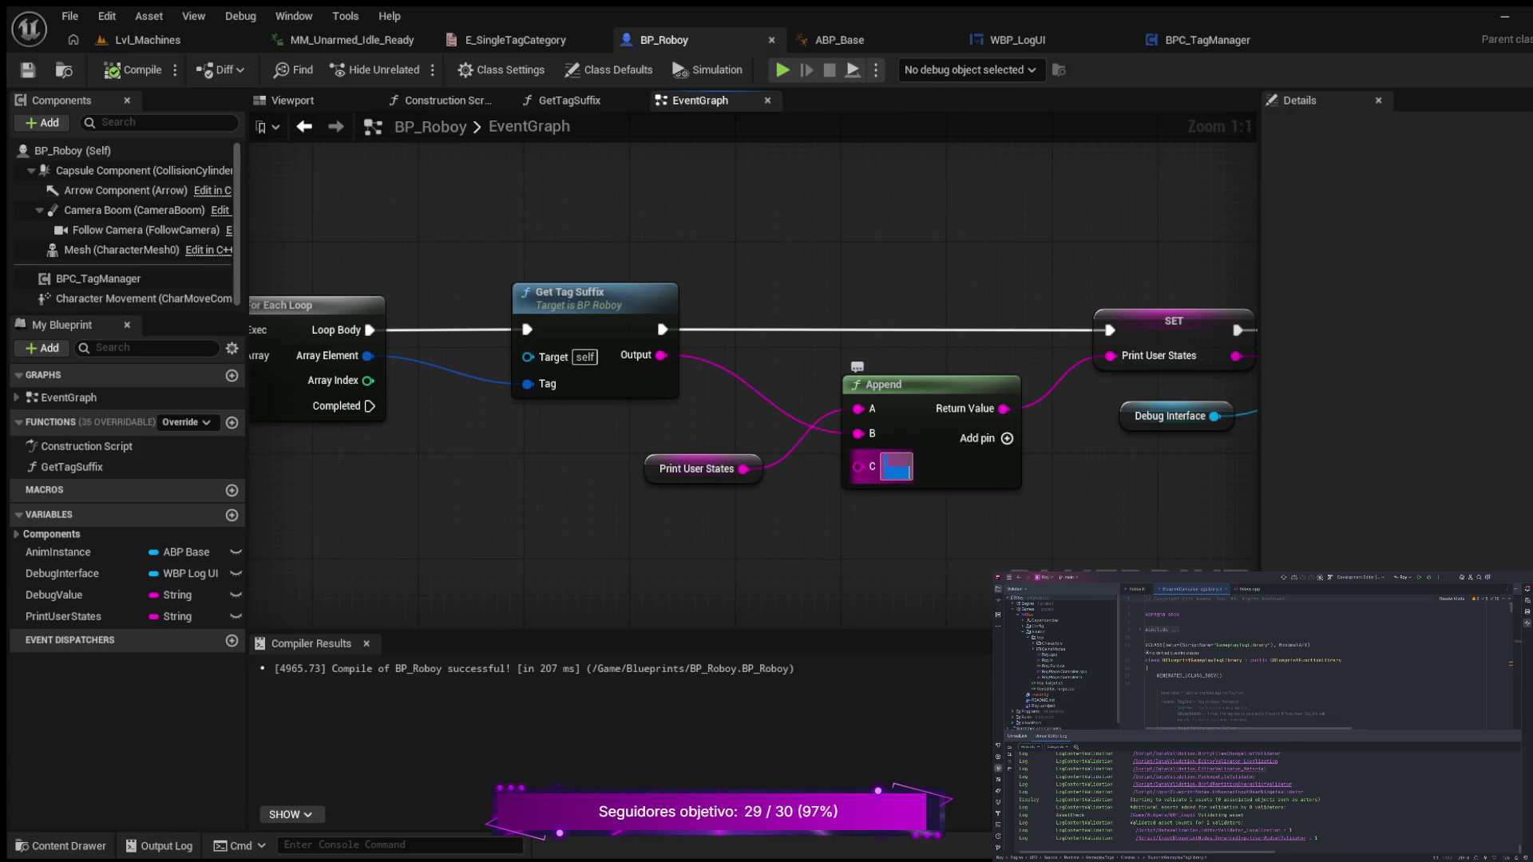
pyautogui.press('End')
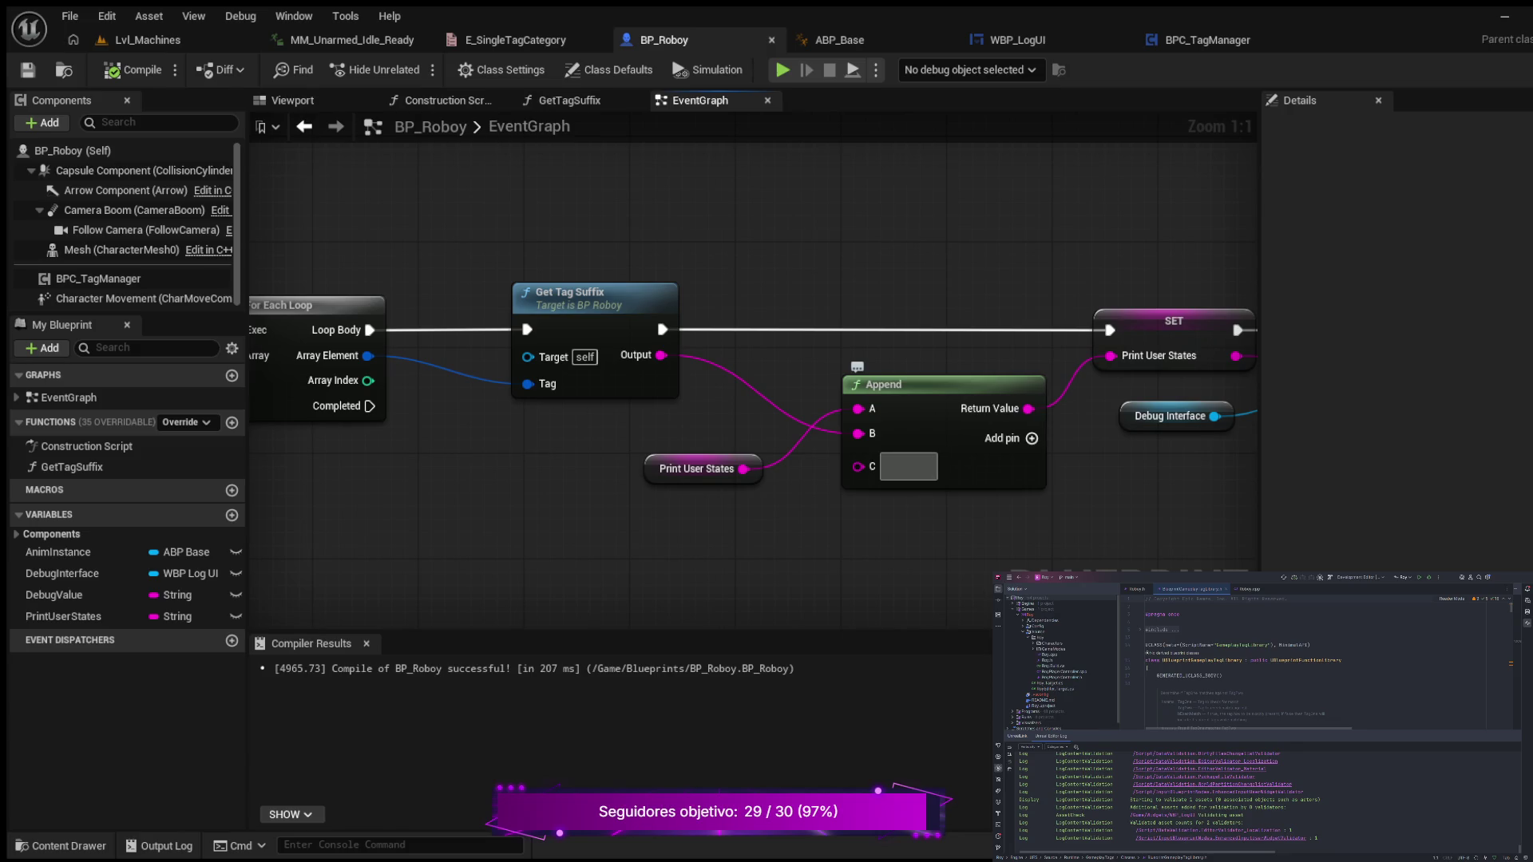
pyautogui.press('F7')
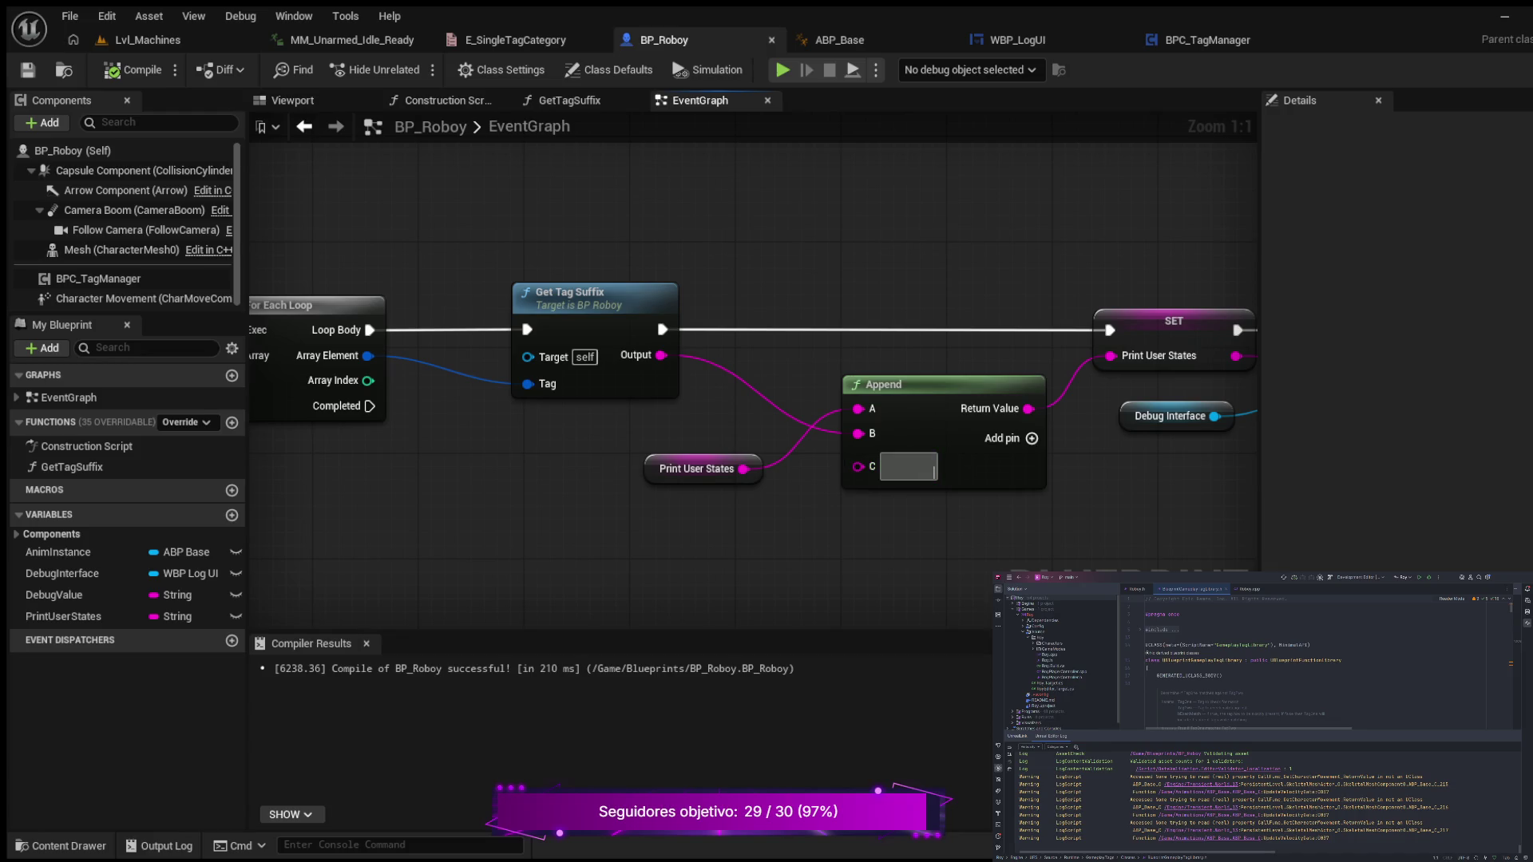
pyautogui.click(910, 466)
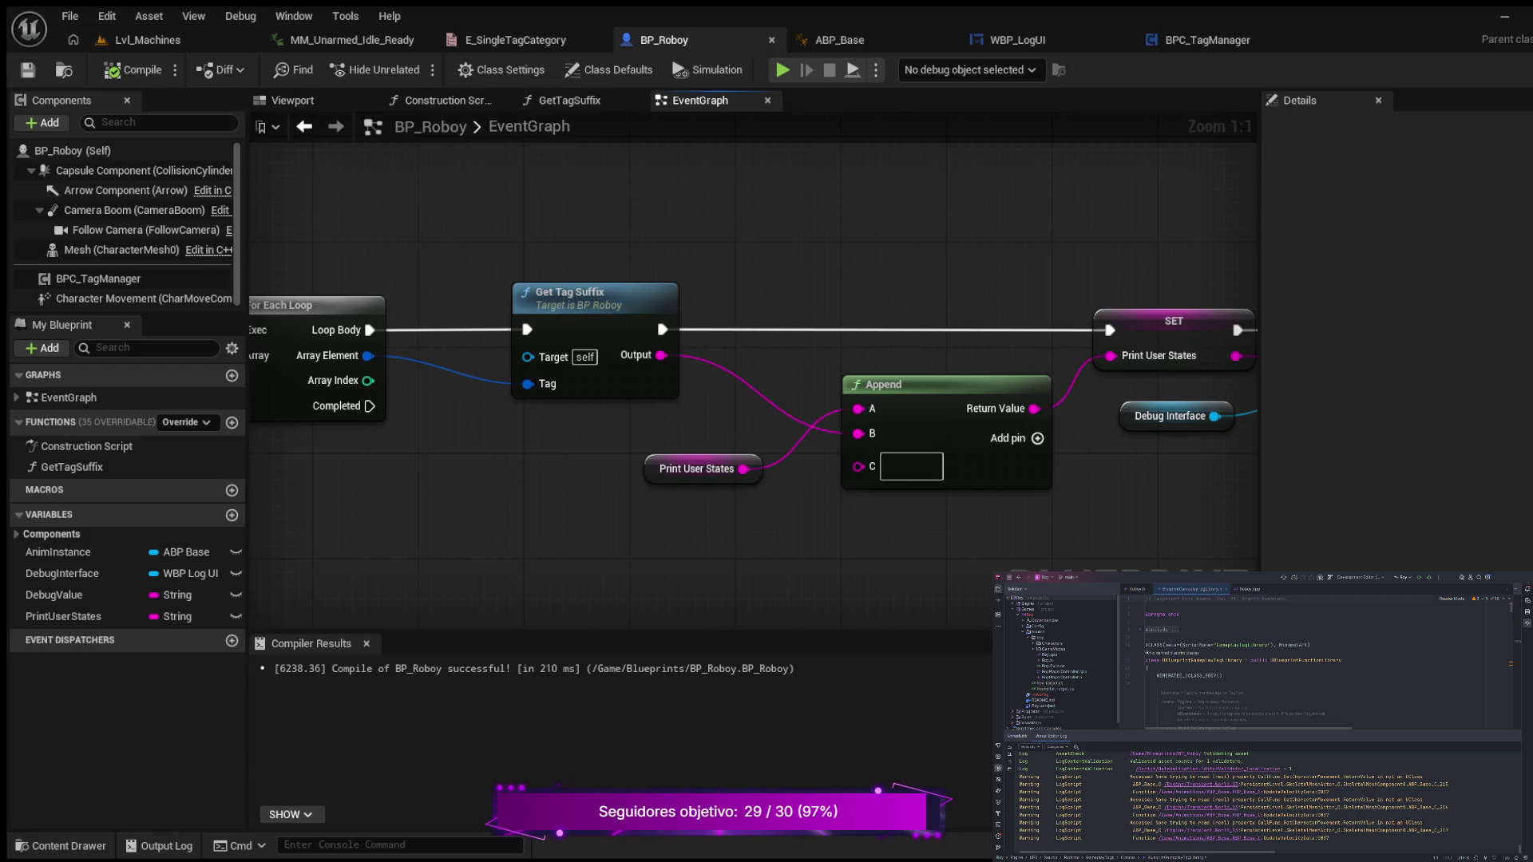
pyautogui.hotkey('ctrl', 's')
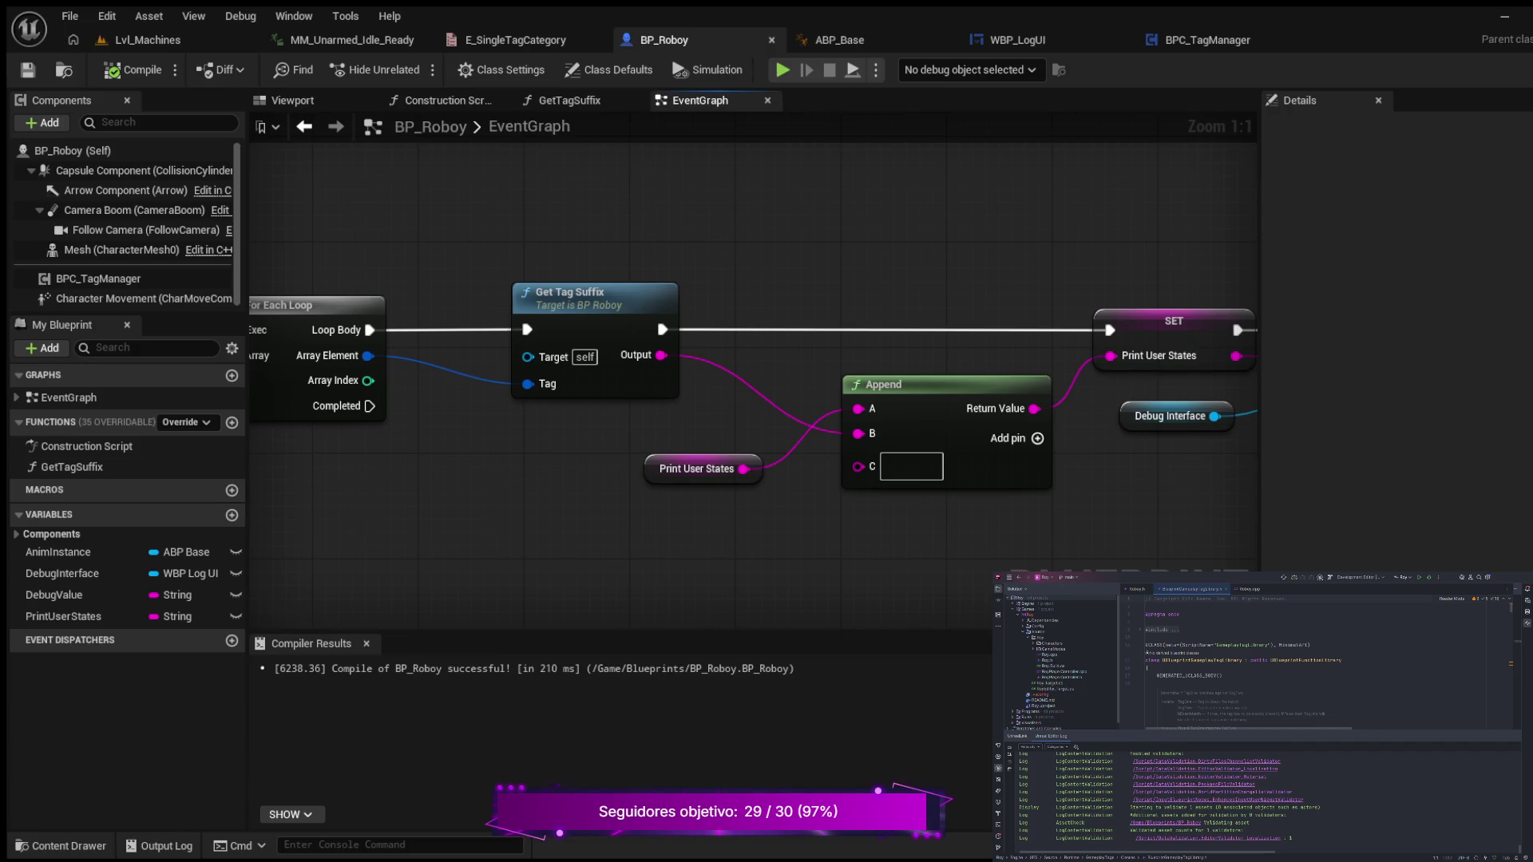
pyautogui.scroll(-1, 787, 273)
pyautogui.scroll(-1, 787, 273)
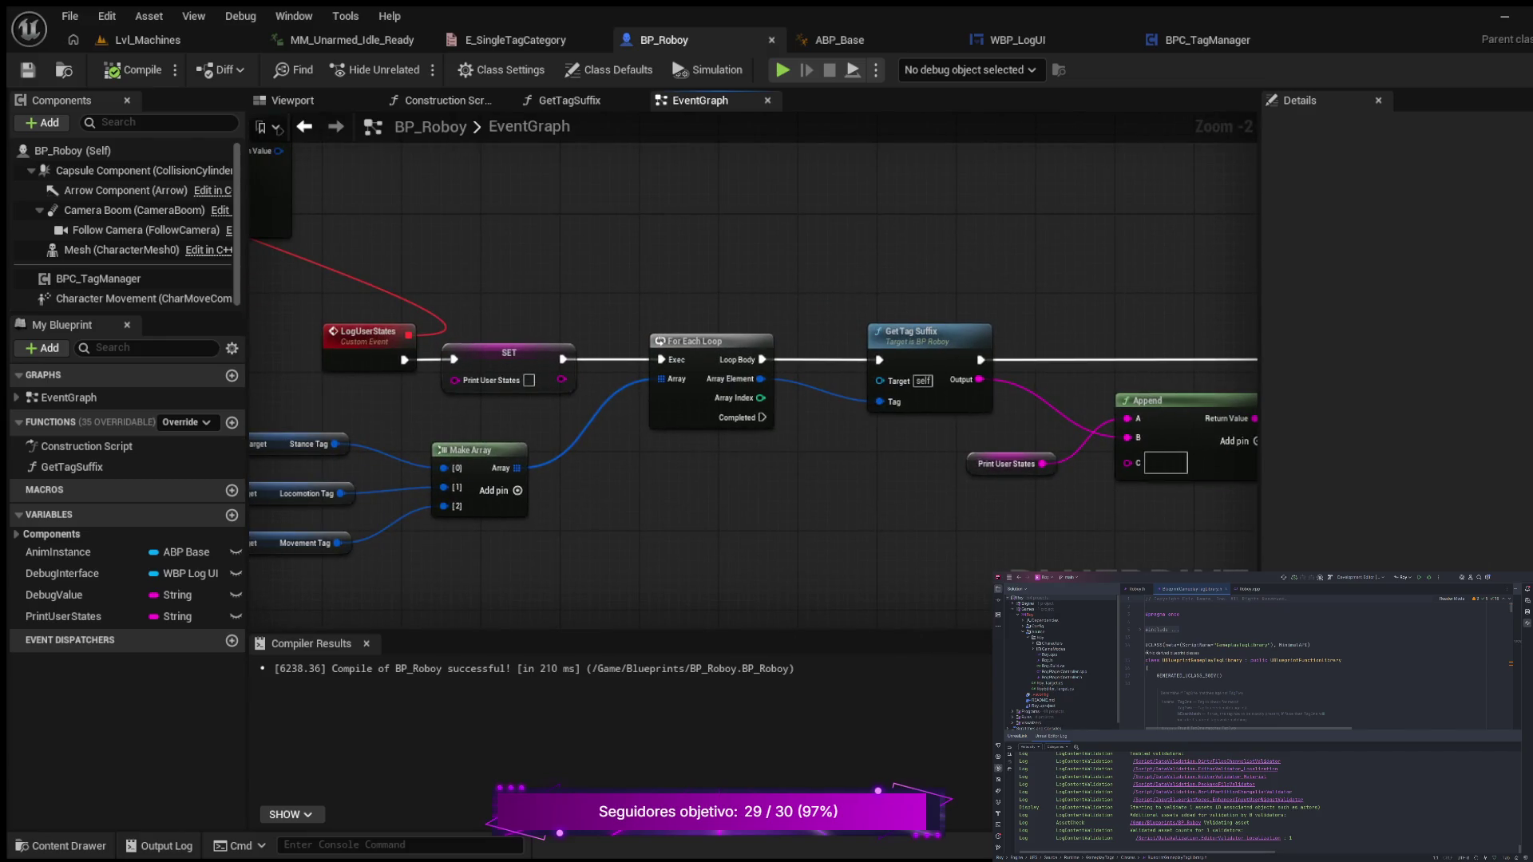
# - Return to BPC_TagManager and inspect the RemoveTag graph's Determine Tag branches
pyautogui.click(1178, 40)
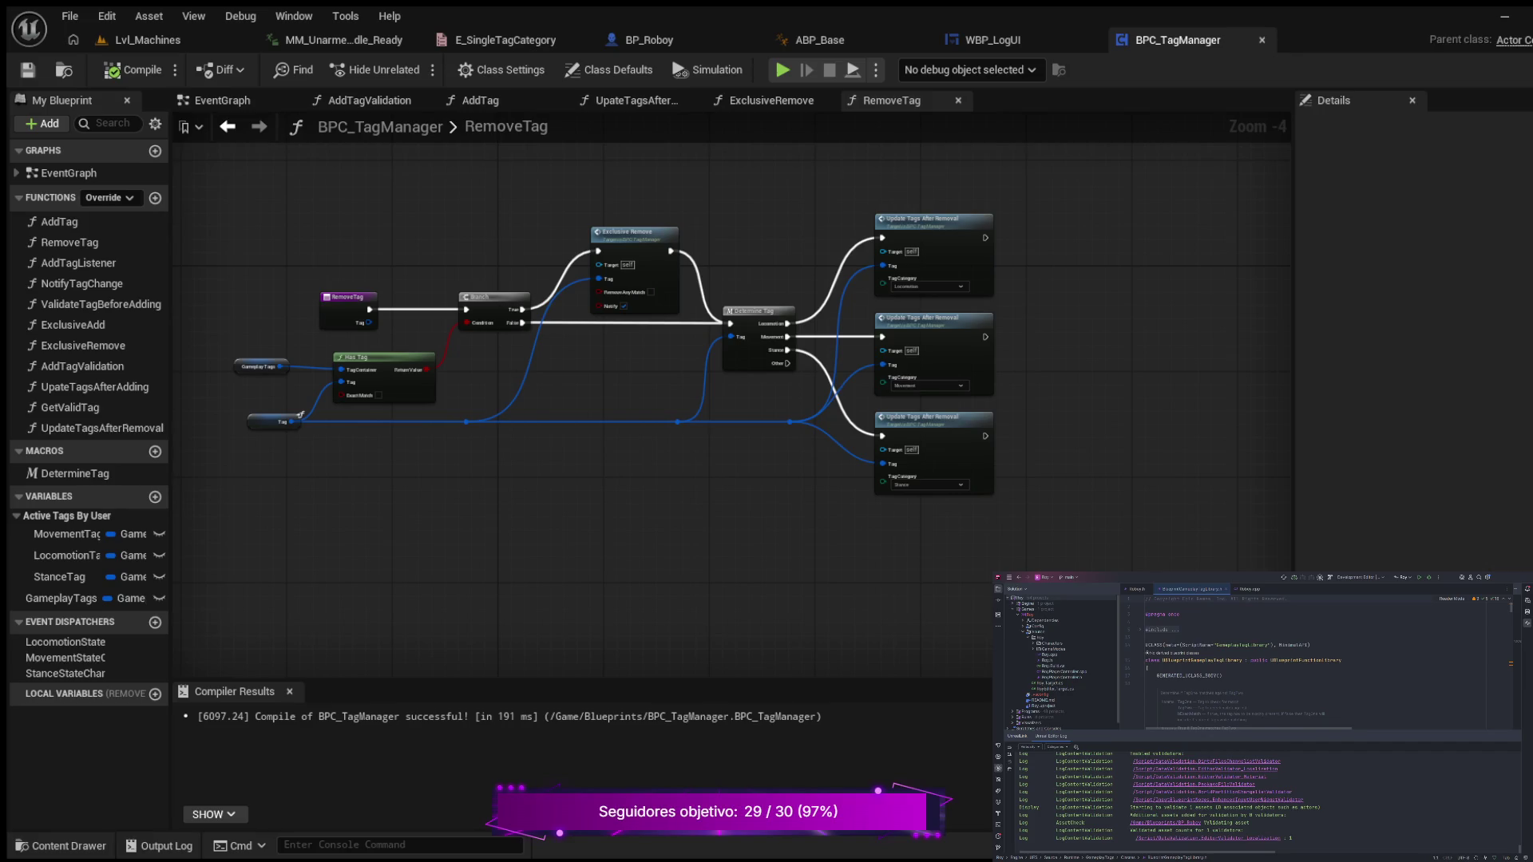
pyautogui.scroll(3, 862, 212)
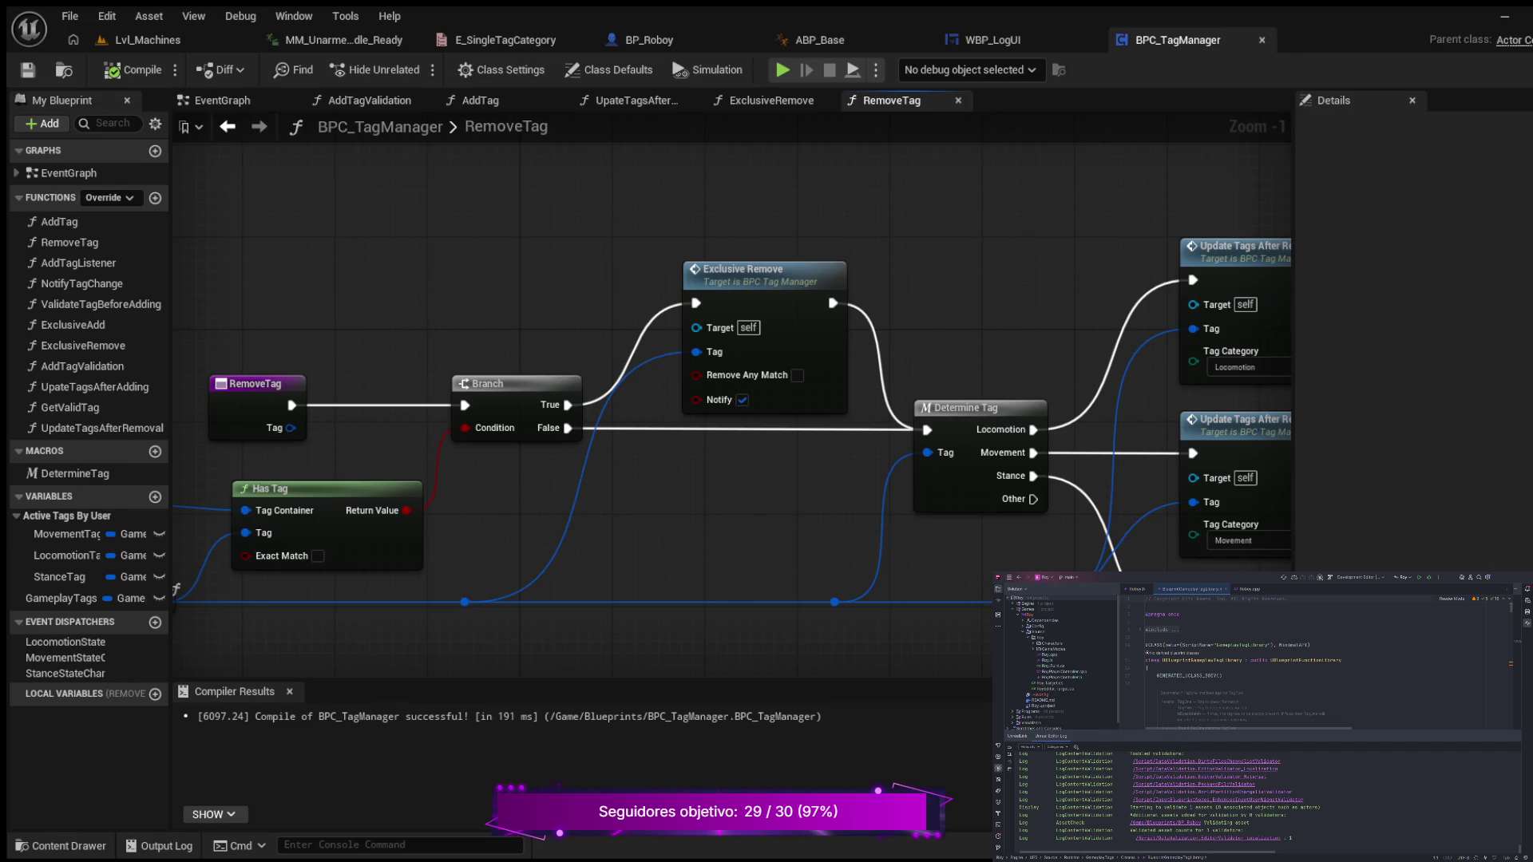
pyautogui.moveTo(766, 399); pyautogui.dragTo(593, 363)
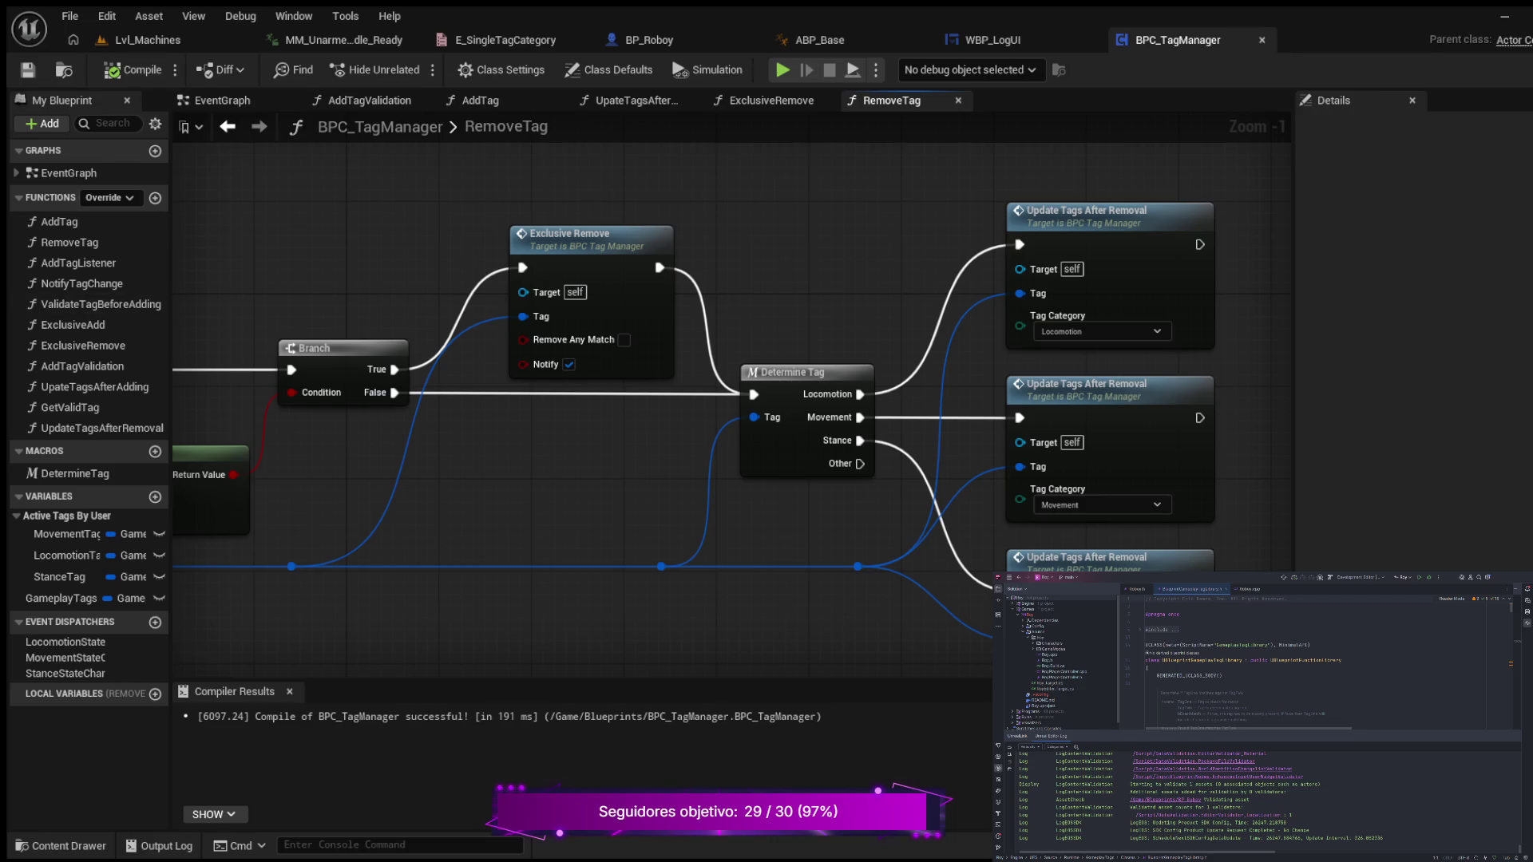
# - Play Lvl_Machines, walking, running and crouching to confirm the Standing, Moving, Walking and Crouching tags, then stop
pyautogui.click(148, 40)
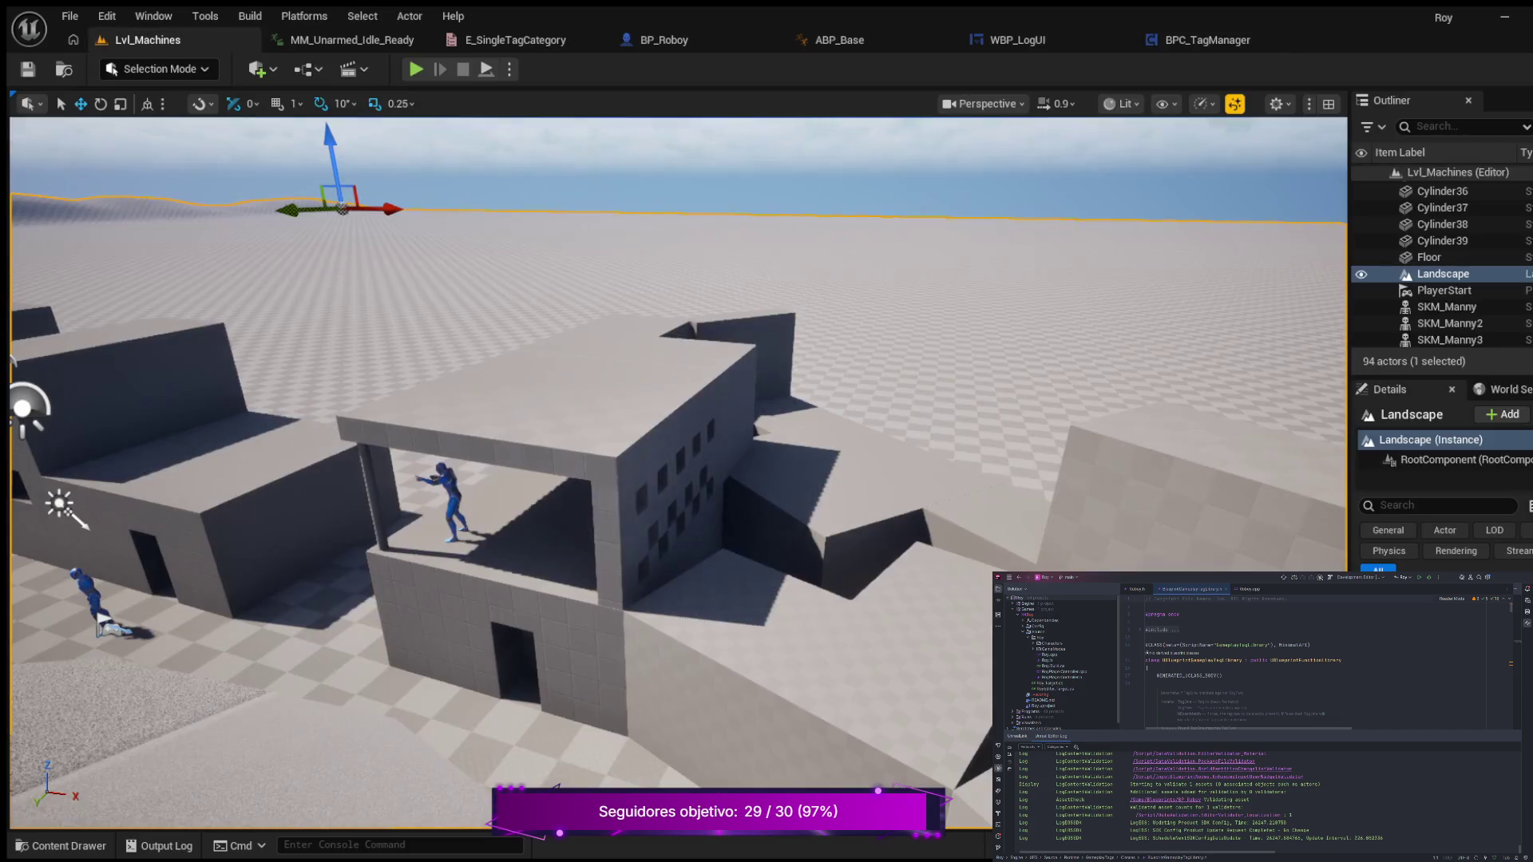
pyautogui.click(416, 69)
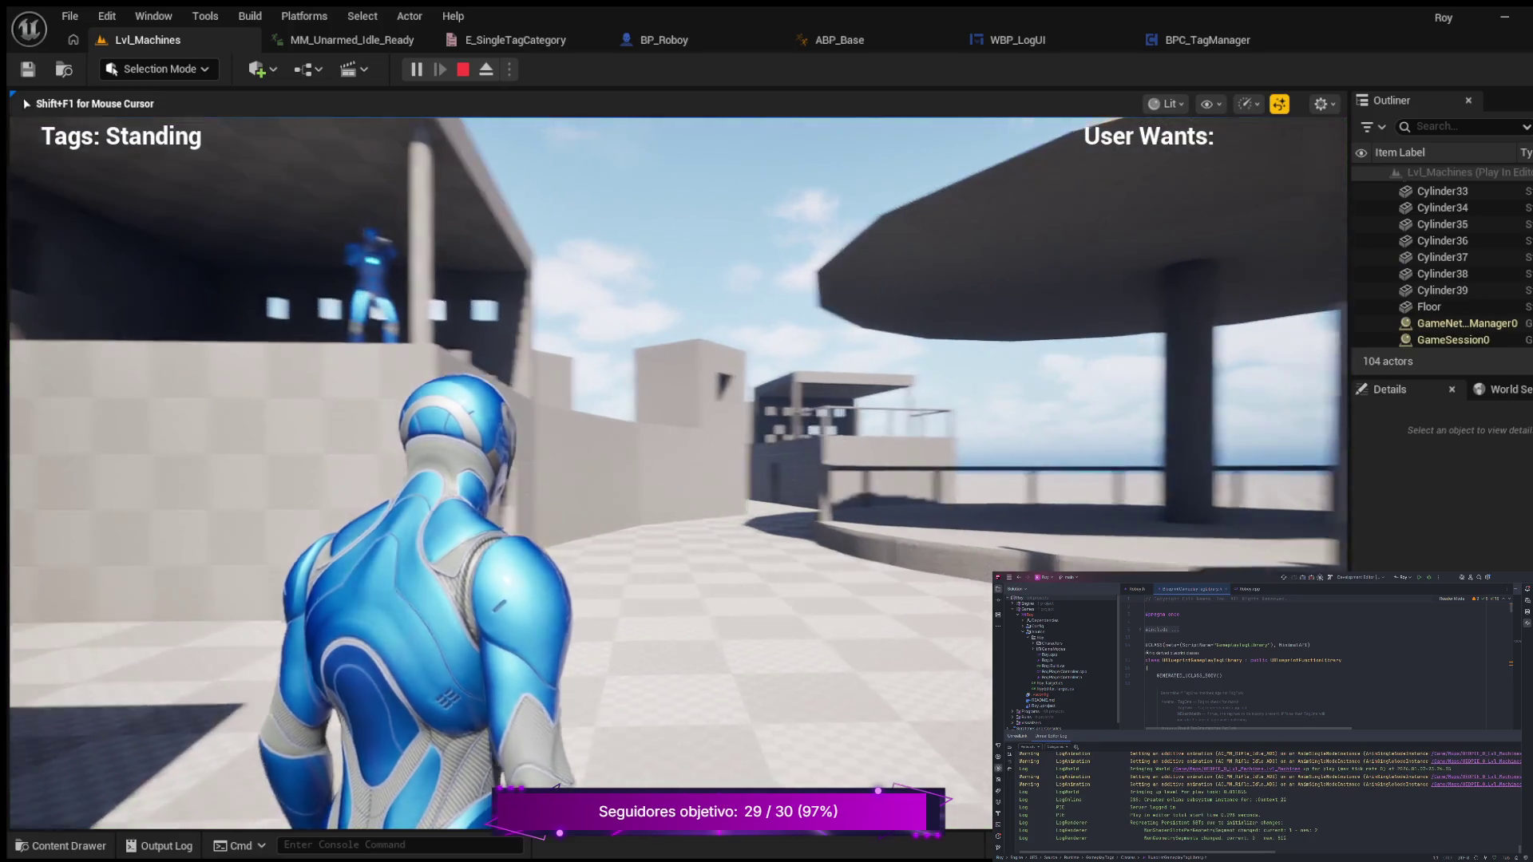
pyautogui.press('w')
pyautogui.press('shift')
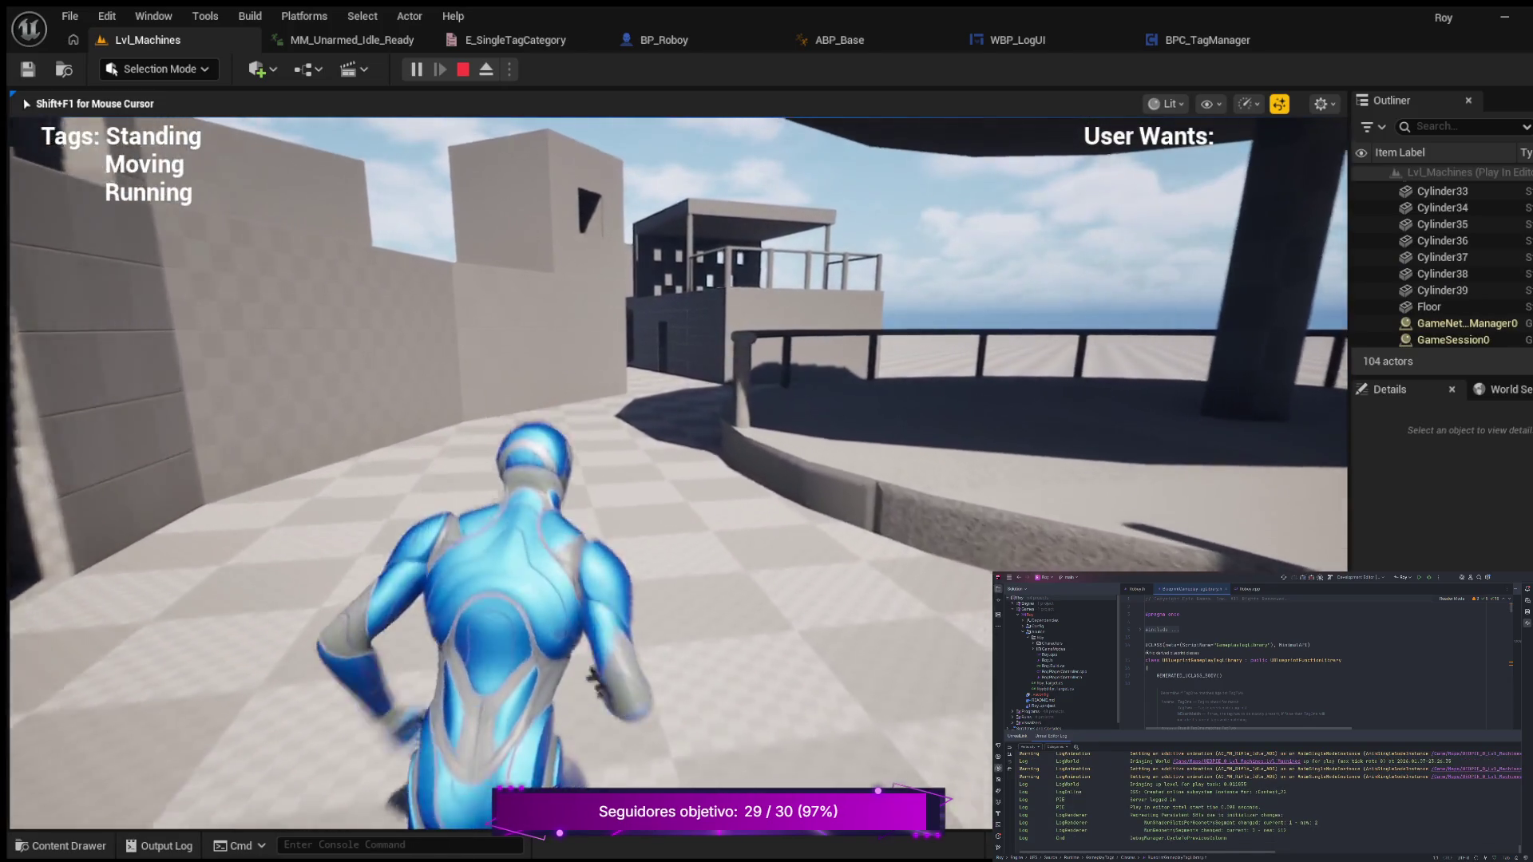
pyautogui.press('w')
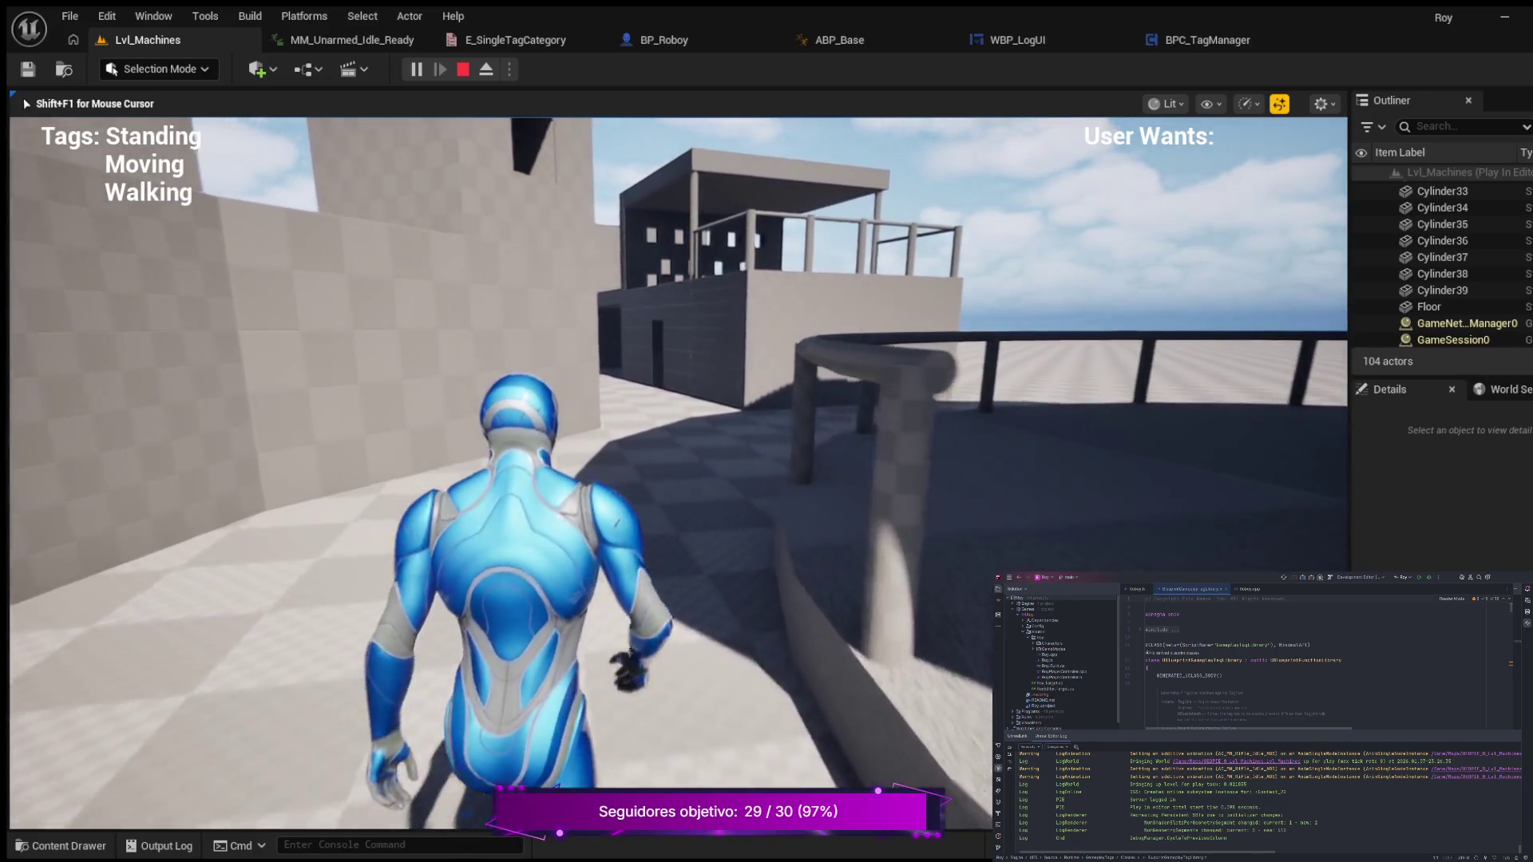
pyautogui.press('c')
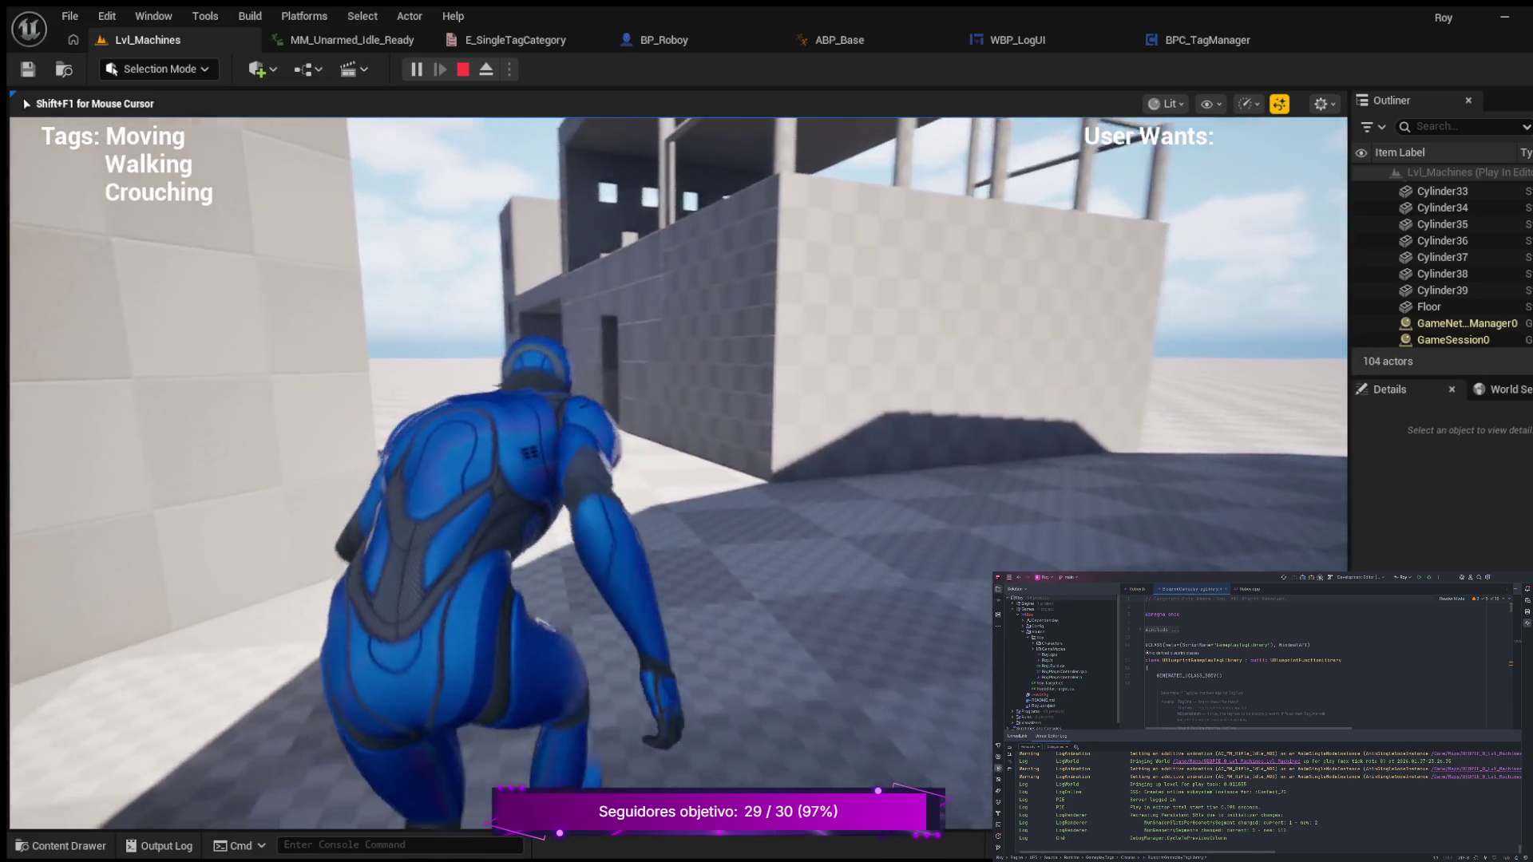
pyautogui.press('shift')
pyautogui.press('shift')
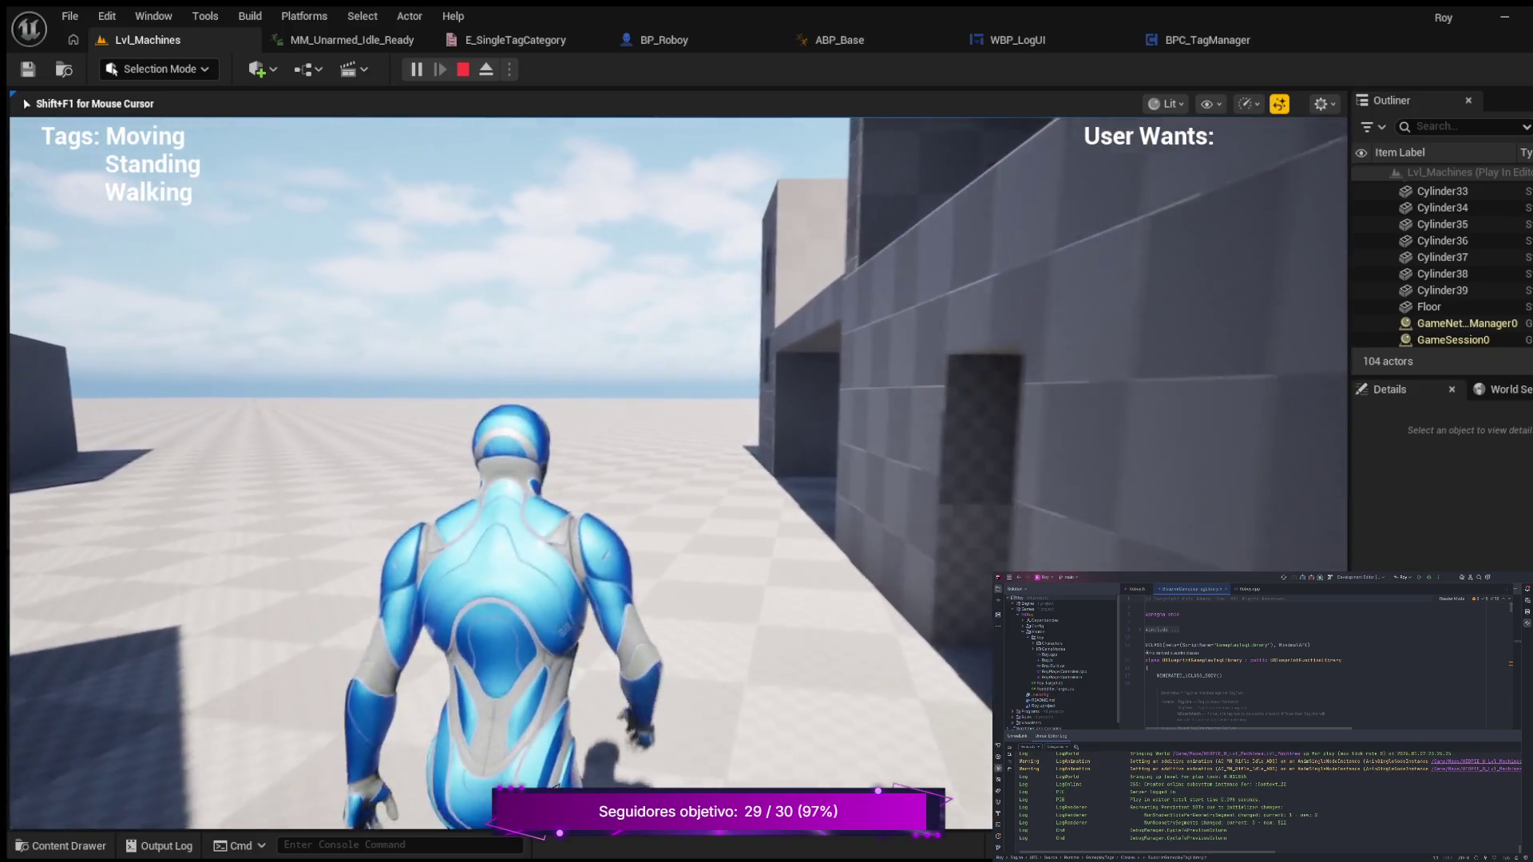
pyautogui.press('shift')
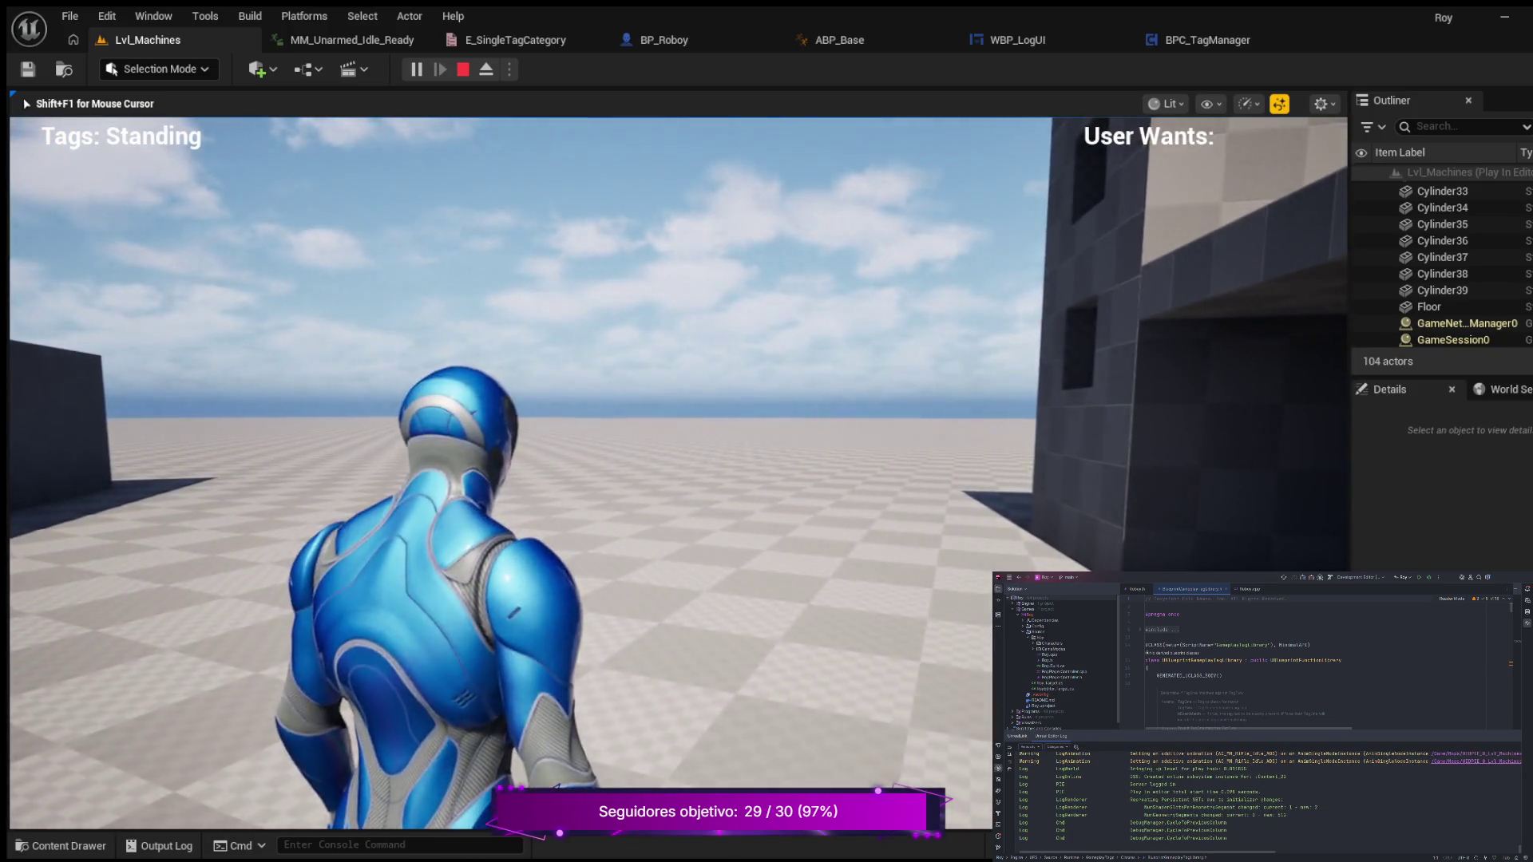
pyautogui.press('c')
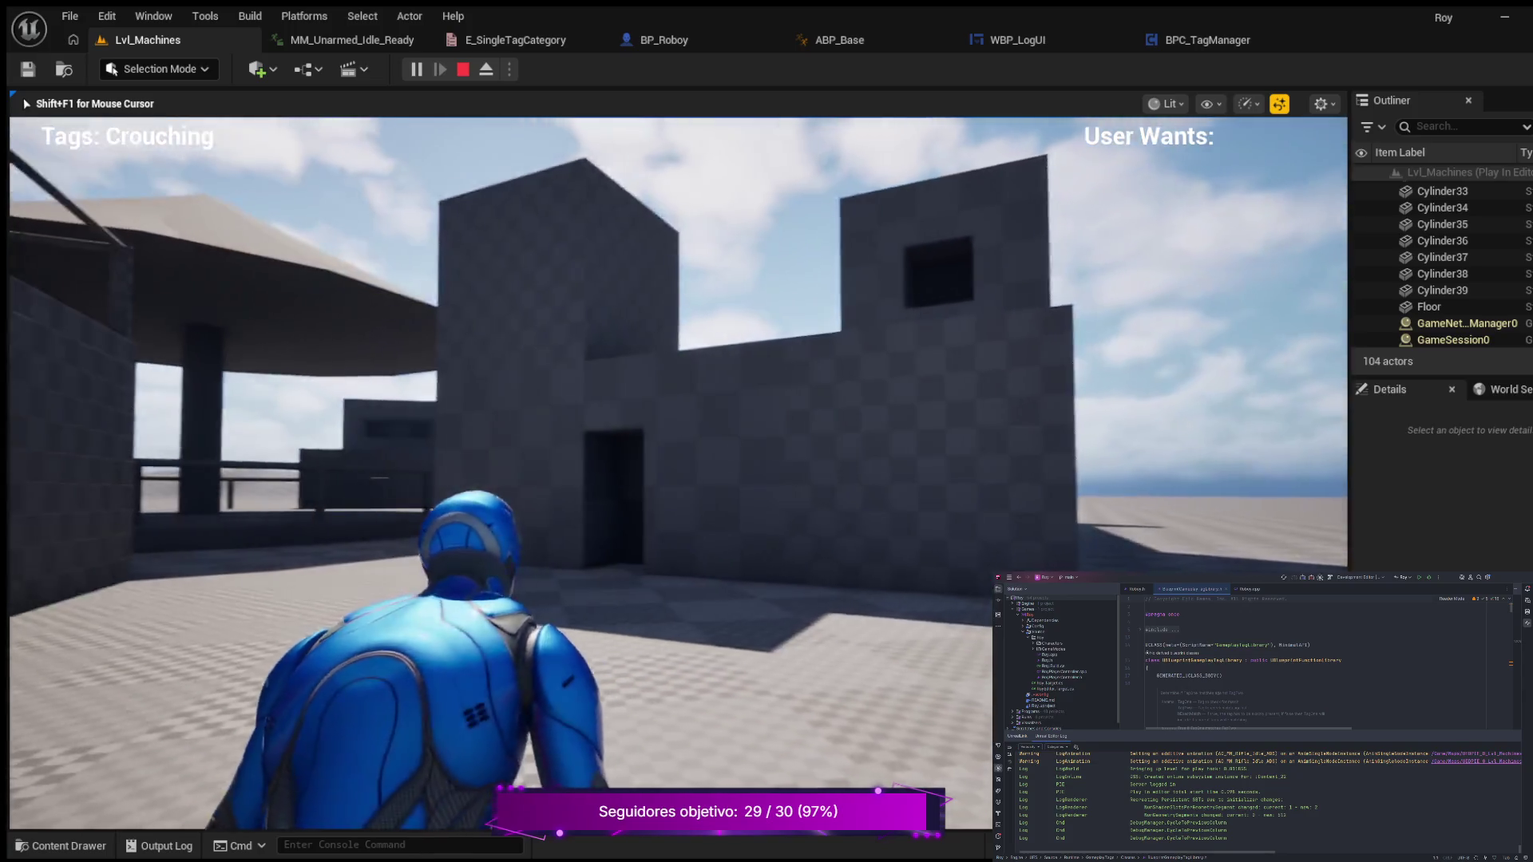
pyautogui.press('c')
pyautogui.press('shift')
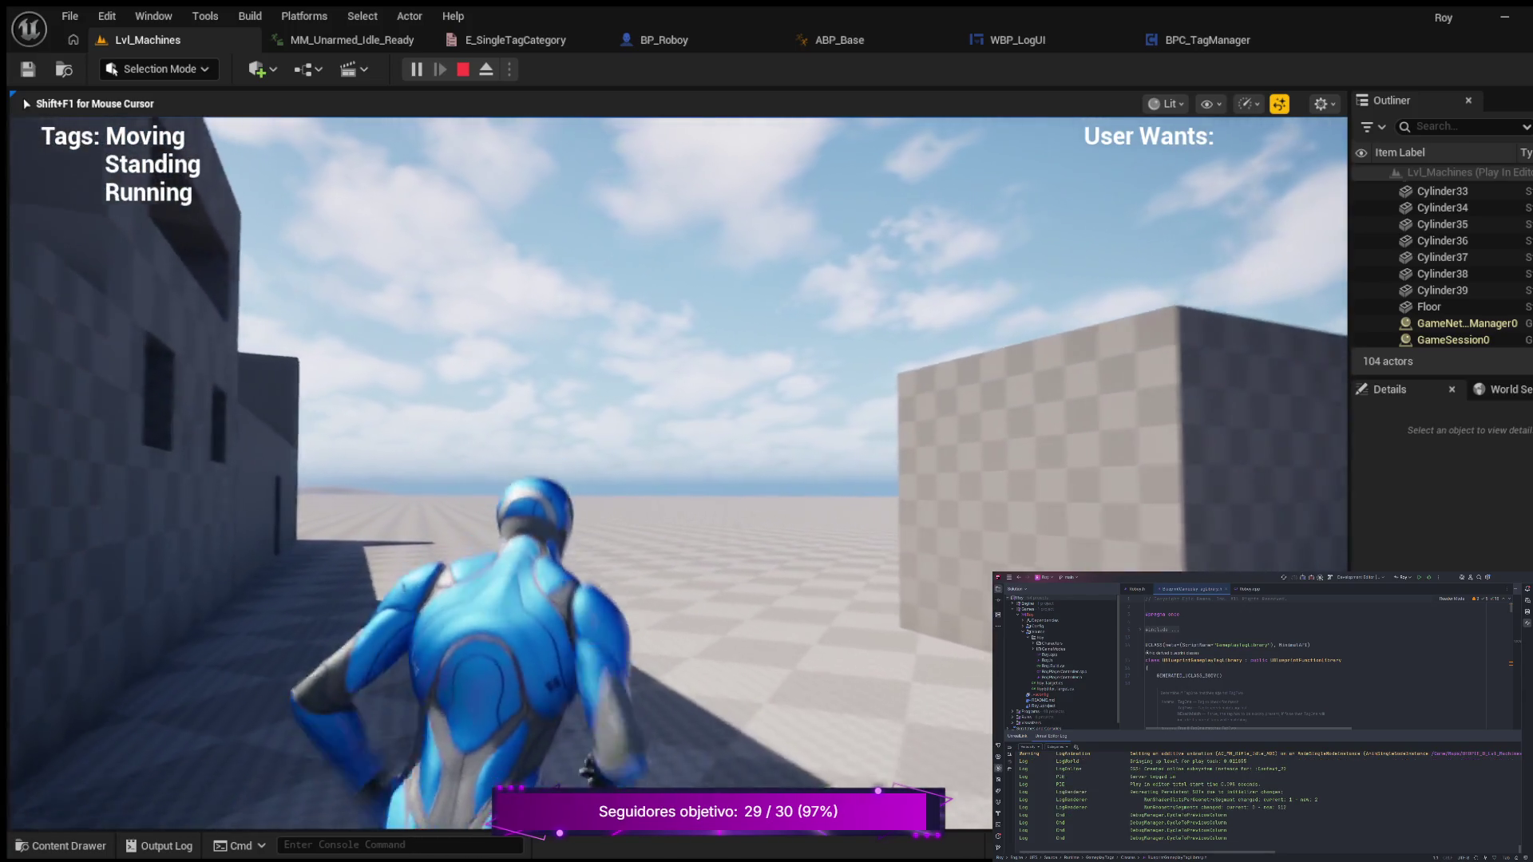
pyautogui.press('c')
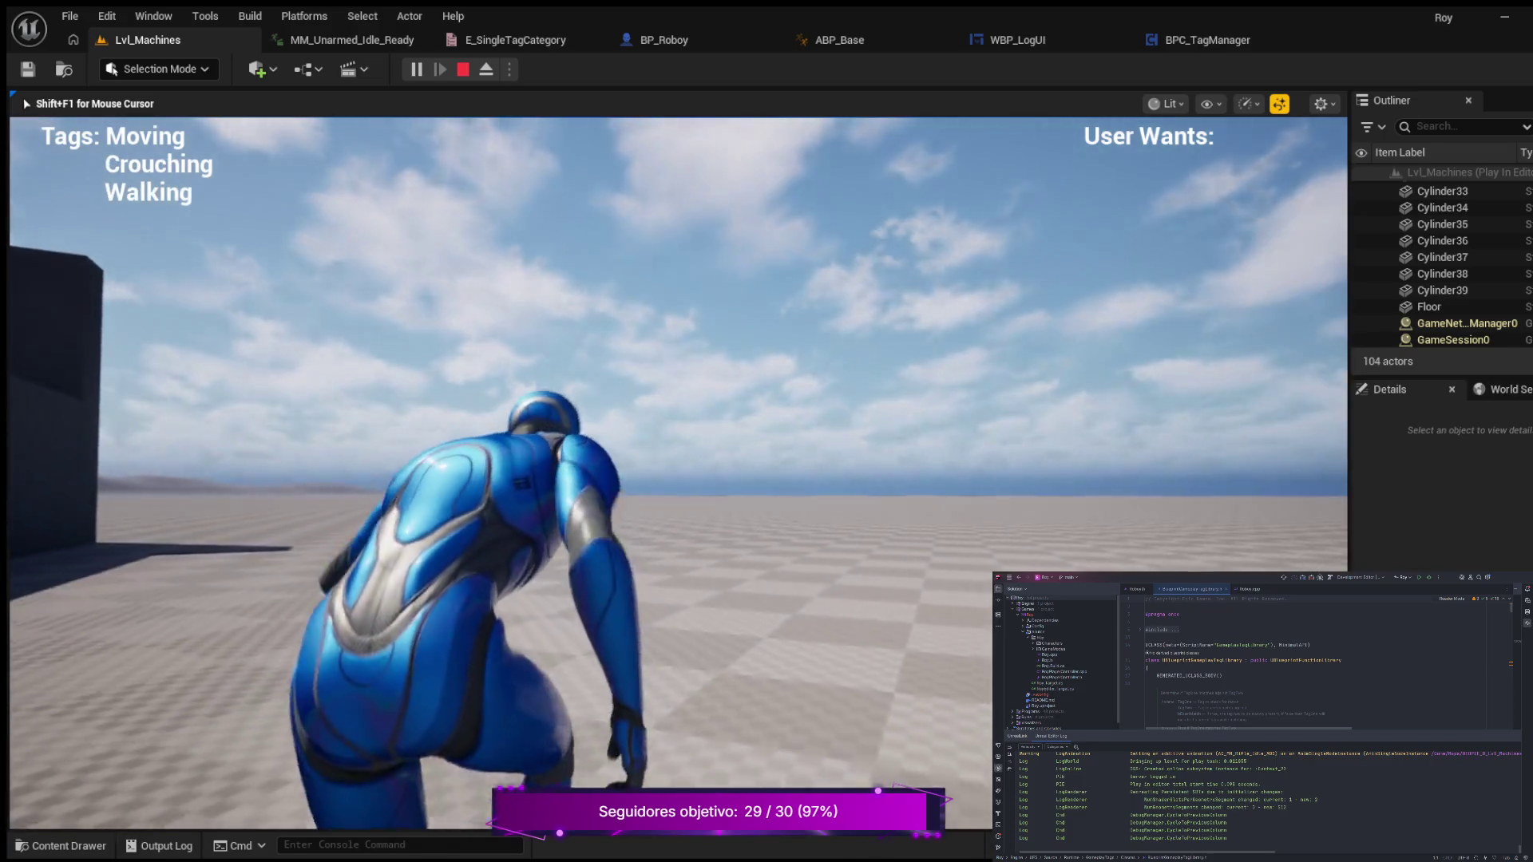
pyautogui.press('c')
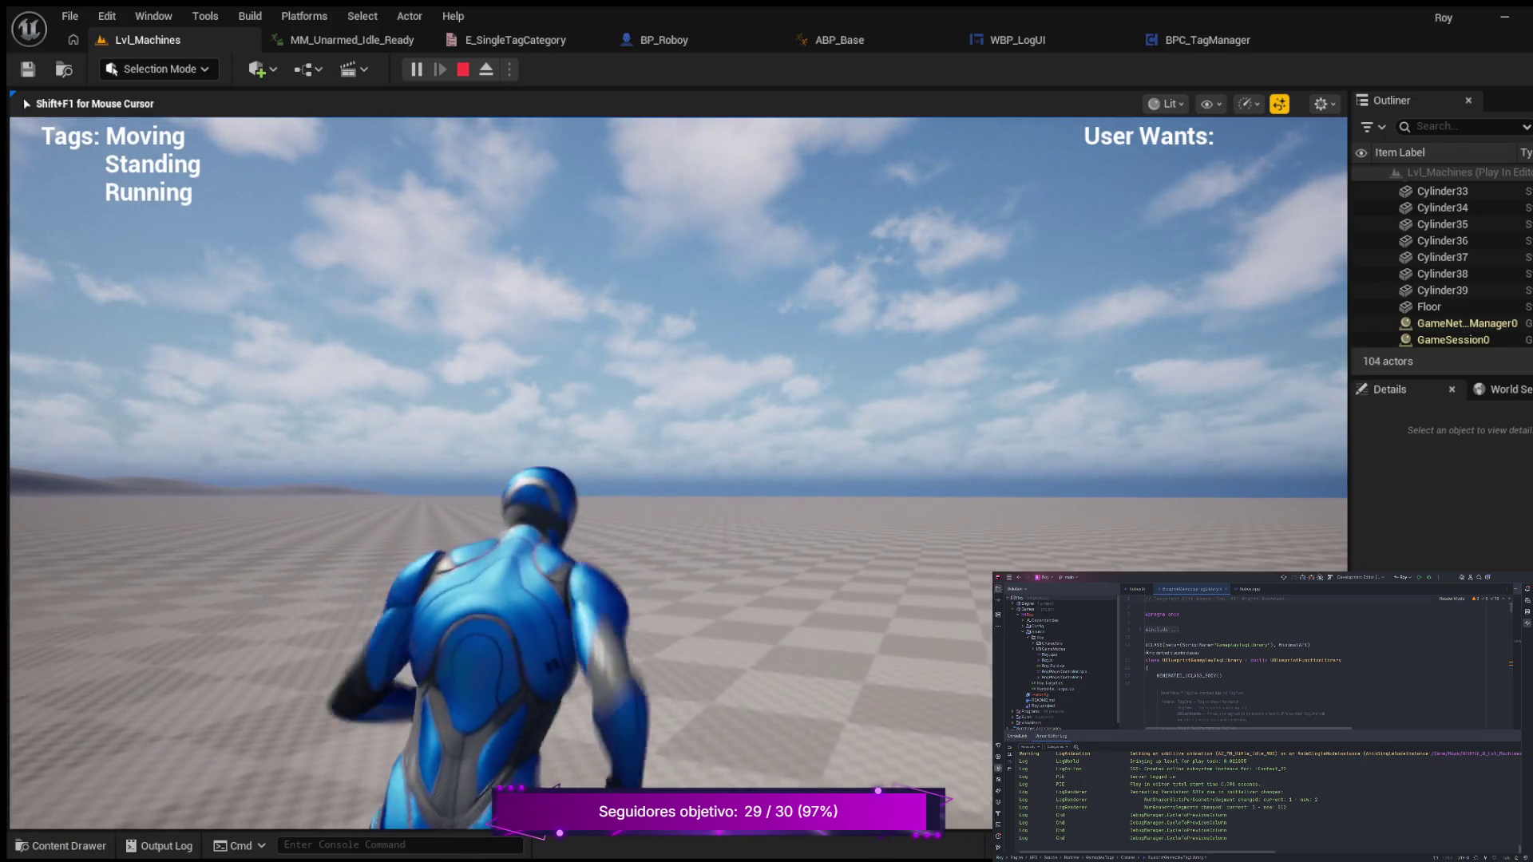
pyautogui.press('w')
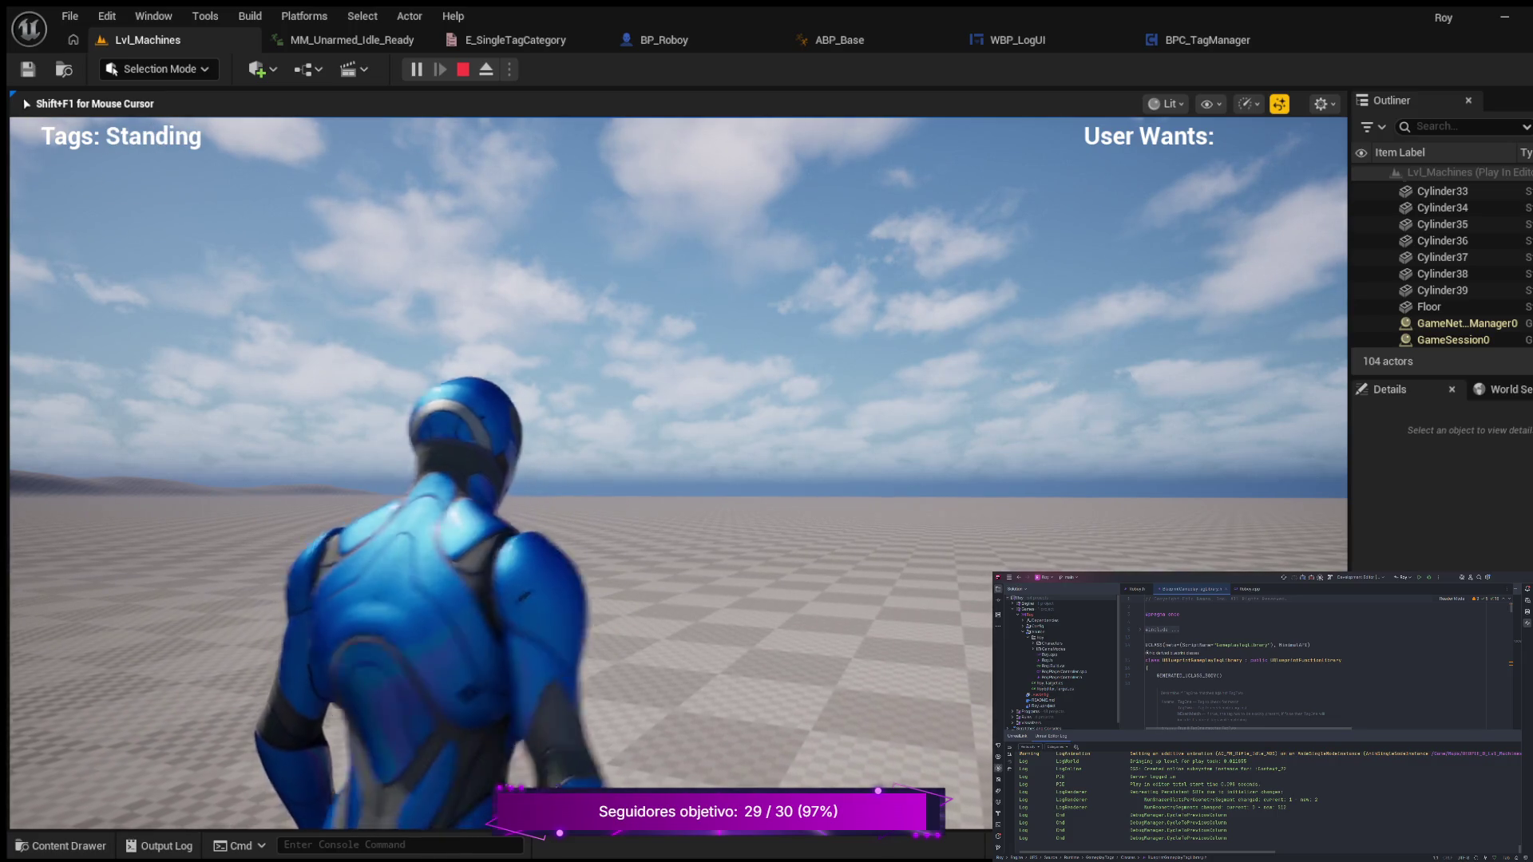
pyautogui.press('w')
pyautogui.press('w')
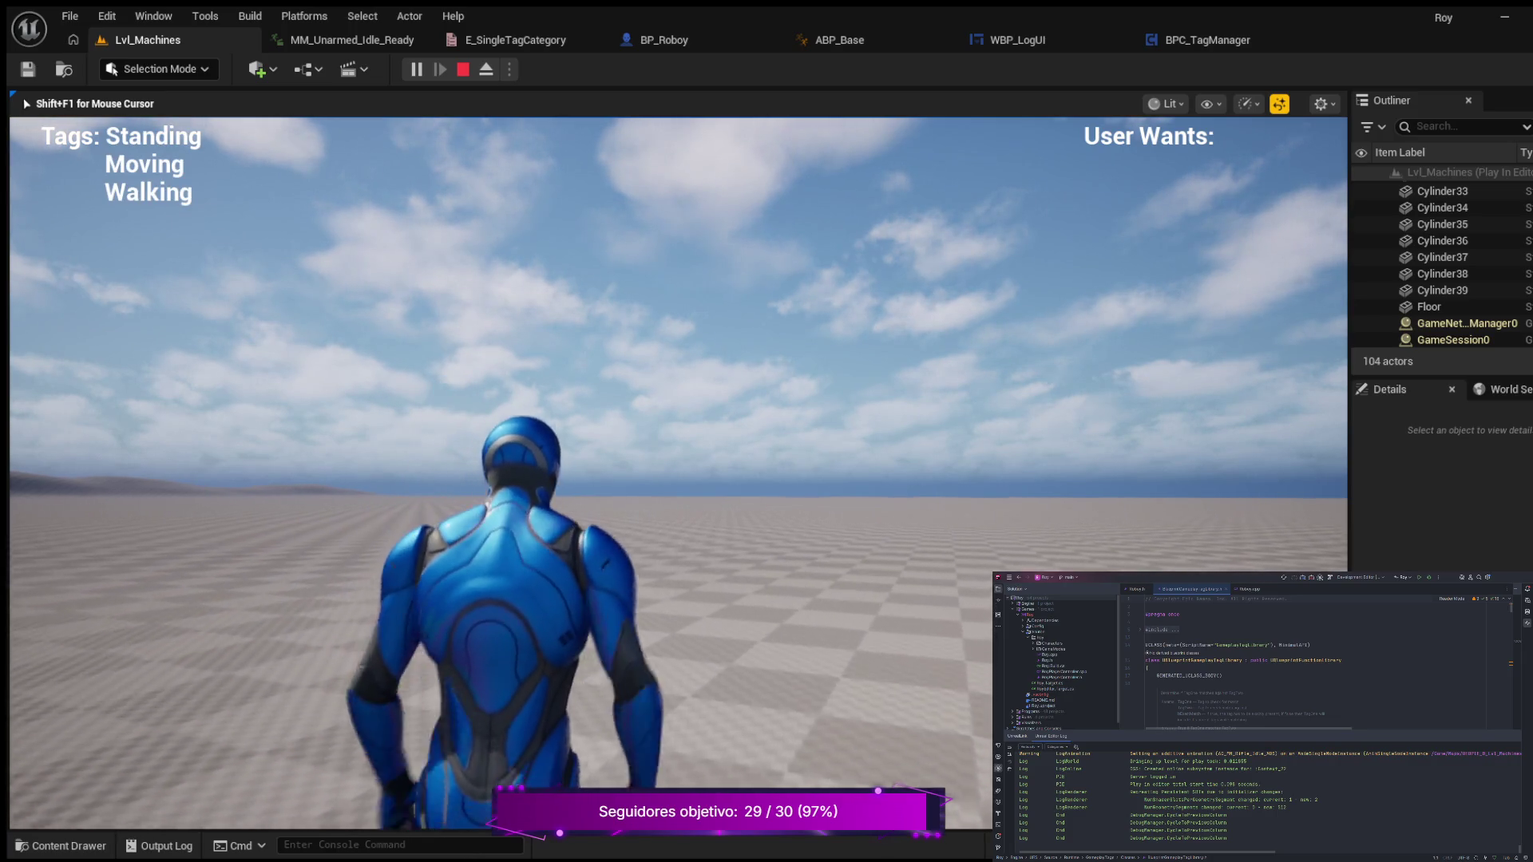
pyautogui.press('w')
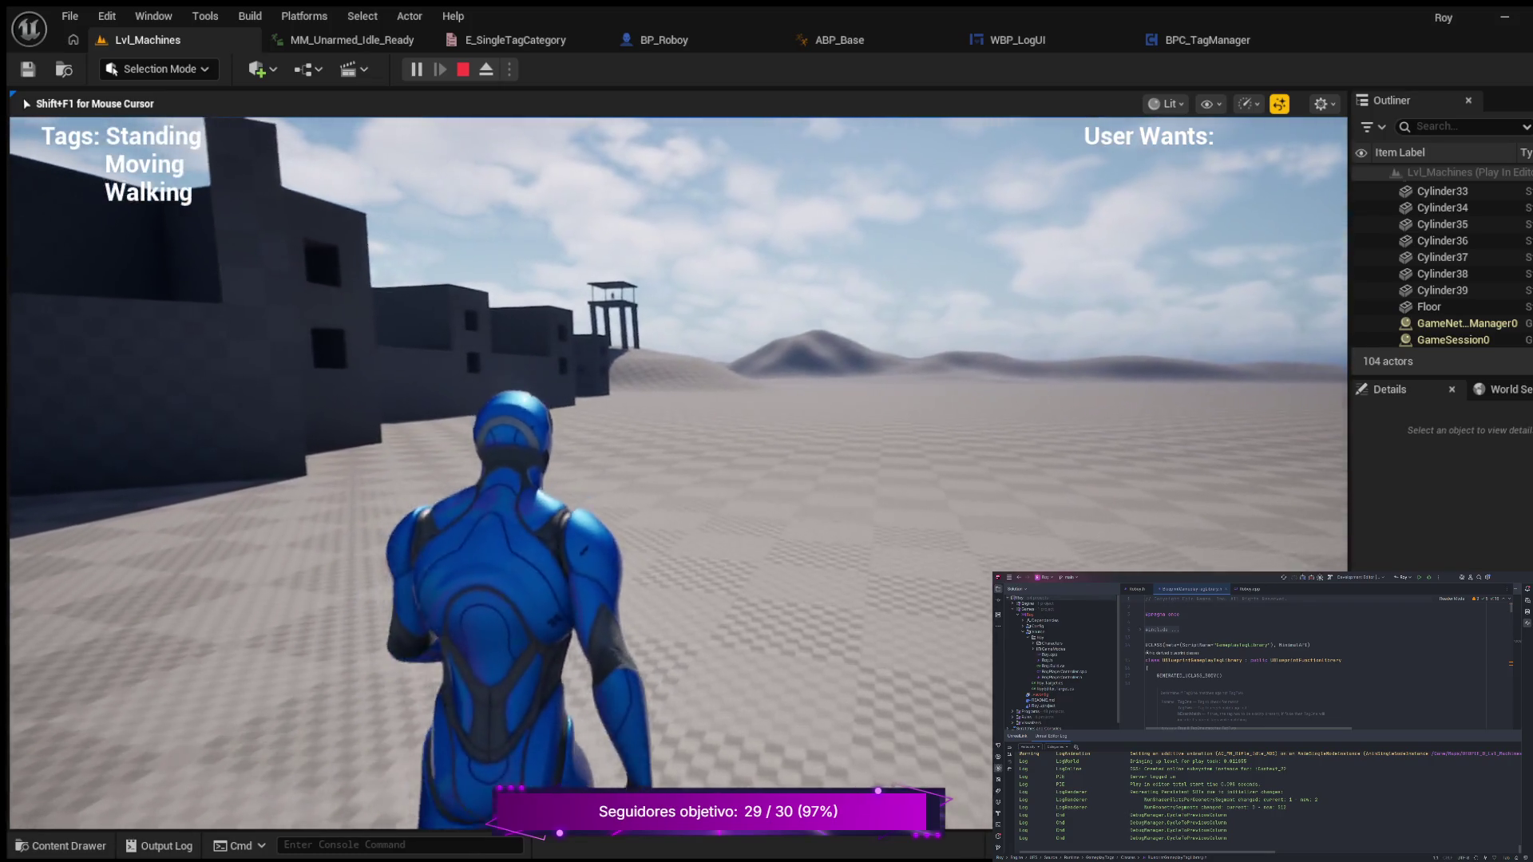
pyautogui.press('shift')
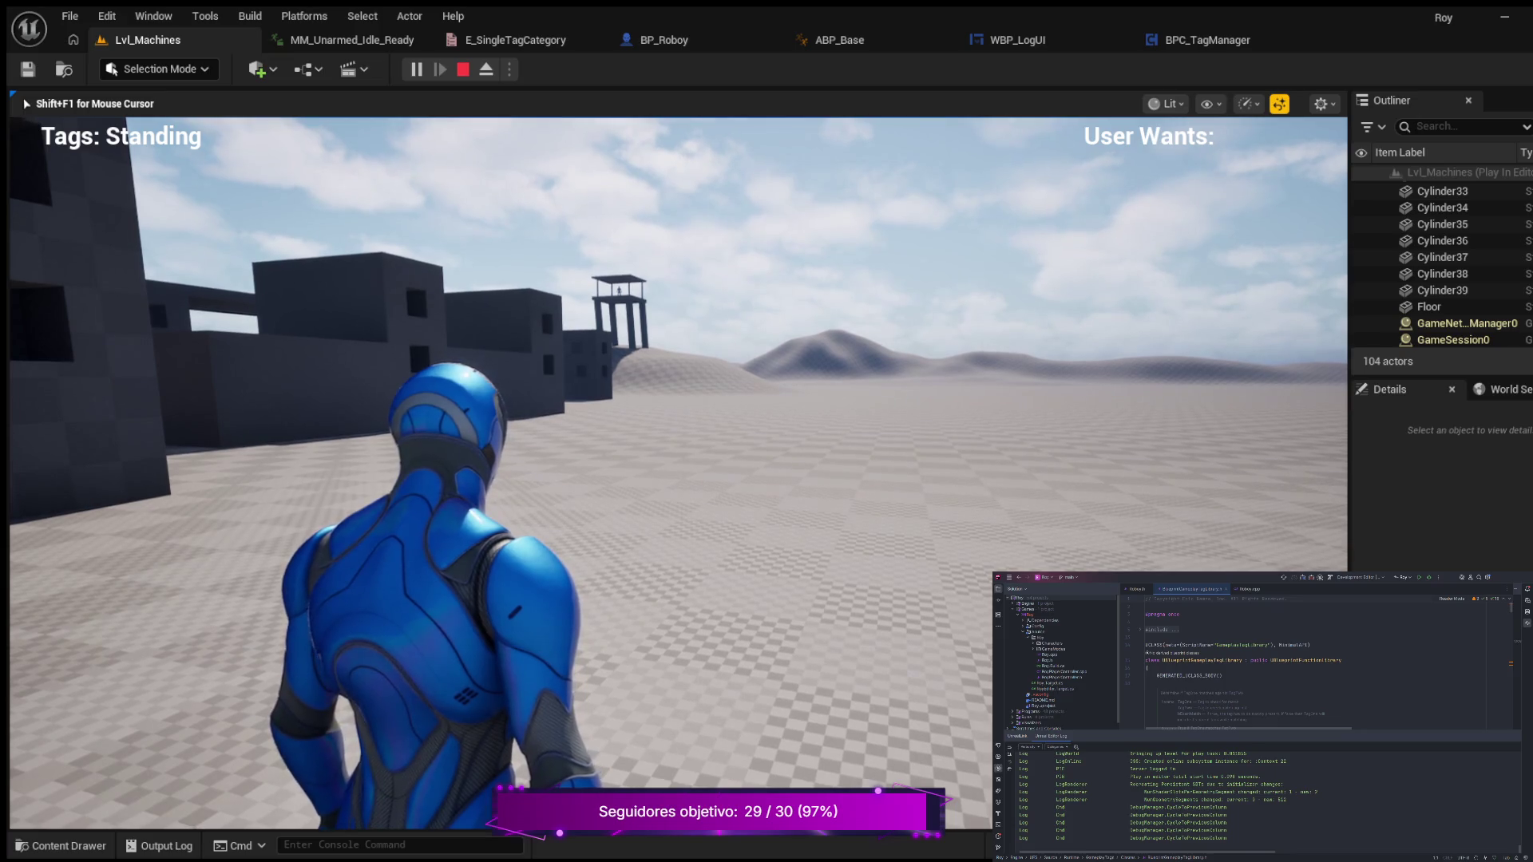
pyautogui.press('Escape')
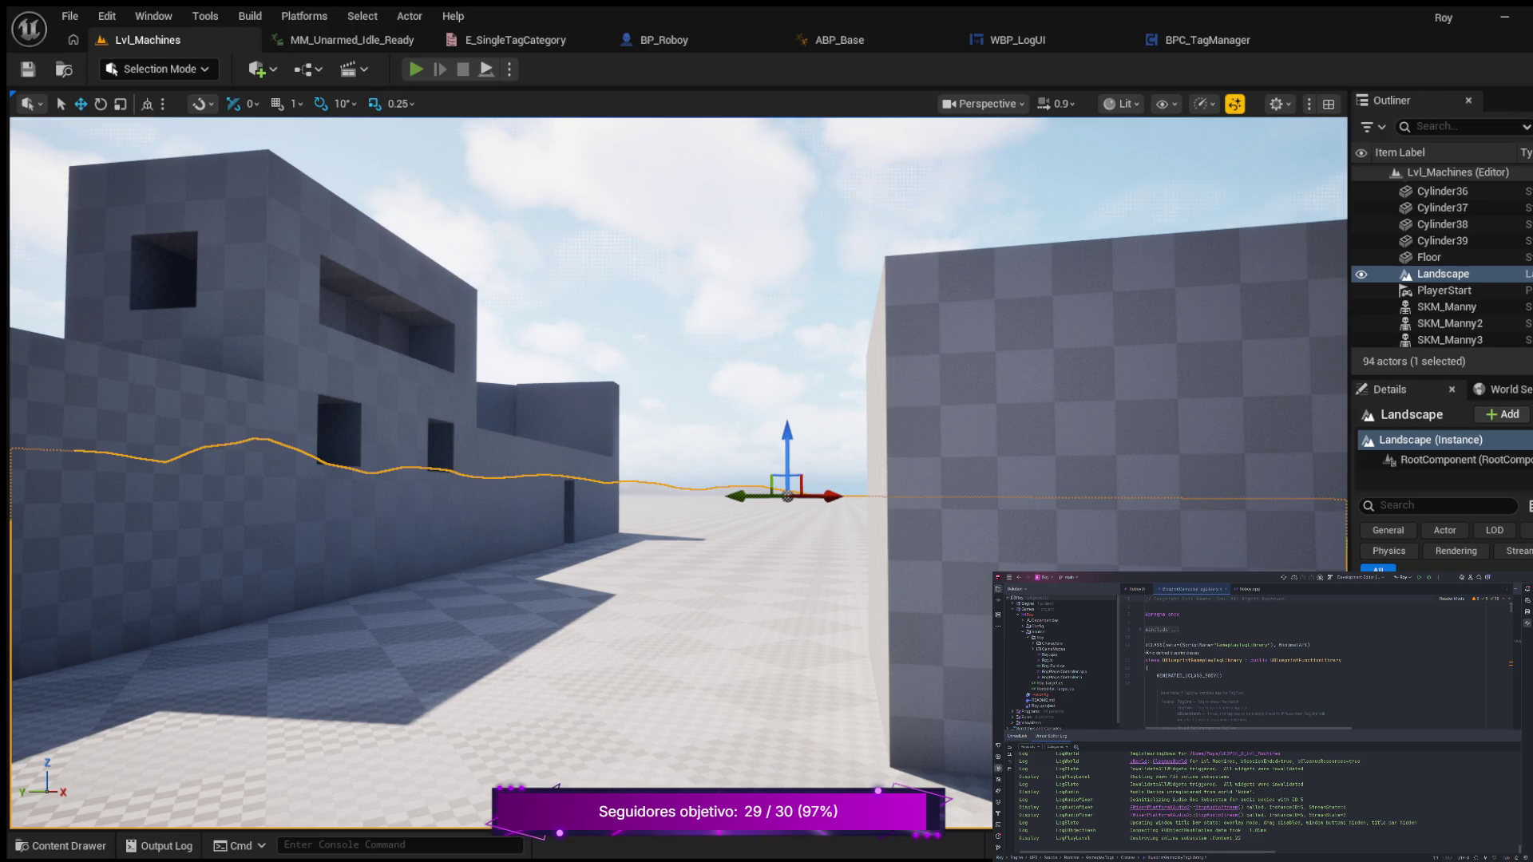
pyautogui.hotkey('alt', 'p')
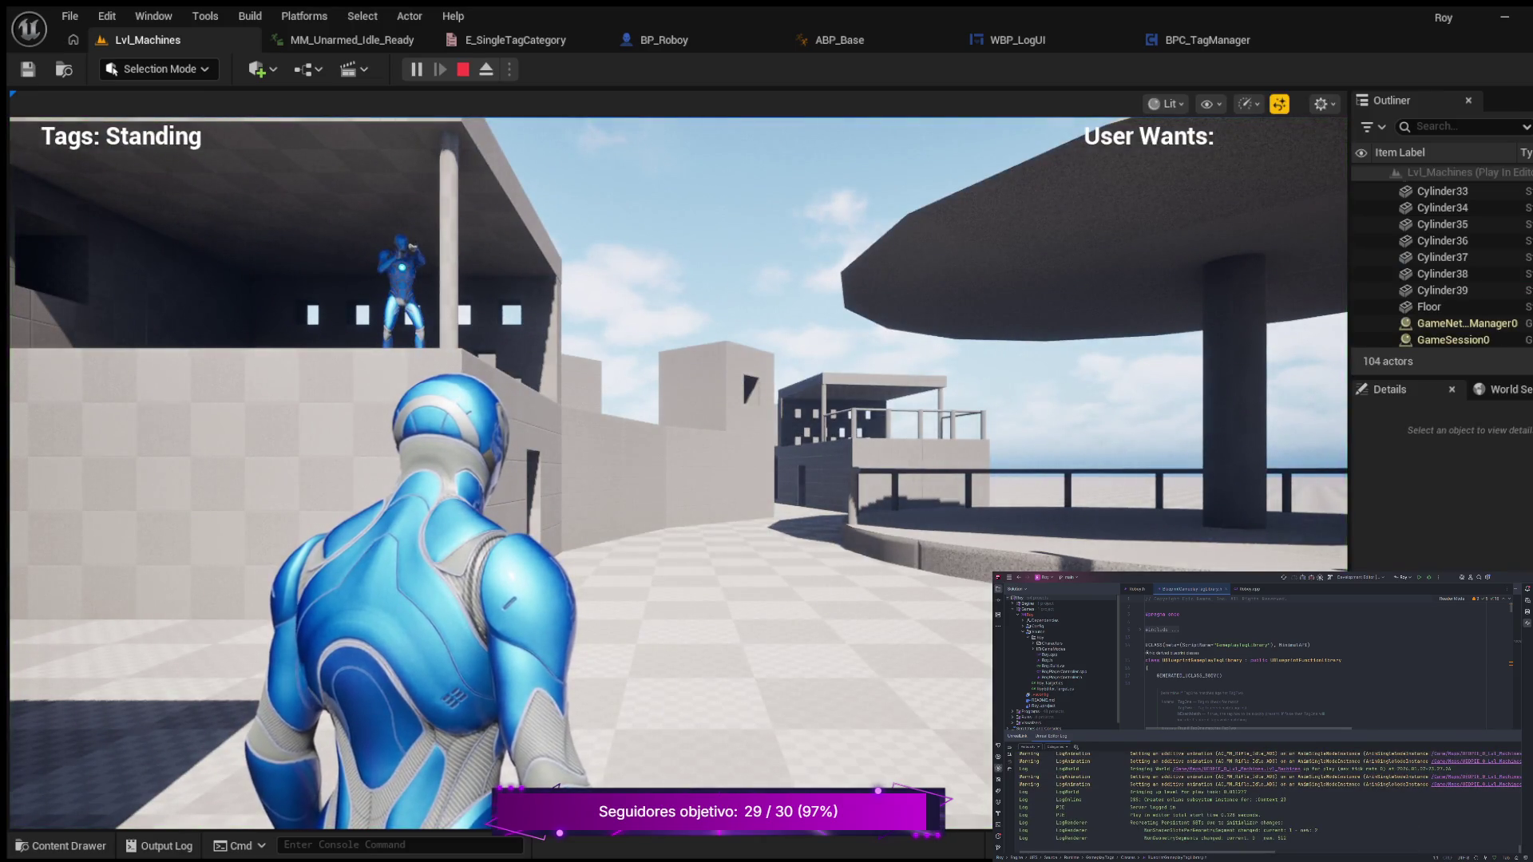
pyautogui.click(678, 471)
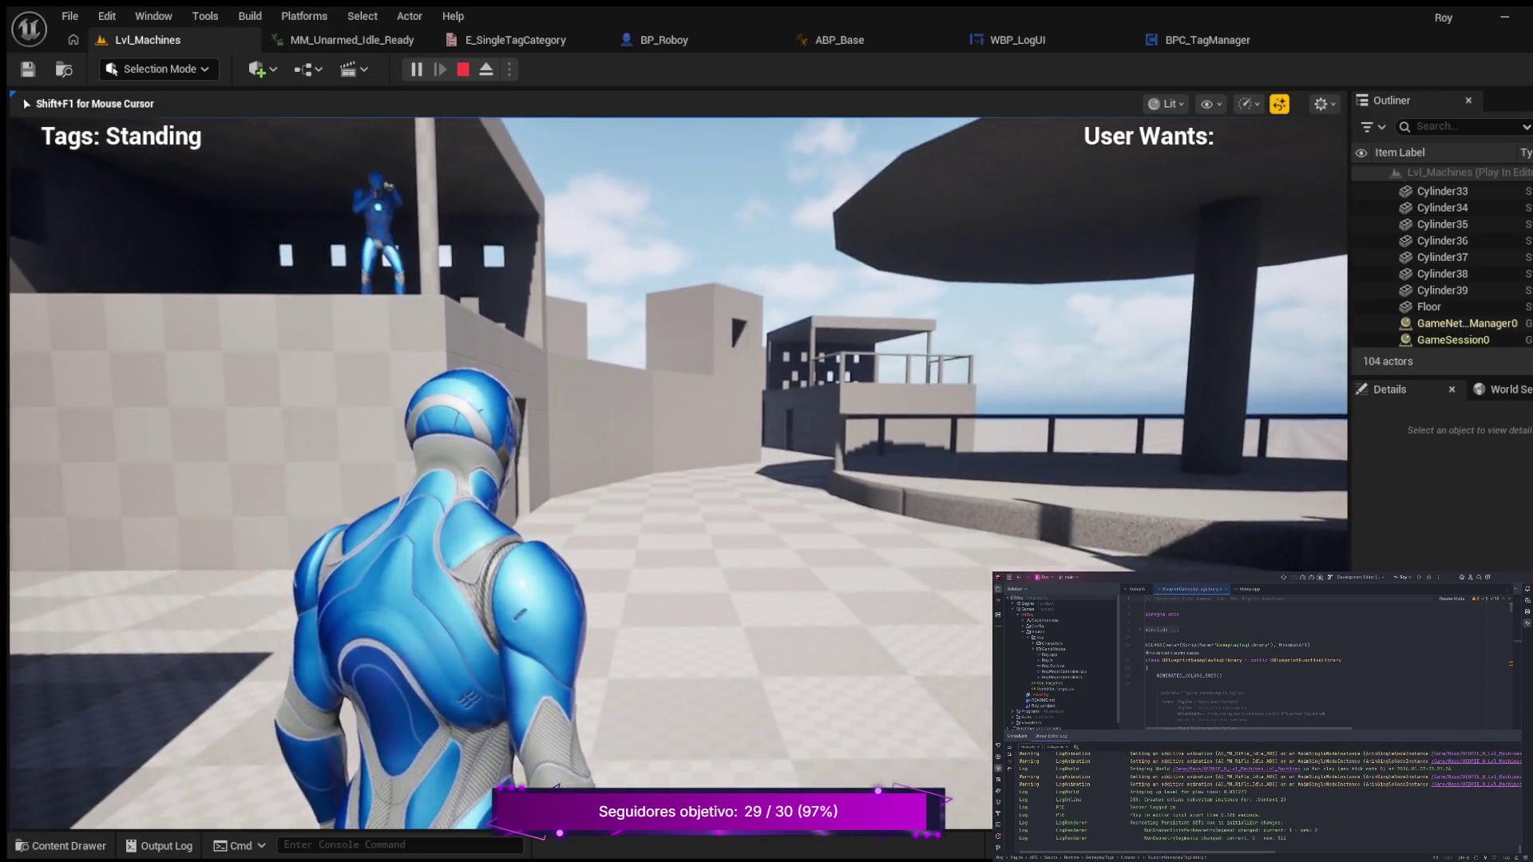
pyautogui.press('w')
pyautogui.moveTo(679, 471)
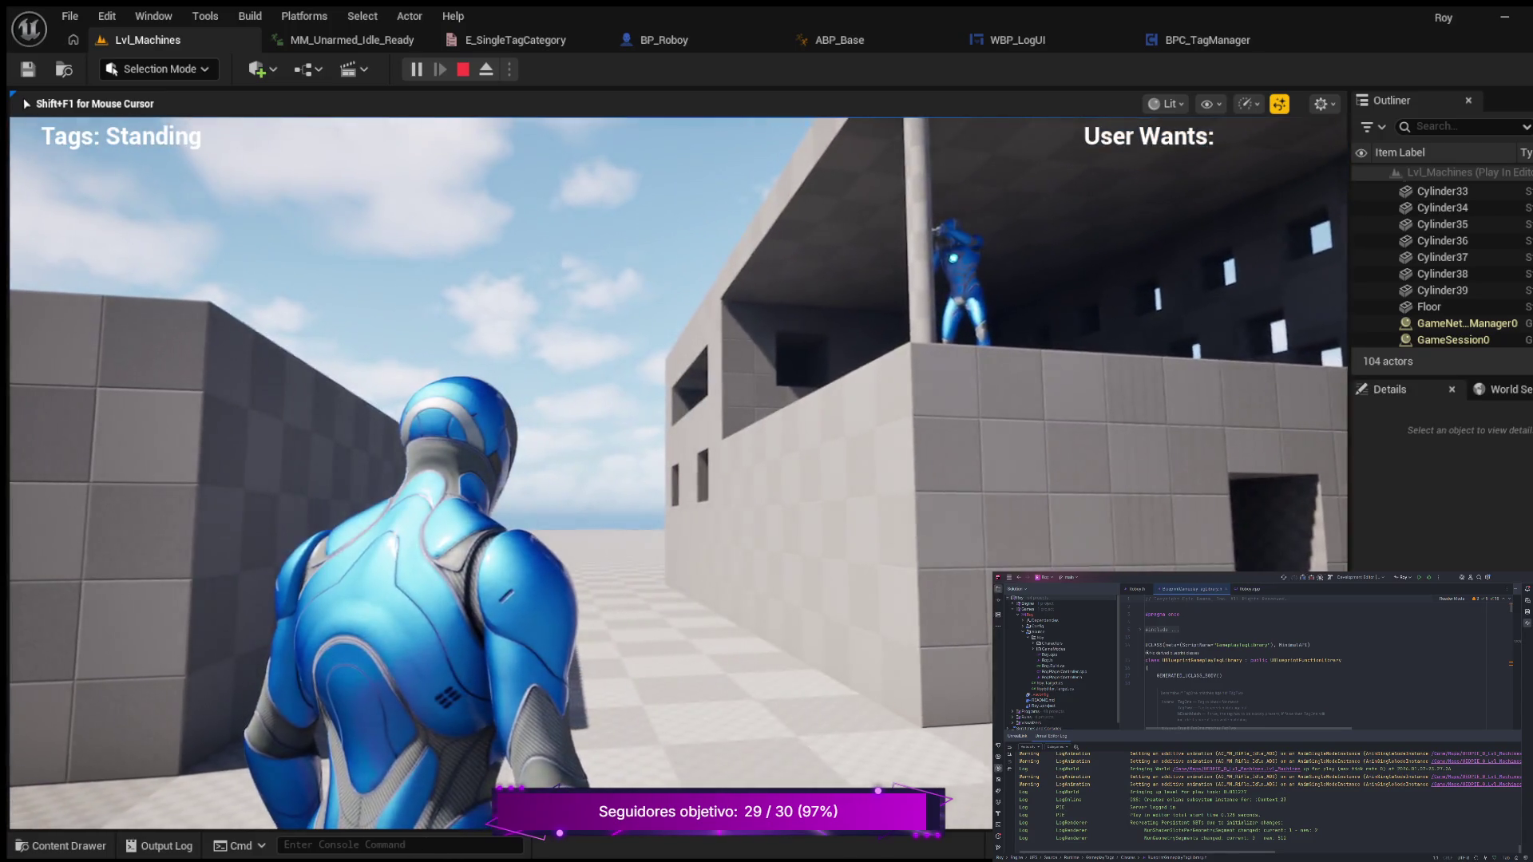
pyautogui.press('c')
pyautogui.moveTo(766, 431)
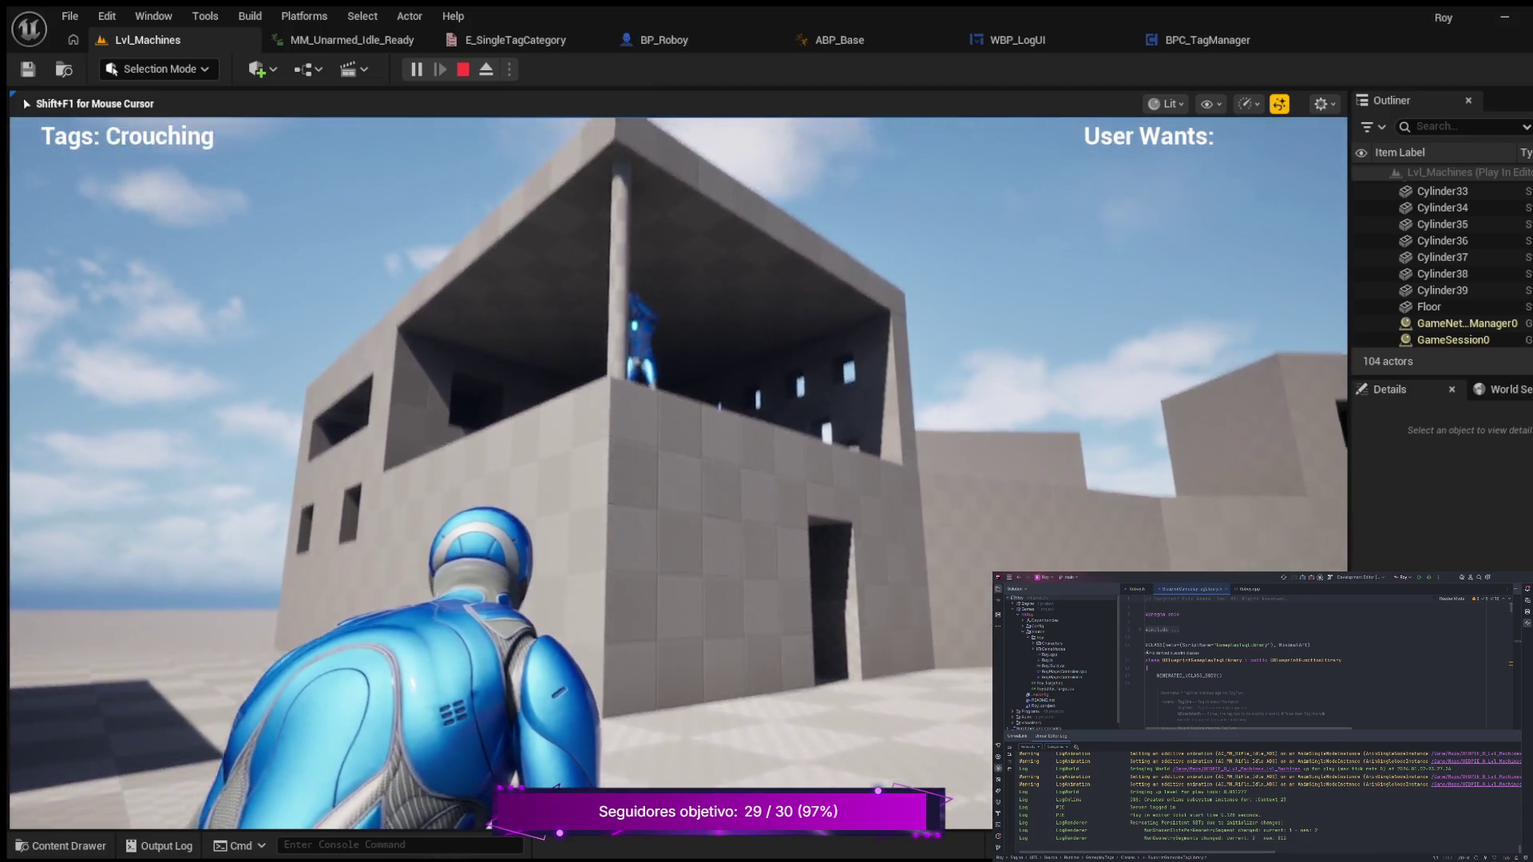
pyautogui.press('c')
pyautogui.press('w')
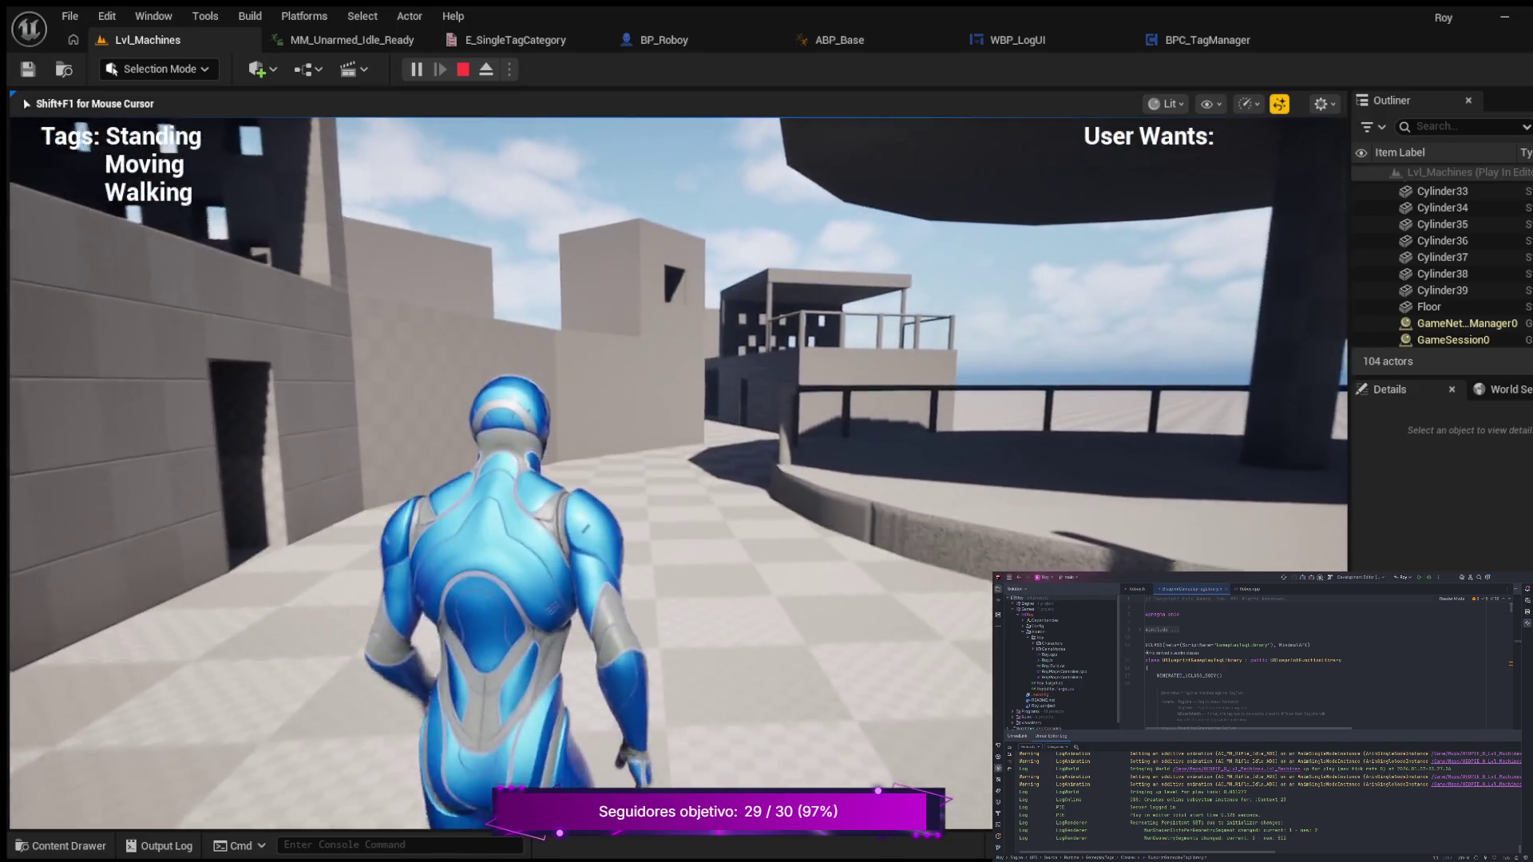
pyautogui.press('shift')
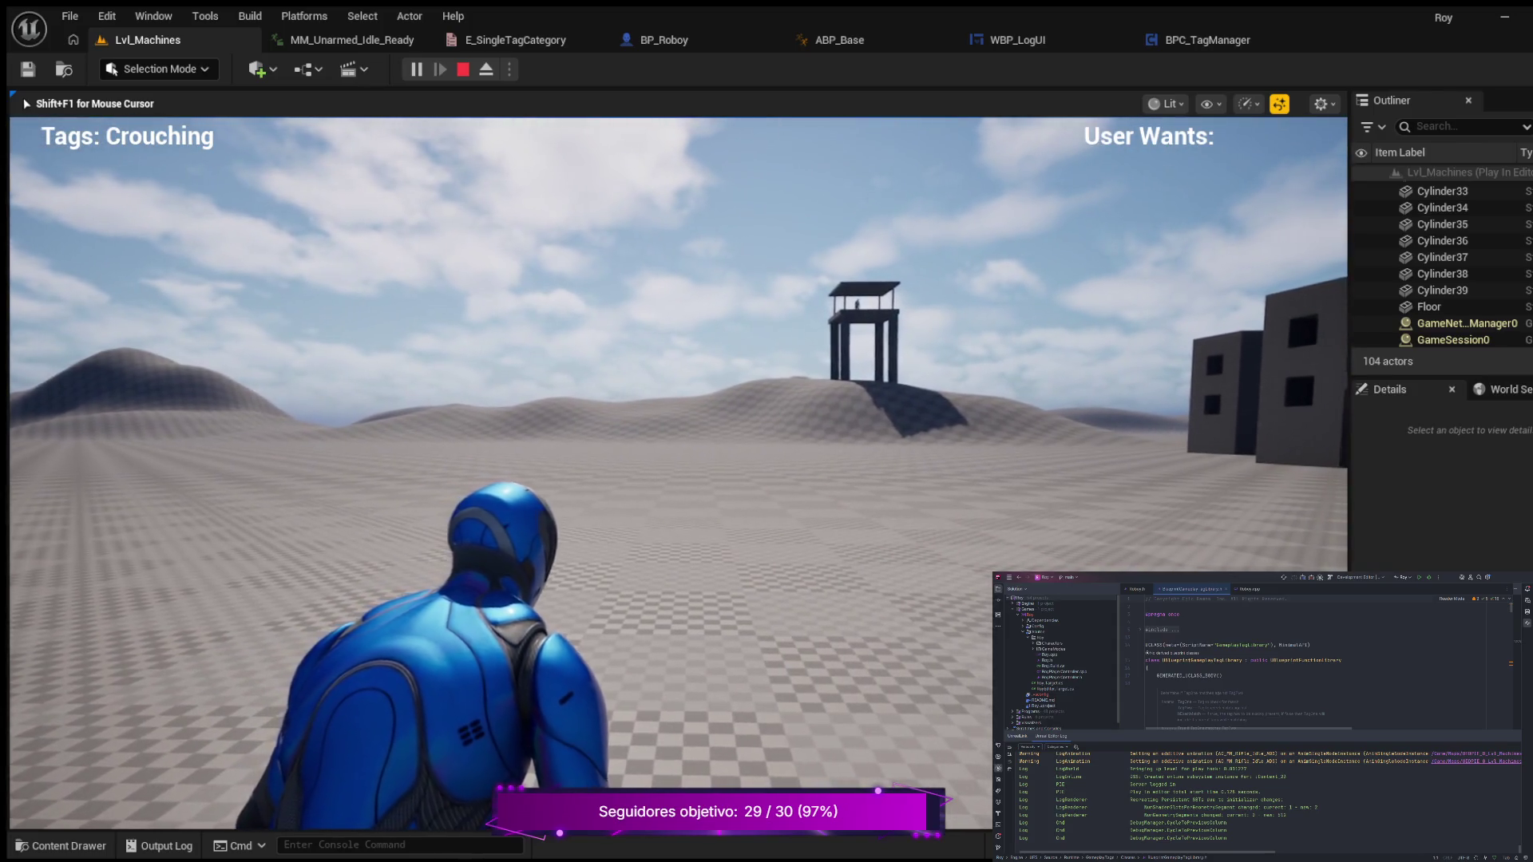
pyautogui.press('c')
pyautogui.press('w')
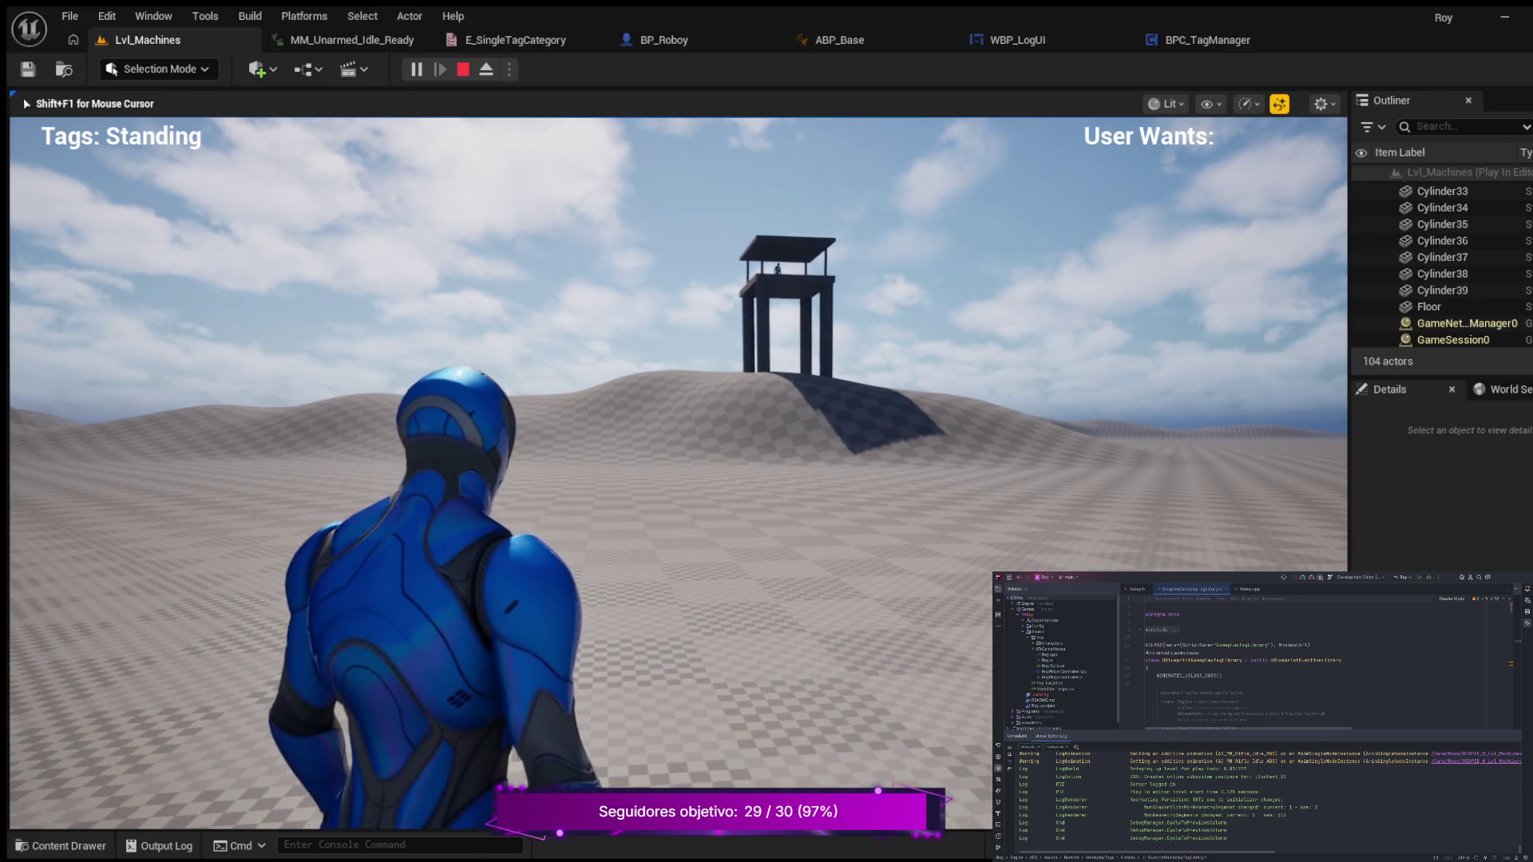
pyautogui.press('Escape')
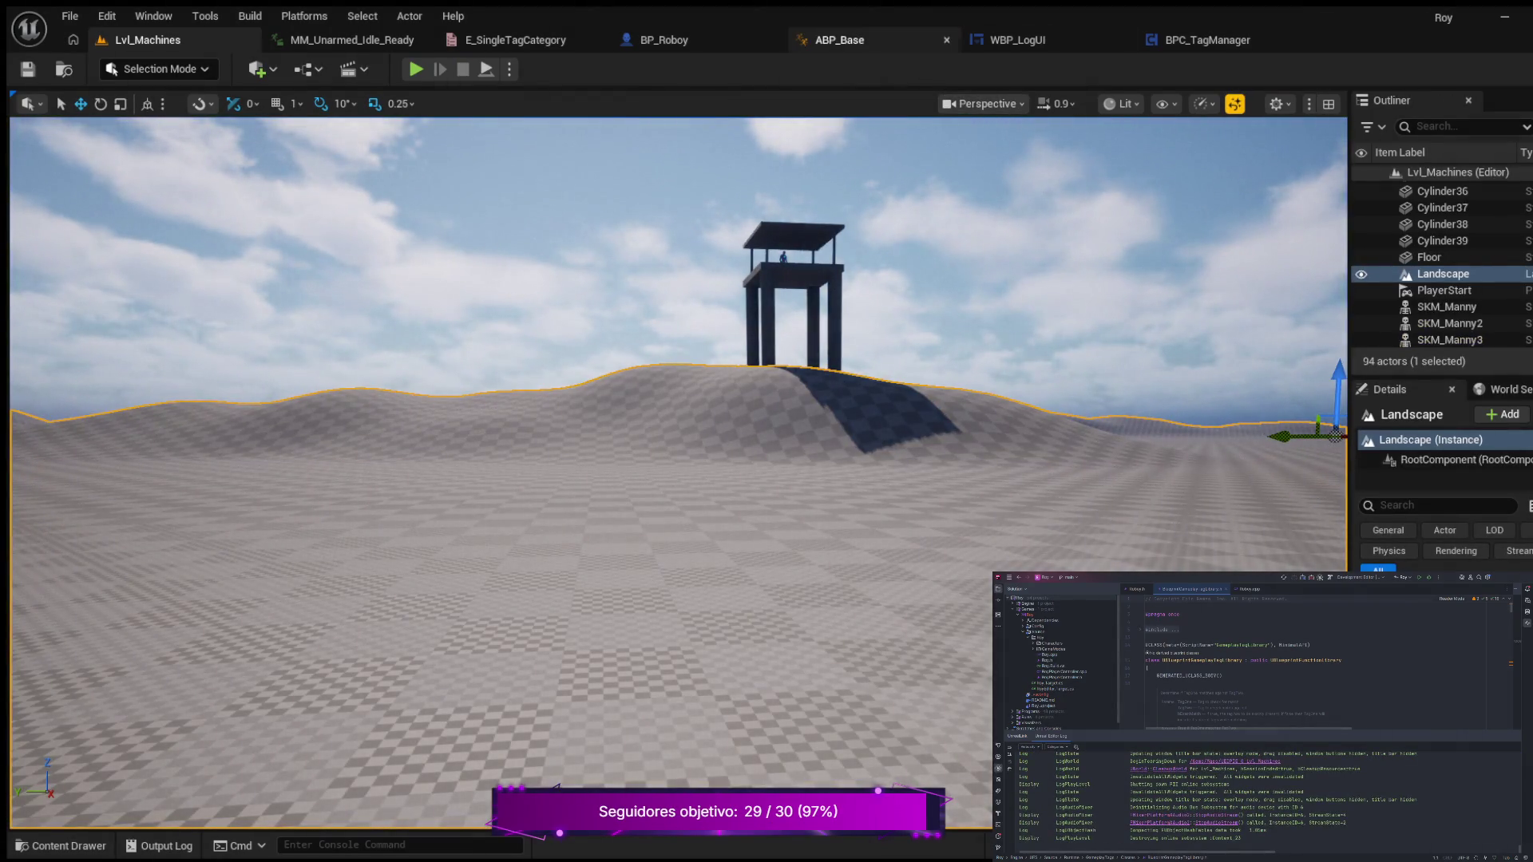
# - Zoom out and pan to show BPC_TagManager's whole RemoveTag node chain, then return to BP_Roboy's EventGraph
pyautogui.hotkey('ctrl', 'Tab')
pyautogui.hotkey('ctrl', 'Tab')
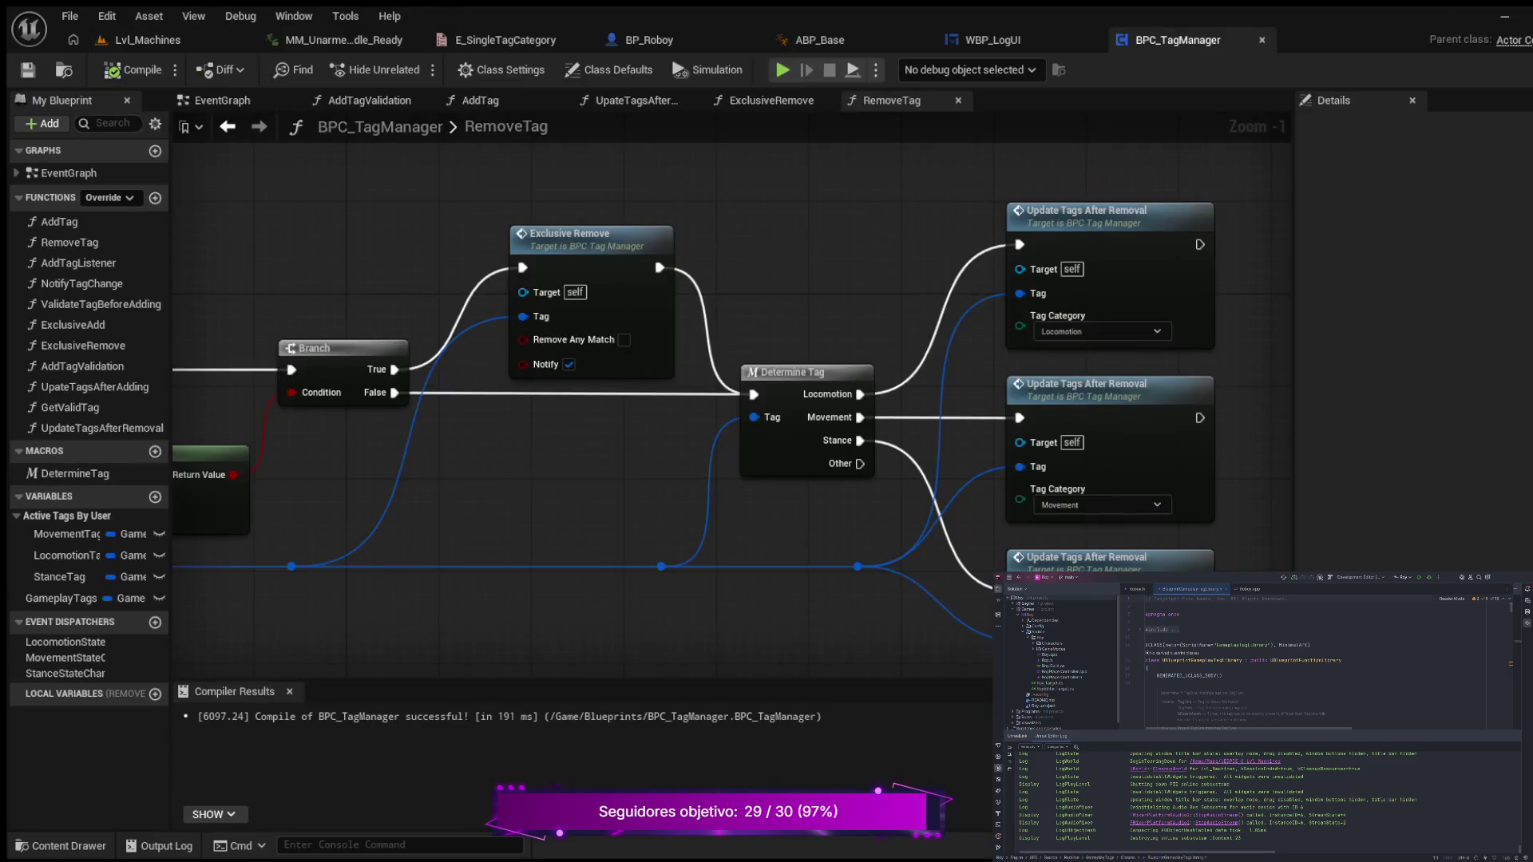
pyautogui.scroll(-3, 964, 281)
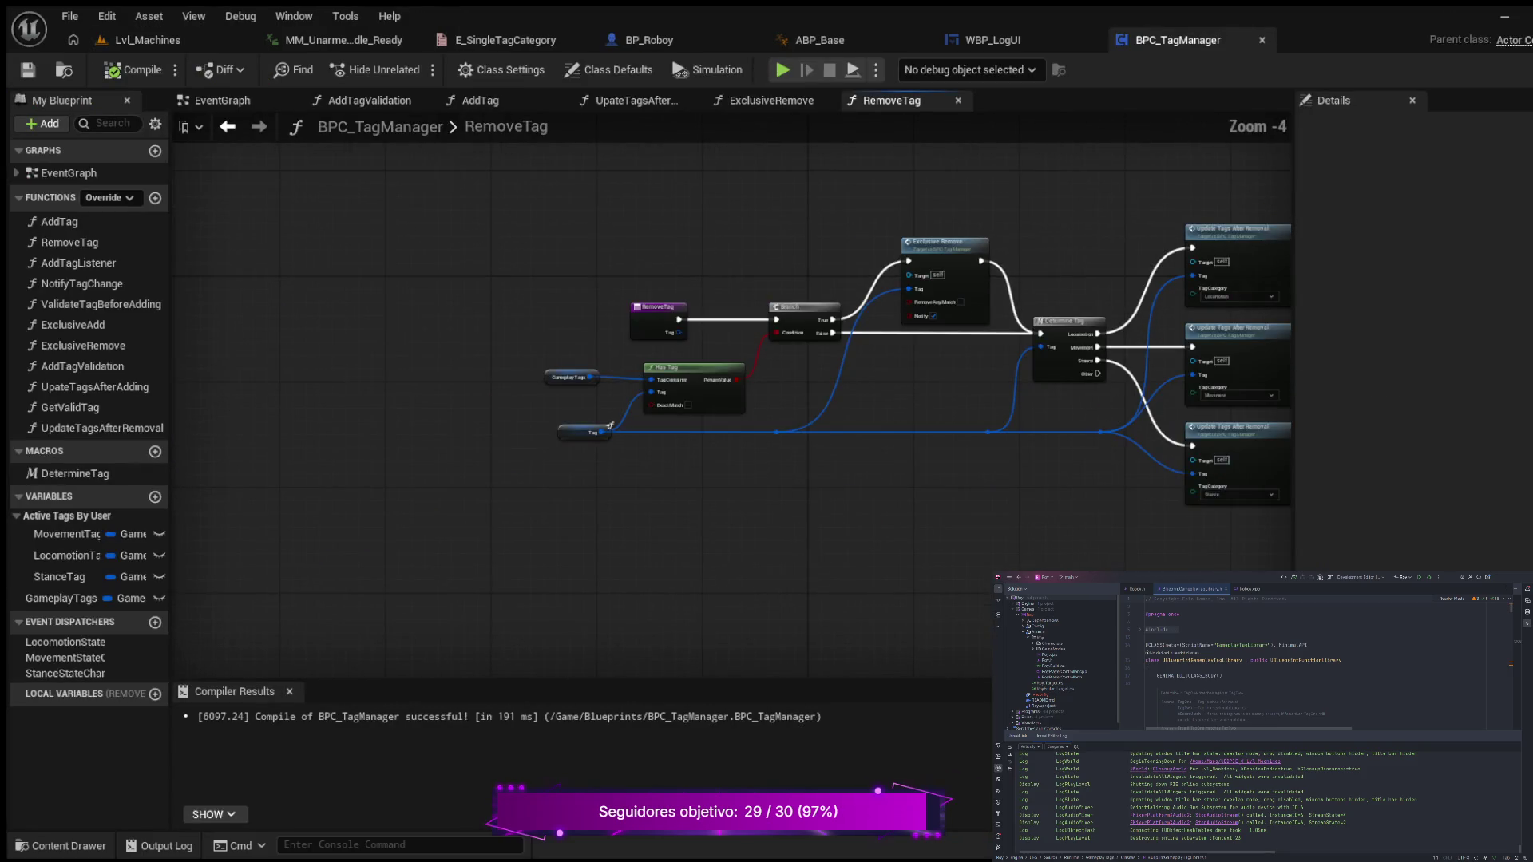
pyautogui.moveTo(965, 282); pyautogui.dragTo(812, 306)
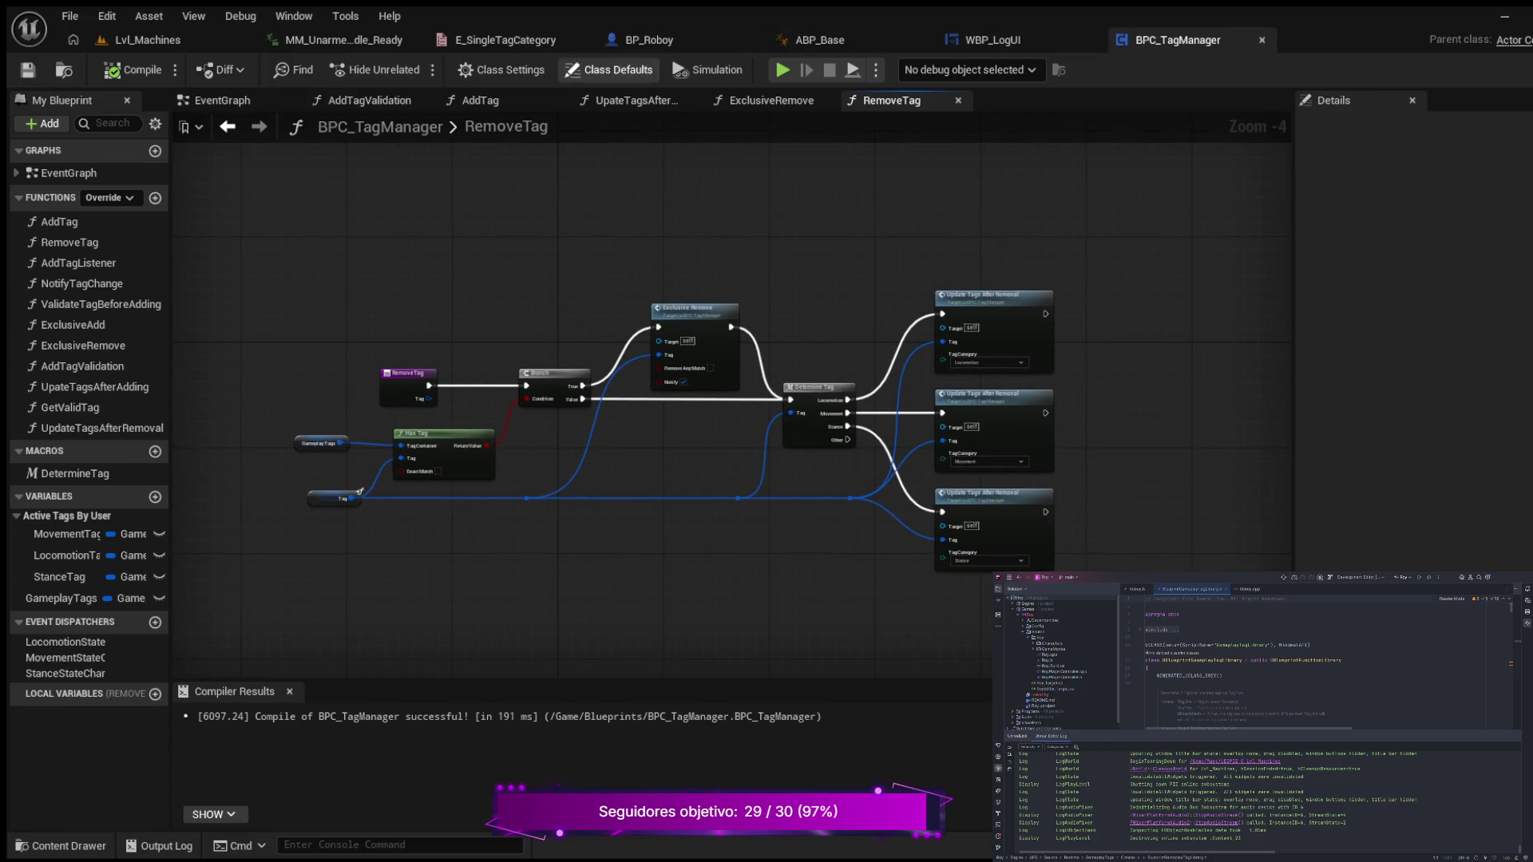
pyautogui.click(649, 40)
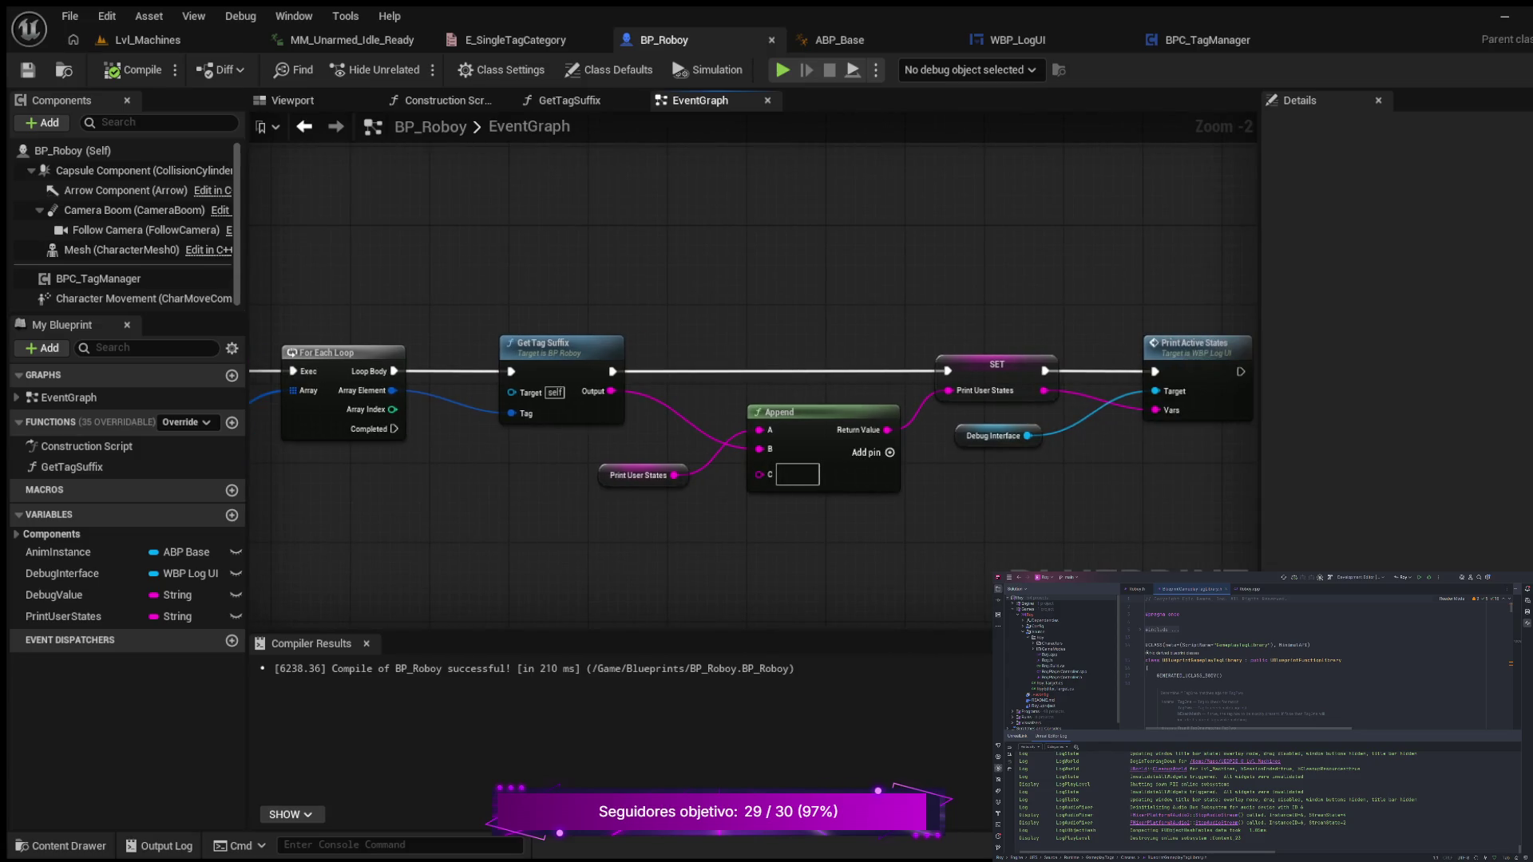
# - Zoom in and center the Append and SET Print User States nodes in BP_Roboy's EventGraph
pyautogui.scroll(2, 612, 249)
pyautogui.moveTo(613, 248)
pyautogui.mouseDown()
pyautogui.moveTo(639, 233)
pyautogui.moveTo(714, 235)
pyautogui.mouseUp()
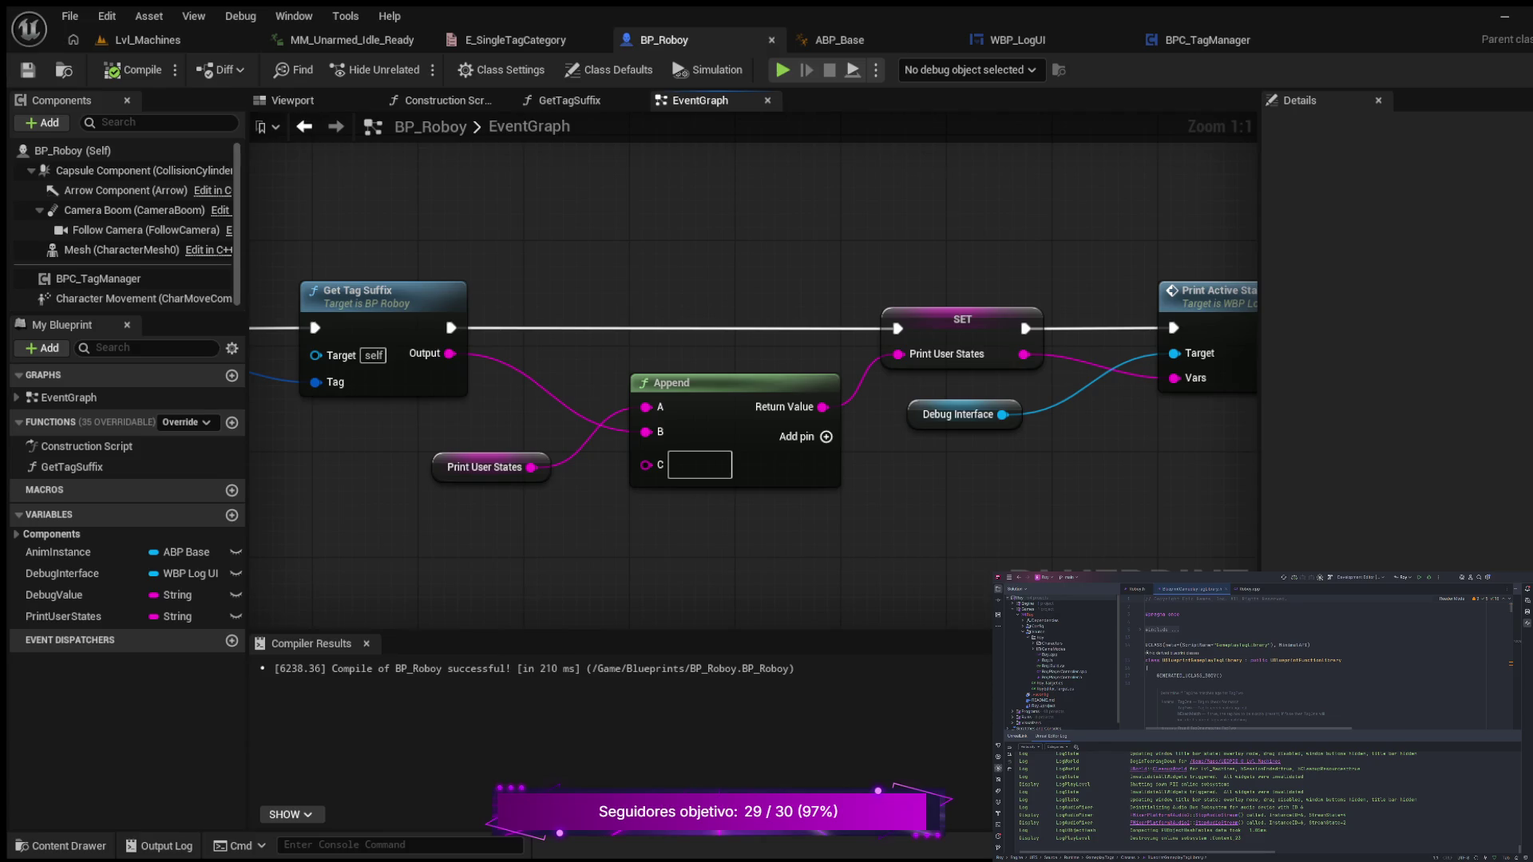
# - Play-test Lvl_Machines by walking and toggling crouch to check the Crouching, Moving and Walking tags
pyautogui.hotkey('alt', 'p')
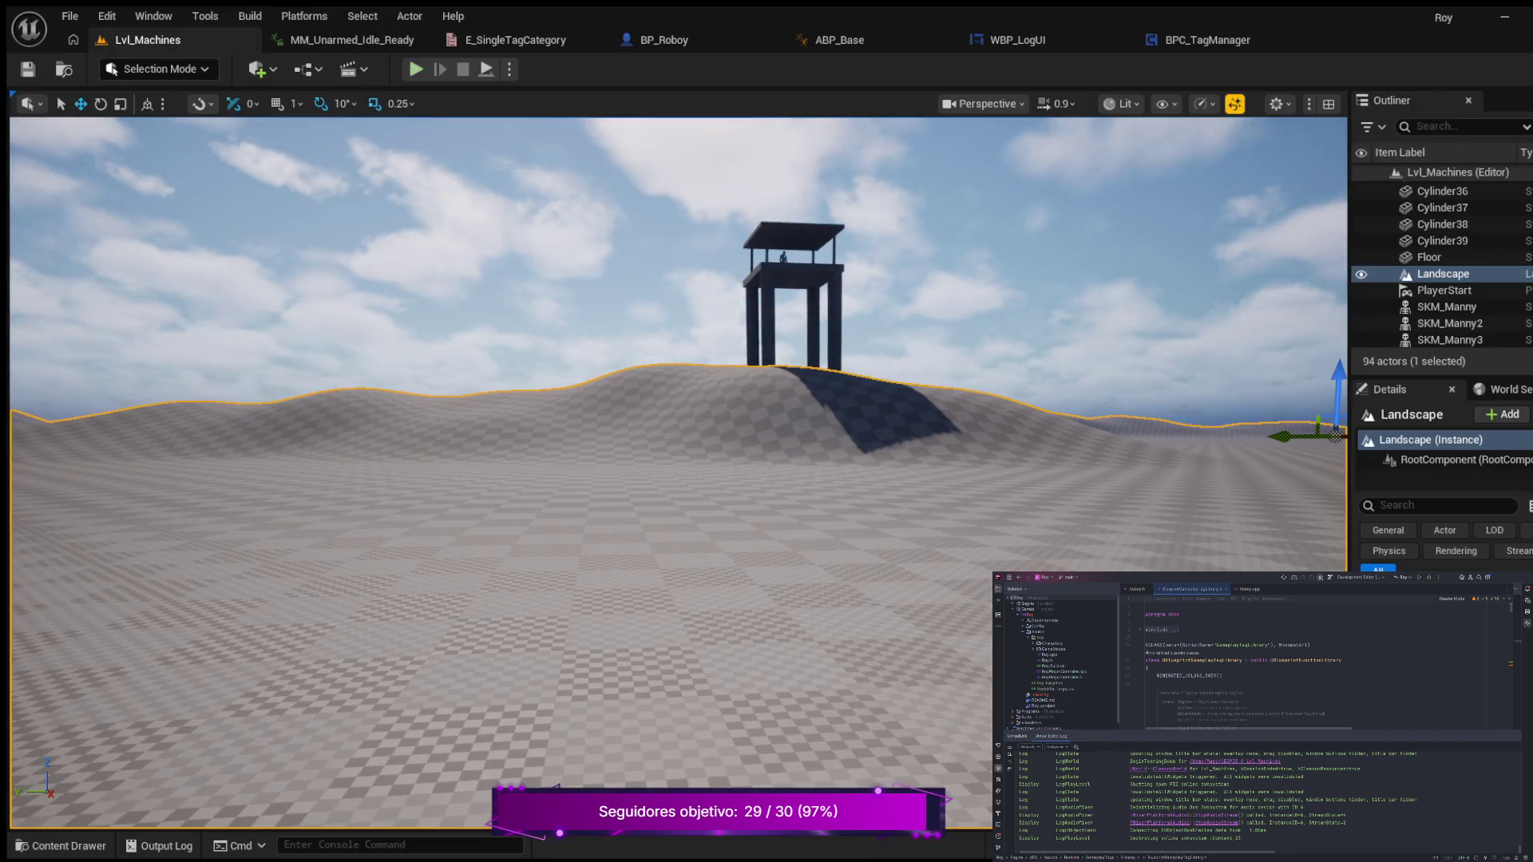
pyautogui.press('w')
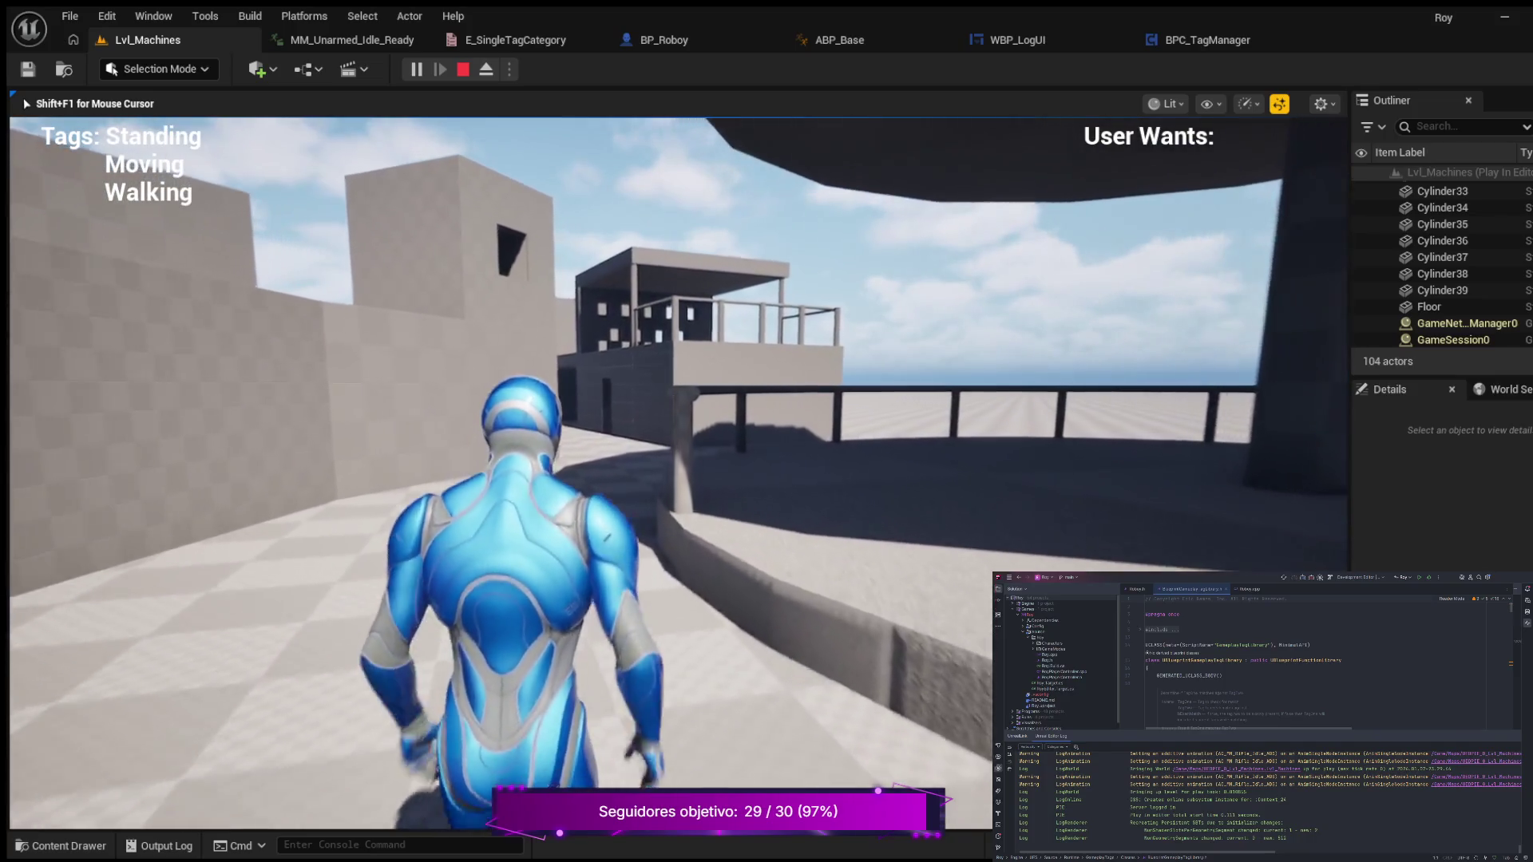
pyautogui.press('c')
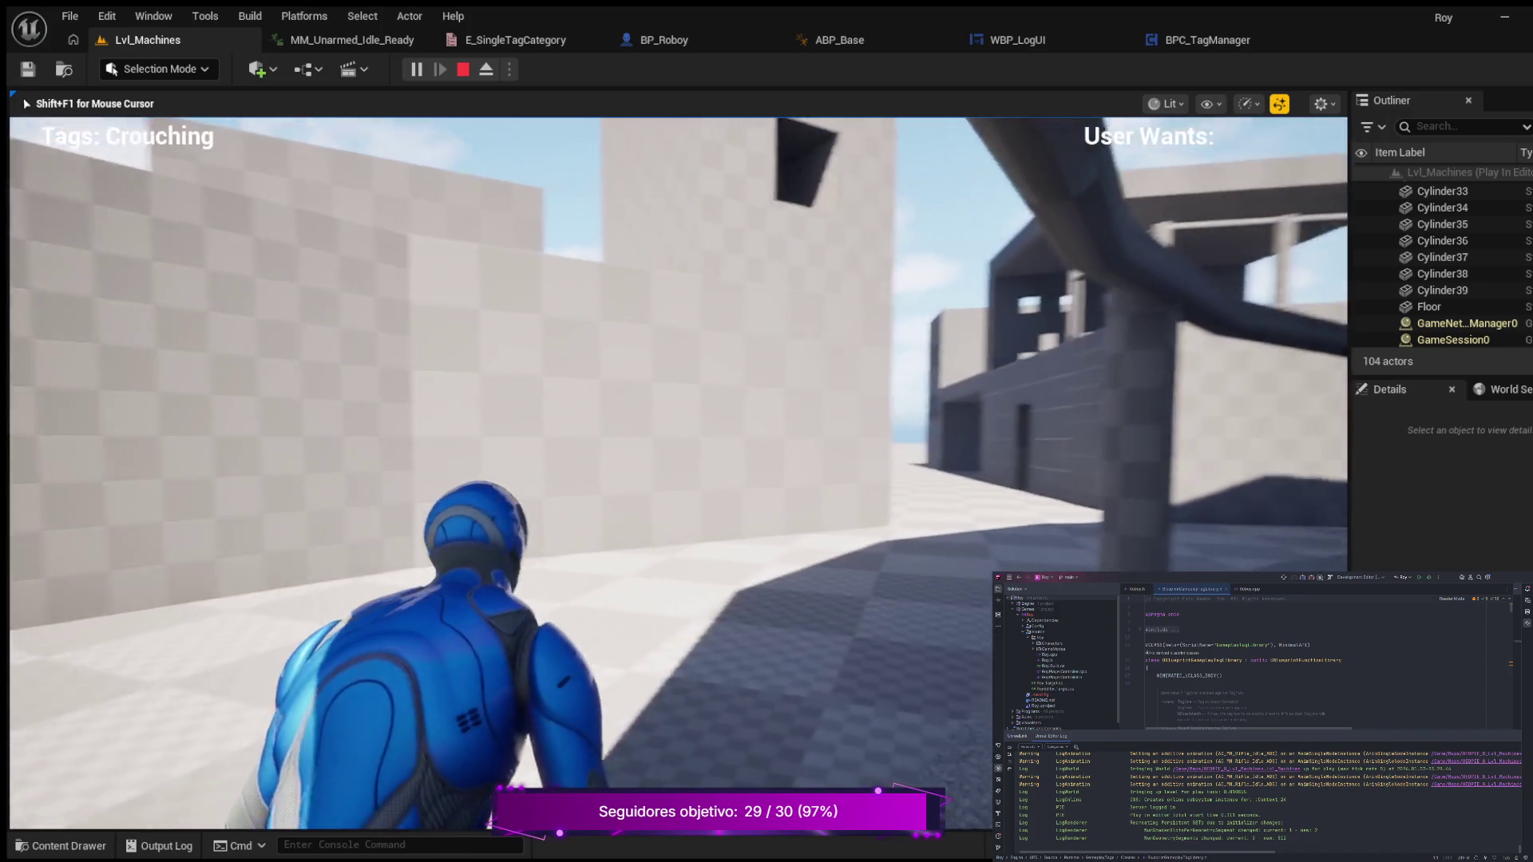
pyautogui.press('w')
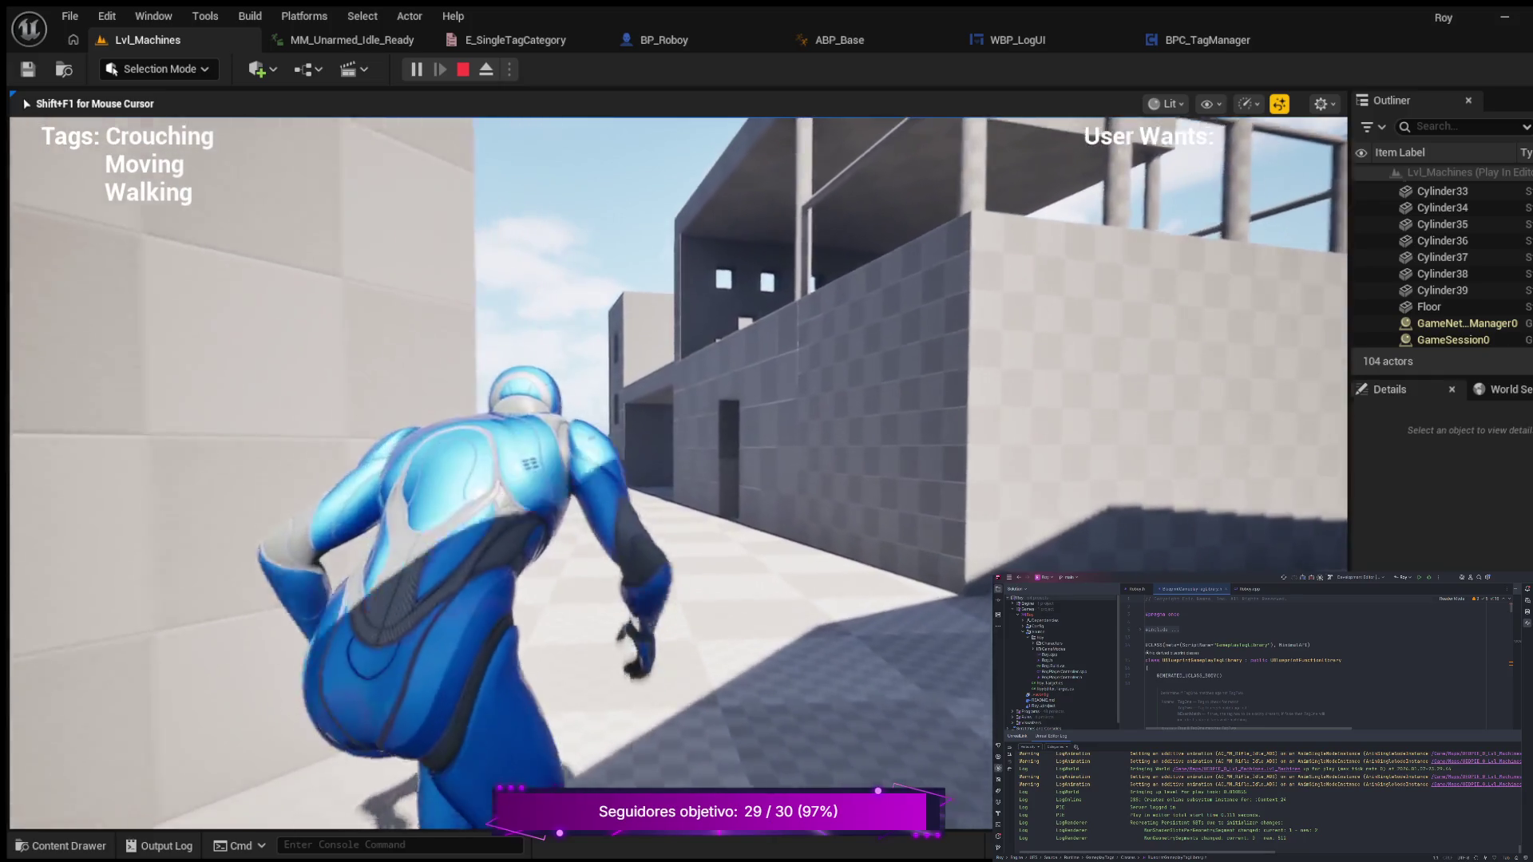
pyautogui.press('c')
pyautogui.press('c')
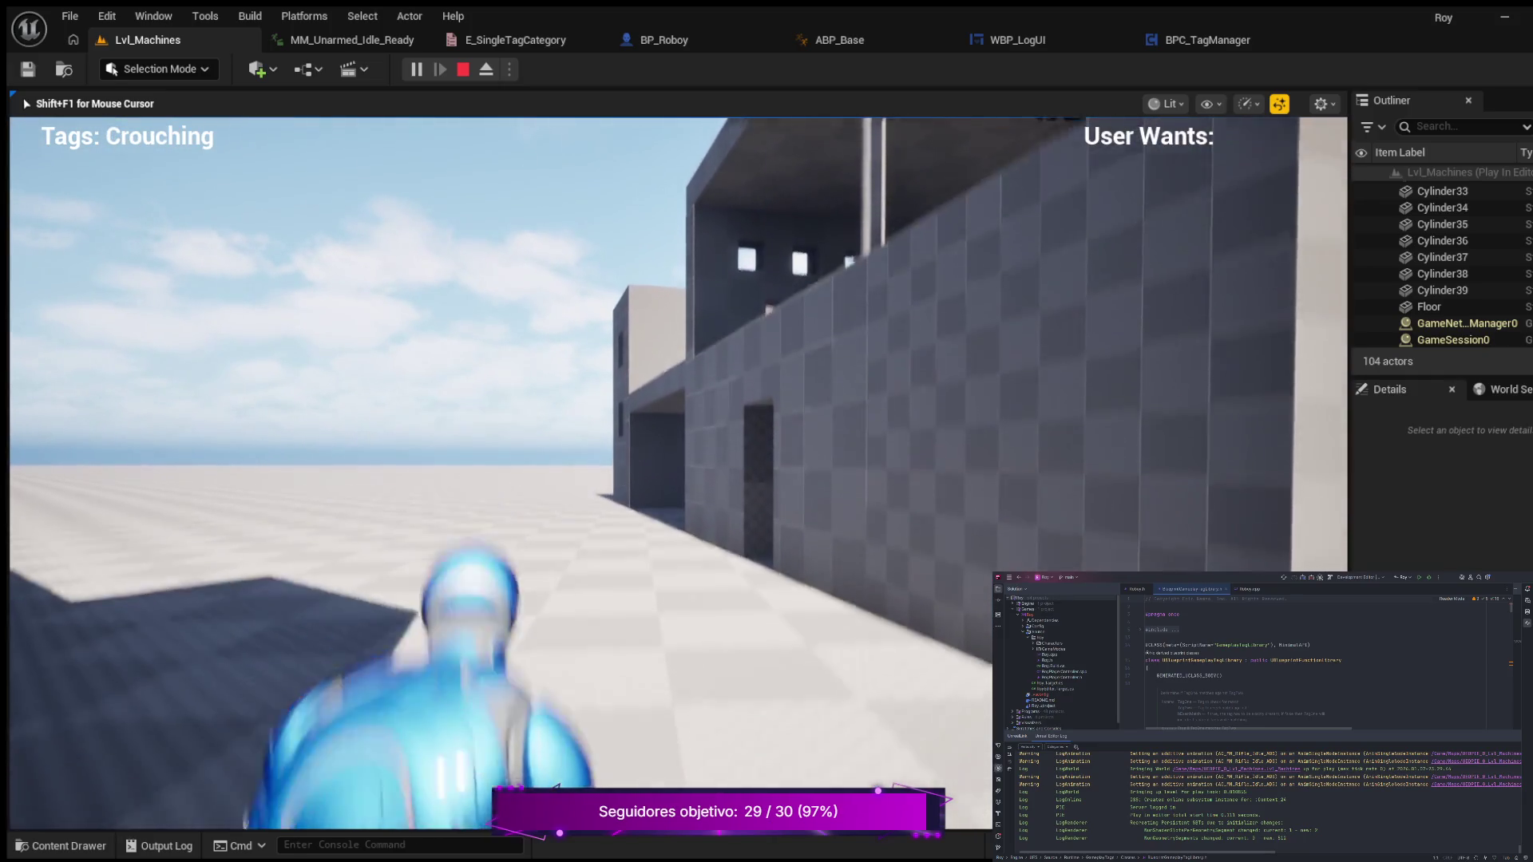
pyautogui.press('c')
pyautogui.press('c')
pyautogui.press('c')
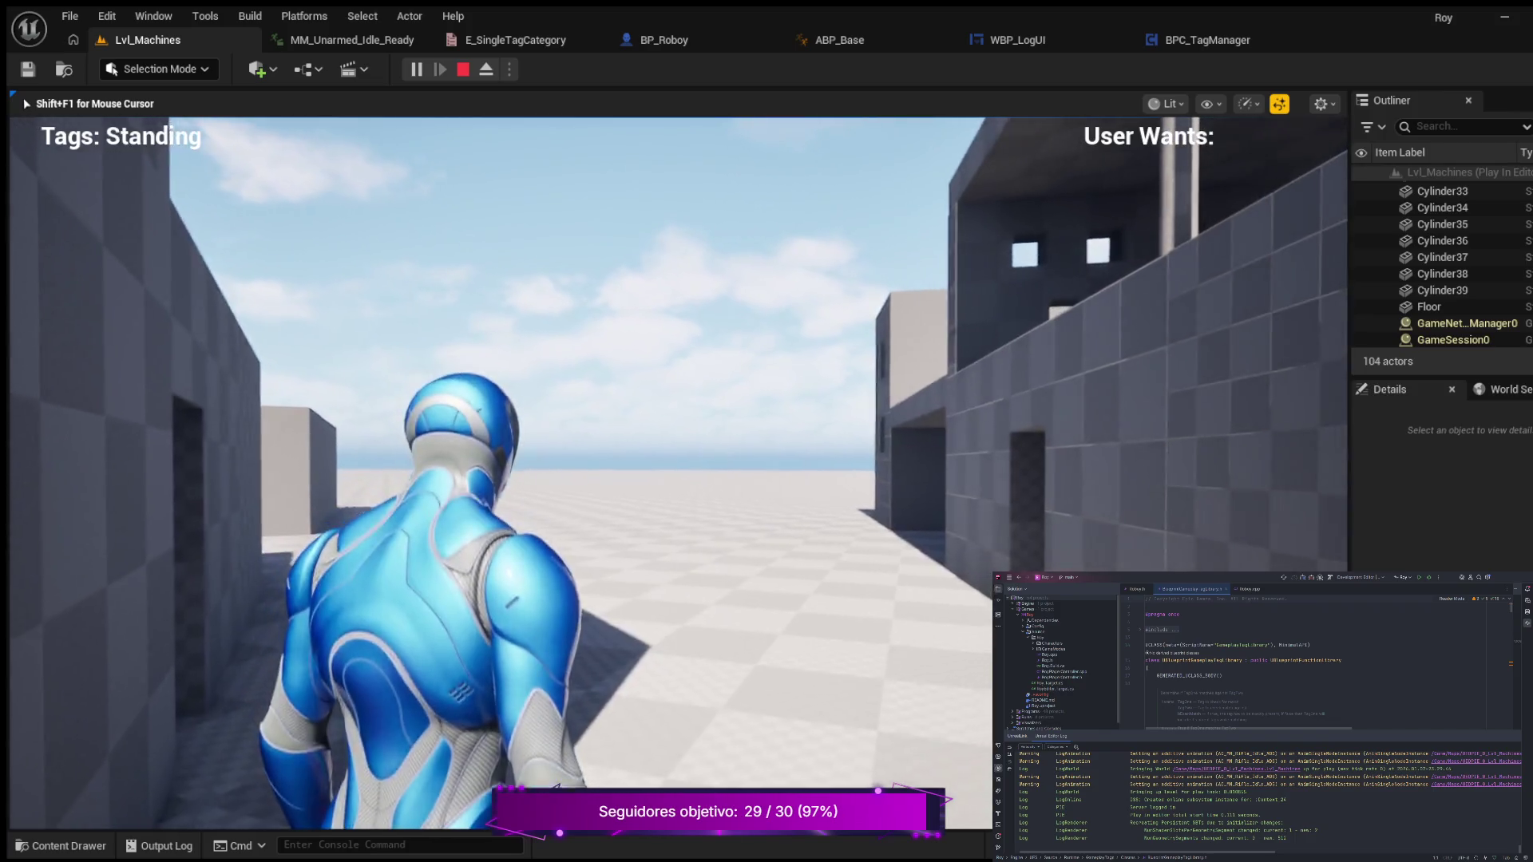
pyautogui.press('c')
pyautogui.press('c')
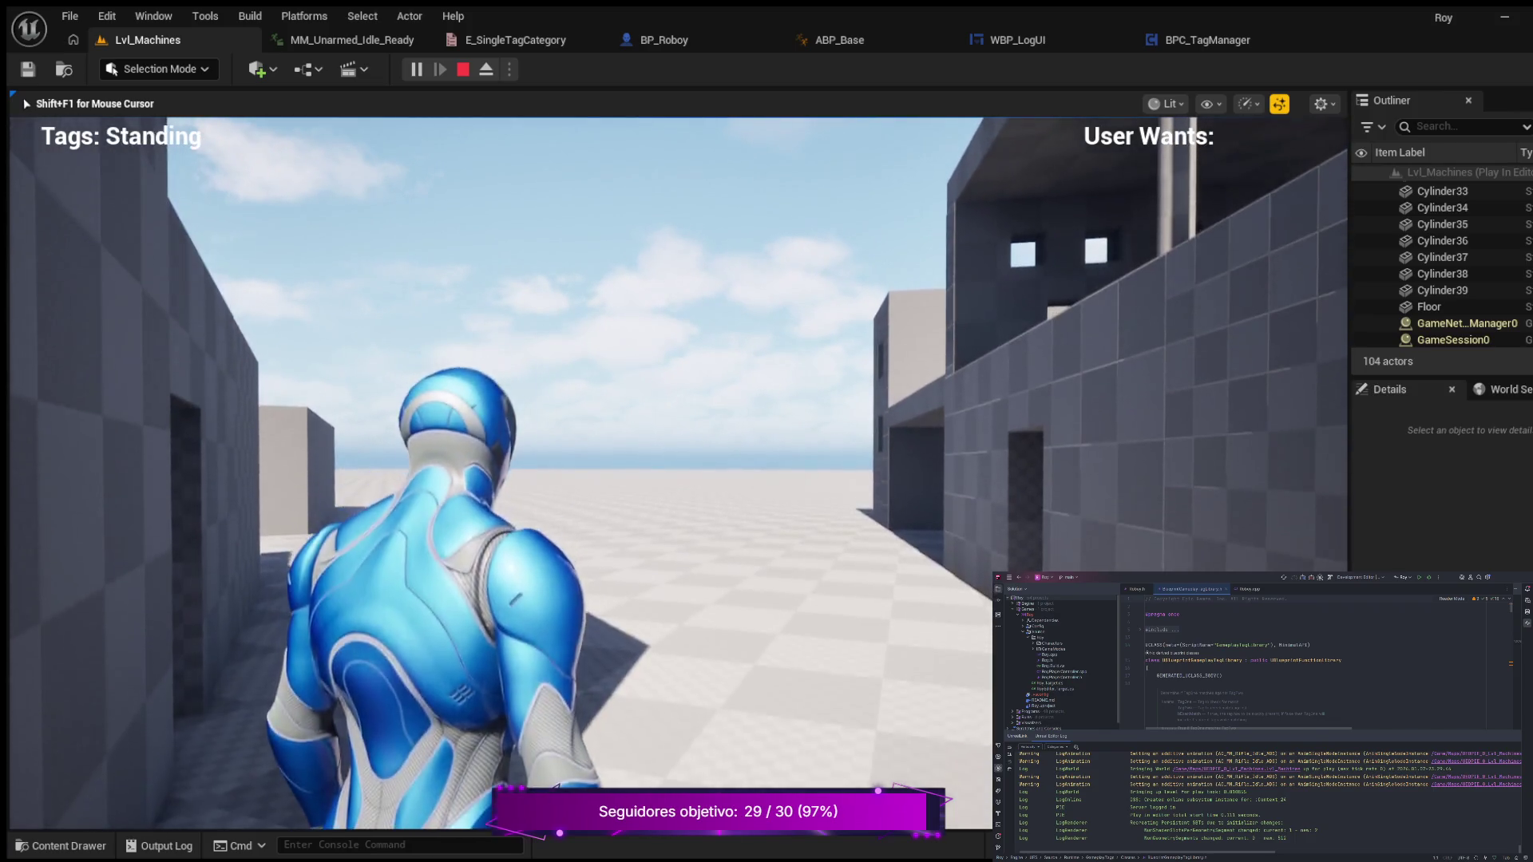
pyautogui.press('w')
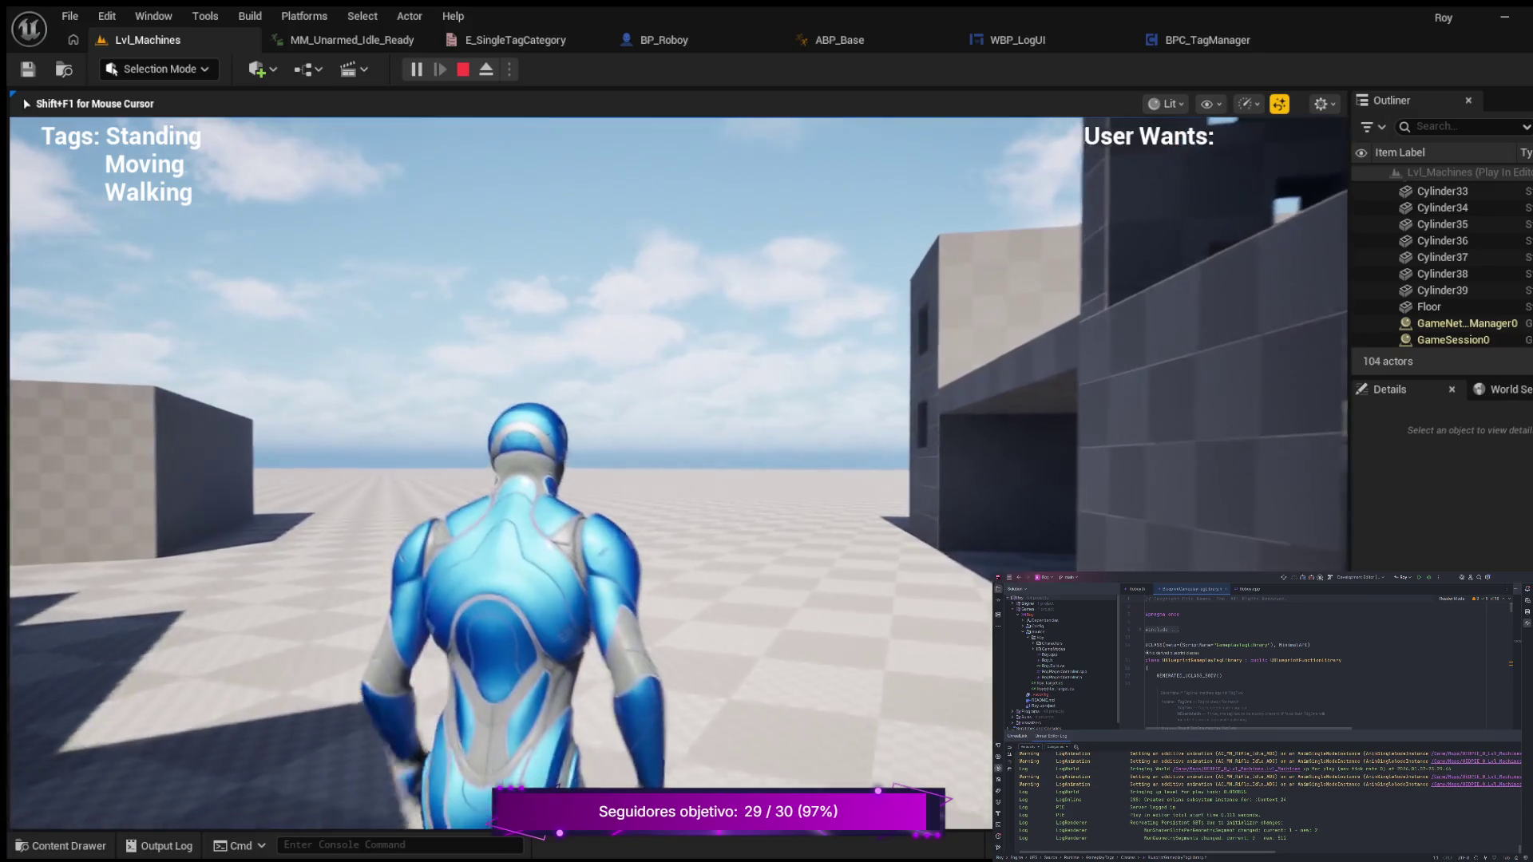
pyautogui.press('w')
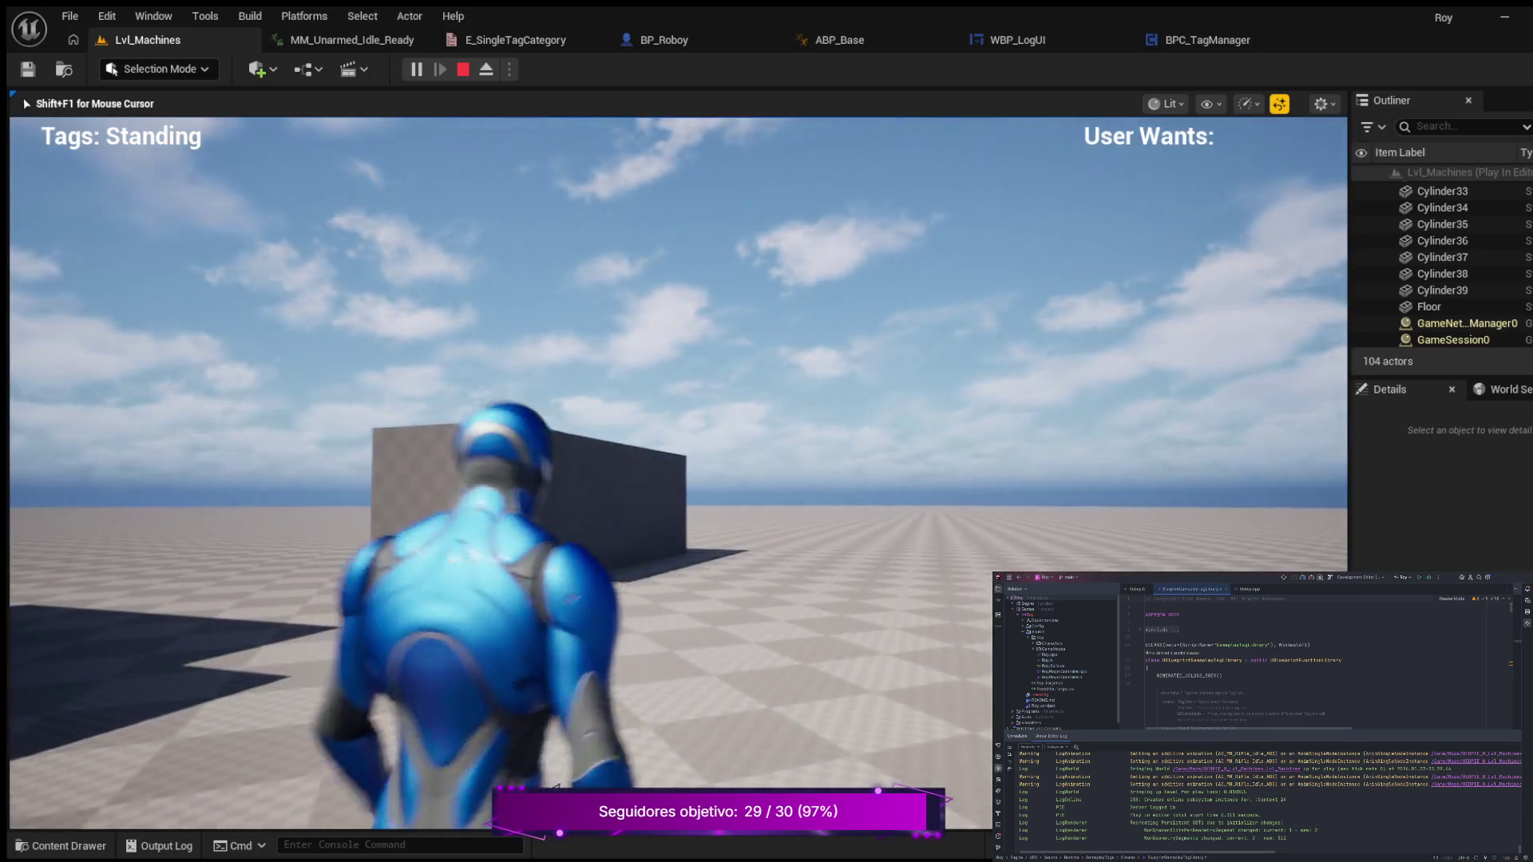
pyautogui.press('w')
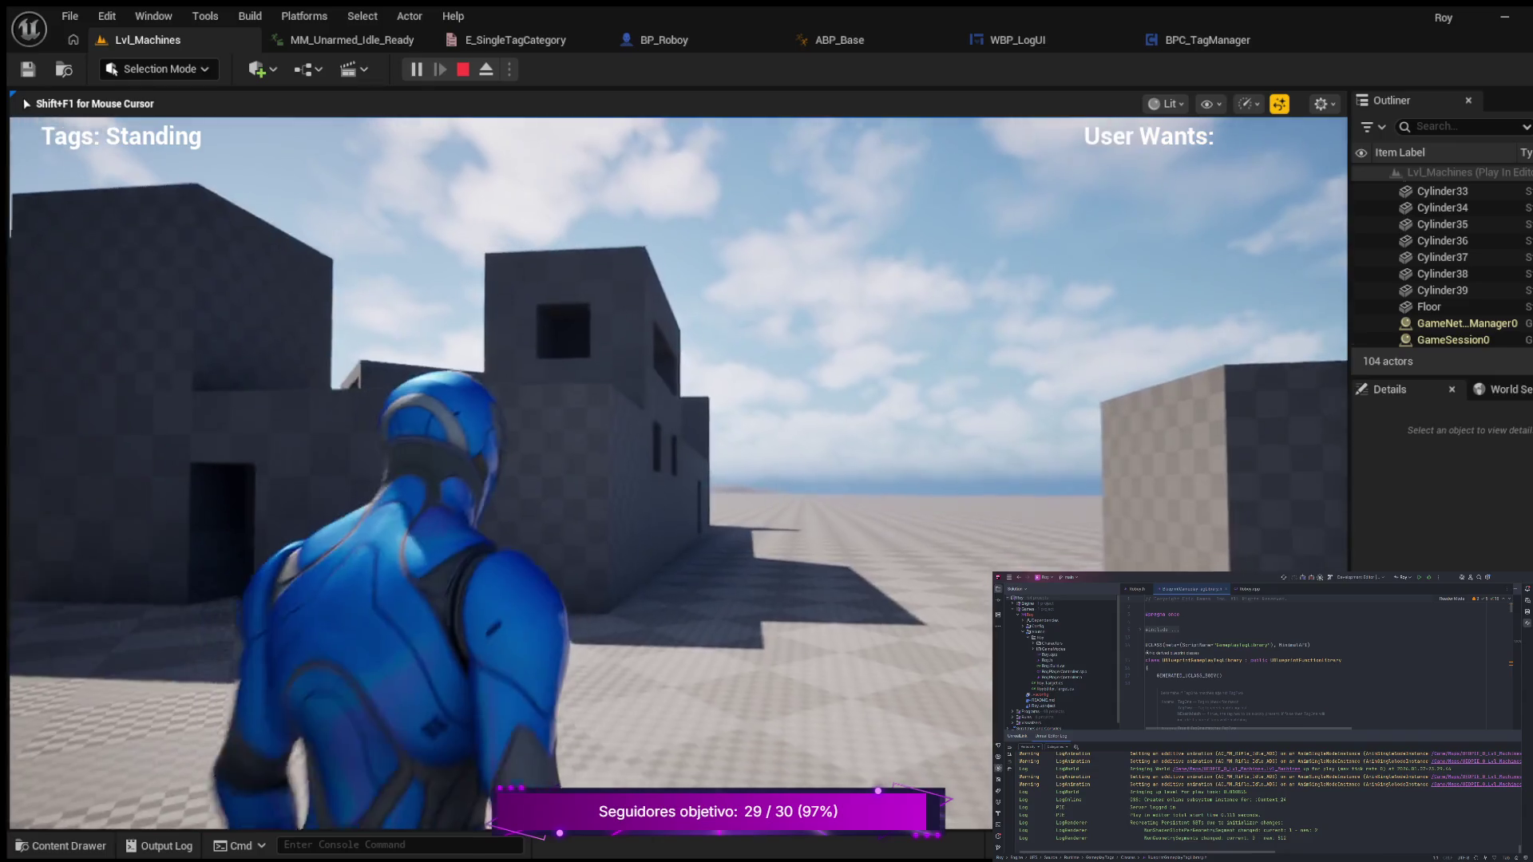
pyautogui.press('Escape')
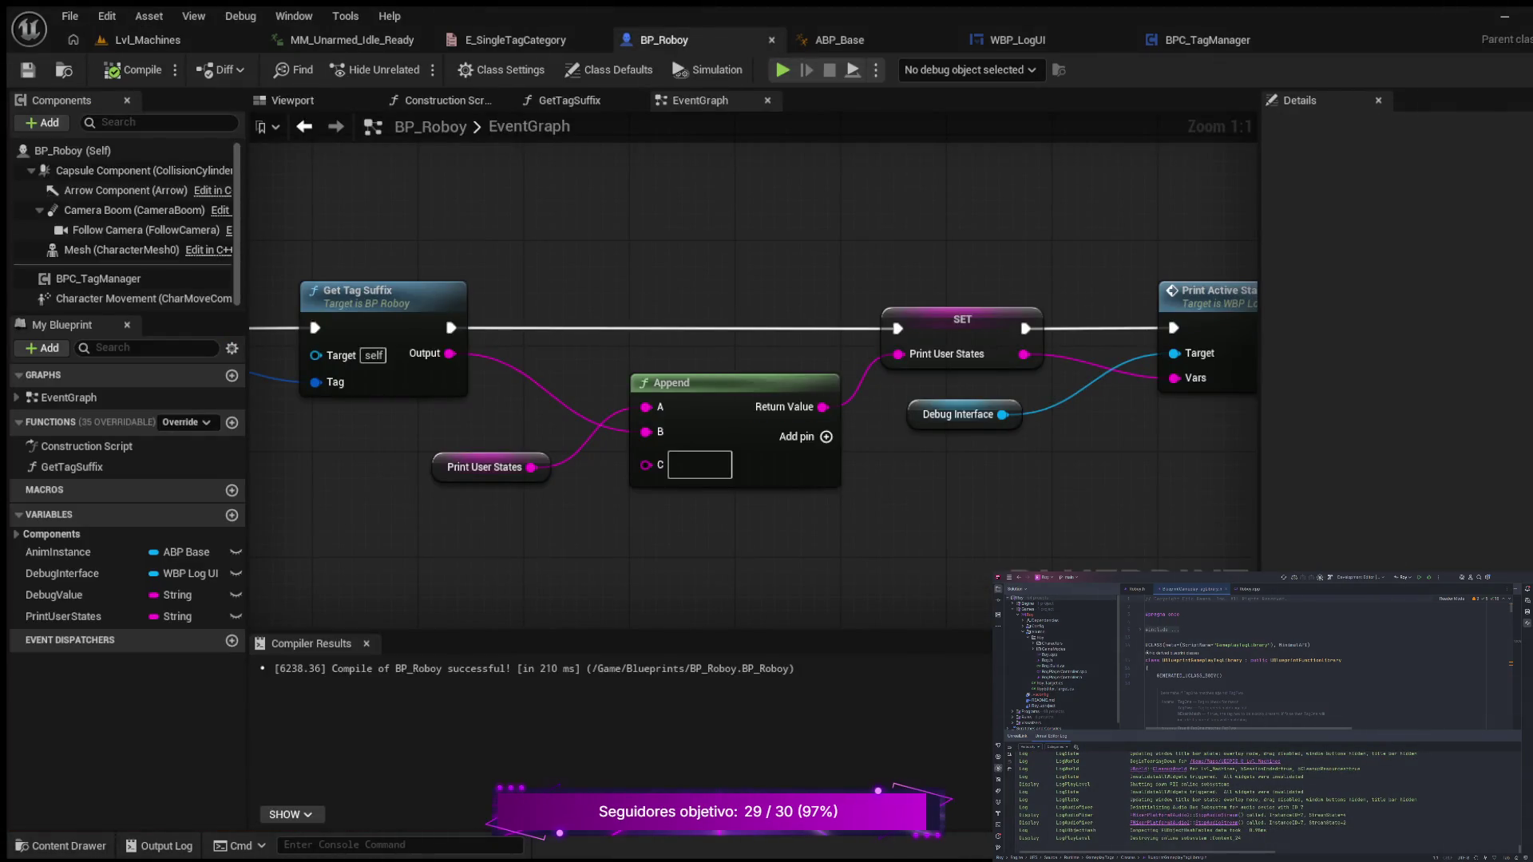
pyautogui.moveTo(615, 463)
pyautogui.mouseDown()
pyautogui.moveTo(775, 479)
pyautogui.moveTo(1105, 452)
pyautogui.moveTo(451, 471)
pyautogui.mouseUp()
pyautogui.scroll(-1, 743, 475)
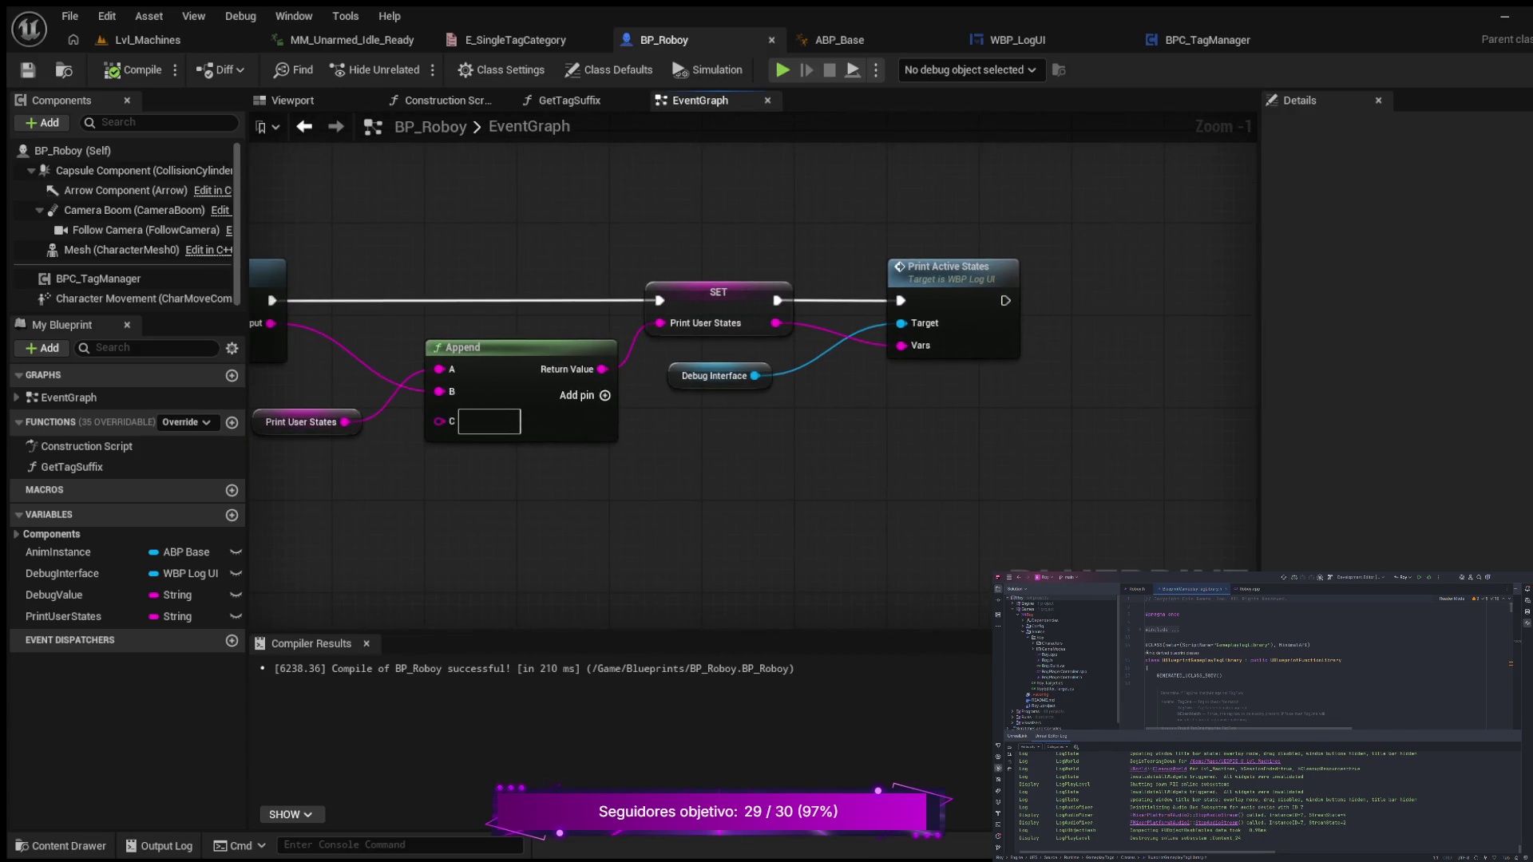
pyautogui.moveTo(320, 423); pyautogui.dragTo(913, 424)
pyautogui.scroll(-1, 913, 424)
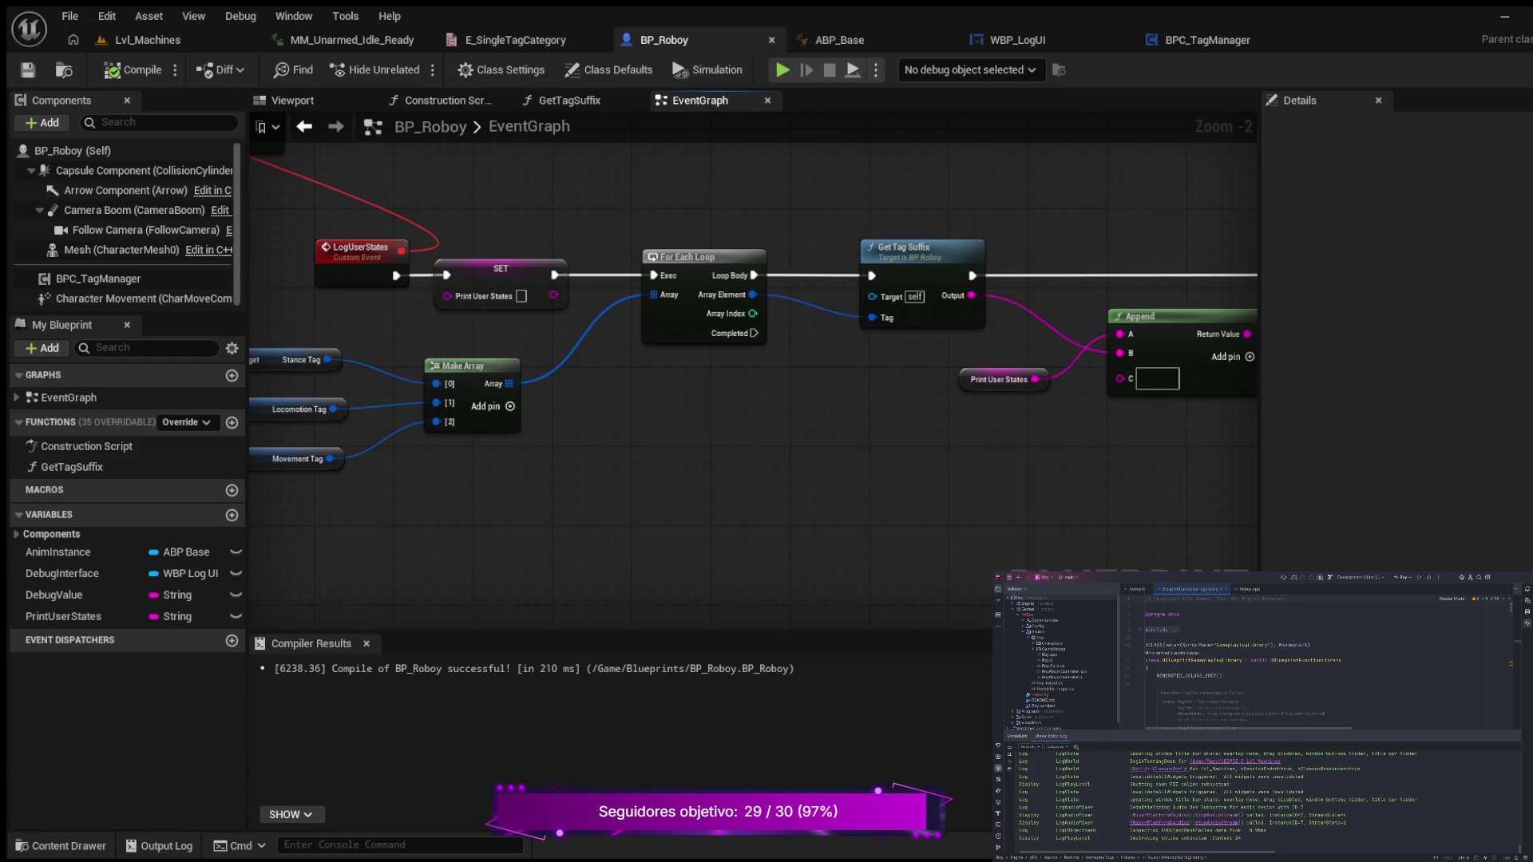
pyautogui.scroll(-1, 669, 391)
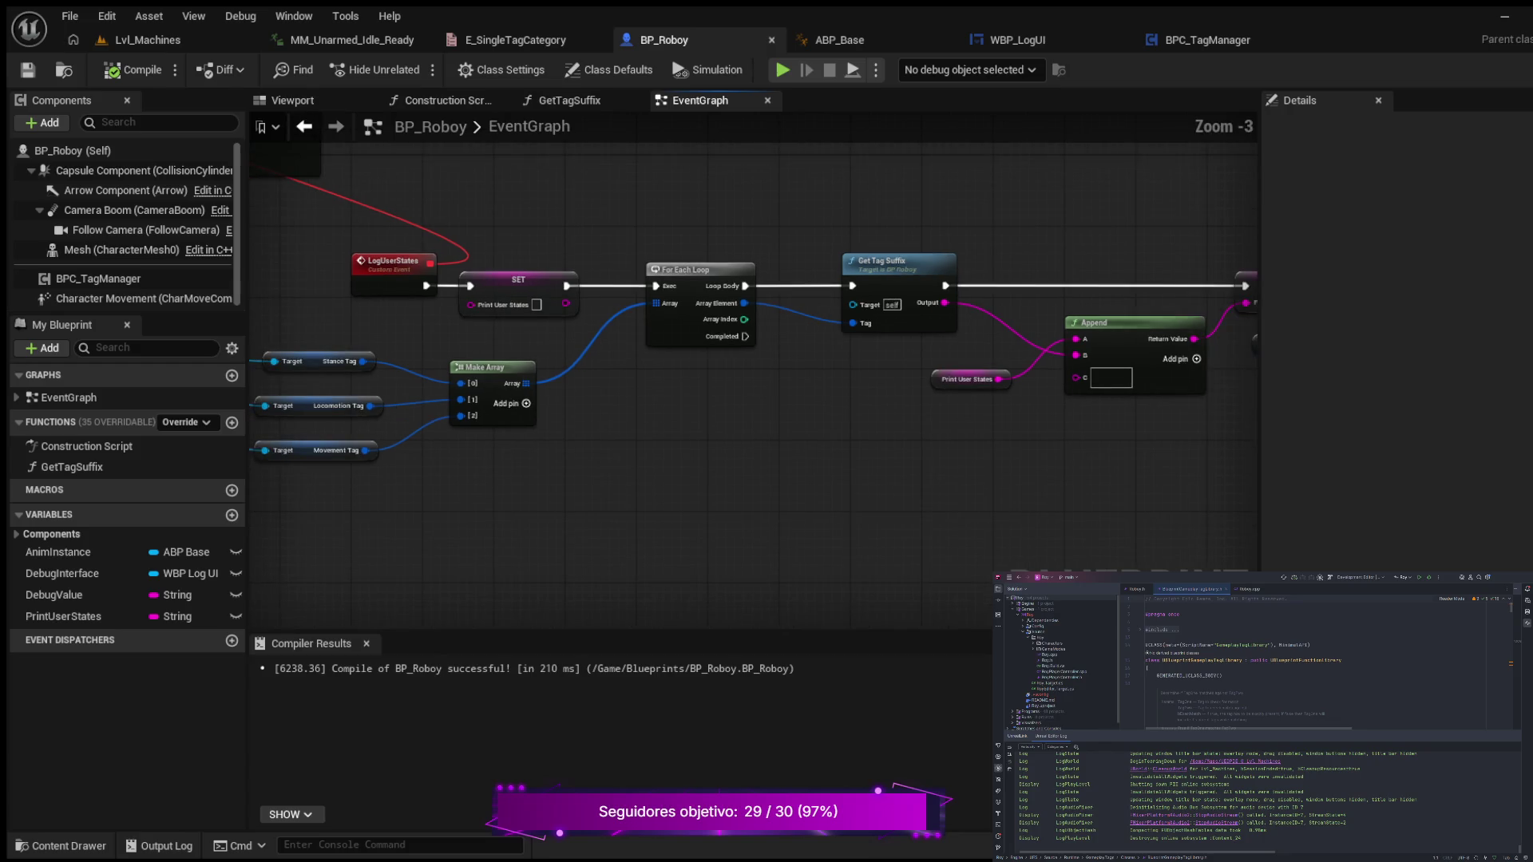
pyautogui.moveTo(669, 392)
pyautogui.mouseDown()
pyautogui.moveTo(1041, 451)
pyautogui.moveTo(1243, 441)
pyautogui.moveTo(878, 387)
pyautogui.mouseUp()
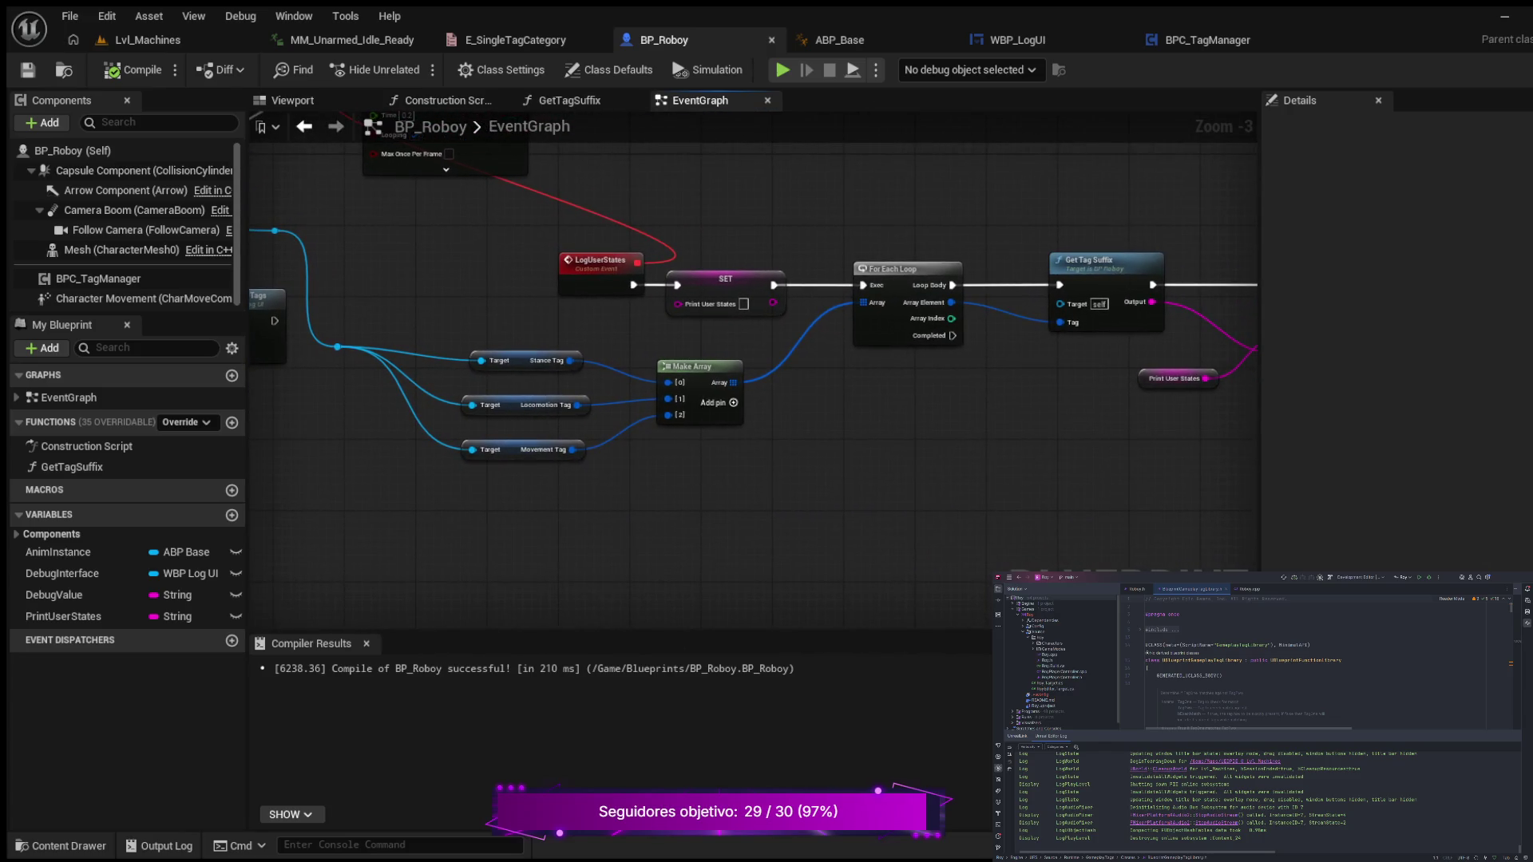
pyautogui.scroll(-1, 591, 441)
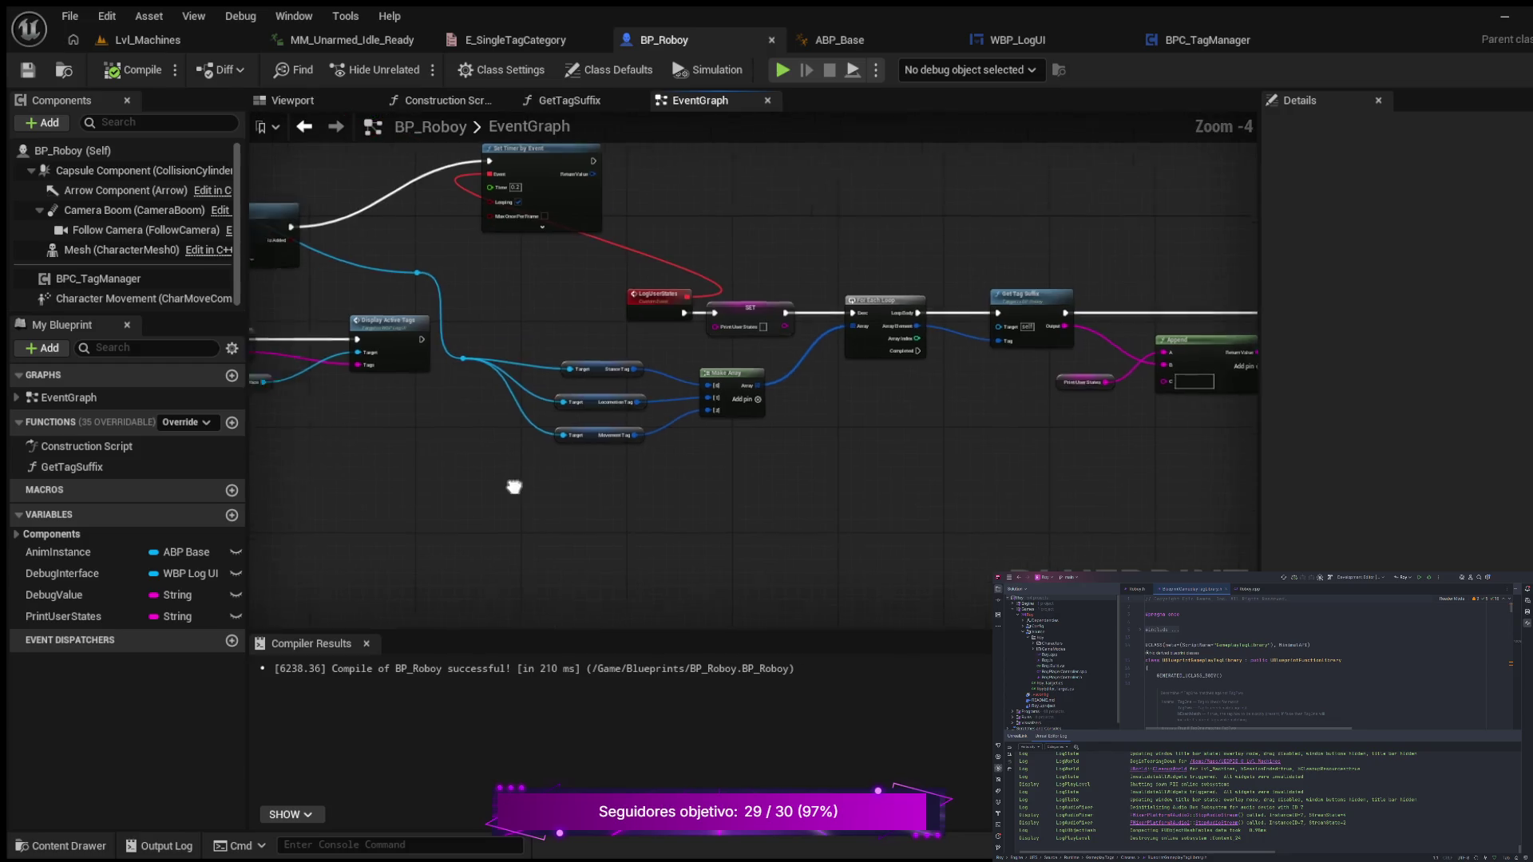
pyautogui.moveTo(514, 479)
pyautogui.mouseDown()
pyautogui.moveTo(912, 473)
pyautogui.moveTo(530, 445)
pyautogui.mouseUp()
pyautogui.scroll(4, 530, 444)
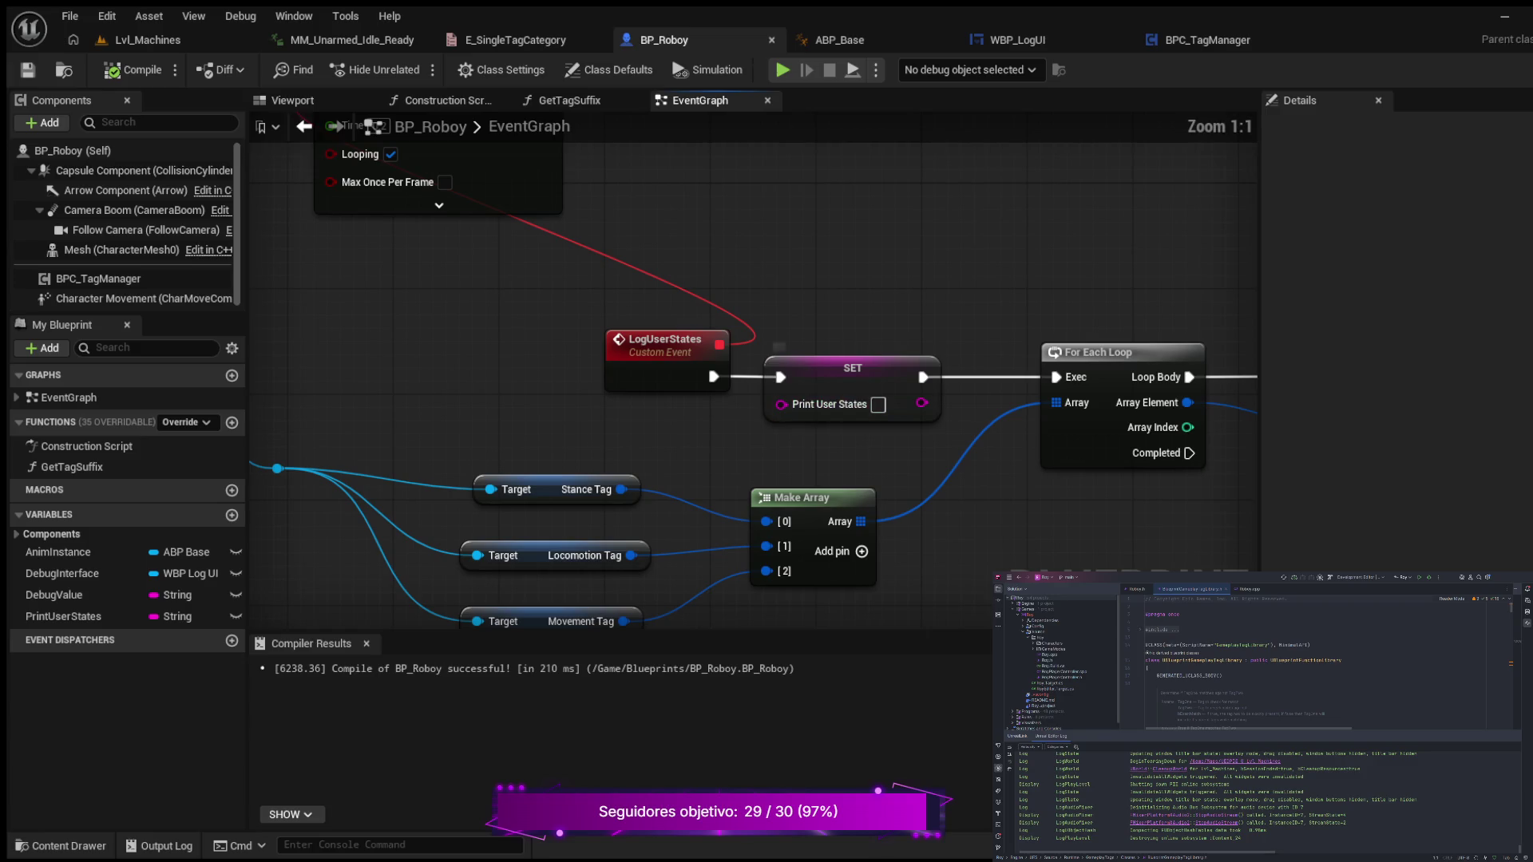
pyautogui.scroll(-2, 831, 431)
pyautogui.moveTo(1086, 487)
pyautogui.mouseDown()
pyautogui.moveTo(785, 489)
pyautogui.moveTo(547, 462)
pyautogui.moveTo(545, 475)
pyautogui.moveTo(490, 452)
pyautogui.moveTo(197, 453)
pyautogui.mouseUp()
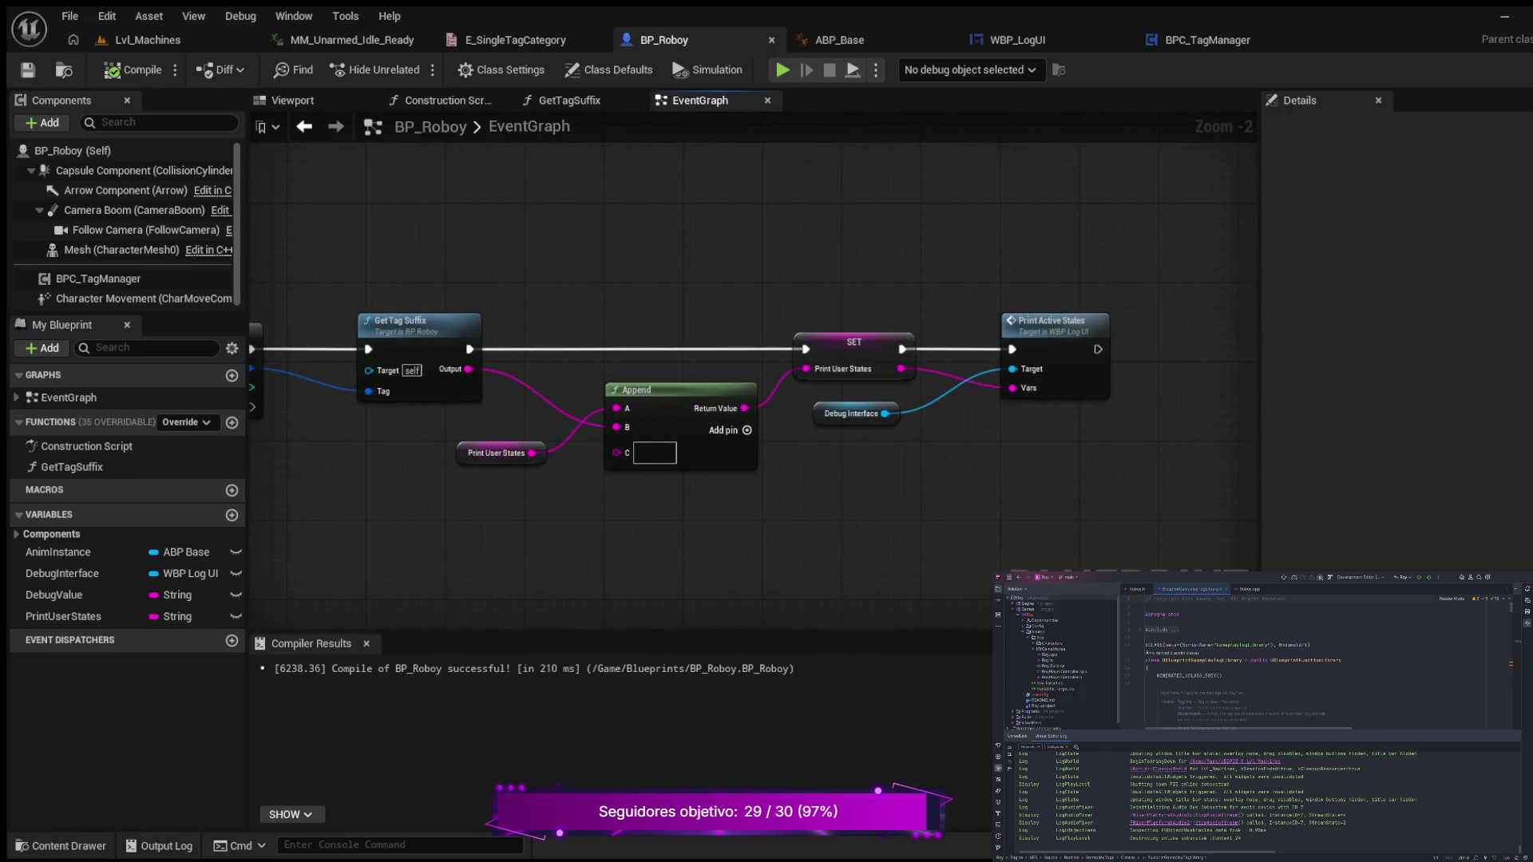
# - Recheck the RemoveTag graph in BPC_TagManager, zooming and shifting it into better view
pyautogui.click(1177, 40)
pyautogui.scroll(3, 624, 138)
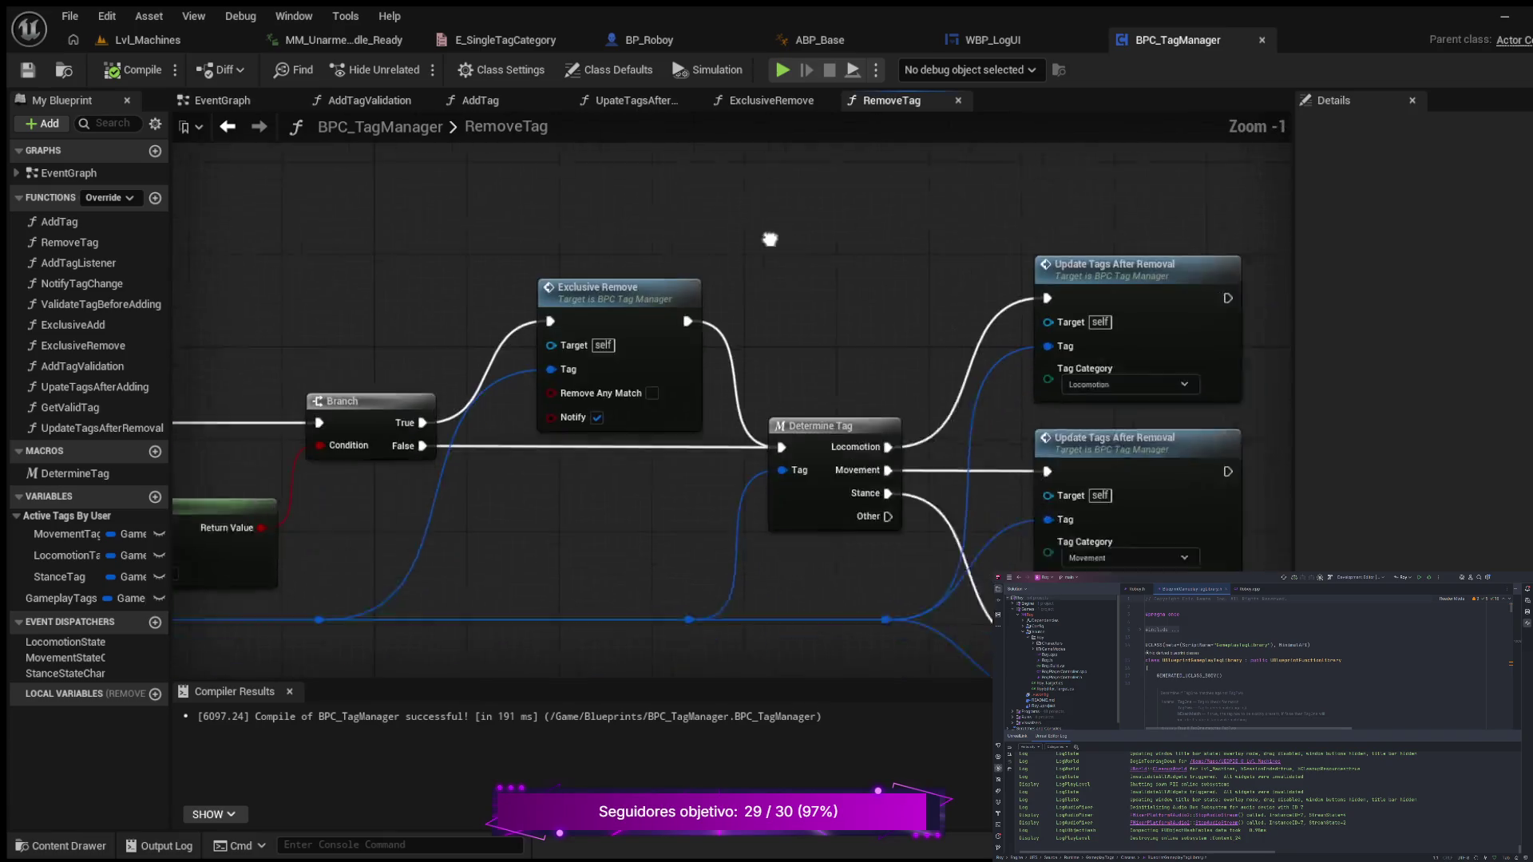
pyautogui.moveTo(624, 138)
pyautogui.mouseDown()
pyautogui.moveTo(687, 194)
pyautogui.moveTo(775, 216)
pyautogui.mouseUp()
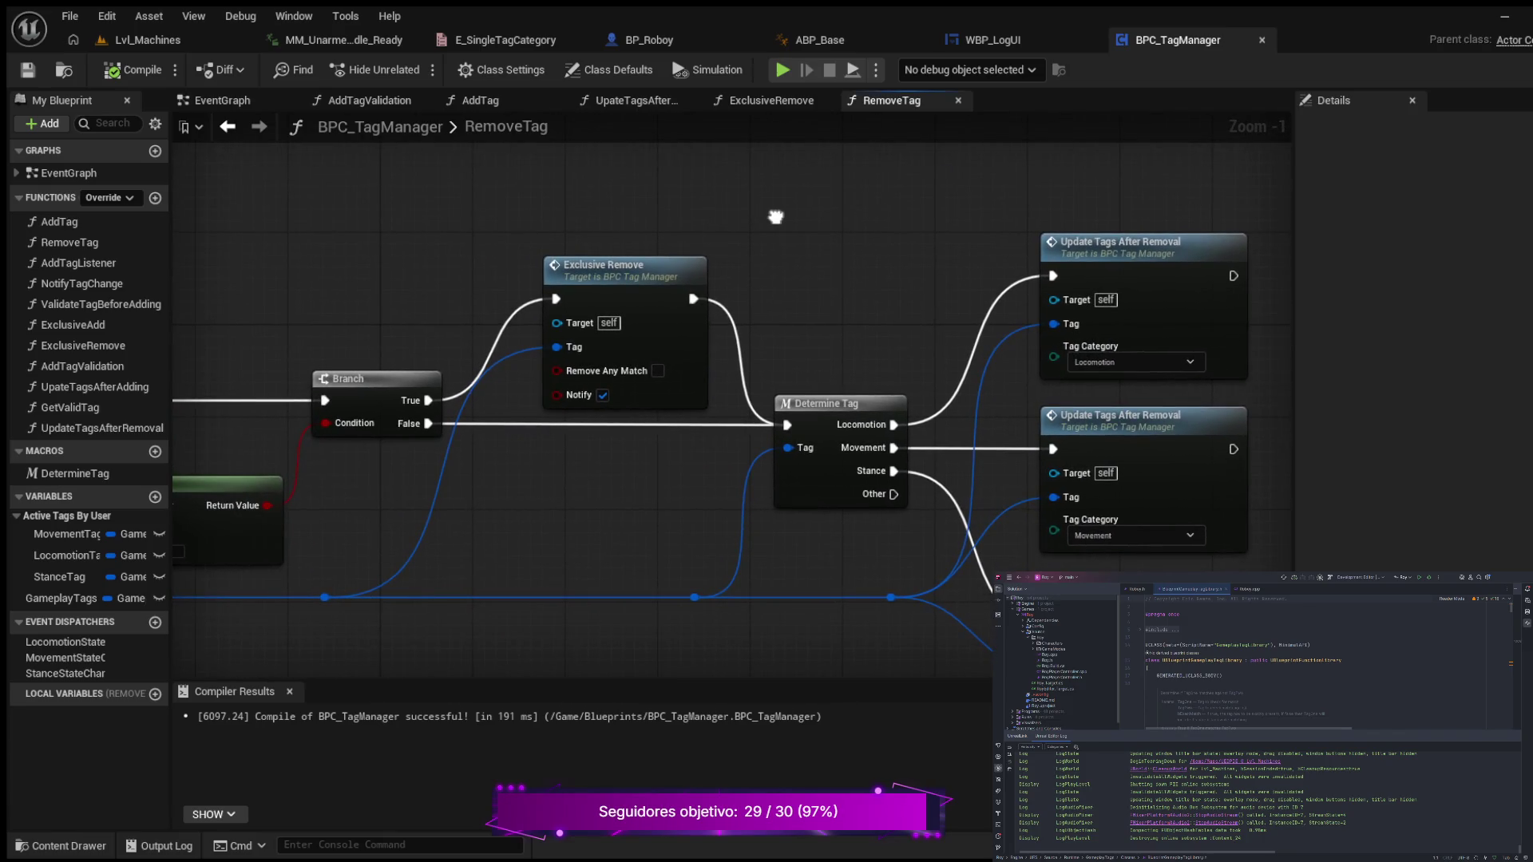
# - Pan WBP_LogUI's EventGraph to center the DisplayActiveTags and PrintActiveStates events
pyautogui.click(992, 39)
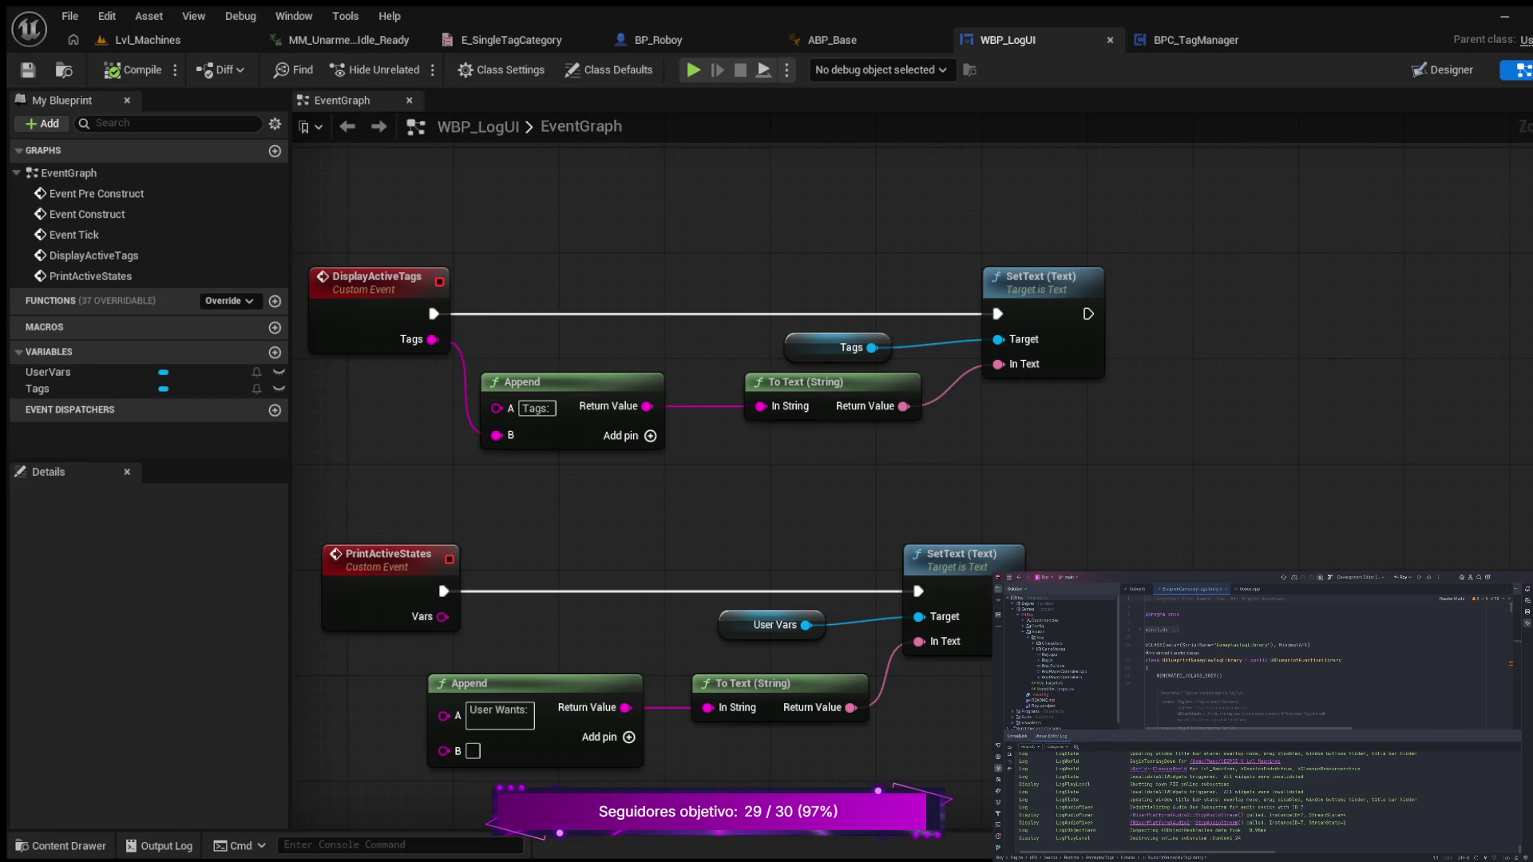
pyautogui.moveTo(837, 236)
pyautogui.mouseDown()
pyautogui.moveTo(860, 164)
pyautogui.moveTo(974, 154)
pyautogui.mouseUp()
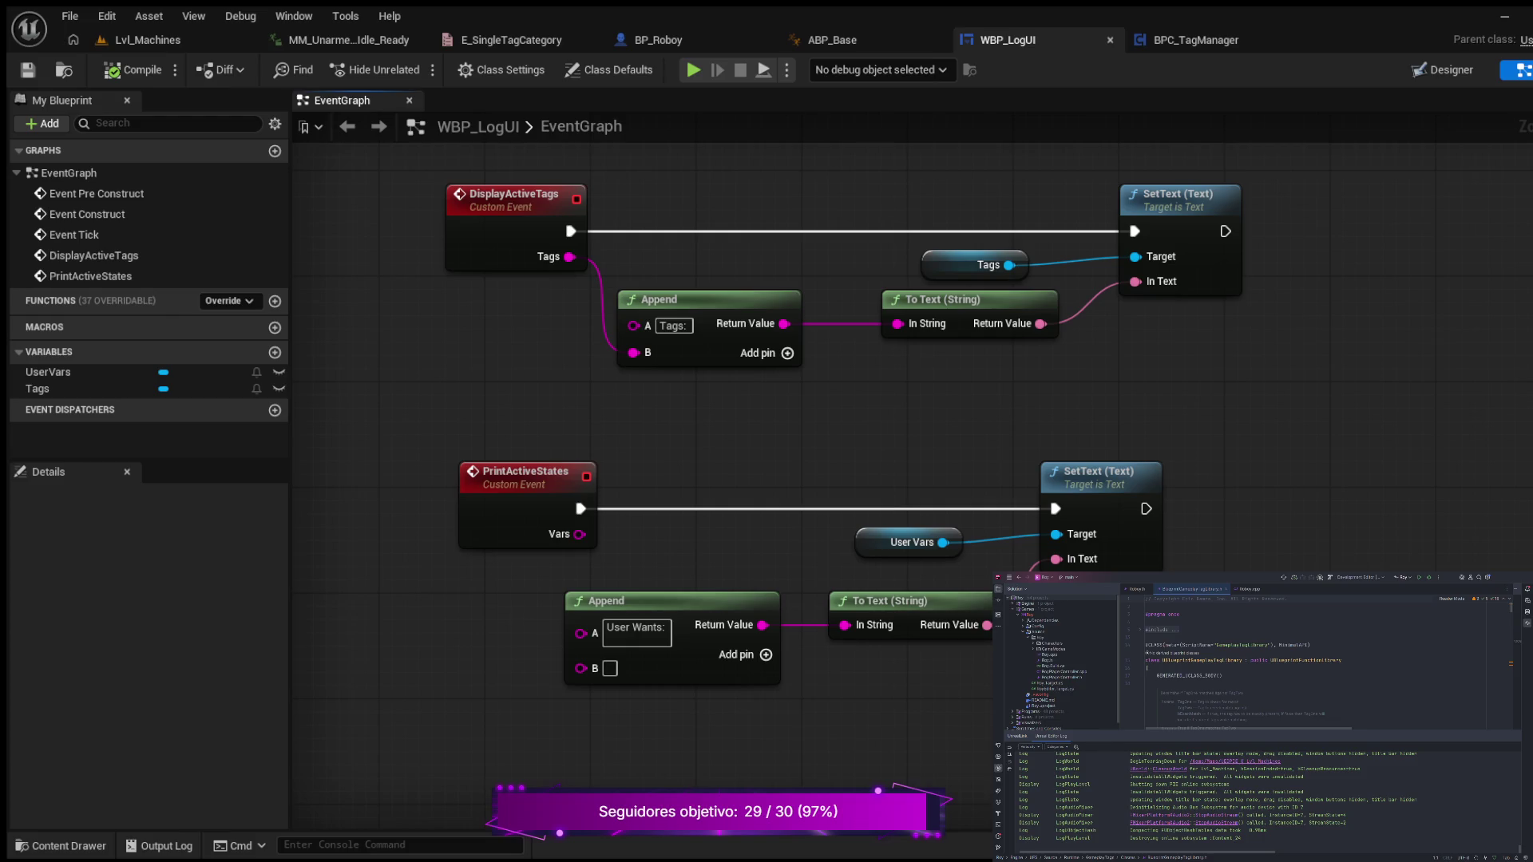
pyautogui.moveTo(839, 449)
pyautogui.mouseDown()
pyautogui.moveTo(848, 415)
pyautogui.moveTo(849, 455)
pyautogui.moveTo(900, 513)
pyautogui.moveTo(931, 516)
pyautogui.moveTo(905, 529)
pyautogui.mouseUp()
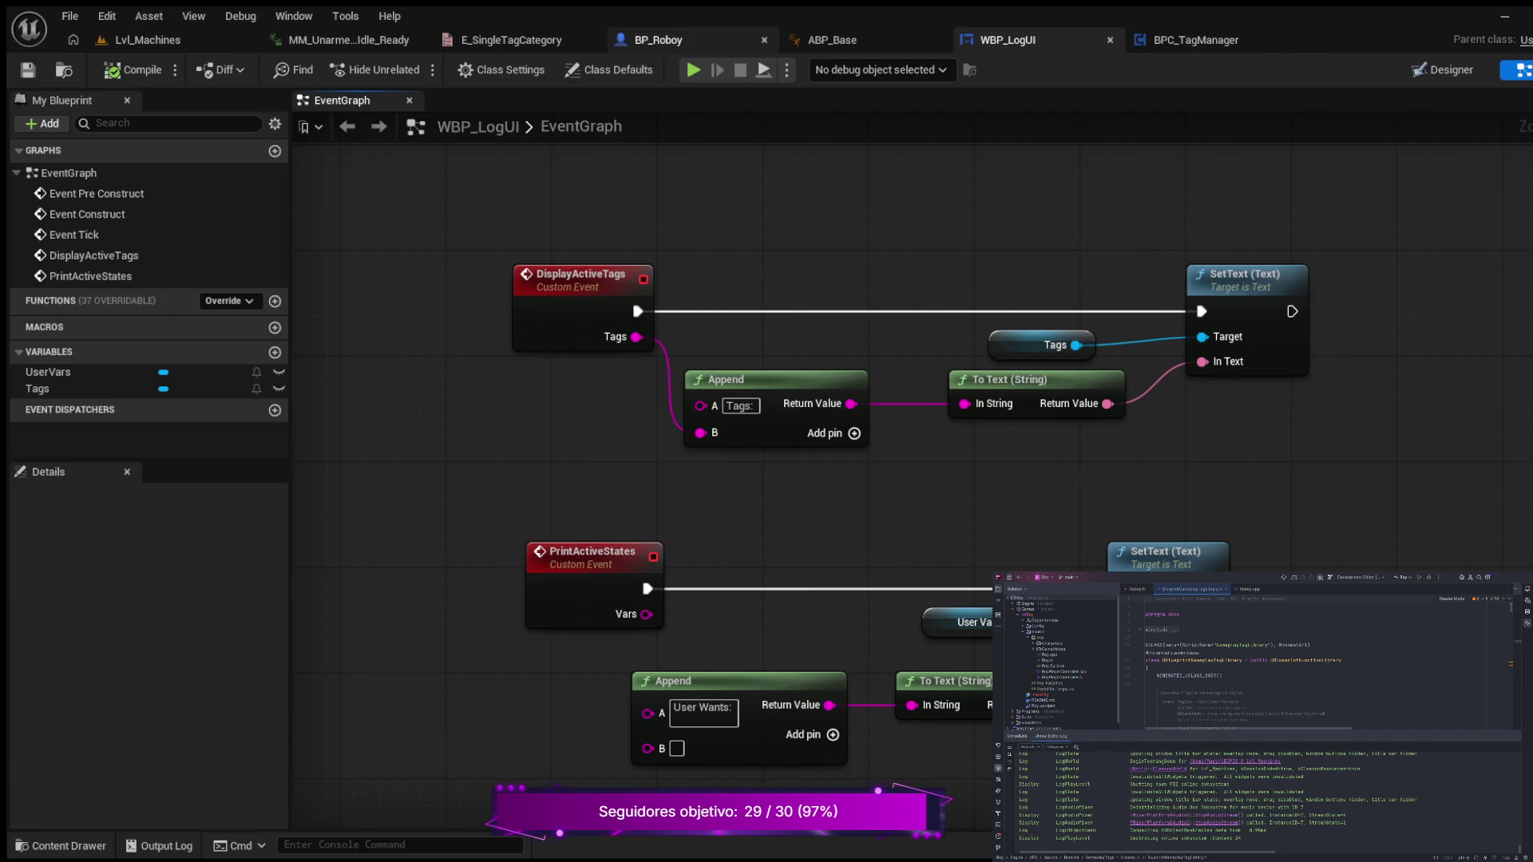
pyautogui.click(658, 40)
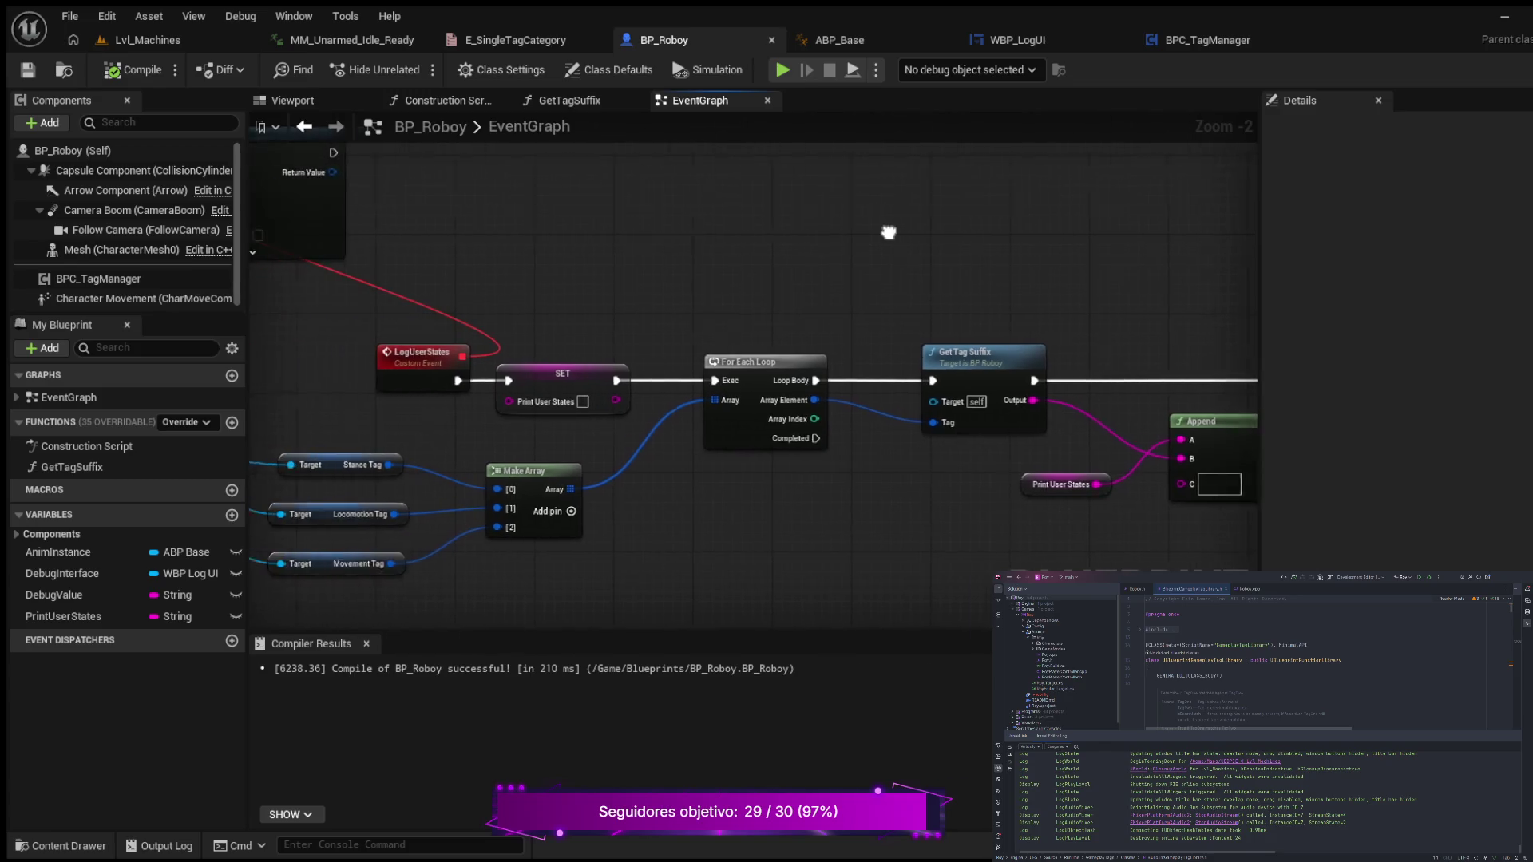
pyautogui.scroll(-1, 886, 232)
pyautogui.moveTo(479, 240)
pyautogui.mouseDown()
pyautogui.moveTo(1122, 282)
pyautogui.moveTo(365, 247)
pyautogui.mouseUp()
pyautogui.moveTo(562, 279)
pyautogui.mouseDown()
pyautogui.moveTo(662, 274)
pyautogui.moveTo(831, 171)
pyautogui.moveTo(878, 182)
pyautogui.mouseUp()
pyautogui.scroll(-1, 878, 182)
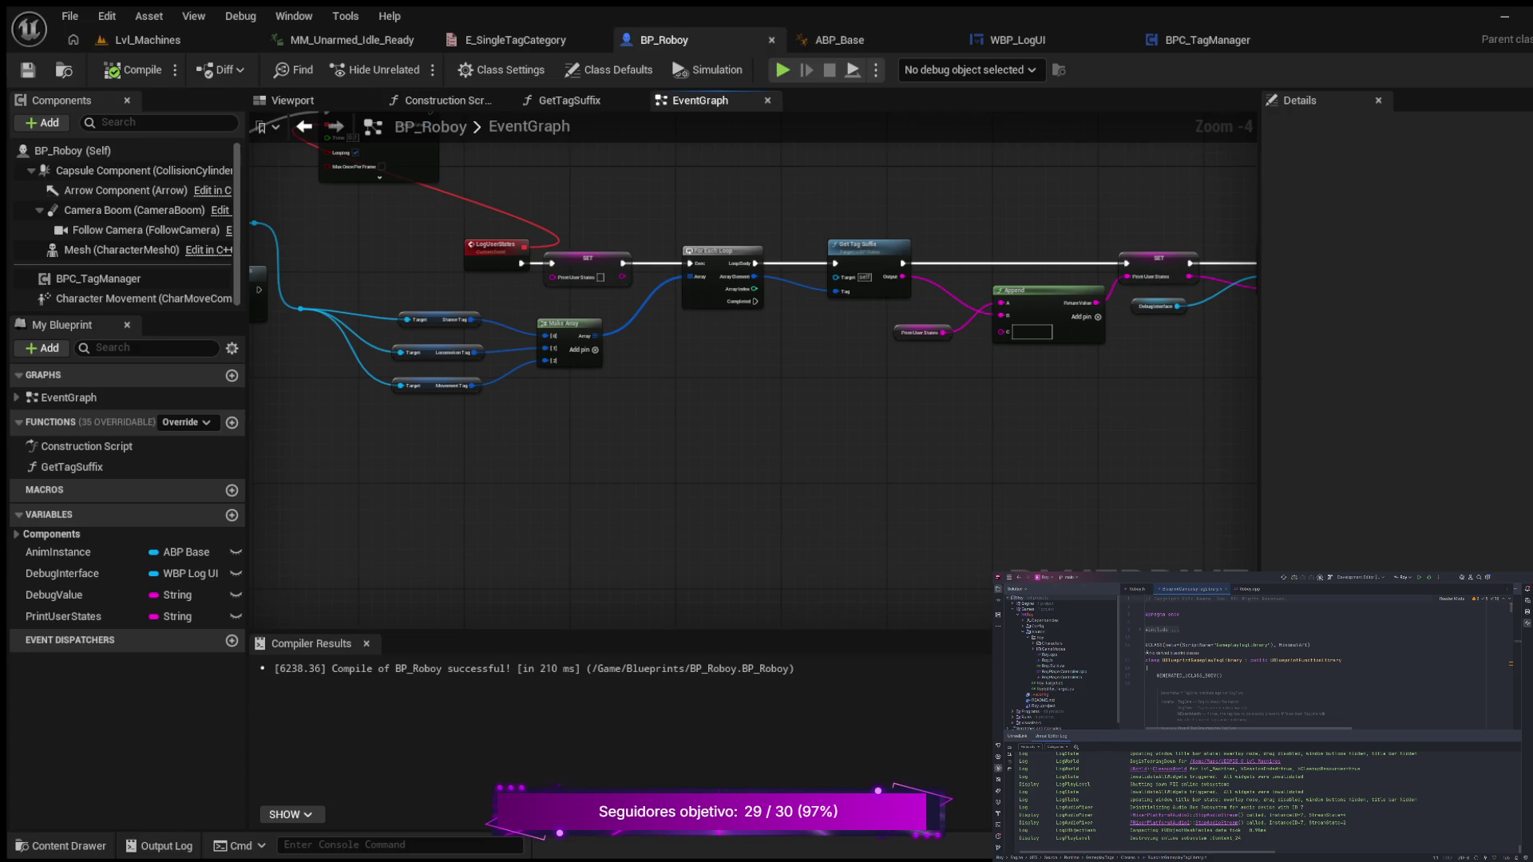
pyautogui.scroll(3, 530, 428)
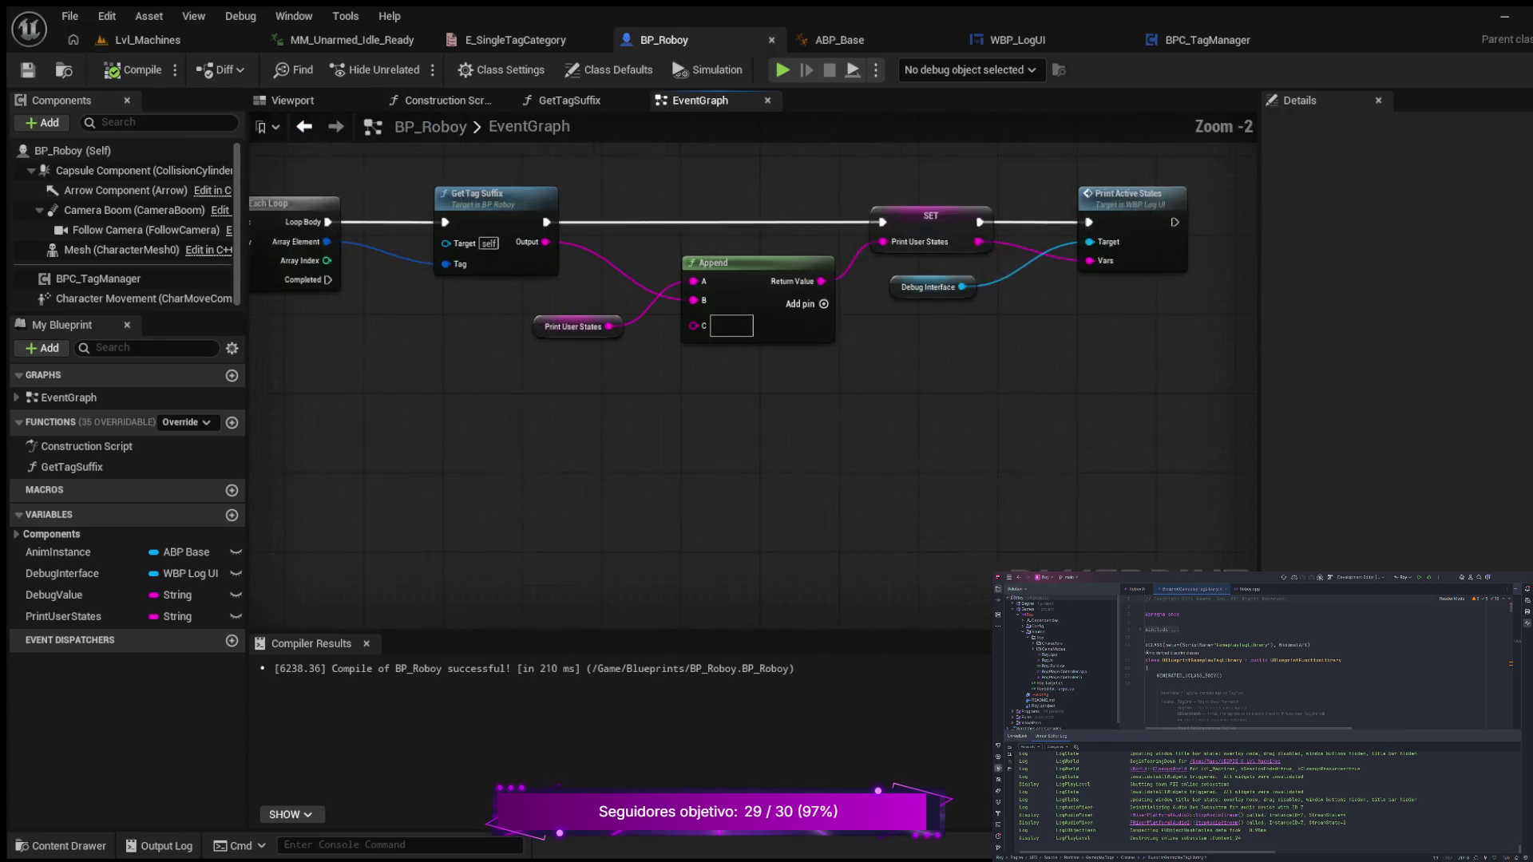
pyautogui.scroll(-4, 1112, 421)
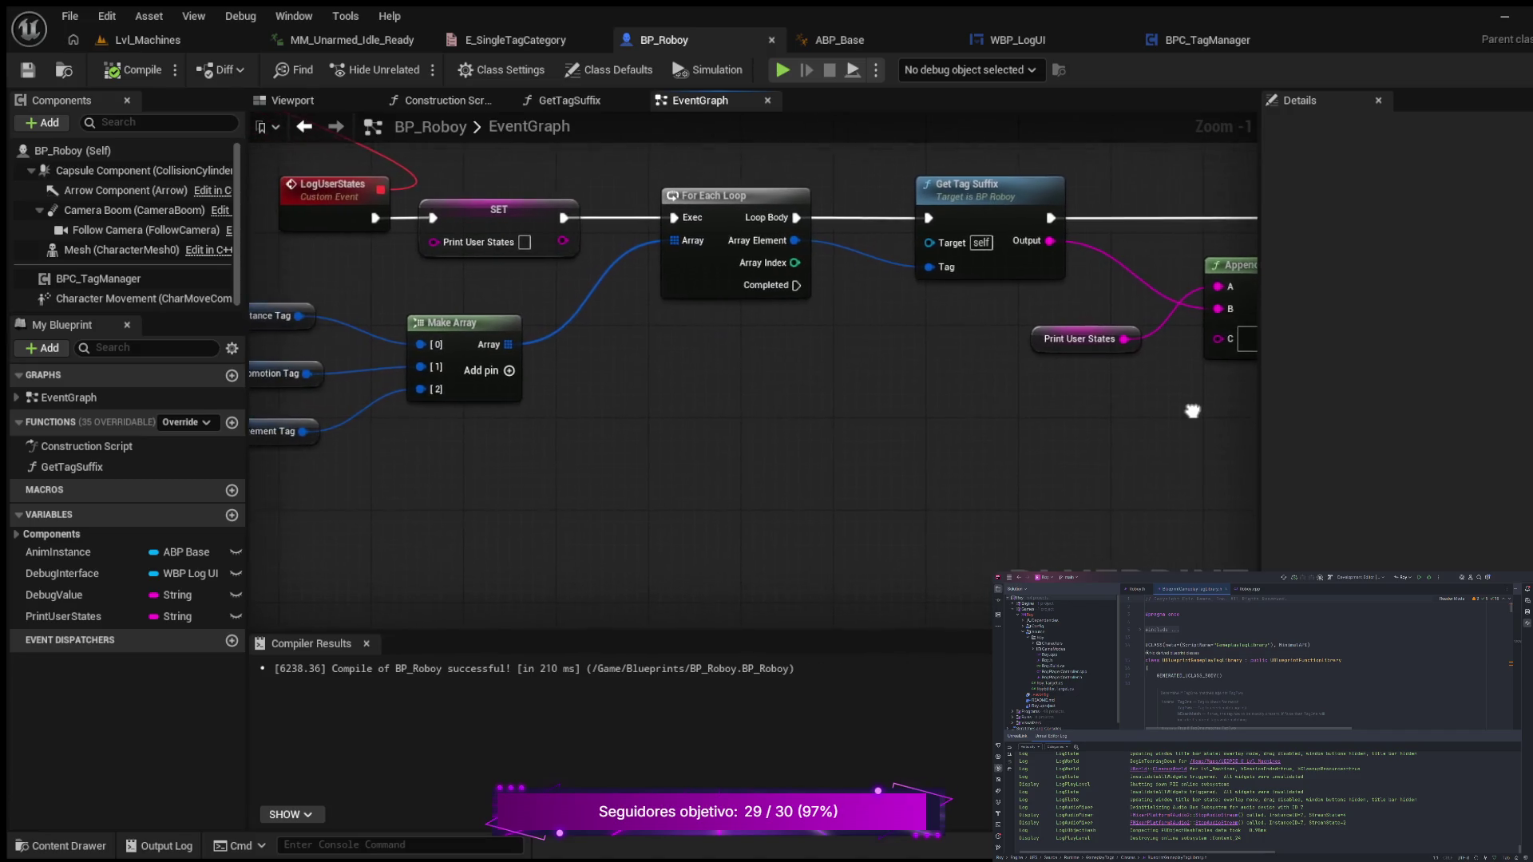
pyautogui.scroll(-2, 890, 438)
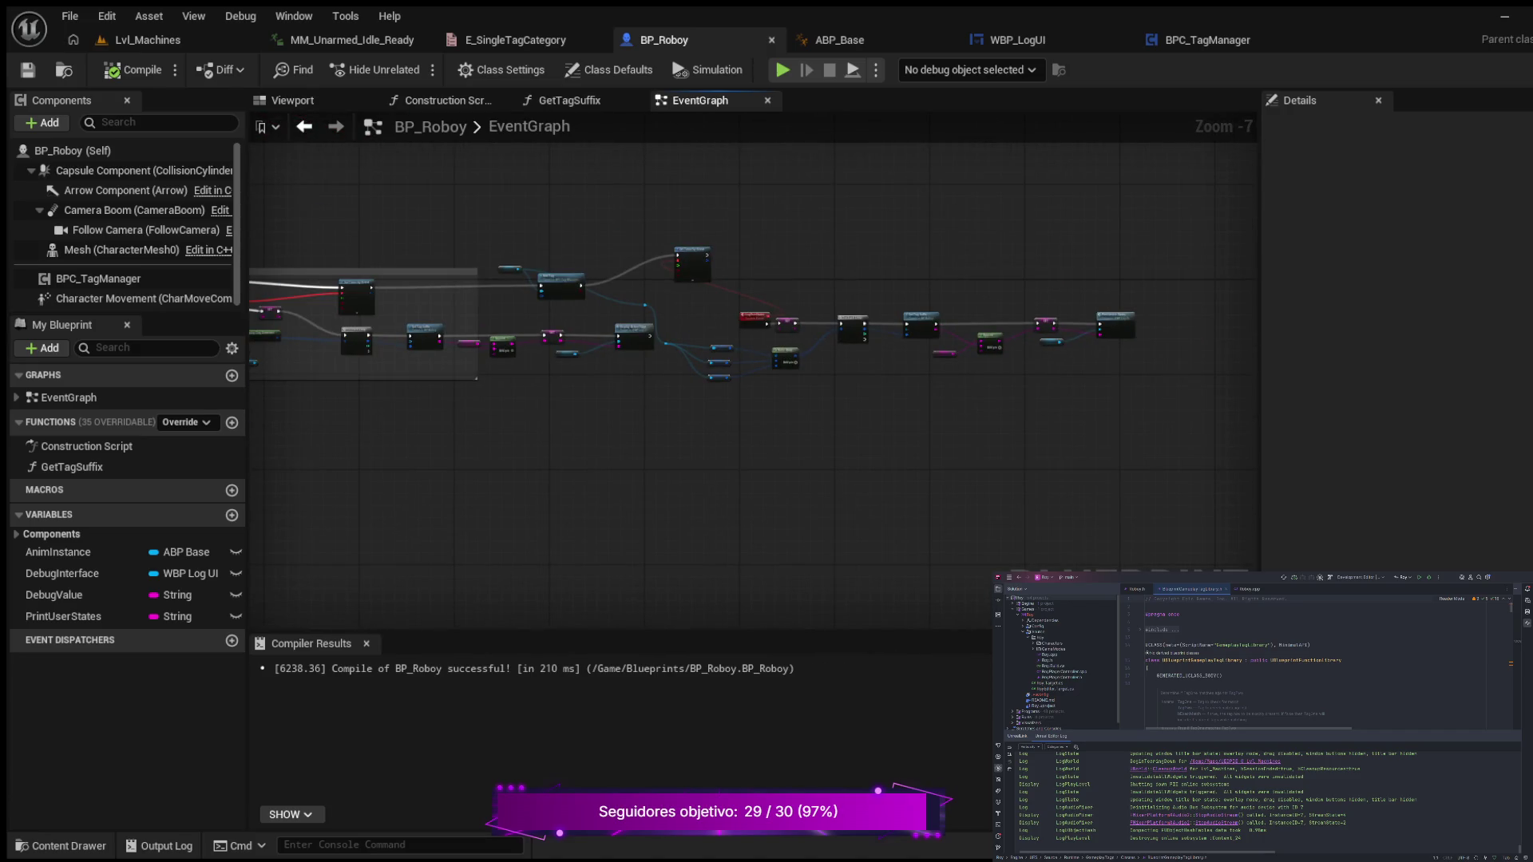
pyautogui.scroll(8, 947, 280)
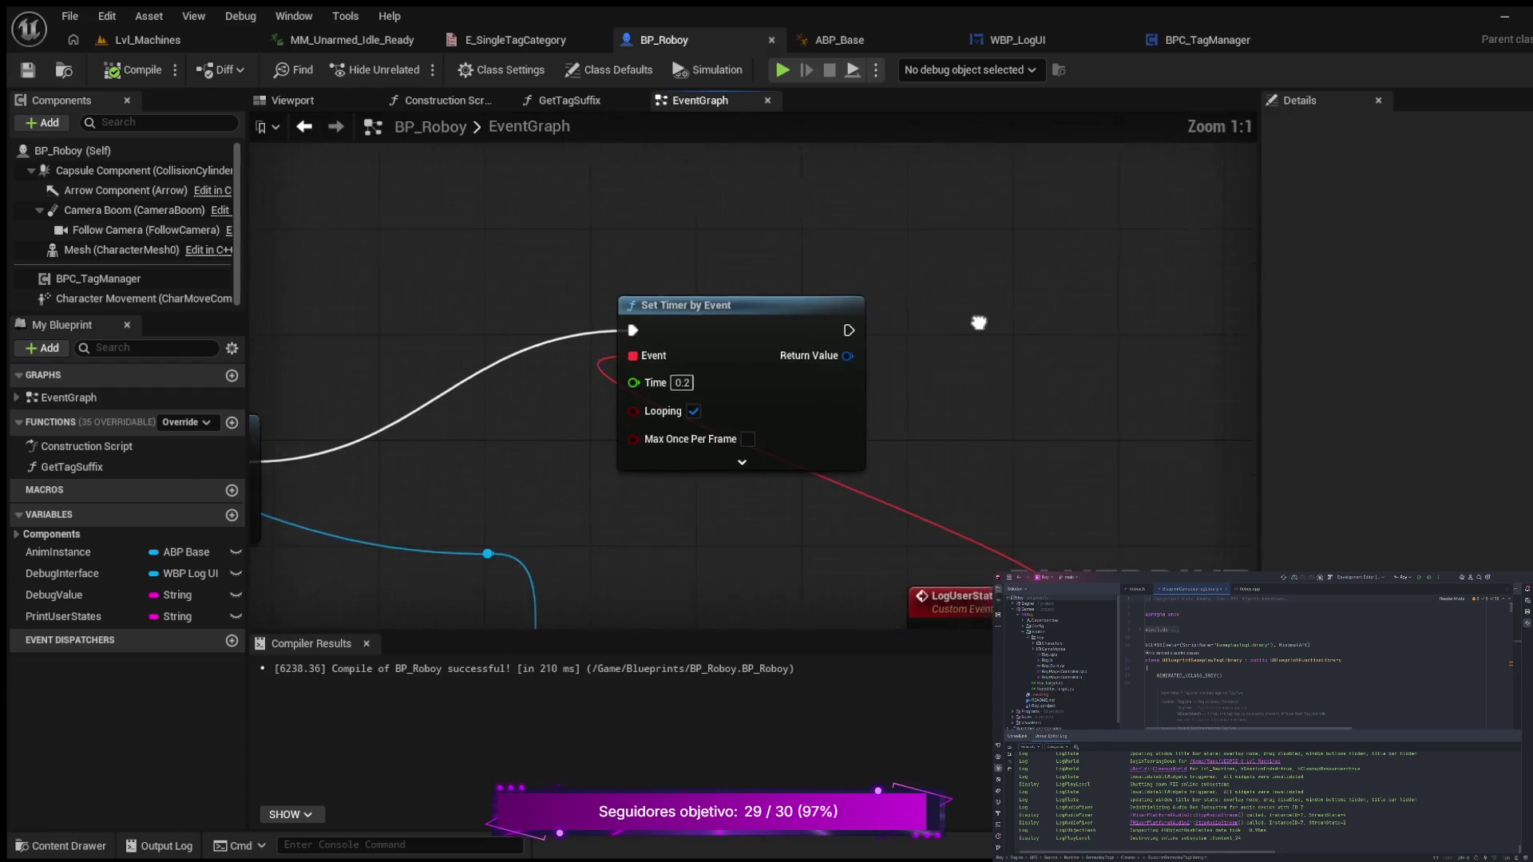
pyautogui.scroll(-3, 995, 312)
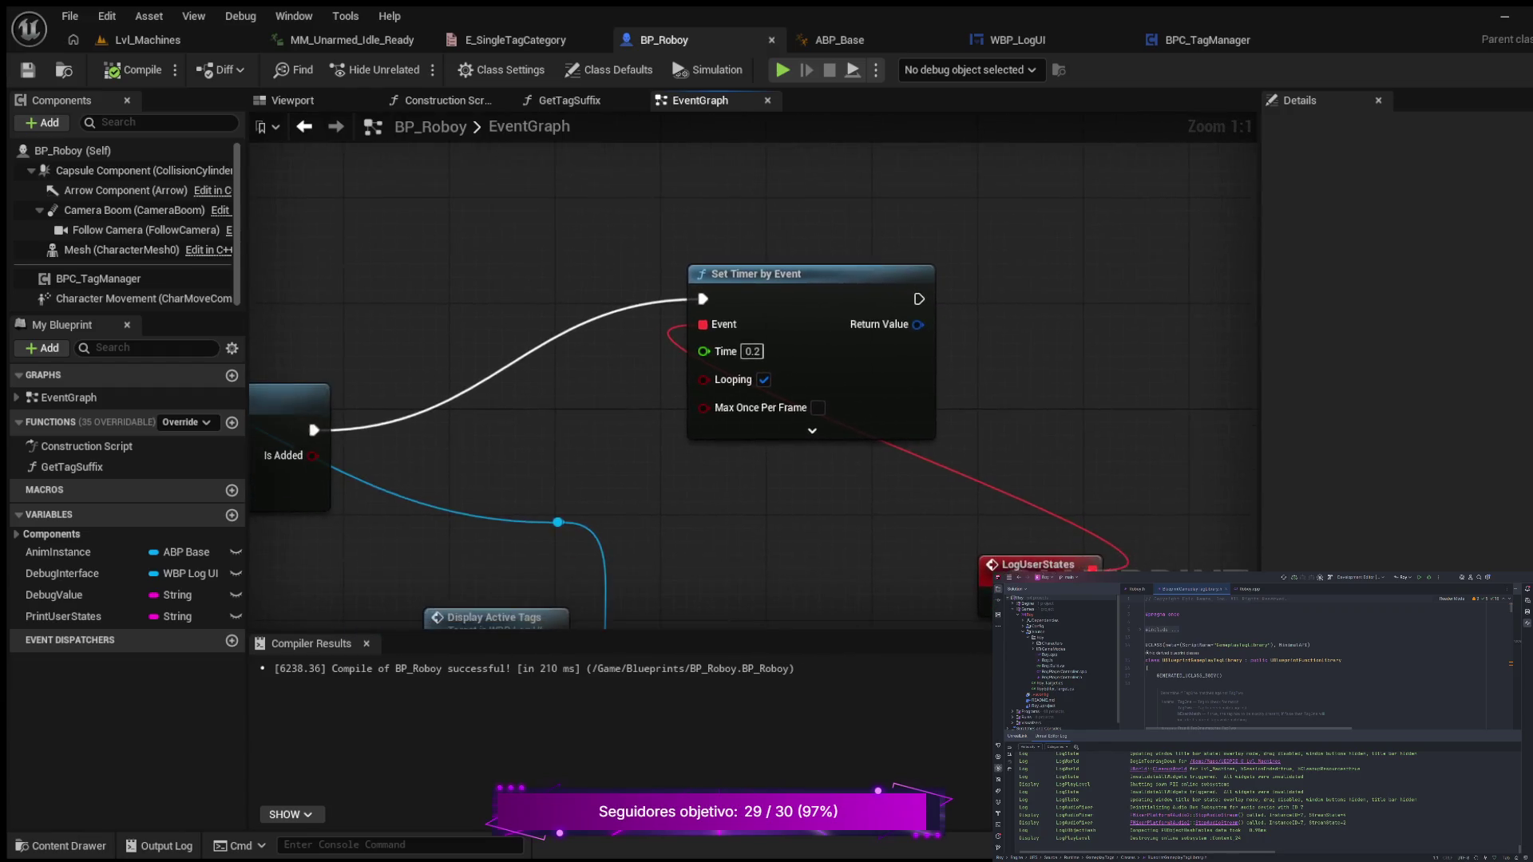
pyautogui.scroll(-4, 752, 240)
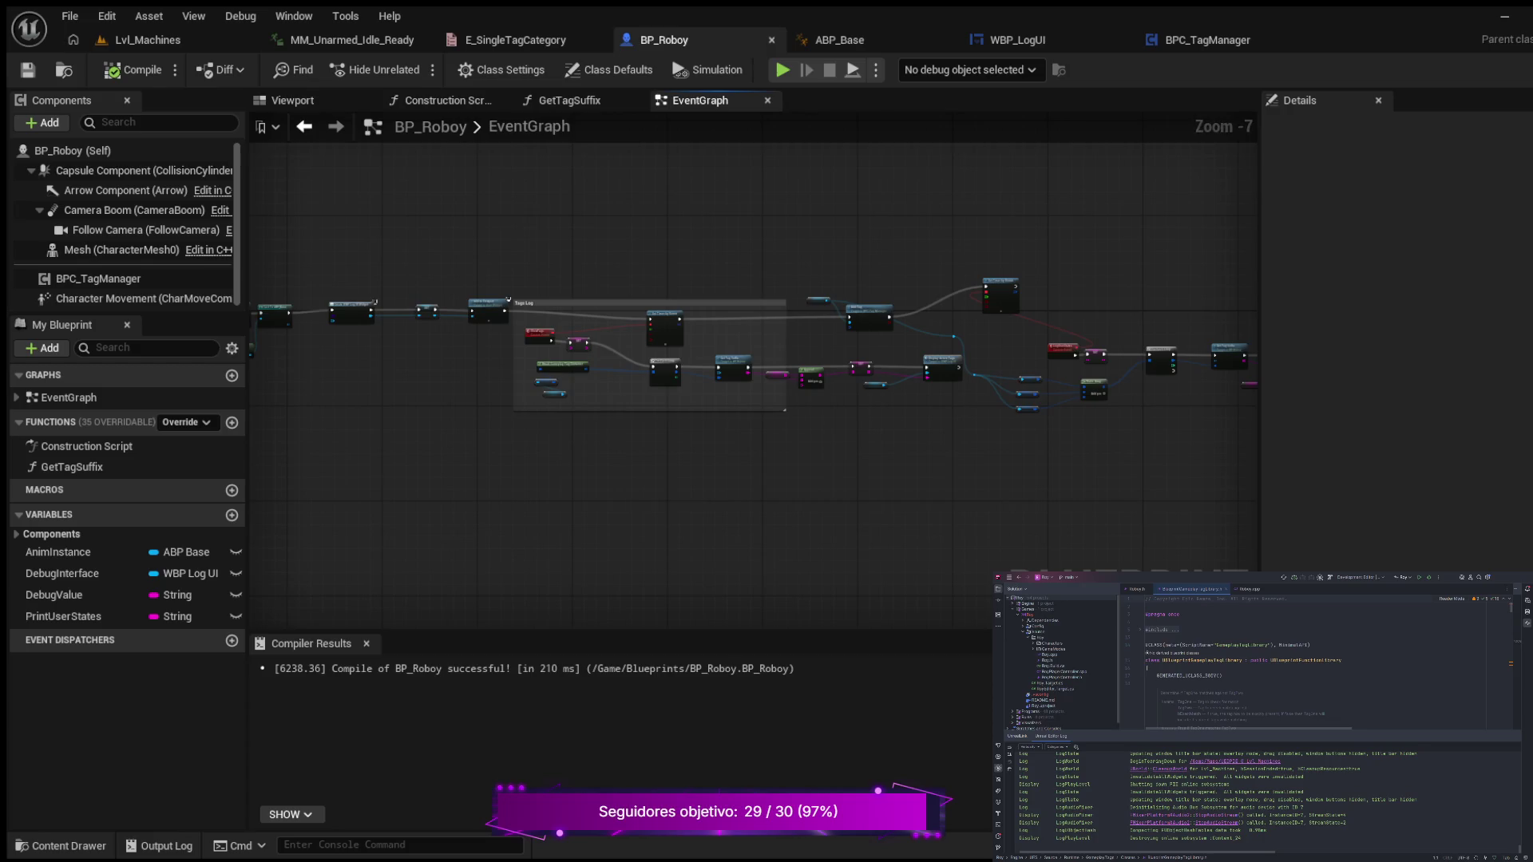
pyautogui.moveTo(559, 240); pyautogui.dragTo(1180, 243)
pyautogui.scroll(4, 1010, 265)
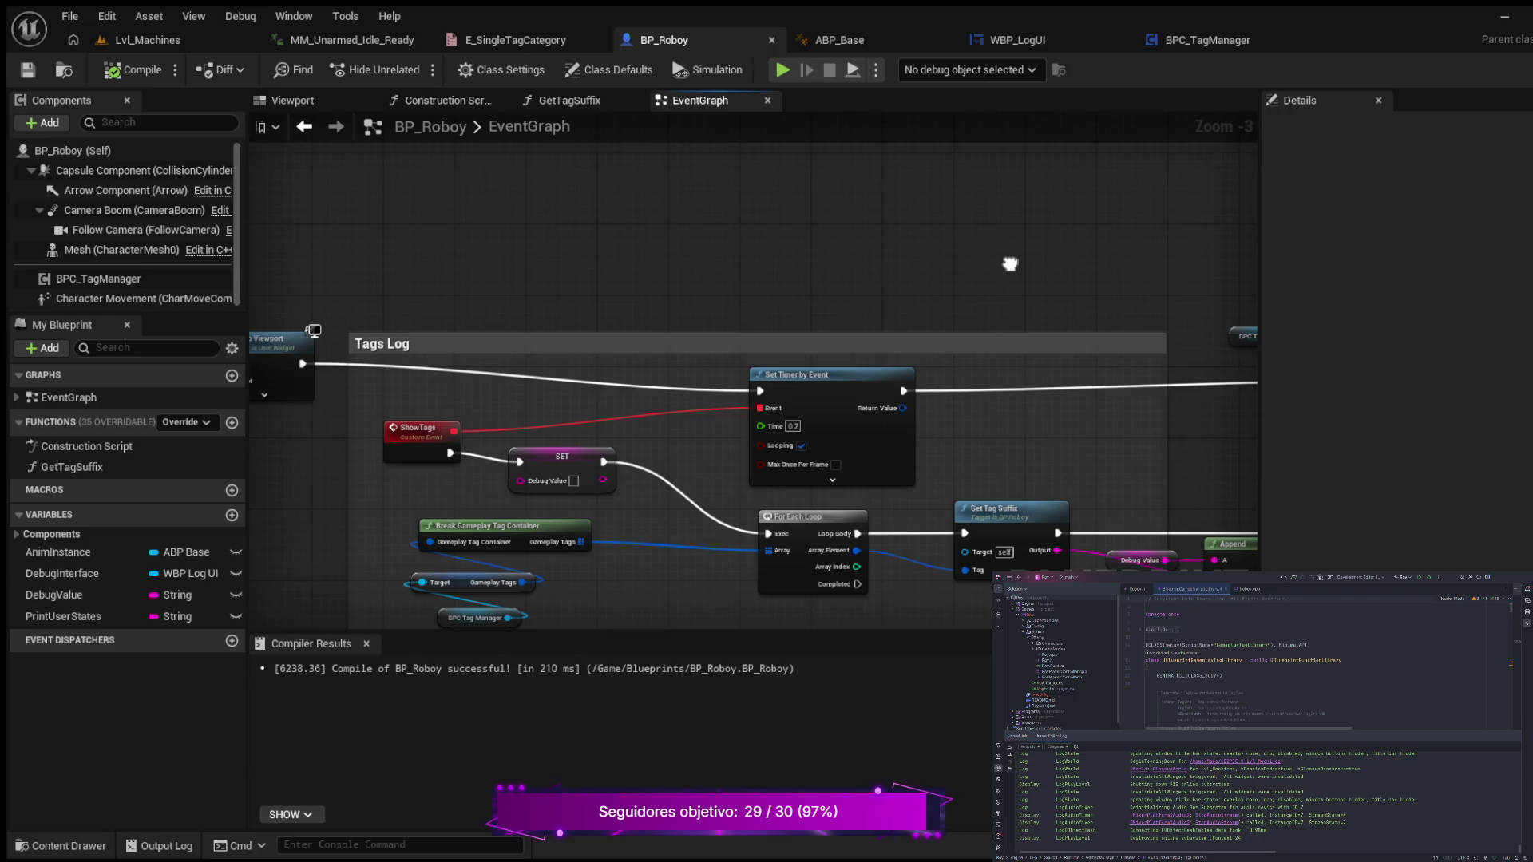
pyautogui.moveTo(1010, 264)
pyautogui.mouseDown()
pyautogui.moveTo(459, 242)
pyautogui.moveTo(1166, 189)
pyautogui.mouseUp()
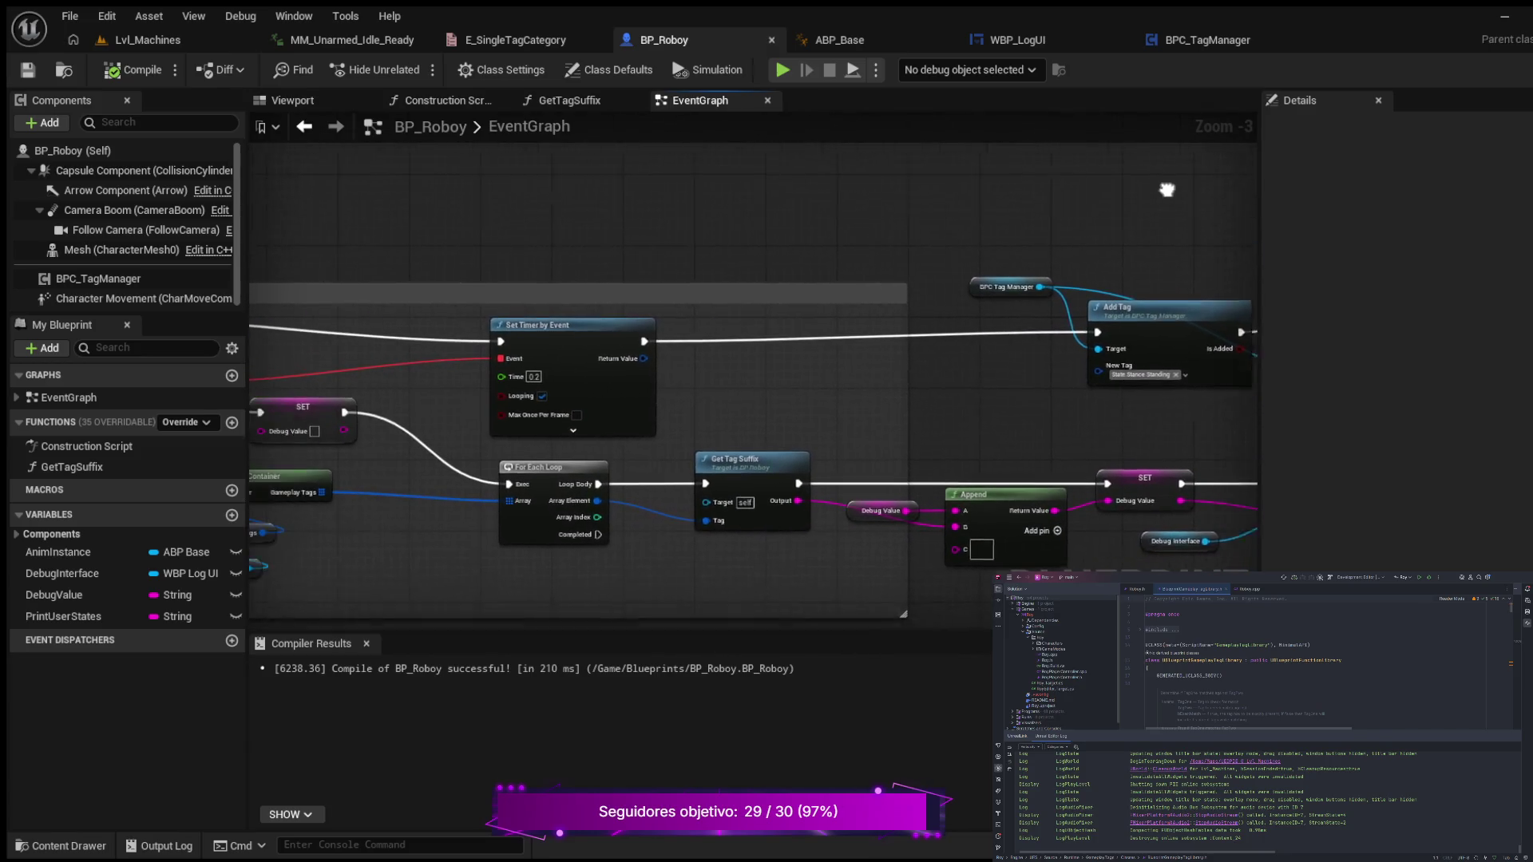
pyautogui.moveTo(481, 195); pyautogui.dragTo(914, 219)
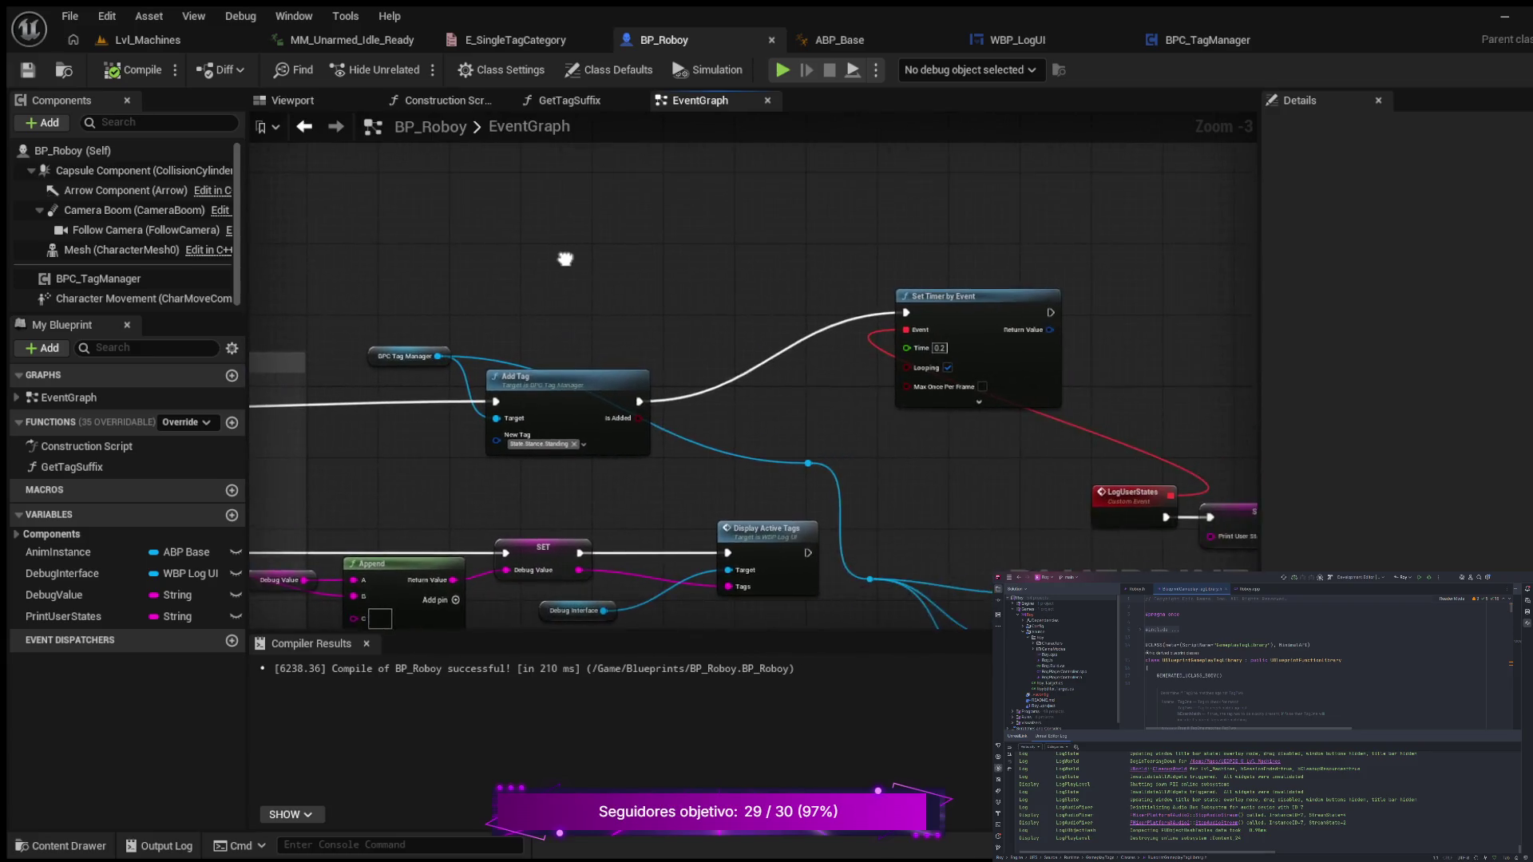
pyautogui.moveTo(565, 259)
pyautogui.mouseDown()
pyautogui.moveTo(655, 251)
pyautogui.moveTo(395, 251)
pyautogui.mouseUp()
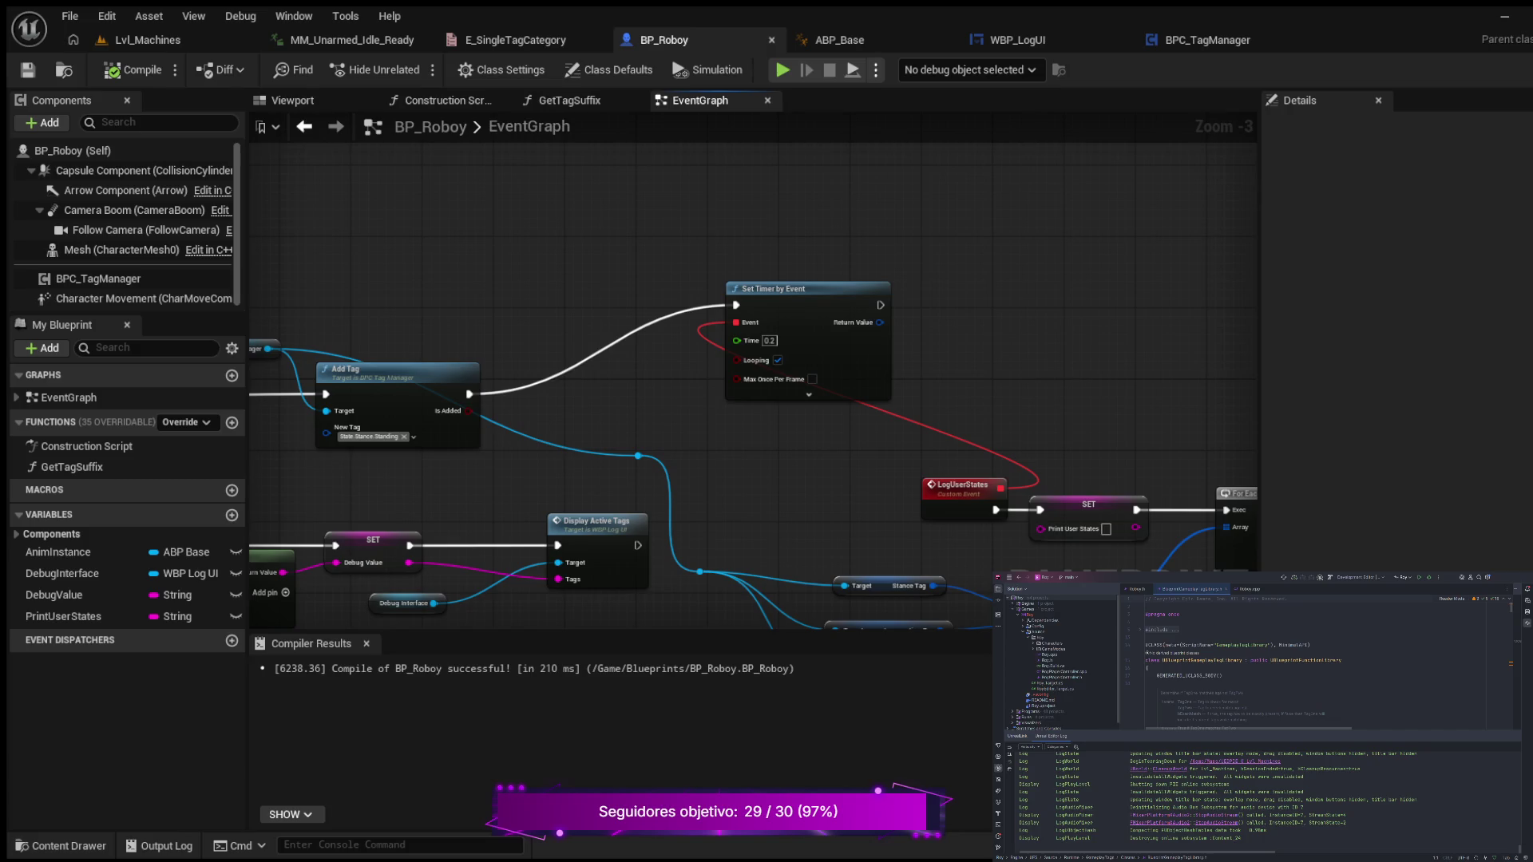
pyautogui.click(1008, 40)
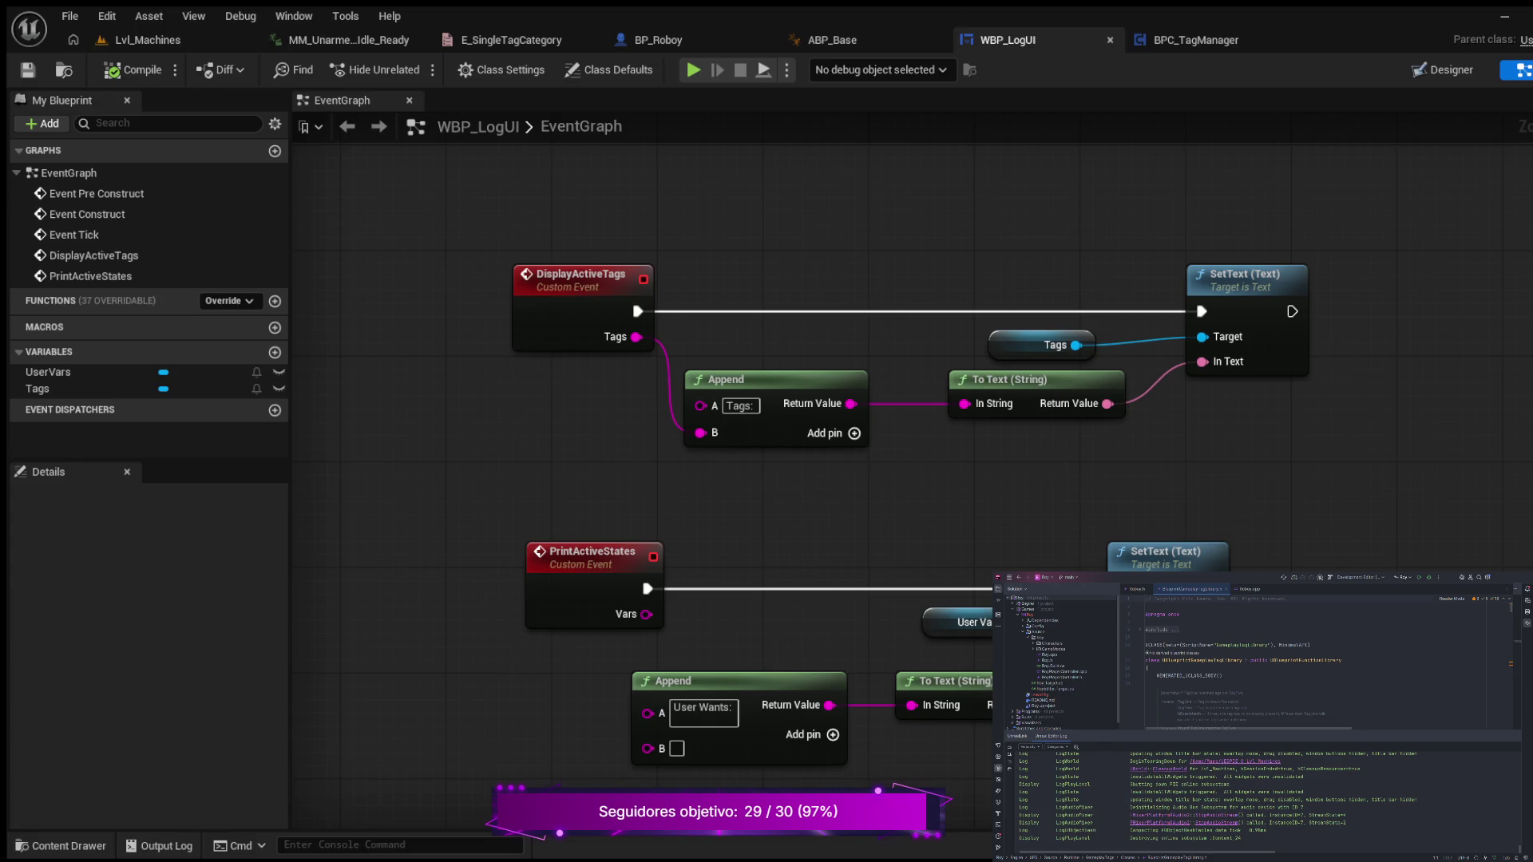
pyautogui.moveTo(878, 186)
pyautogui.mouseDown()
pyautogui.moveTo(1258, 217)
pyautogui.moveTo(760, 178)
pyautogui.mouseUp()
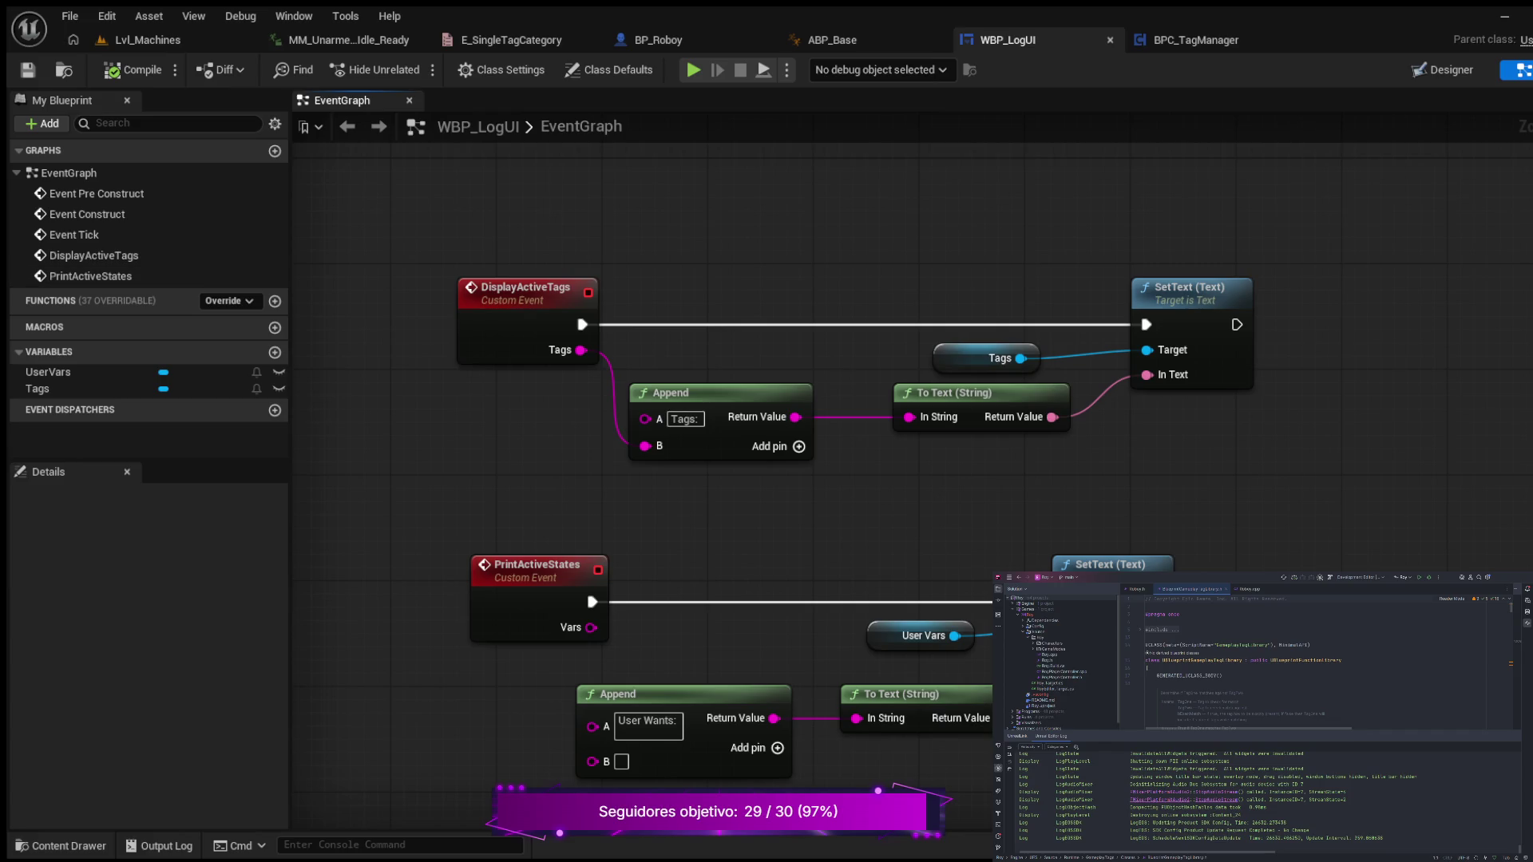
# - Switch to BP_Roboy's EventGraph and frame the LogUserStates event
pyautogui.click(655, 40)
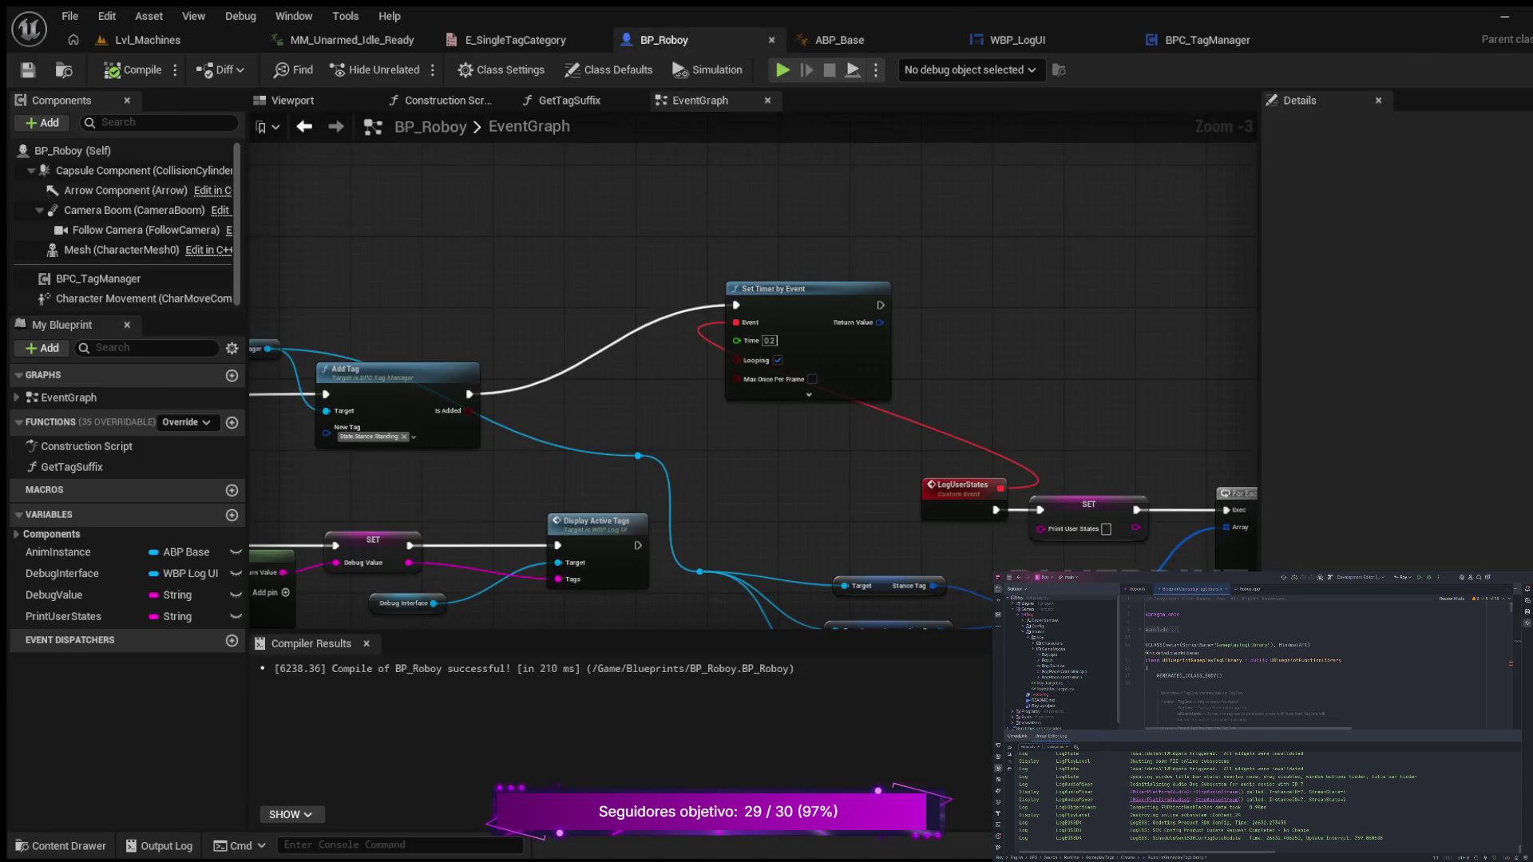
pyautogui.moveTo(610, 203); pyautogui.dragTo(610, 205)
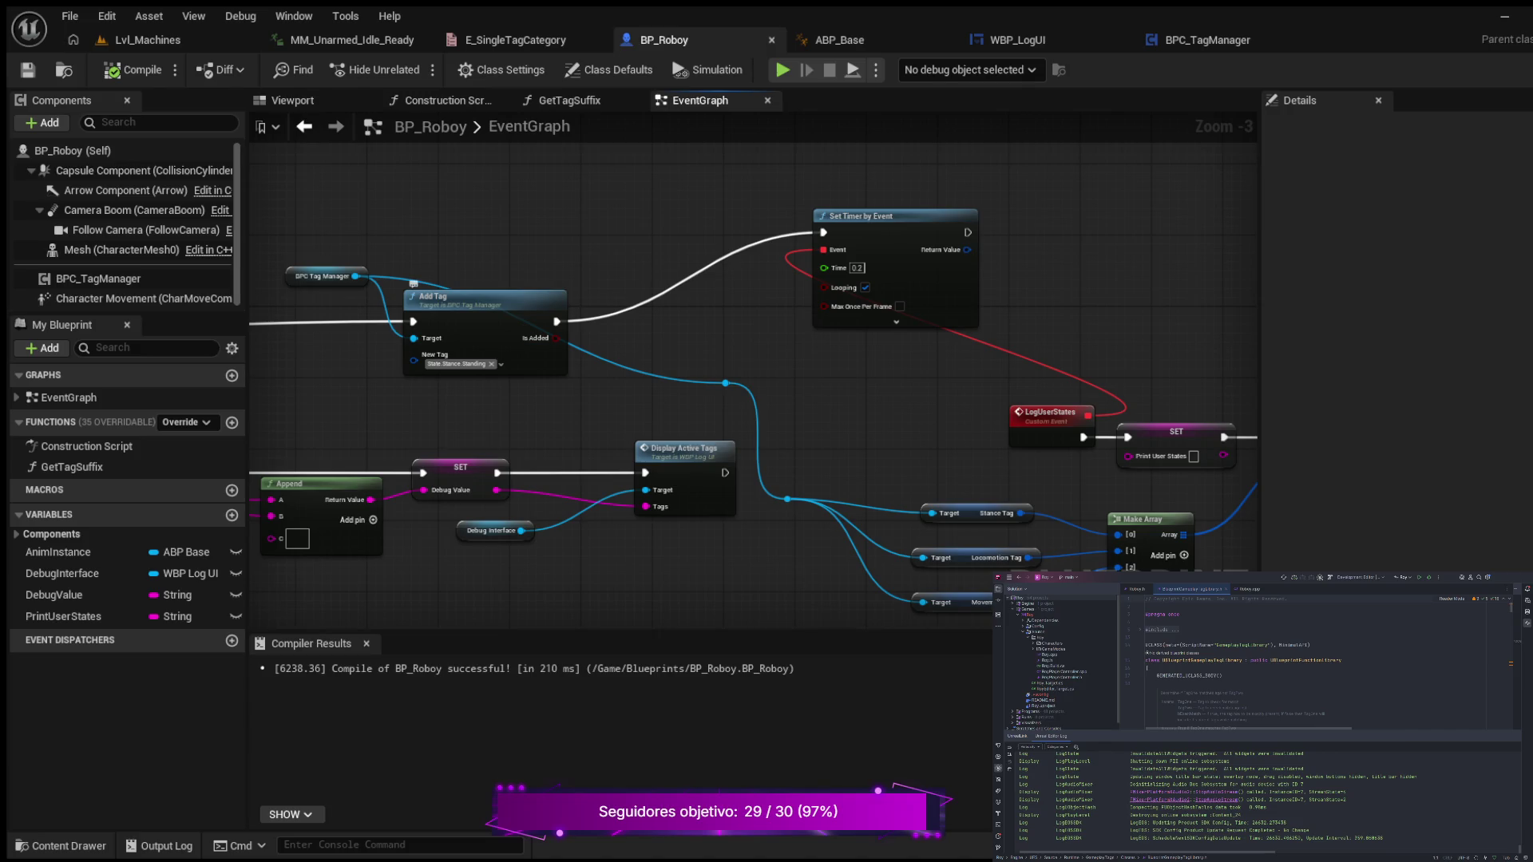
pyautogui.scroll(2, 718, 335)
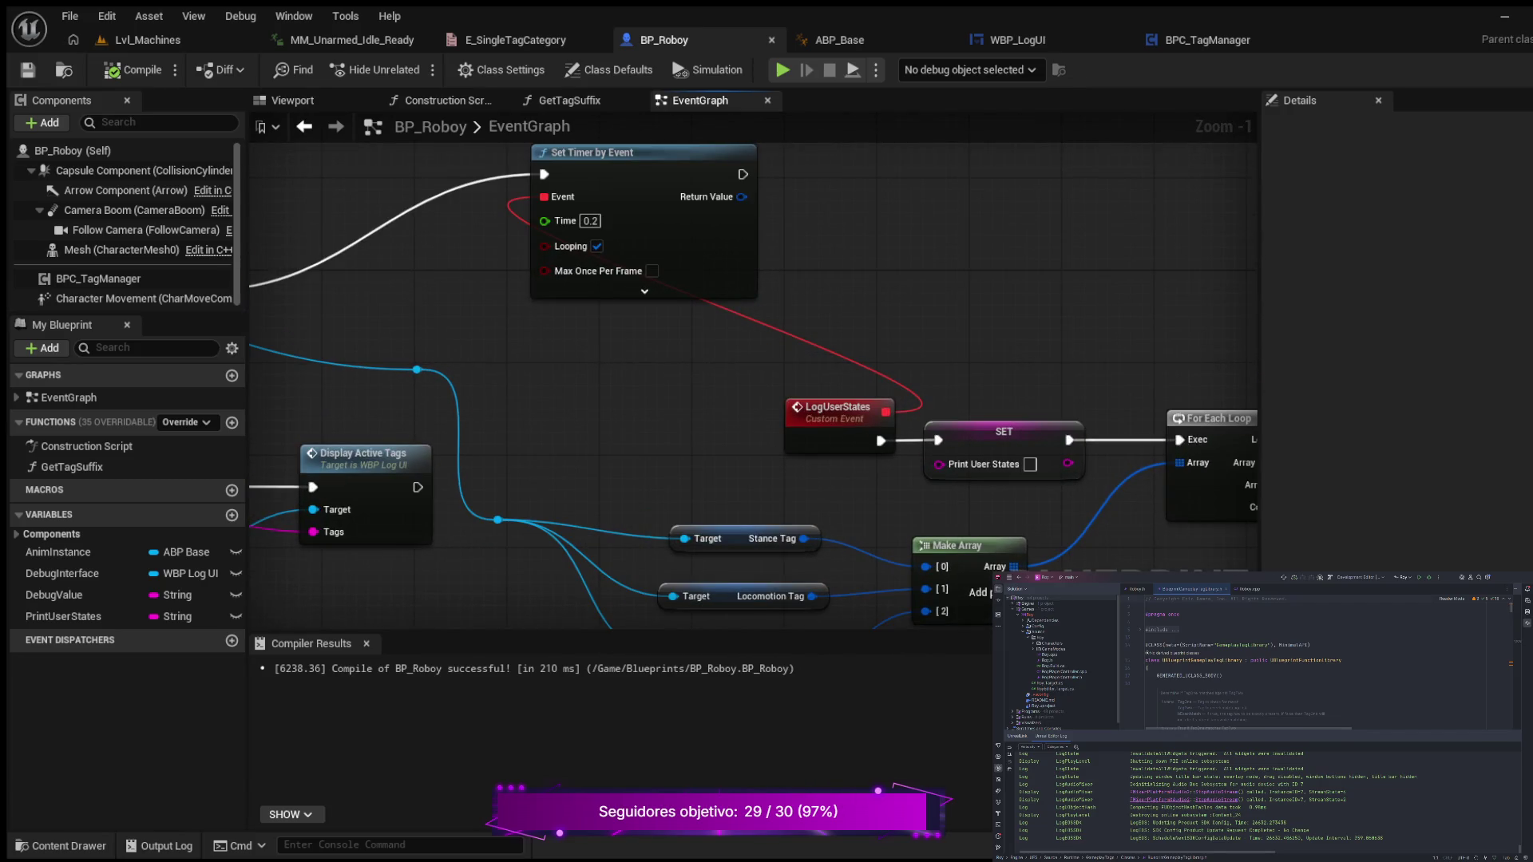
pyautogui.moveTo(632, 370)
pyautogui.mouseDown()
pyautogui.moveTo(550, 344)
pyautogui.moveTo(434, 345)
pyautogui.moveTo(399, 377)
pyautogui.mouseUp()
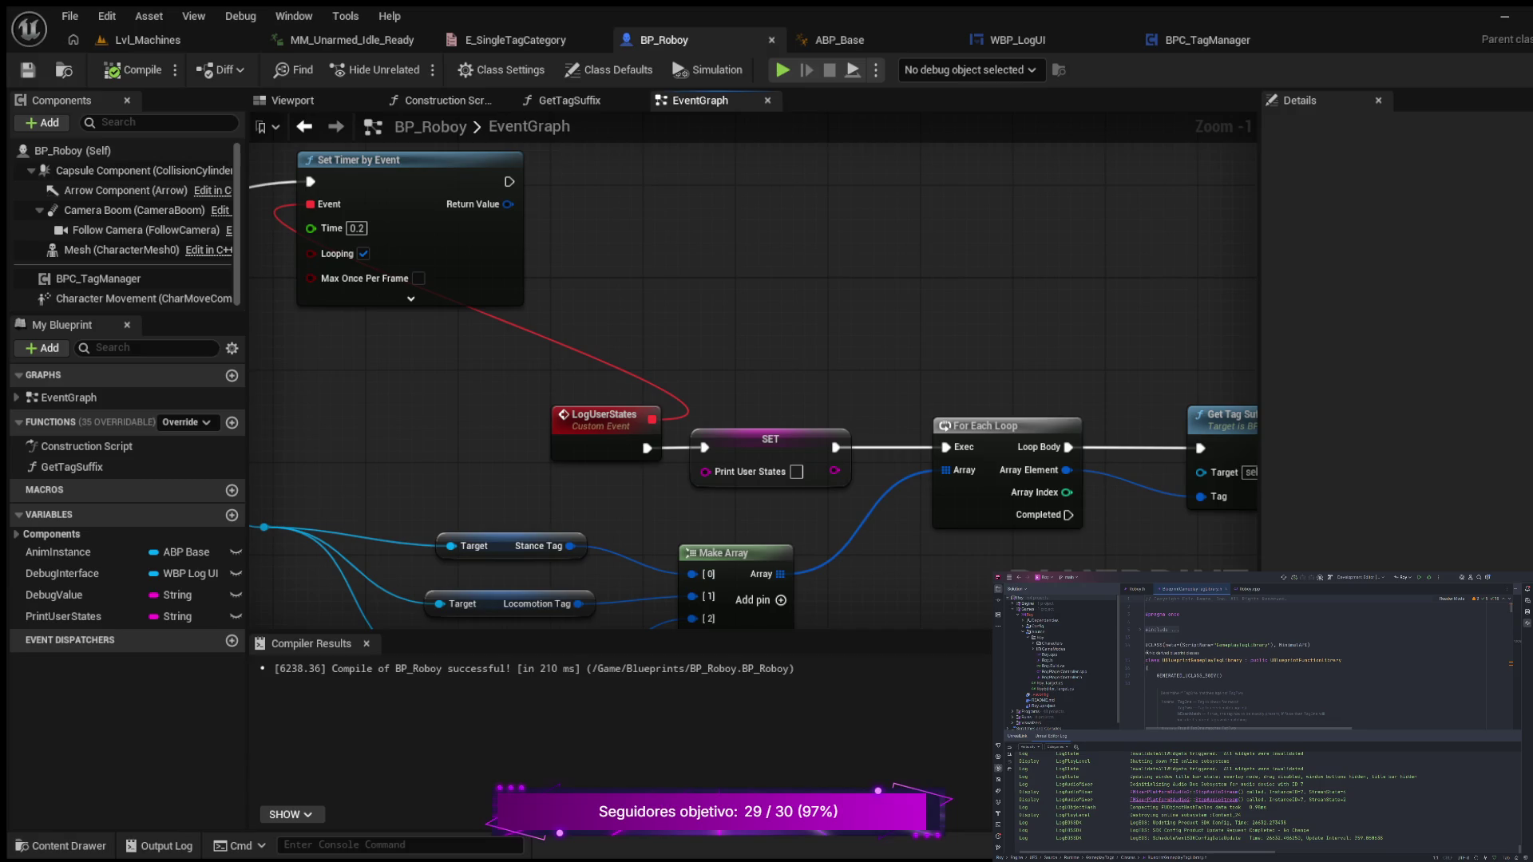
pyautogui.moveTo(399, 377); pyautogui.dragTo(196, 315)
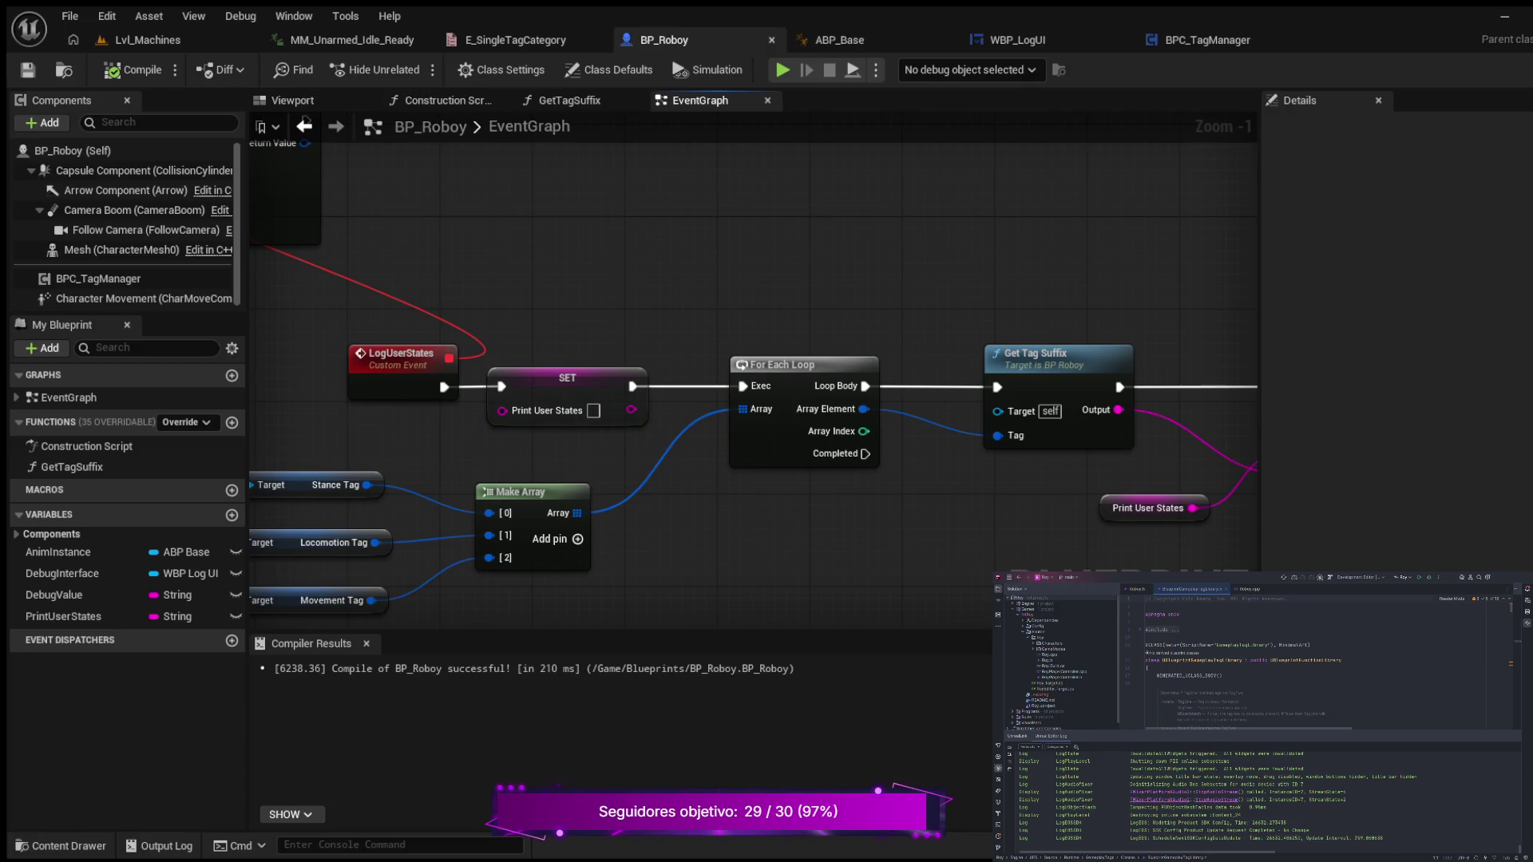
pyautogui.moveTo(669, 305); pyautogui.dragTo(704, 237)
pyautogui.moveTo(693, 234); pyautogui.dragTo(506, 270)
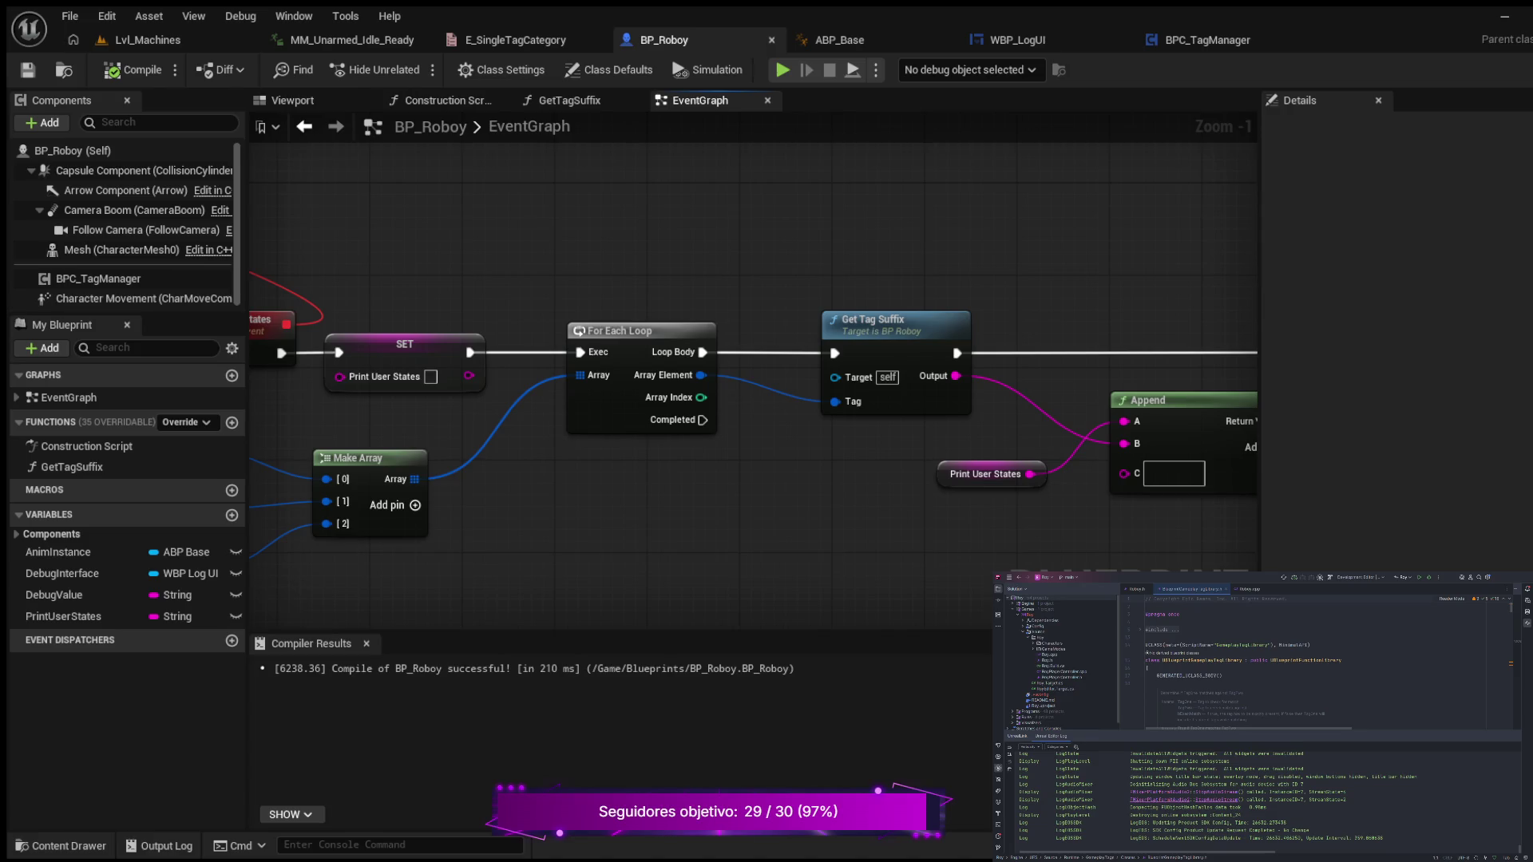
pyautogui.moveTo(668, 267)
pyautogui.mouseDown()
pyautogui.moveTo(489, 298)
pyautogui.moveTo(329, 293)
pyautogui.mouseUp()
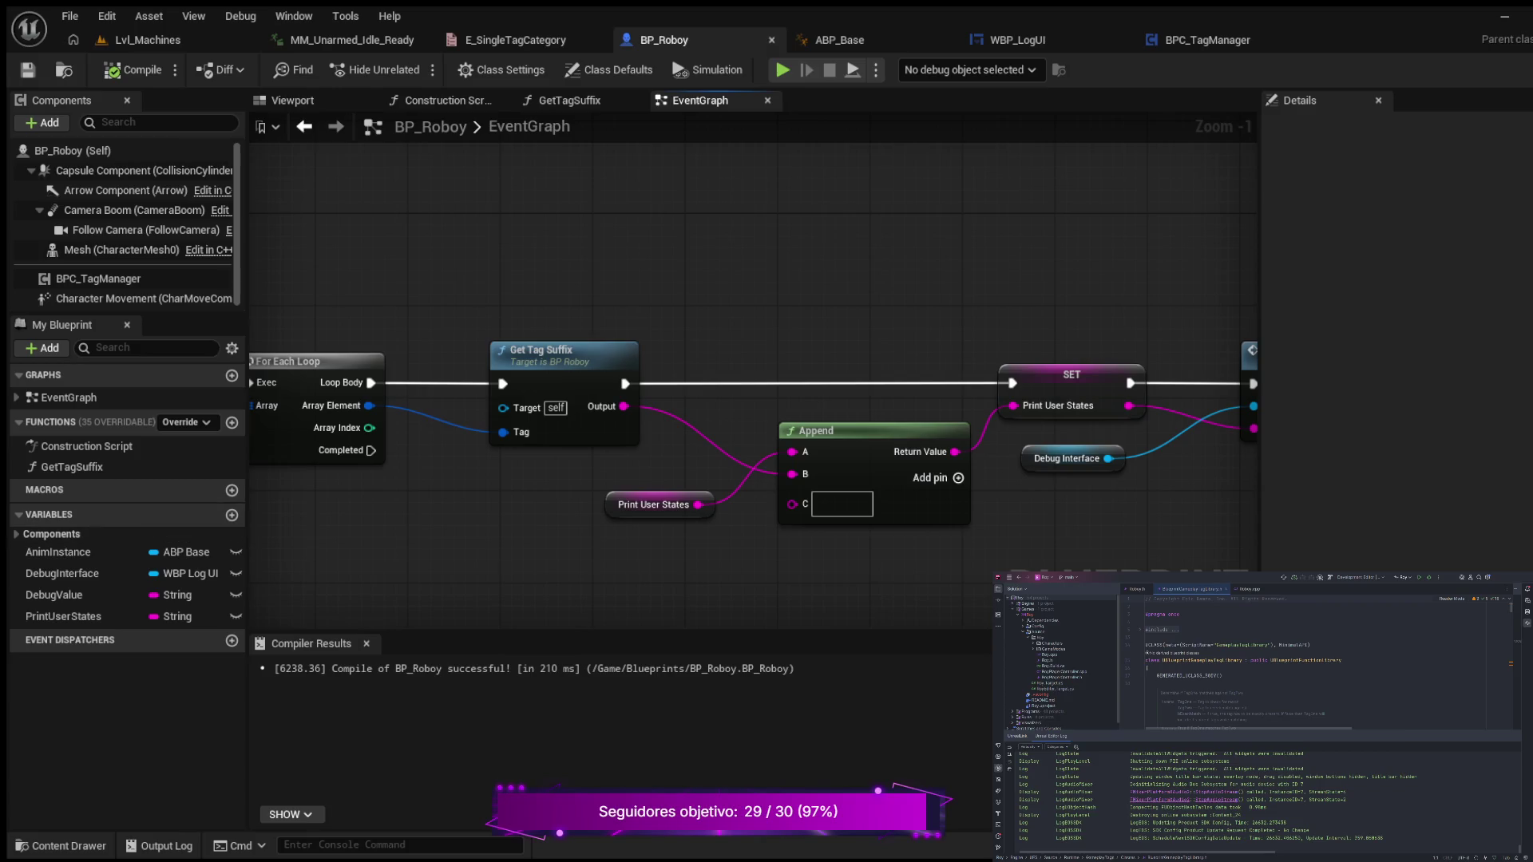
pyautogui.moveTo(334, 502)
pyautogui.mouseDown()
pyautogui.moveTo(592, 455)
pyautogui.moveTo(728, 475)
pyautogui.mouseUp()
pyautogui.scroll(-4, 728, 475)
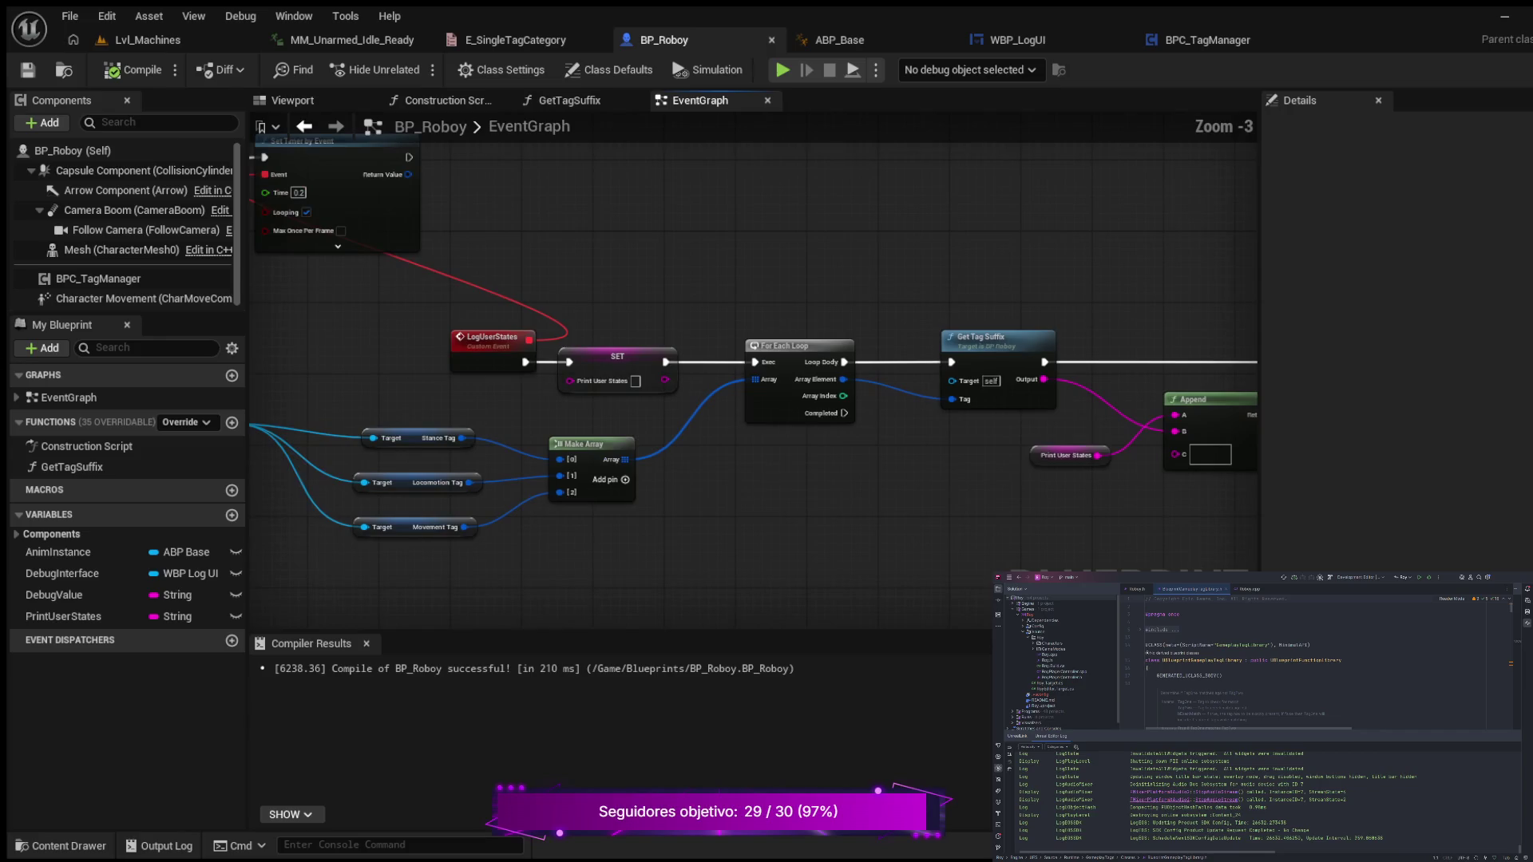
# - Pan the EventGraph to show the whole LogUserStates chain from its start
pyautogui.moveTo(426, 510)
pyautogui.mouseDown()
pyautogui.moveTo(647, 489)
pyautogui.moveTo(720, 515)
pyautogui.mouseUp()
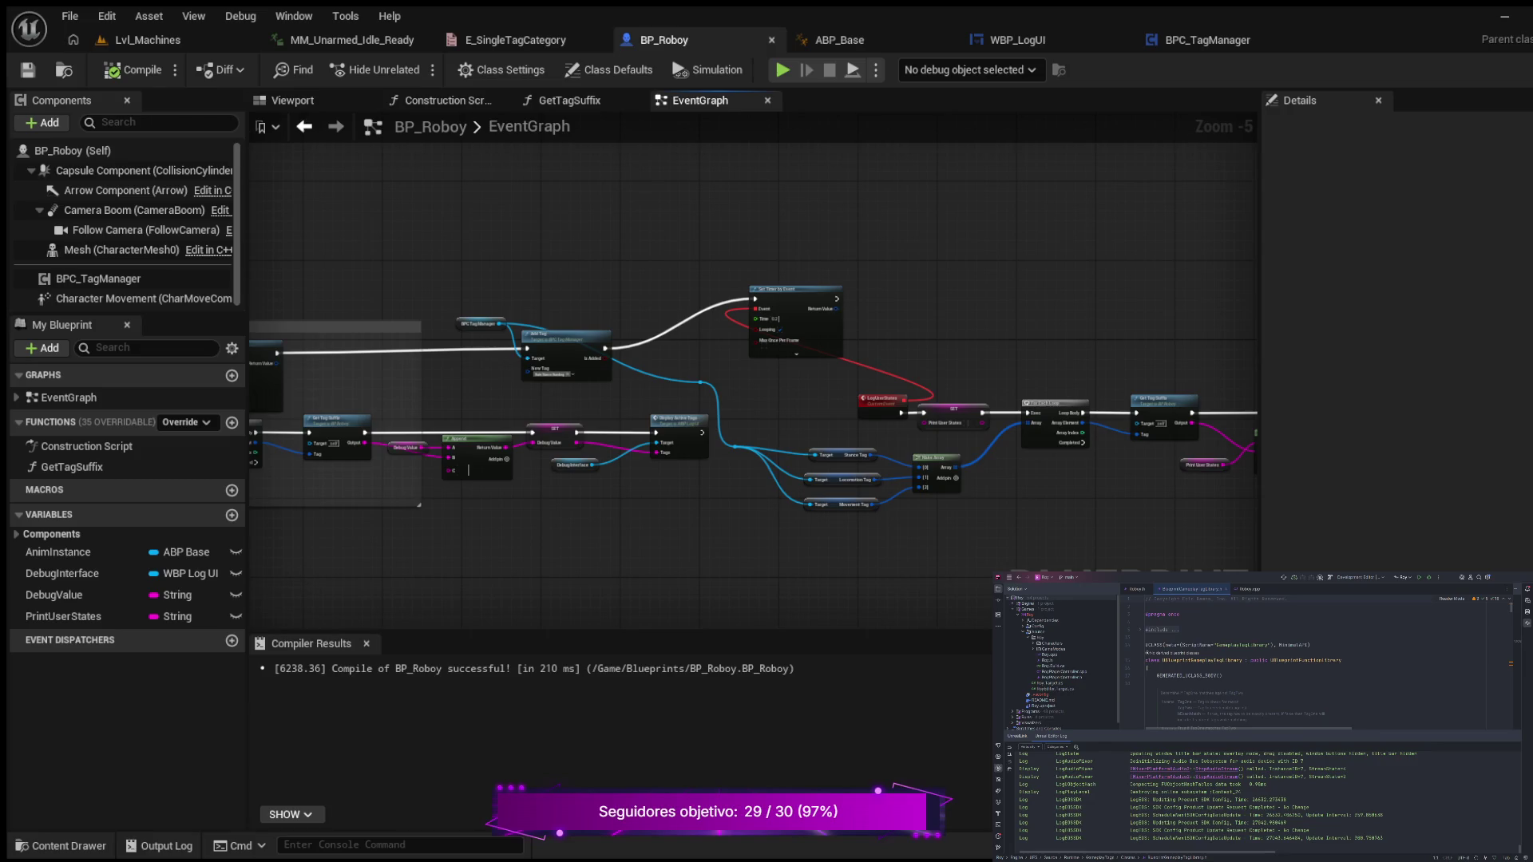
pyautogui.scroll(-3, 883, 514)
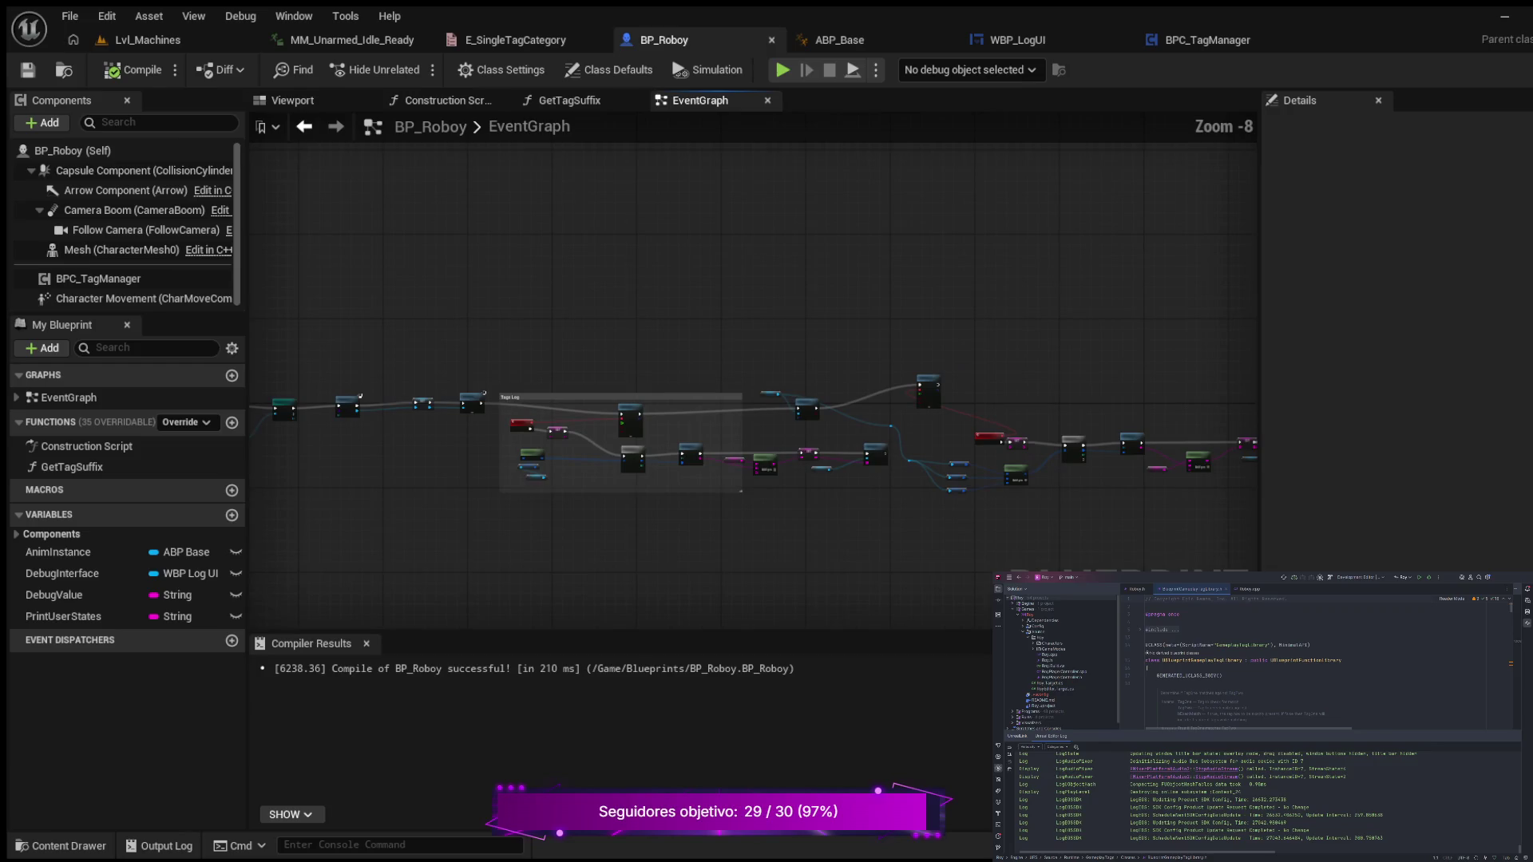
pyautogui.scroll(3, 670, 537)
pyautogui.moveTo(479, 527); pyautogui.dragTo(694, 534)
pyautogui.scroll(1, 330, 276)
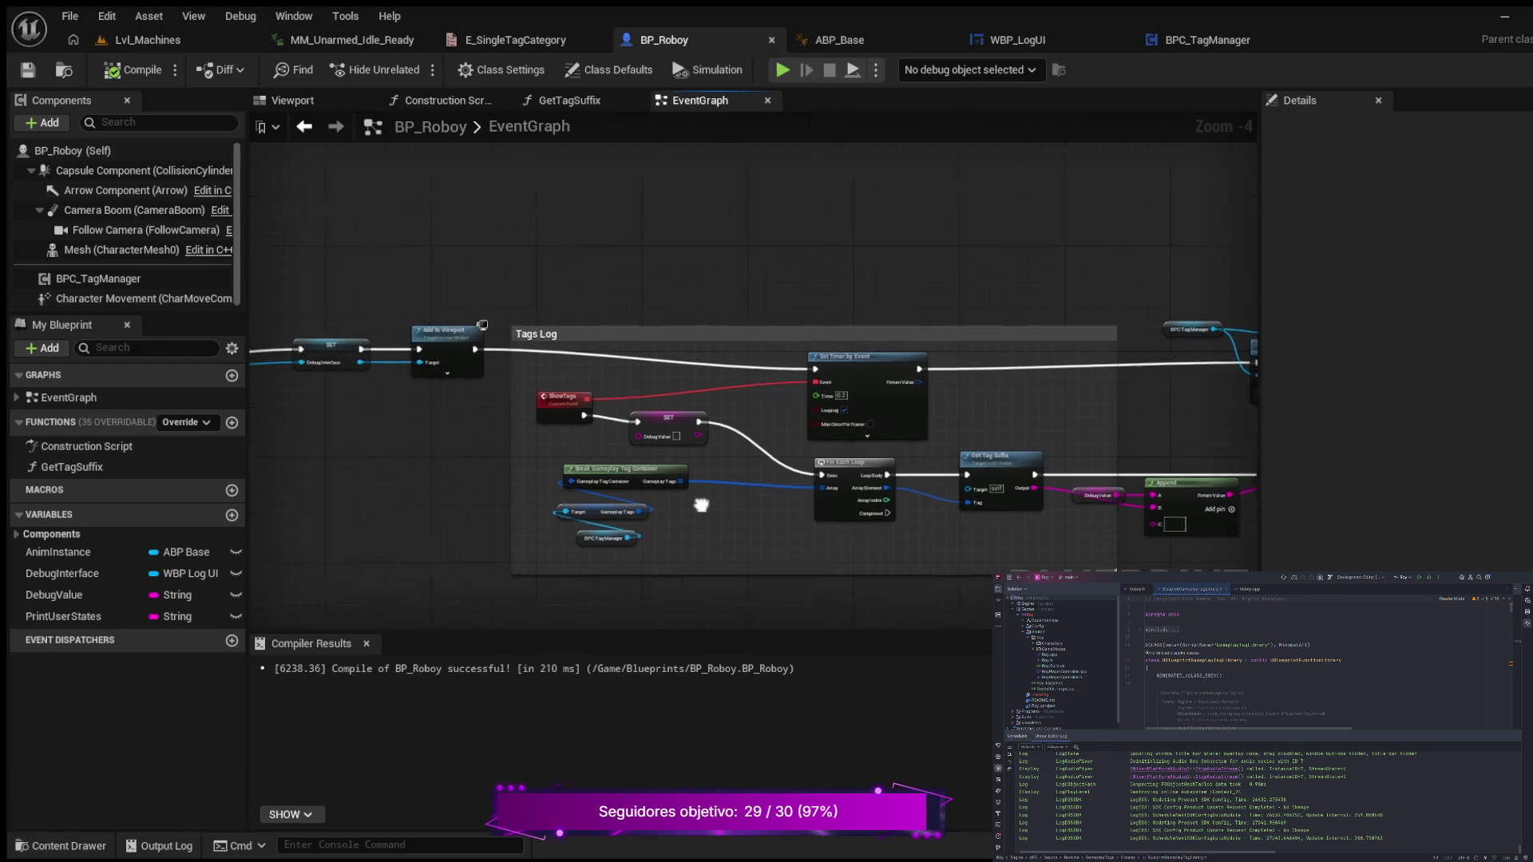
pyautogui.scroll(3, 451, 407)
pyautogui.moveTo(451, 407); pyautogui.dragTo(444, 386)
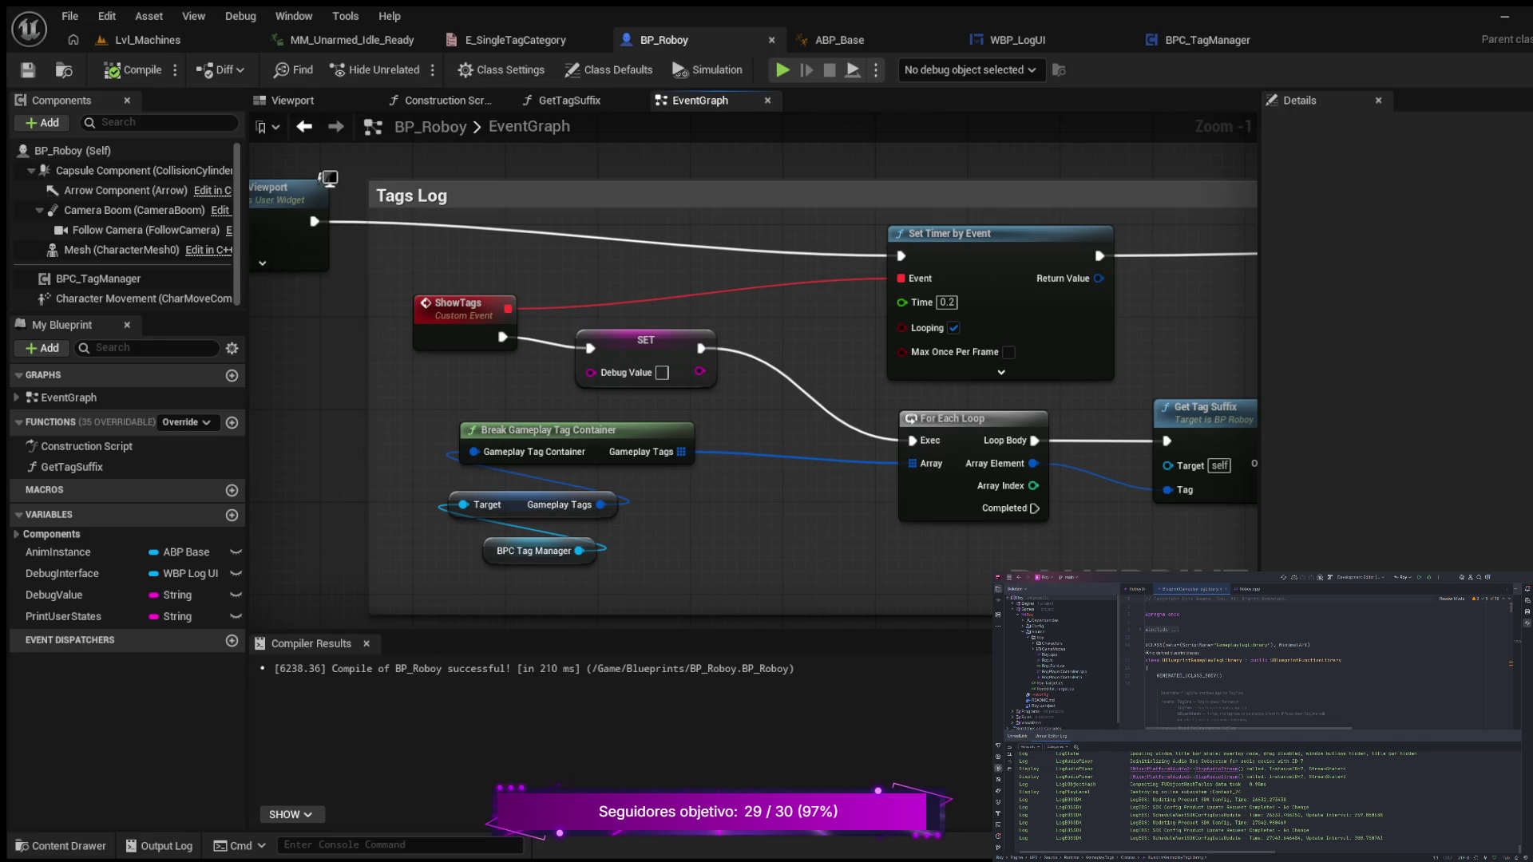
pyautogui.moveTo(735, 531); pyautogui.dragTo(606, 534)
pyautogui.moveTo(581, 531)
pyautogui.mouseDown()
pyautogui.moveTo(454, 519)
pyautogui.moveTo(701, 490)
pyautogui.moveTo(460, 495)
pyautogui.mouseUp()
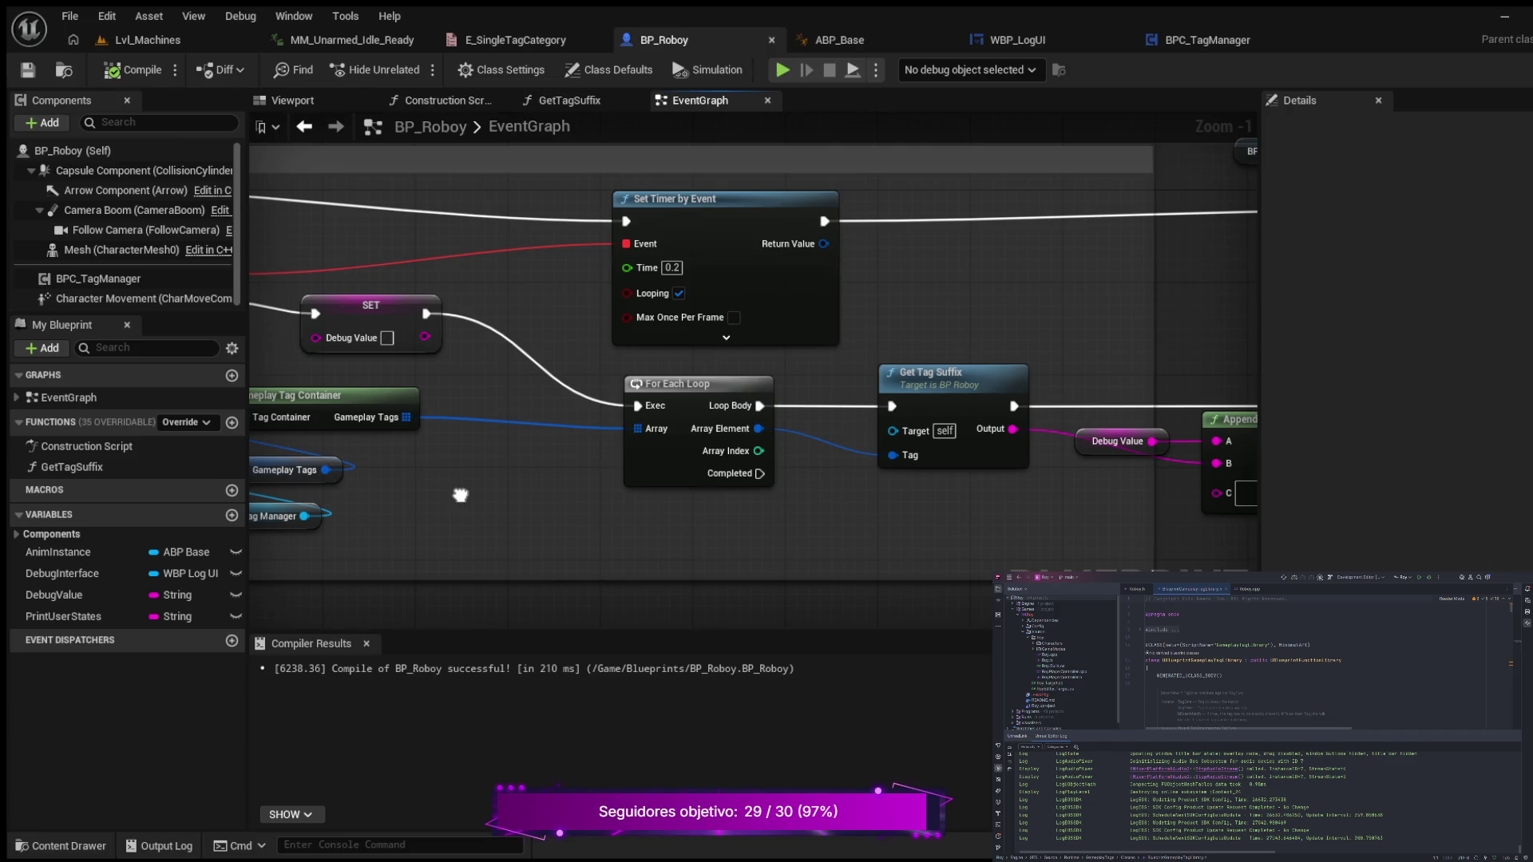
pyautogui.moveTo(460, 495); pyautogui.dragTo(402, 498)
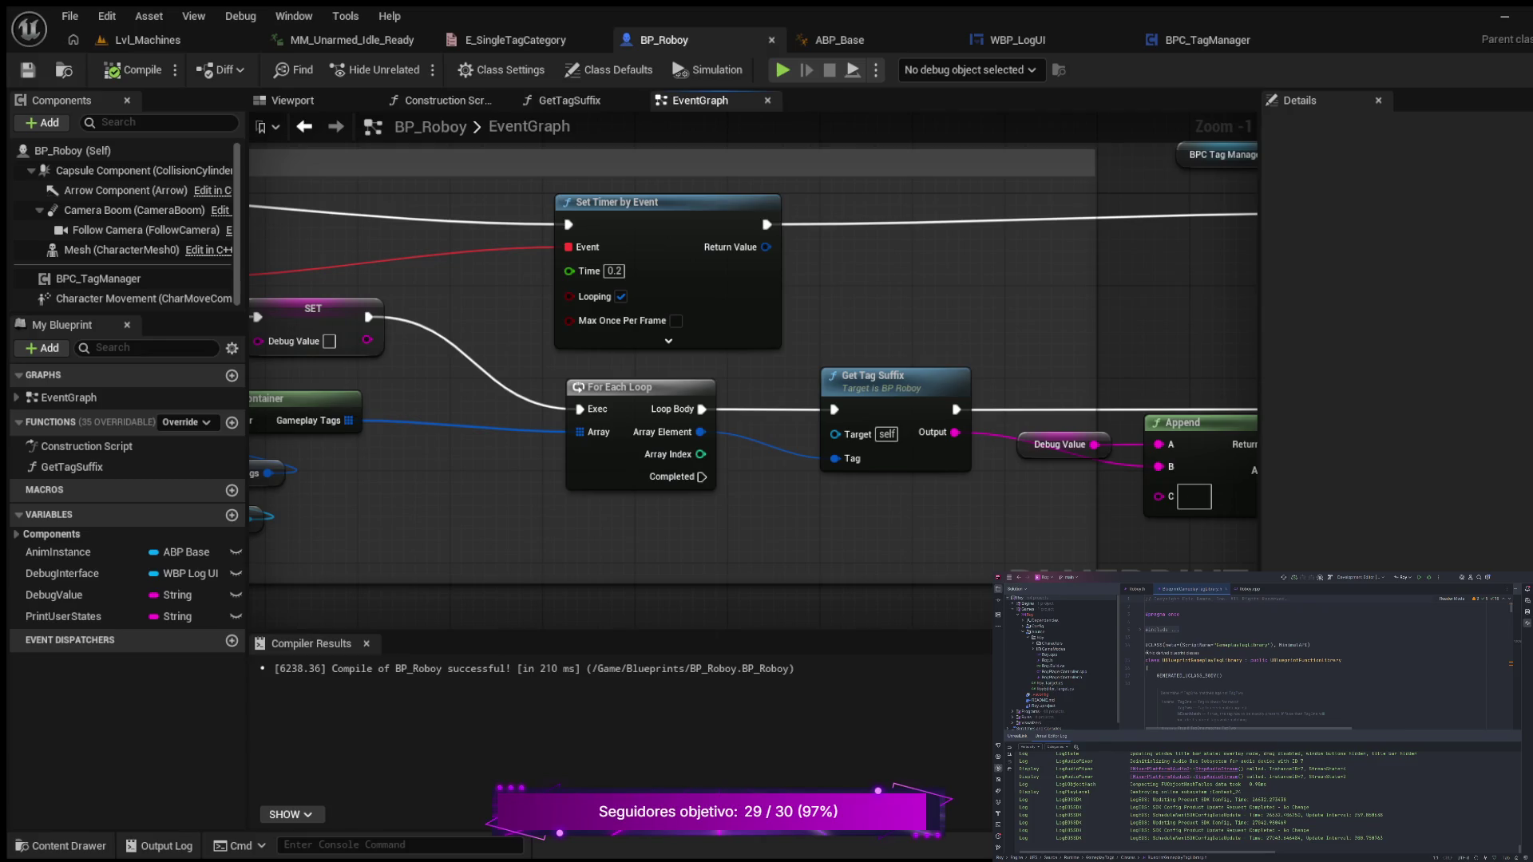
pyautogui.moveTo(772, 518)
pyautogui.mouseDown()
pyautogui.moveTo(405, 540)
pyautogui.moveTo(989, 435)
pyautogui.moveTo(855, 463)
pyautogui.moveTo(369, 484)
pyautogui.moveTo(138, 542)
pyautogui.mouseUp()
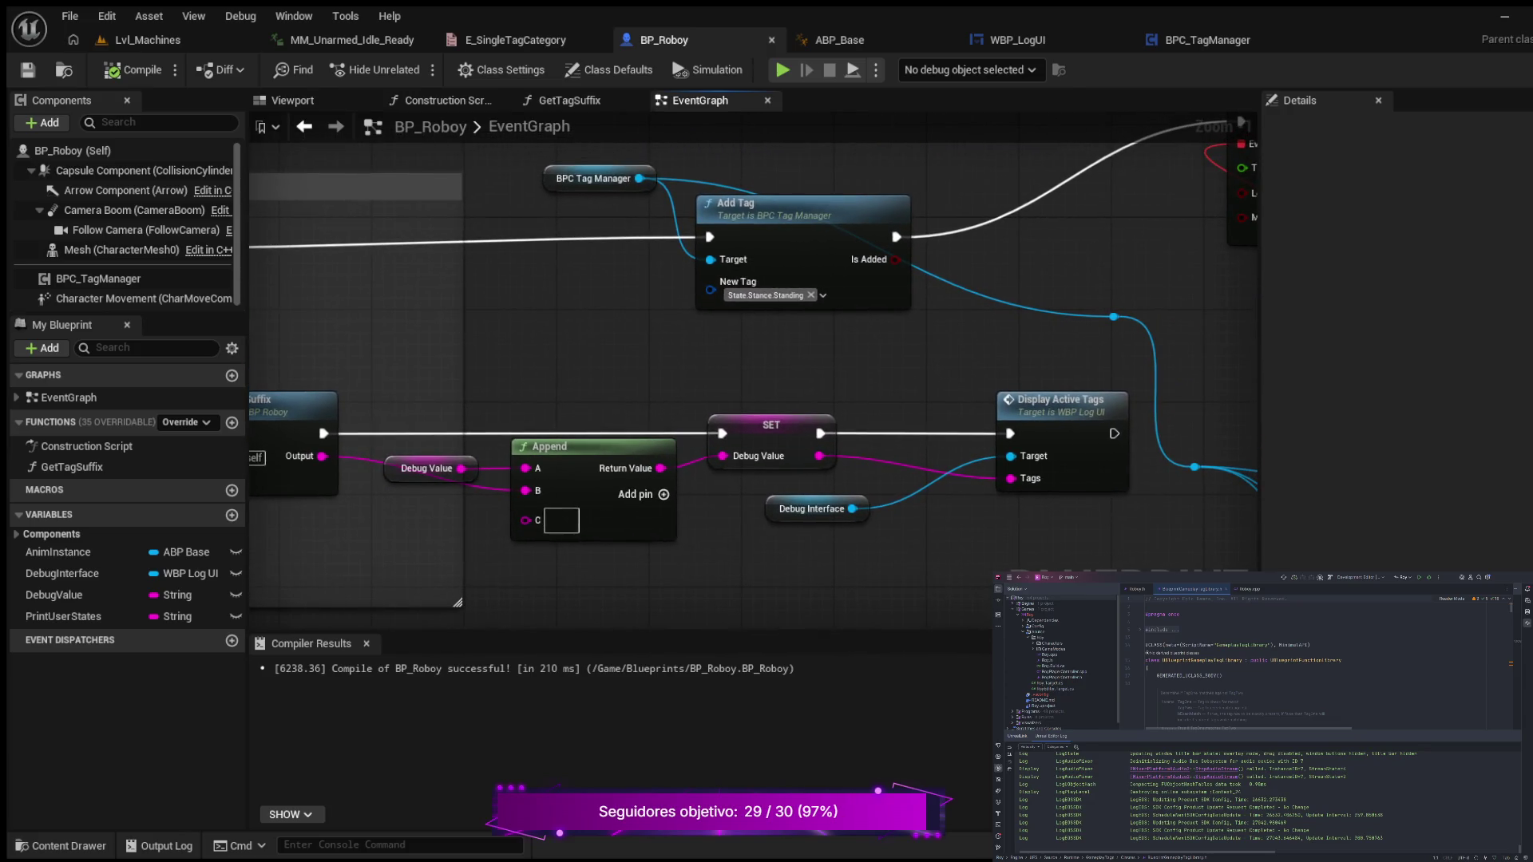
pyautogui.moveTo(296, 531)
pyautogui.mouseDown()
pyautogui.moveTo(952, 521)
pyautogui.moveTo(1282, 533)
pyautogui.moveTo(1291, 572)
pyautogui.moveTo(1413, 567)
pyautogui.moveTo(617, 496)
pyautogui.moveTo(317, 530)
pyautogui.moveTo(254, 579)
pyautogui.mouseUp()
pyautogui.moveTo(573, 392); pyautogui.dragTo(506, 431)
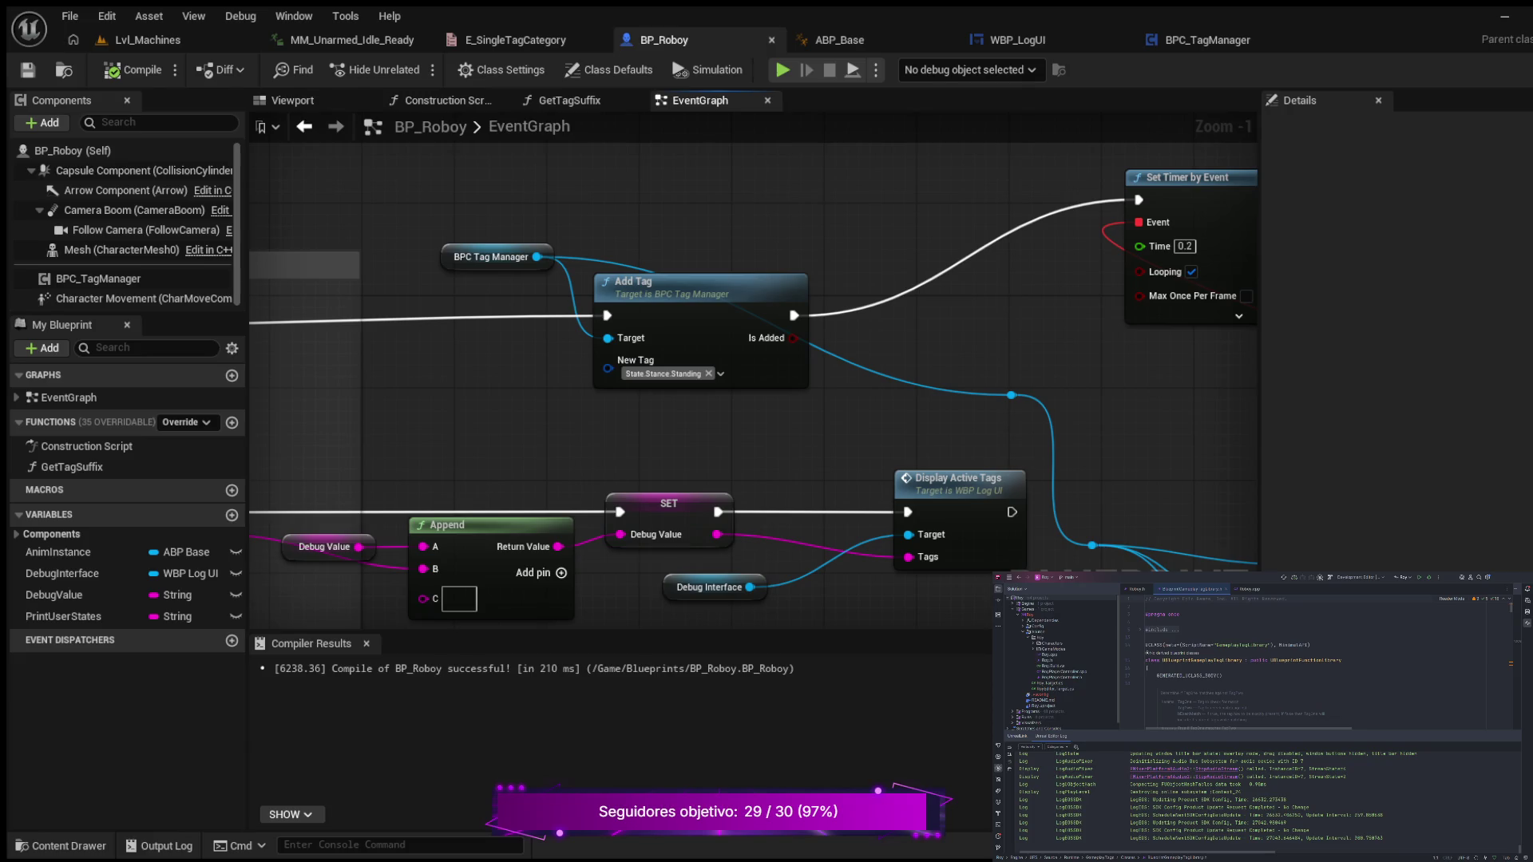
pyautogui.moveTo(807, 435)
pyautogui.mouseDown()
pyautogui.moveTo(773, 404)
pyautogui.moveTo(773, 448)
pyautogui.moveTo(754, 392)
pyautogui.moveTo(482, 407)
pyautogui.moveTo(357, 436)
pyautogui.moveTo(347, 411)
pyautogui.mouseUp()
# - Review the Make Array, tag getter, For Each Loop and Append nodes across the graph
pyautogui.moveTo(553, 399)
pyautogui.mouseDown()
pyautogui.moveTo(728, 407)
pyautogui.moveTo(501, 390)
pyautogui.mouseUp()
pyautogui.scroll(-1, 502, 390)
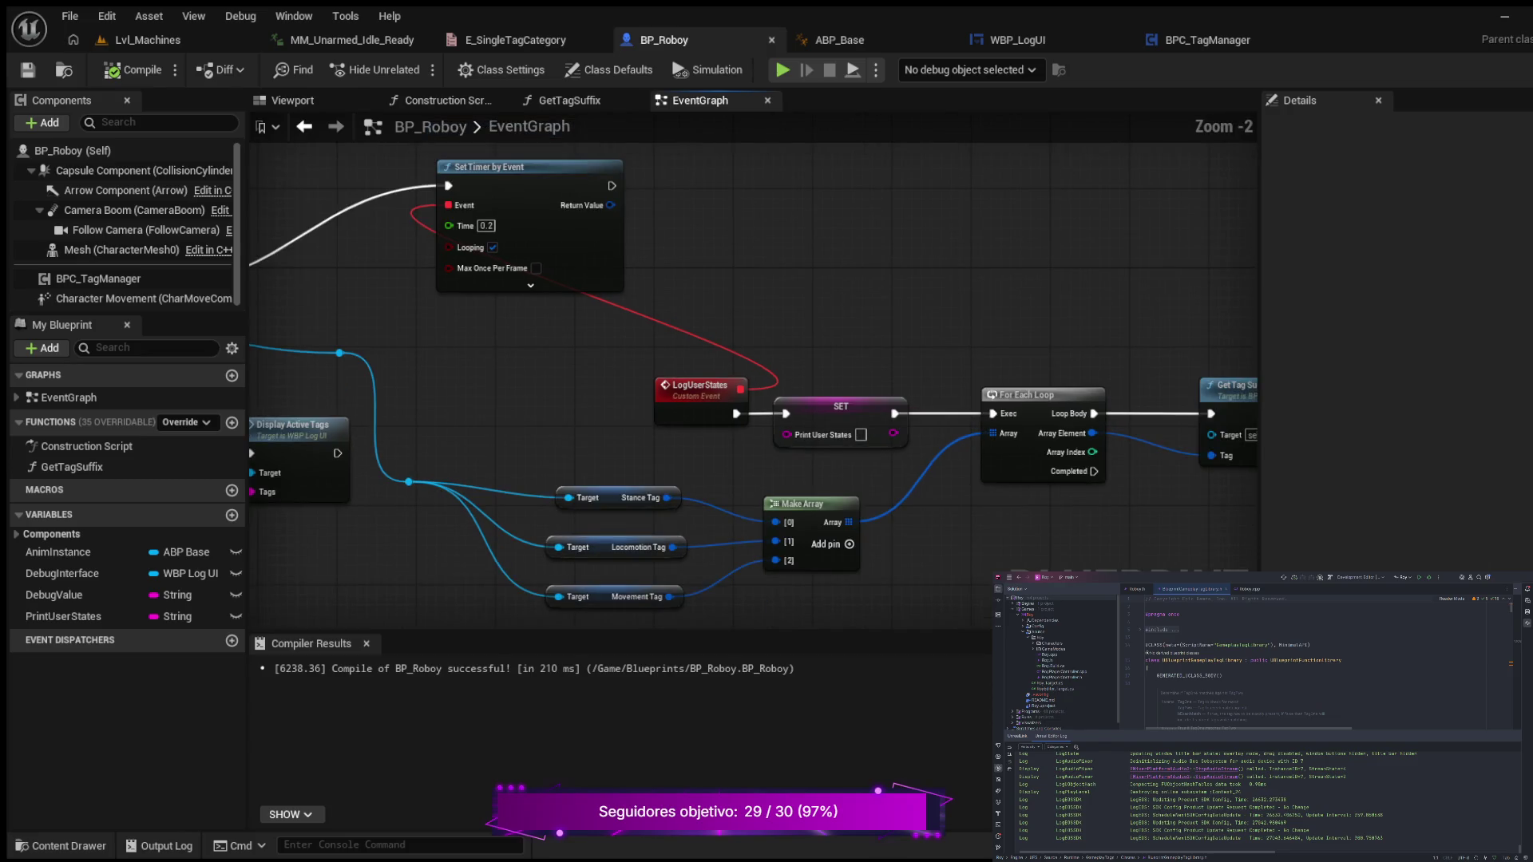
pyautogui.scroll(-1, 501, 389)
pyautogui.scroll(-1, 503, 379)
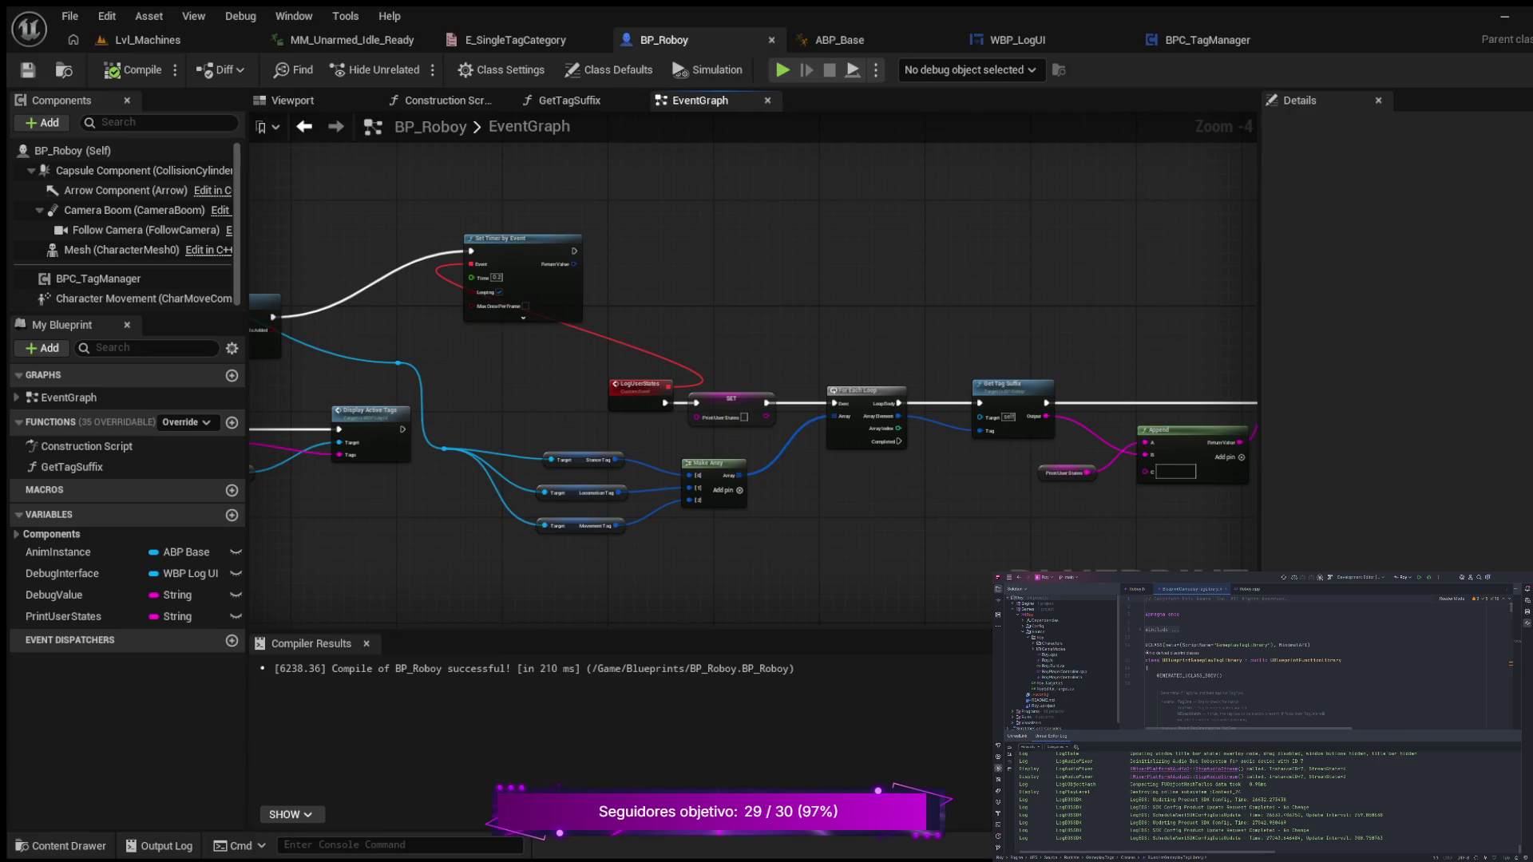
pyautogui.scroll(1, 1180, 395)
pyautogui.moveTo(1145, 335)
pyautogui.mouseDown()
pyautogui.moveTo(1198, 335)
pyautogui.moveTo(1175, 352)
pyautogui.moveTo(1180, 395)
pyautogui.moveTo(1428, 396)
pyautogui.mouseUp()
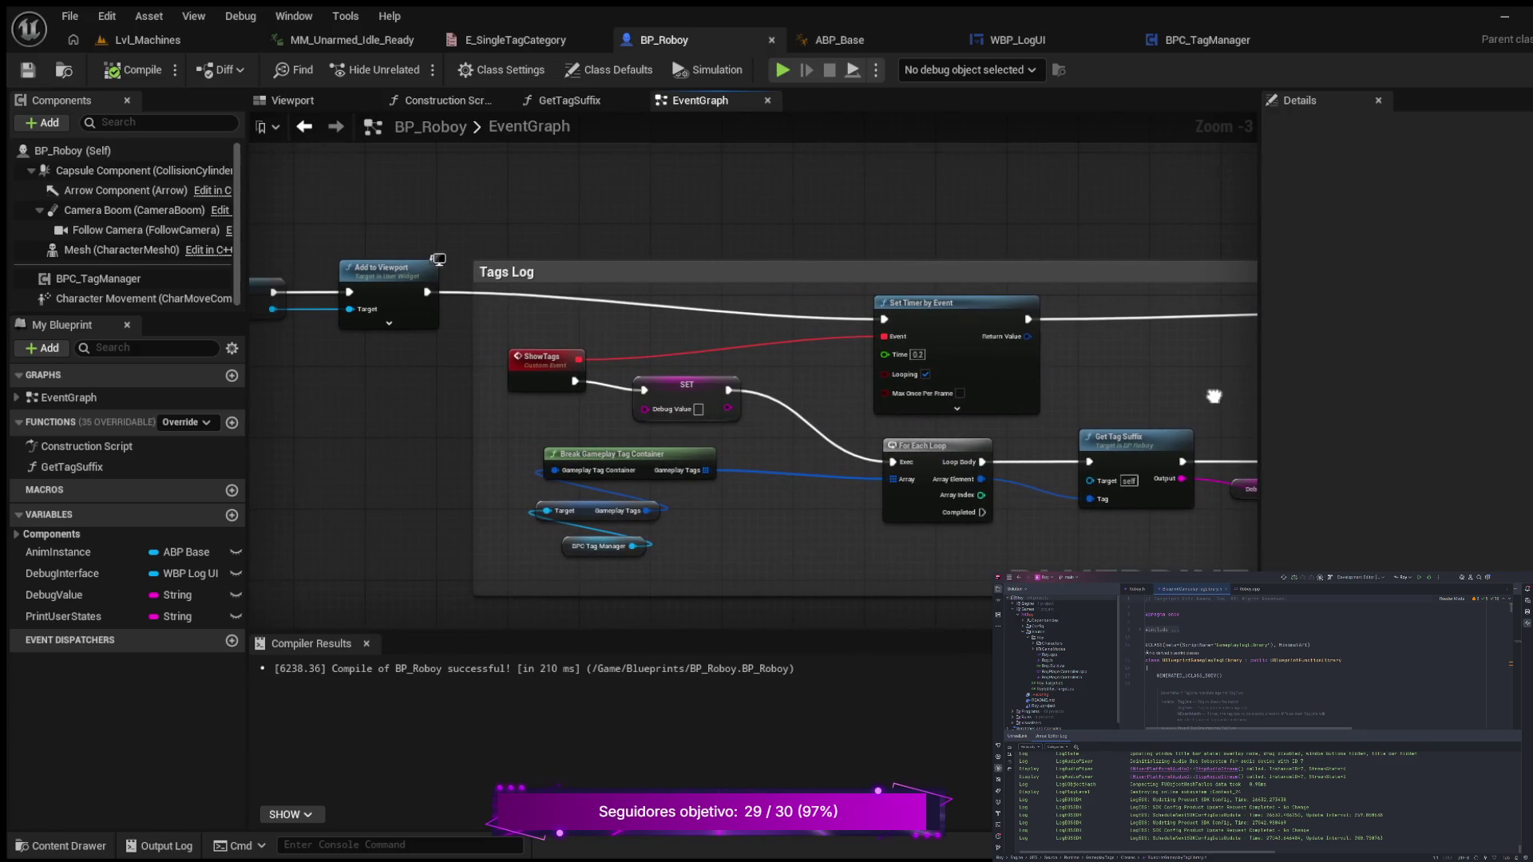
pyautogui.moveTo(1213, 397); pyautogui.dragTo(1251, 396)
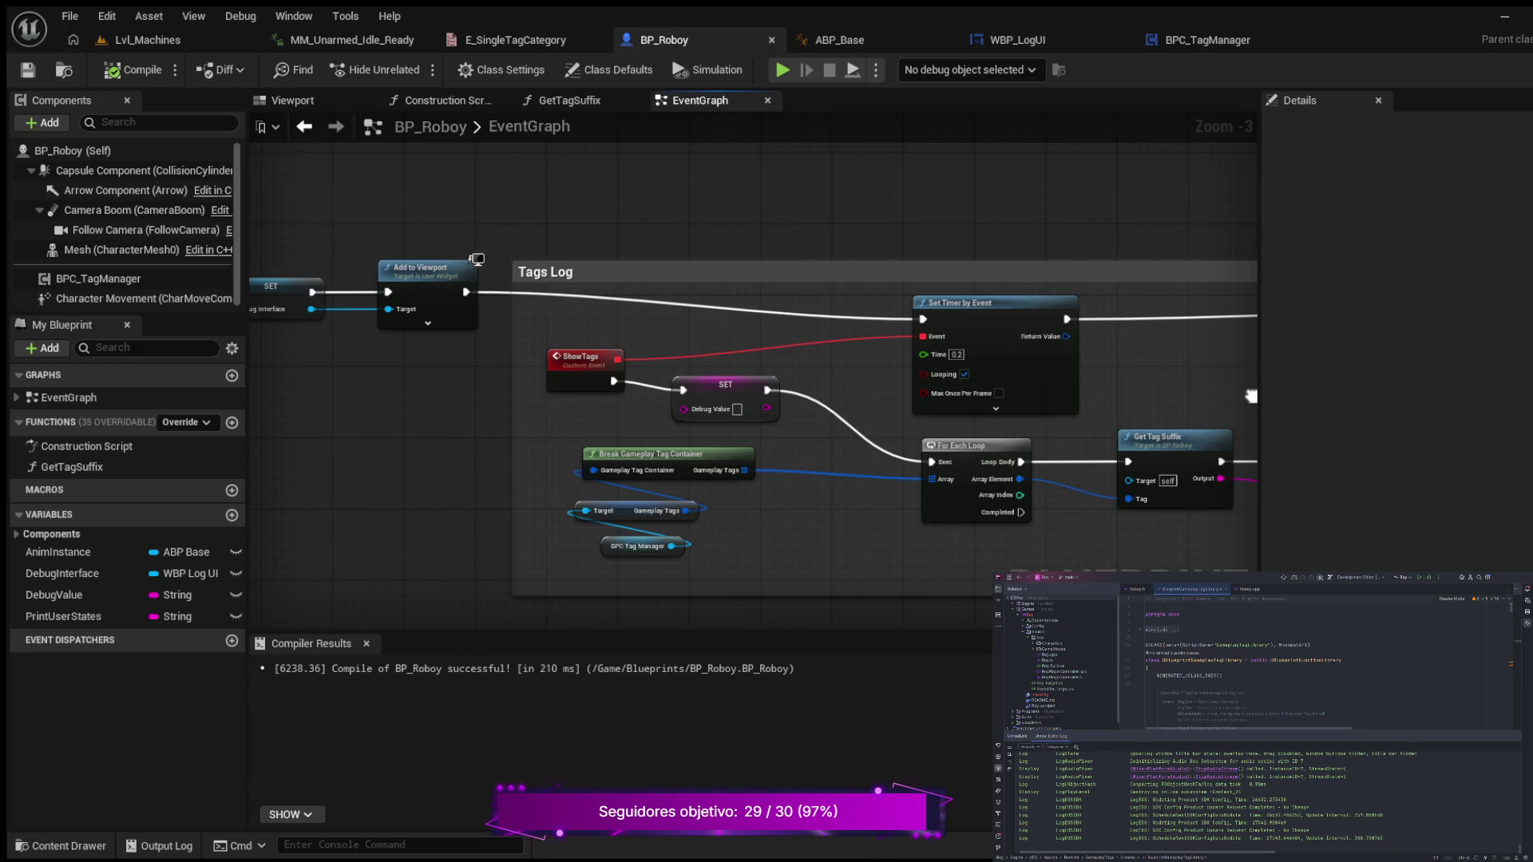
pyautogui.moveTo(1425, 397); pyautogui.dragTo(410, 412)
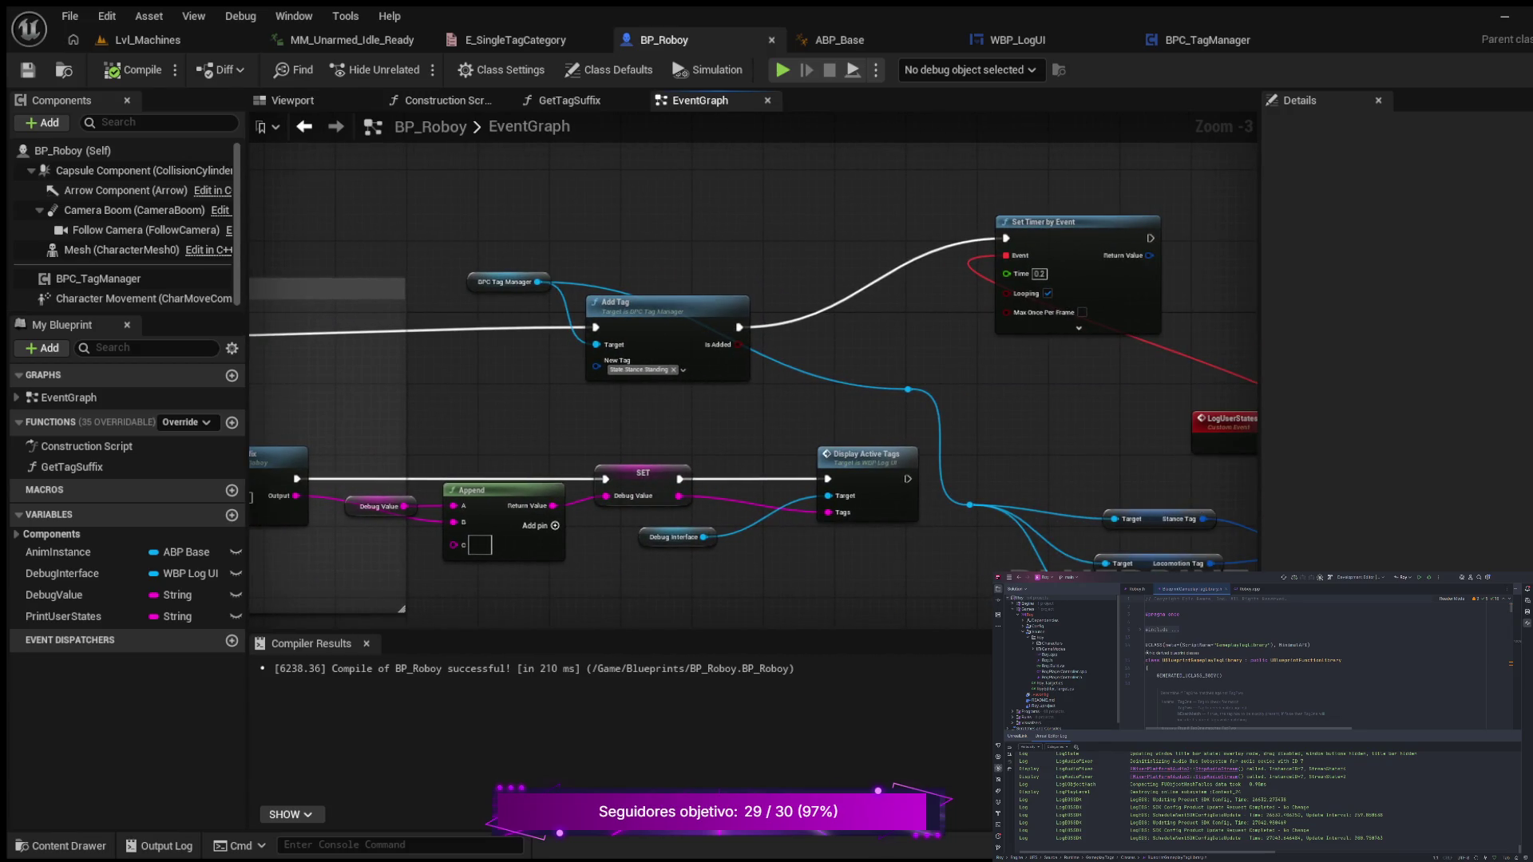
pyautogui.moveTo(675, 428)
pyautogui.mouseDown()
pyautogui.moveTo(1030, 423)
pyautogui.moveTo(335, 412)
pyautogui.moveTo(1074, 411)
pyautogui.moveTo(416, 406)
pyautogui.mouseUp()
pyautogui.moveTo(878, 400); pyautogui.dragTo(365, 368)
pyautogui.moveTo(519, 349); pyautogui.dragTo(272, 308)
pyautogui.moveTo(798, 376); pyautogui.dragTo(431, 367)
pyautogui.moveTo(279, 319)
pyautogui.mouseDown()
pyautogui.moveTo(537, 301)
pyautogui.moveTo(1199, 377)
pyautogui.mouseUp()
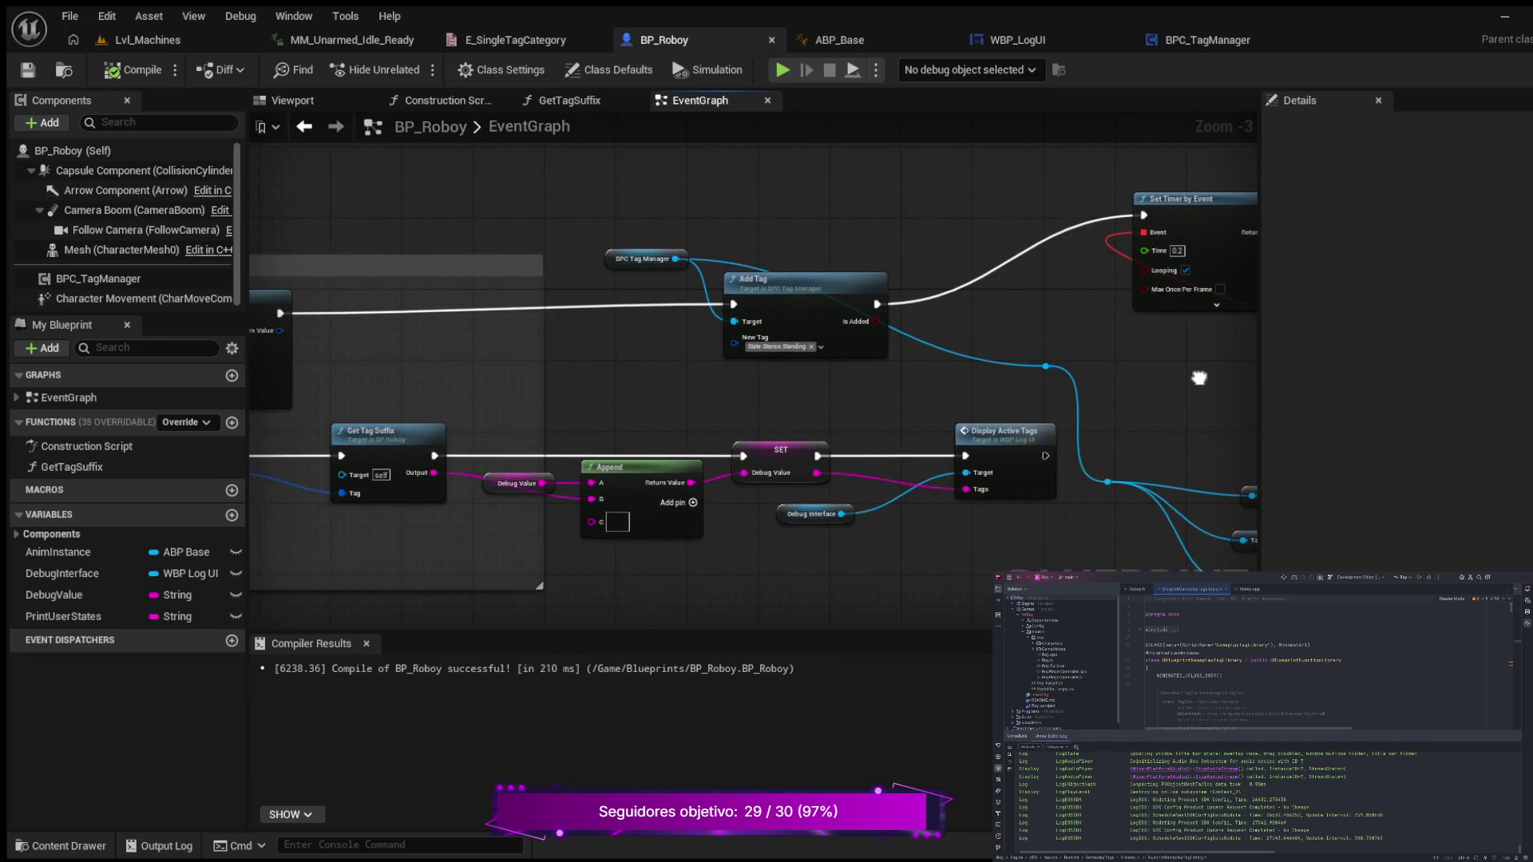
# - Inspect Set Timer by Event, Get Tag Suffix, Display Active Tags and the Movement Tag node
pyautogui.moveTo(1199, 377); pyautogui.dragTo(1198, 377)
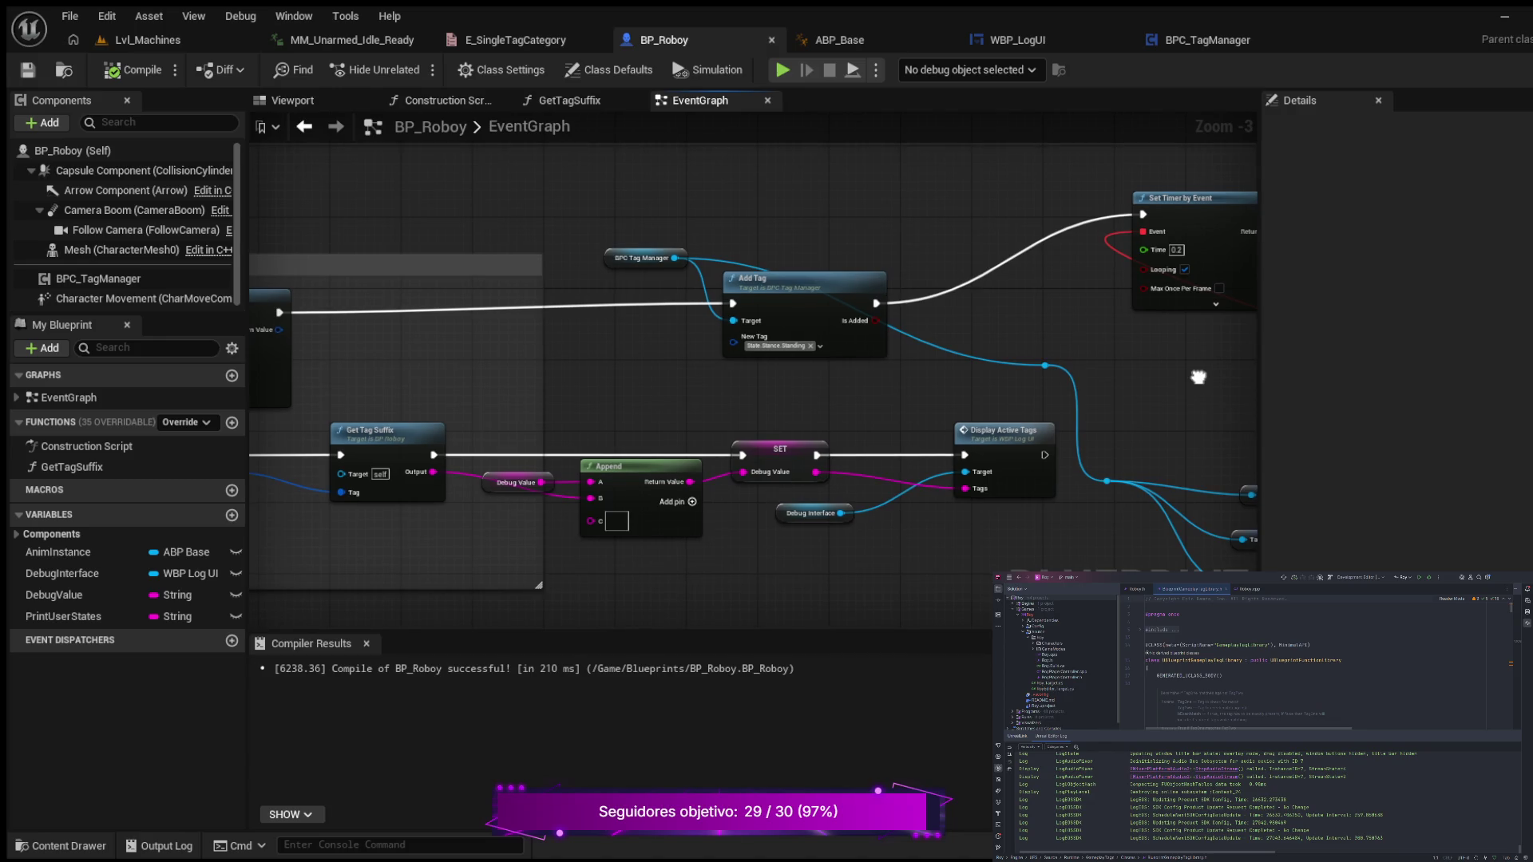
pyautogui.moveTo(1198, 377); pyautogui.dragTo(1380, 386)
pyautogui.moveTo(371, 475)
pyautogui.mouseDown()
pyautogui.moveTo(523, 376)
pyautogui.moveTo(664, 420)
pyautogui.moveTo(979, 419)
pyautogui.mouseUp()
pyautogui.moveTo(435, 408)
pyautogui.mouseDown()
pyautogui.moveTo(970, 416)
pyautogui.moveTo(708, 393)
pyautogui.moveTo(266, 404)
pyautogui.moveTo(260, 313)
pyautogui.moveTo(878, 353)
pyautogui.moveTo(339, 384)
pyautogui.mouseUp()
pyautogui.scroll(3, 946, 286)
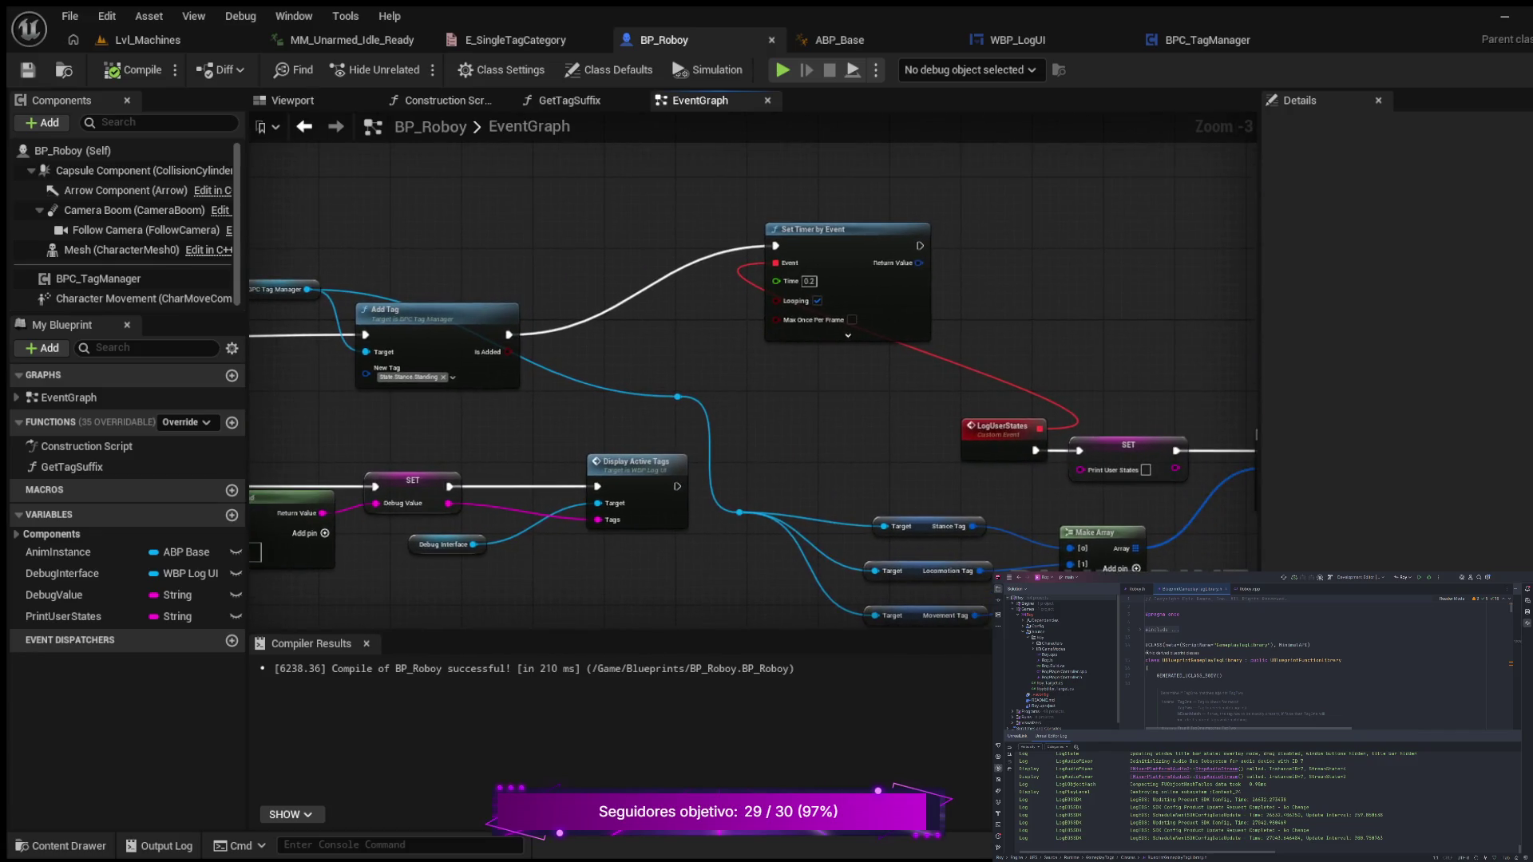
pyautogui.moveTo(946, 286)
pyautogui.mouseDown()
pyautogui.moveTo(456, 354)
pyautogui.moveTo(1090, 384)
pyautogui.moveTo(1031, 381)
pyautogui.mouseUp()
pyautogui.moveTo(319, 435)
pyautogui.mouseDown()
pyautogui.moveTo(1044, 323)
pyautogui.moveTo(711, 319)
pyautogui.moveTo(513, 345)
pyautogui.moveTo(903, 273)
pyautogui.moveTo(725, 236)
pyautogui.moveTo(516, 250)
pyautogui.moveTo(496, 231)
pyautogui.mouseUp()
pyautogui.scroll(-1, 958, 359)
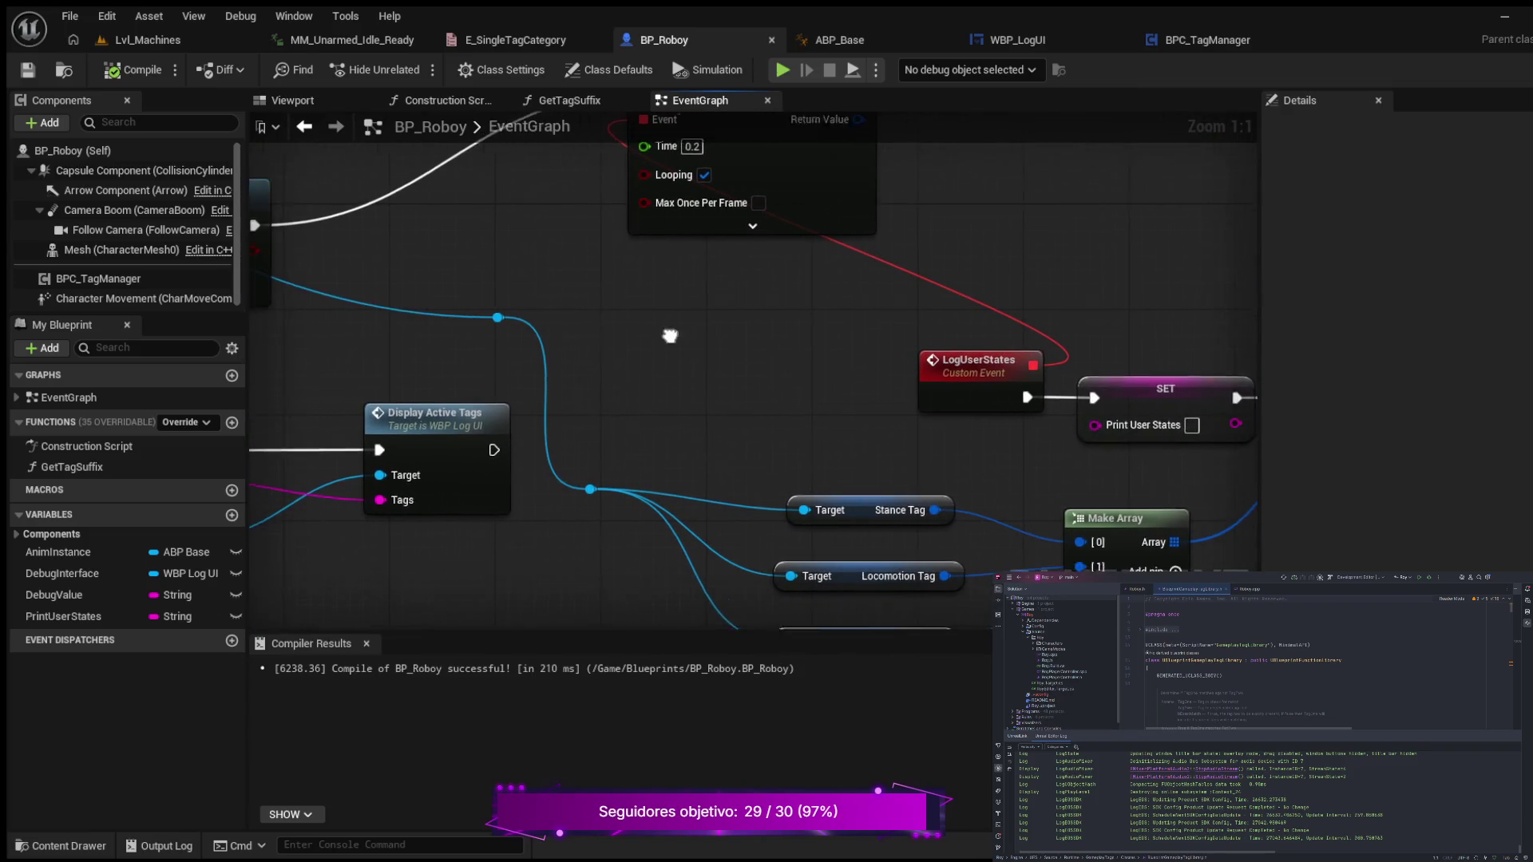
pyautogui.moveTo(958, 359); pyautogui.dragTo(990, 295)
pyautogui.scroll(-1, 752, 330)
pyautogui.moveTo(752, 331); pyautogui.dragTo(599, 312)
pyautogui.moveTo(680, 268); pyautogui.dragTo(358, 330)
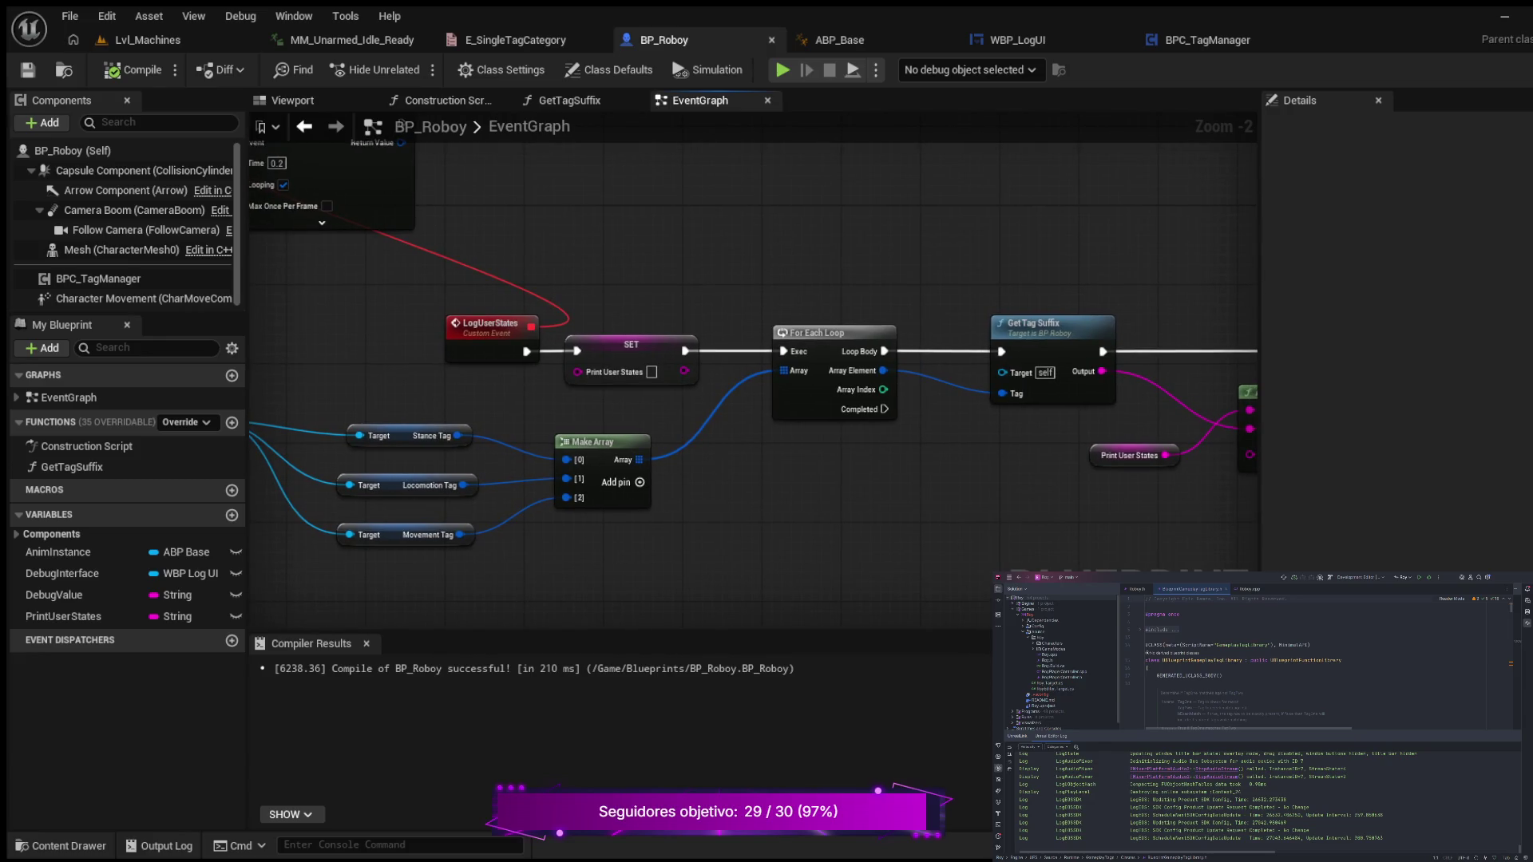
pyautogui.scroll(-1, 559, 319)
pyautogui.moveTo(559, 319); pyautogui.dragTo(1038, 332)
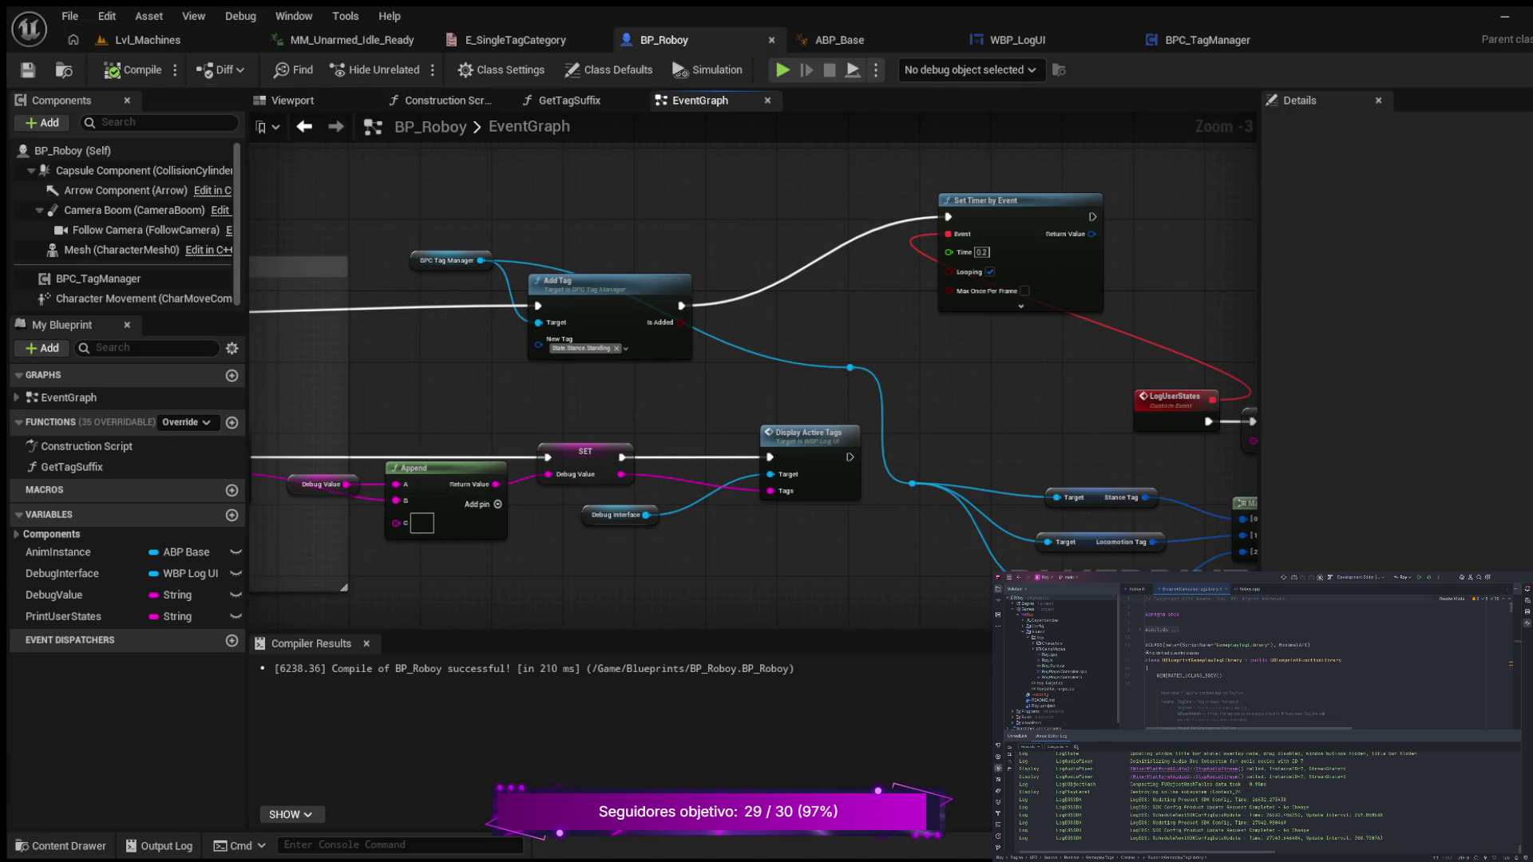
# - Frame the whole timer logging chain and move Set Timer by Event further right
pyautogui.moveTo(1038, 360); pyautogui.dragTo(583, 355)
pyautogui.scroll(-2, 583, 356)
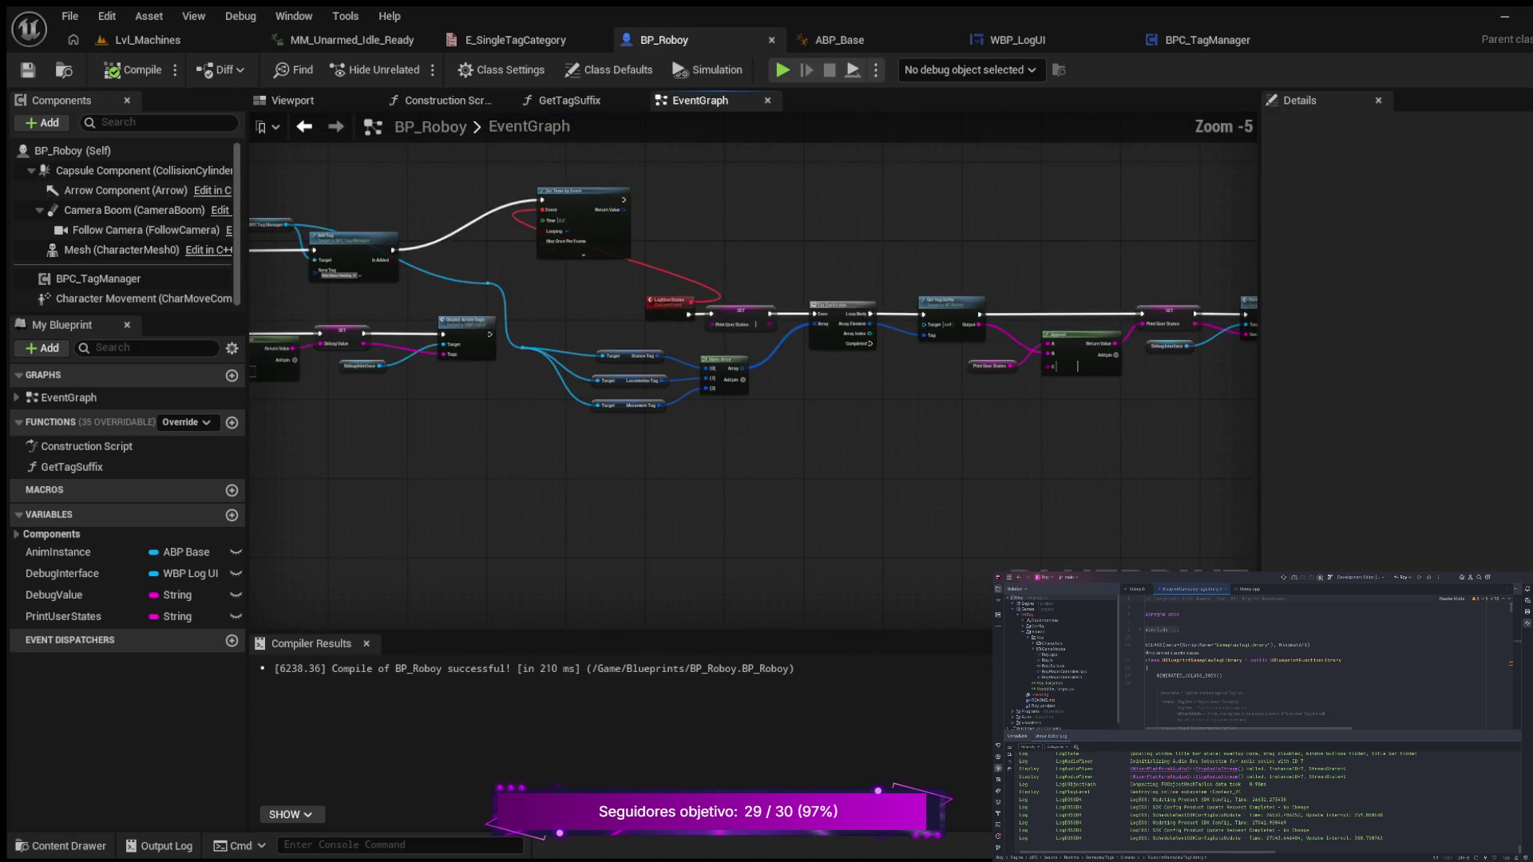
pyautogui.scroll(-1, 564, 296)
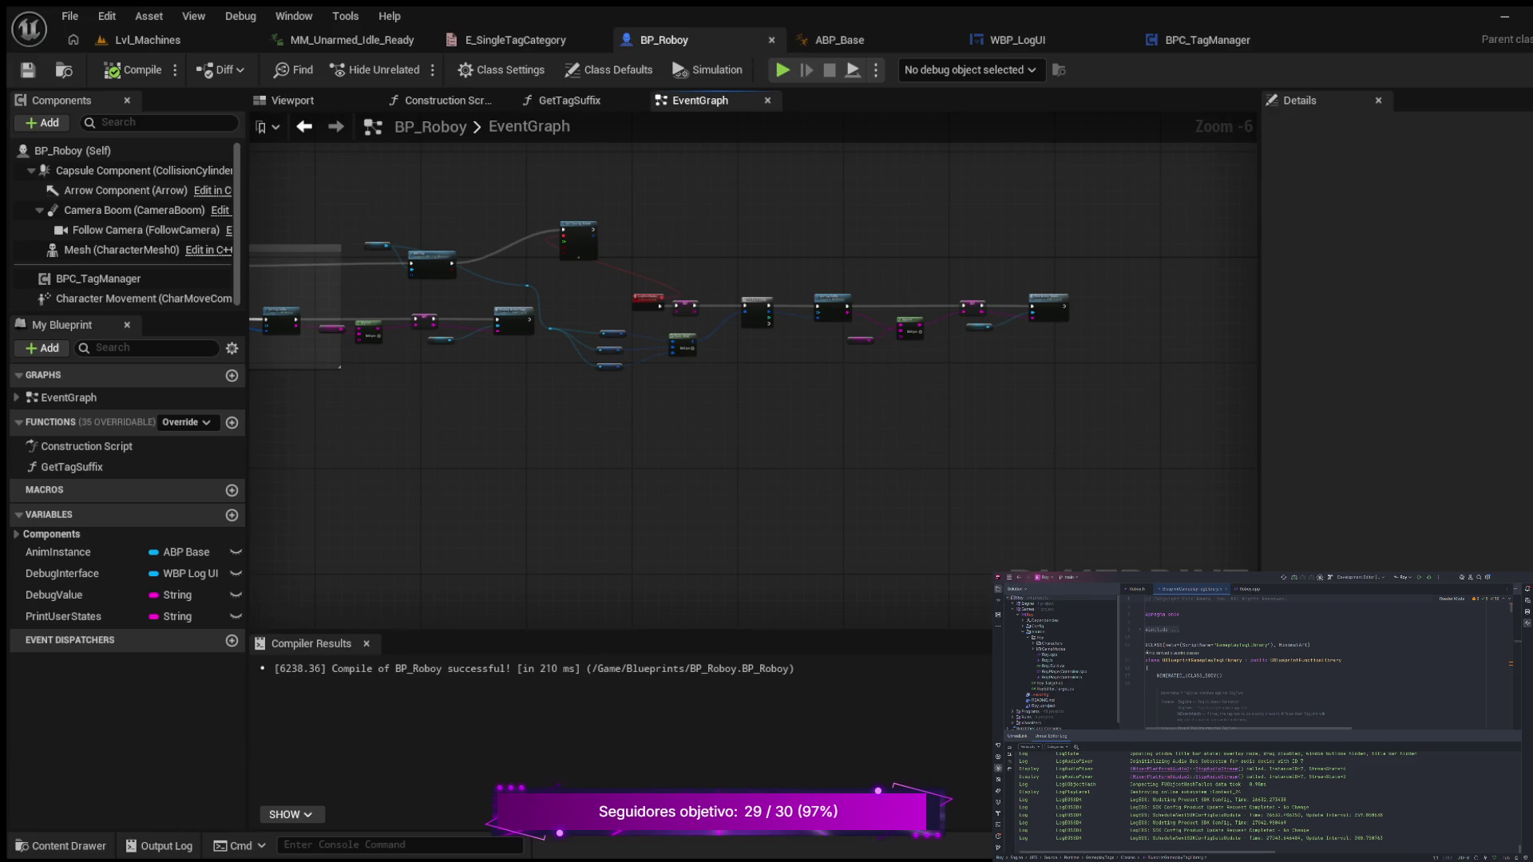
pyautogui.scroll(2, 626, 318)
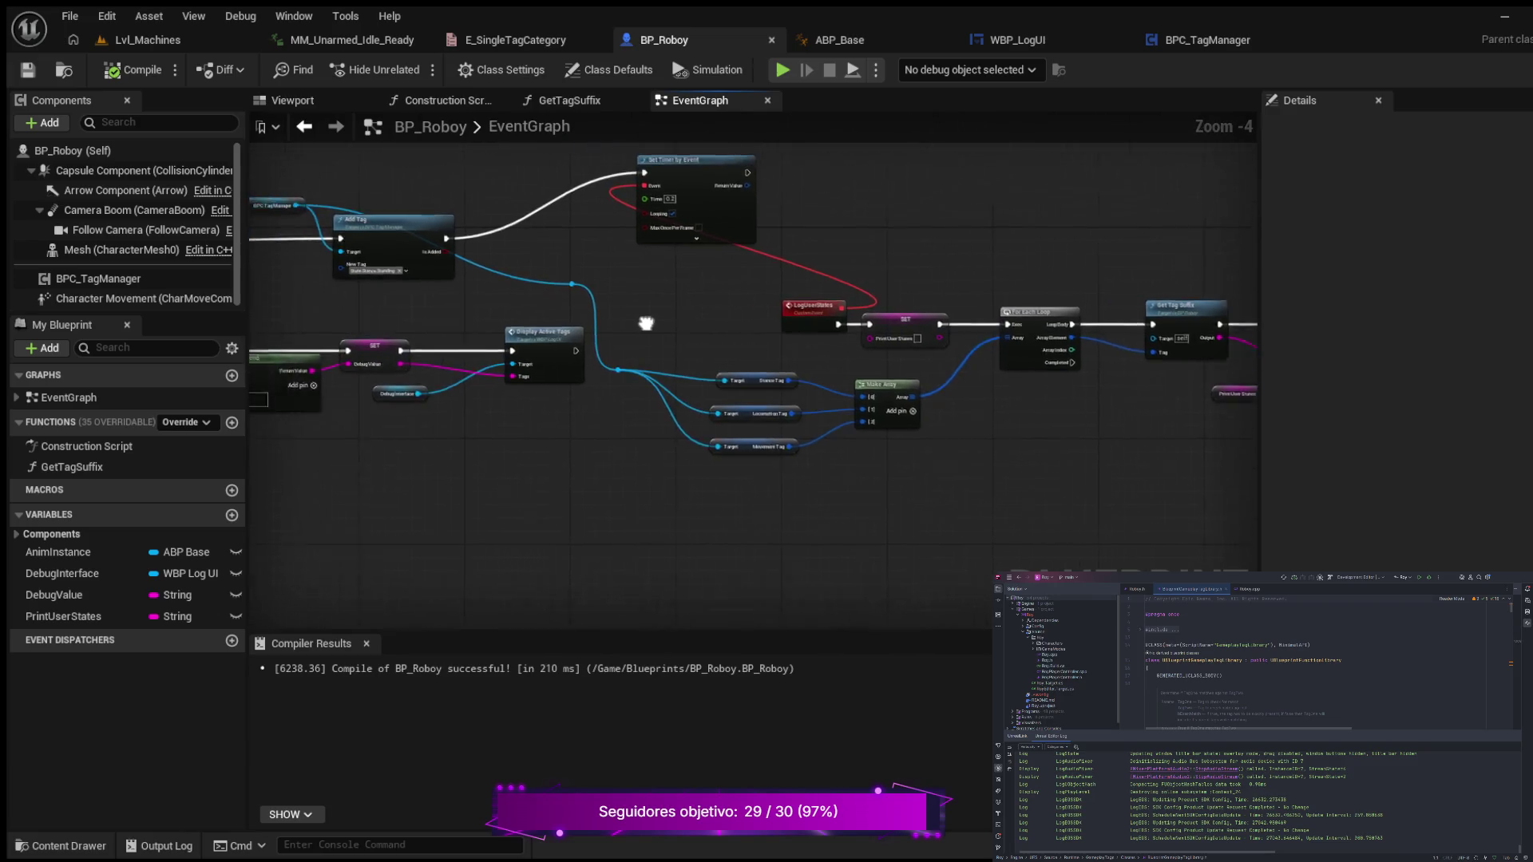
pyautogui.moveTo(859, 338); pyautogui.dragTo(847, 341)
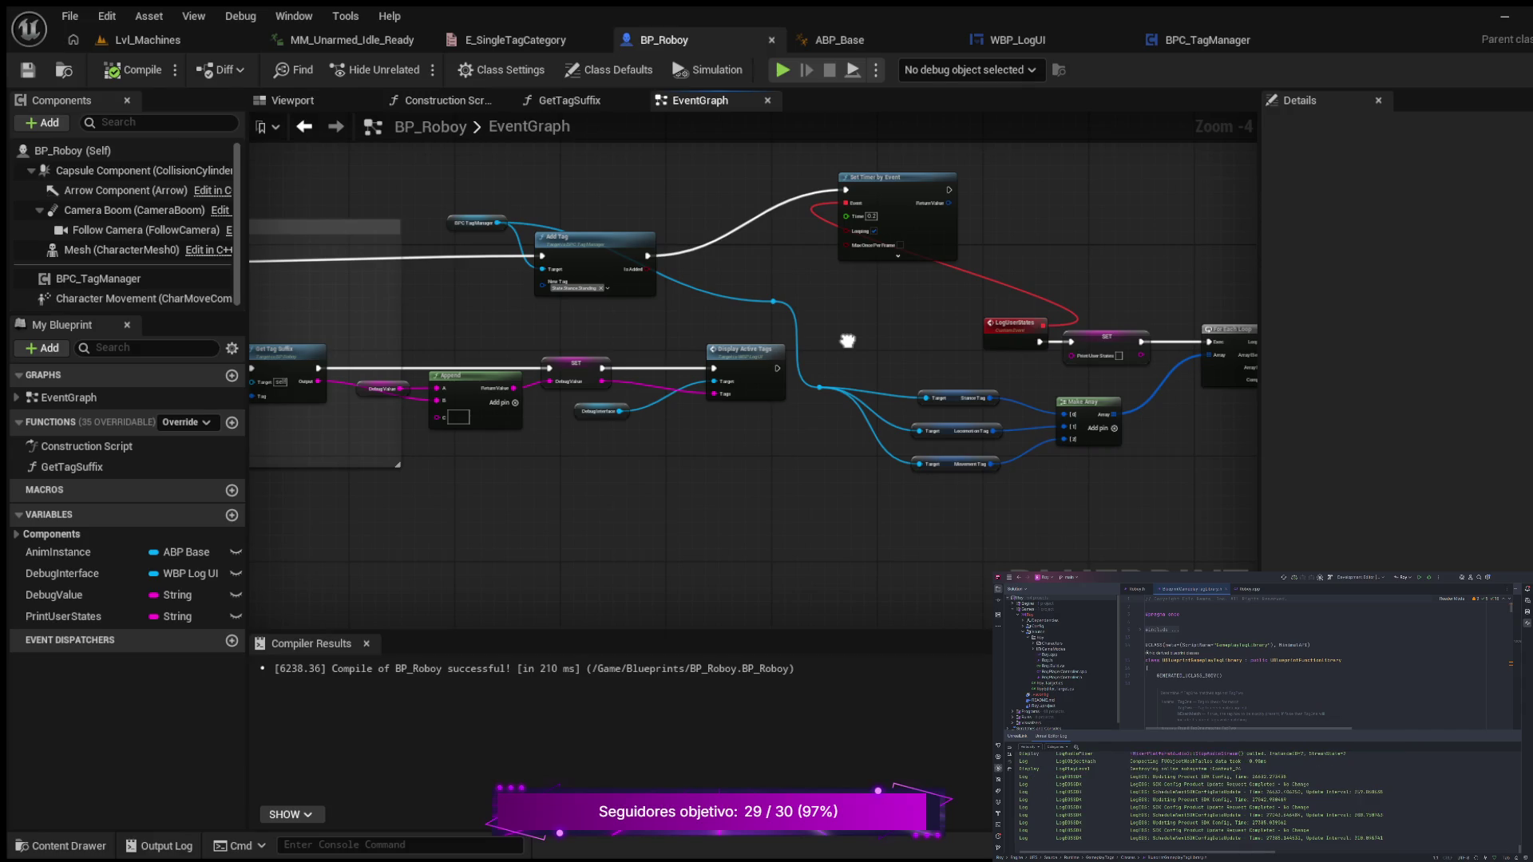
pyautogui.moveTo(847, 341); pyautogui.dragTo(771, 336)
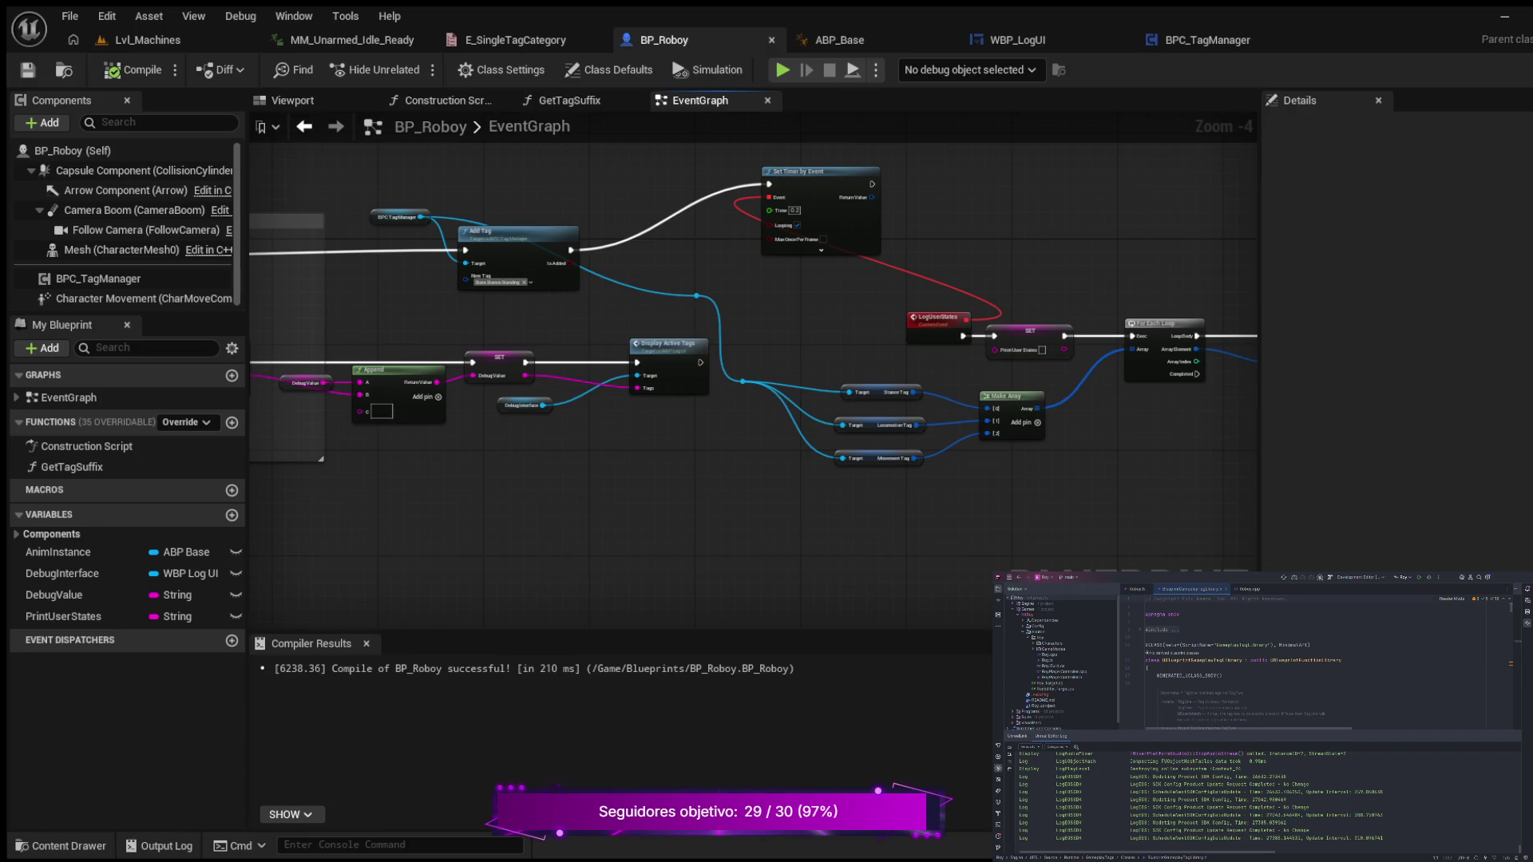
pyautogui.moveTo(840, 324); pyautogui.dragTo(760, 343)
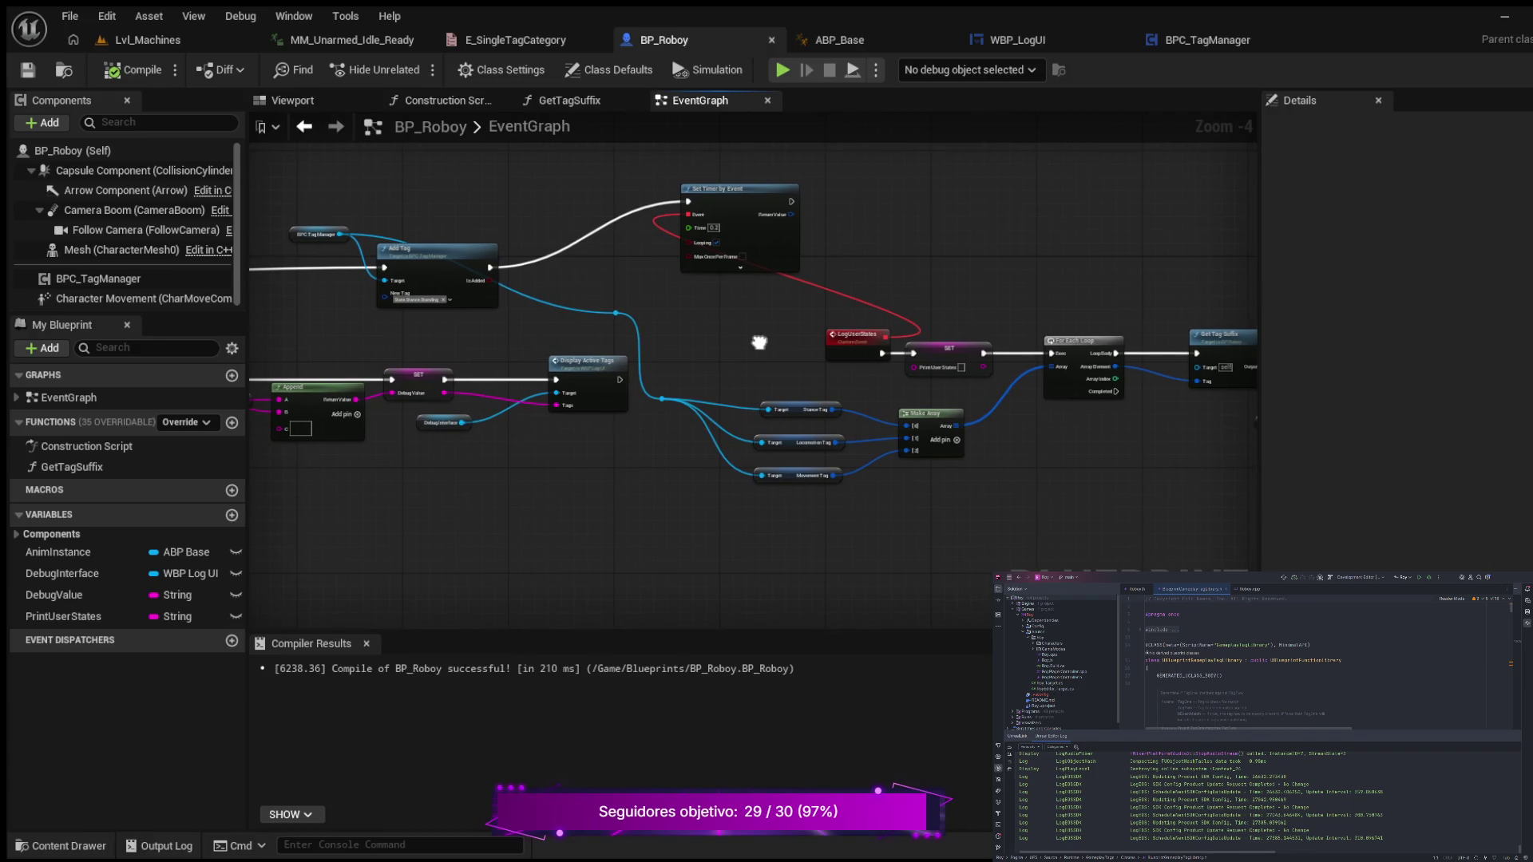
pyautogui.moveTo(719, 188); pyautogui.dragTo(849, 187)
# - Place LogUserStates beside the timer, drop the TagManager getter below Add Tag, nudge Display Active Tags left
pyautogui.moveTo(856, 335); pyautogui.dragTo(724, 229)
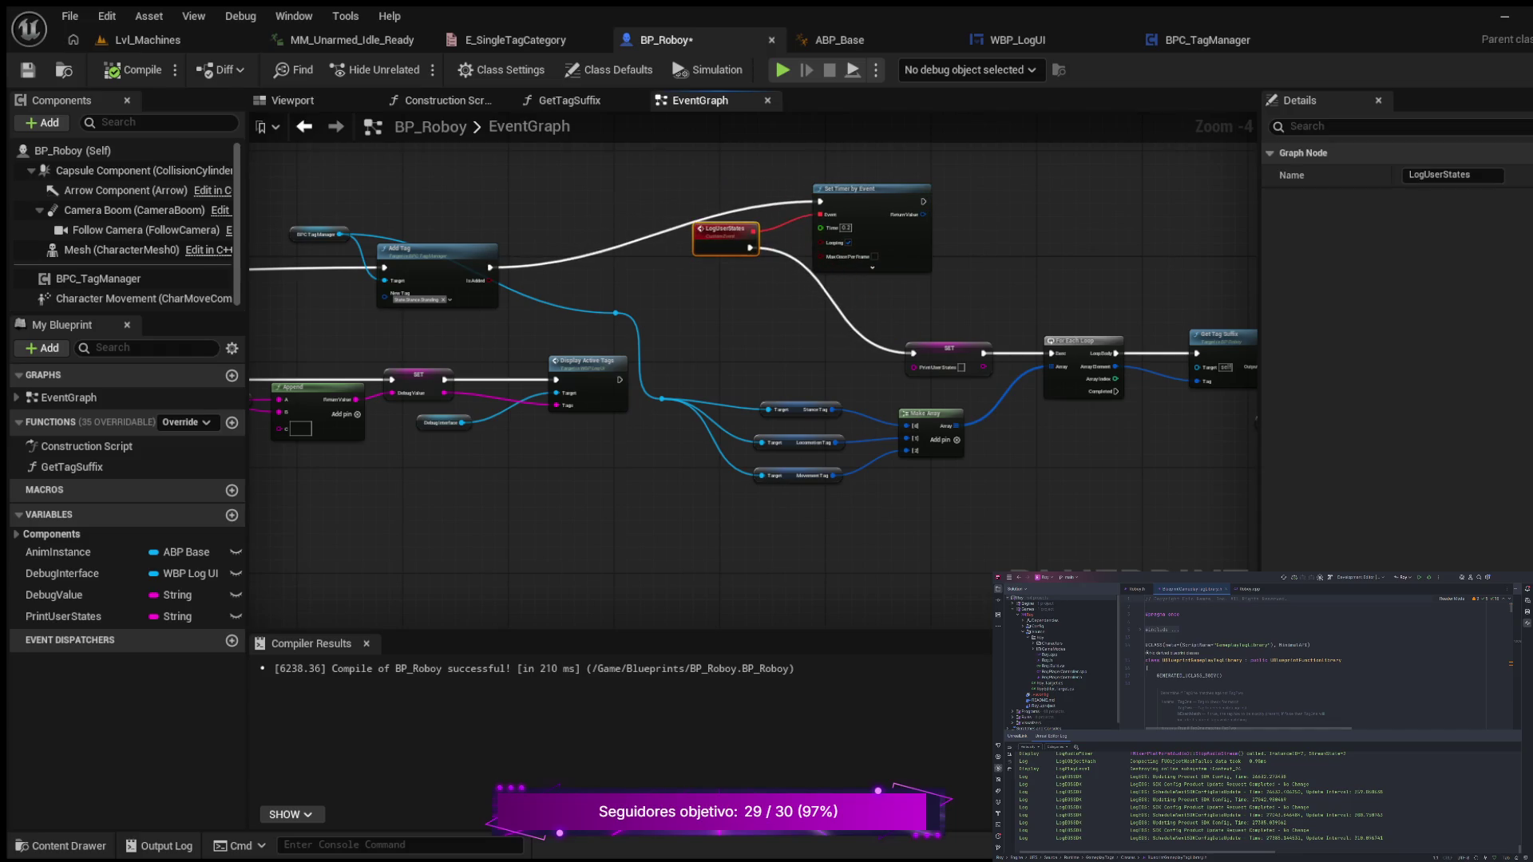
pyautogui.moveTo(703, 340); pyautogui.dragTo(747, 330)
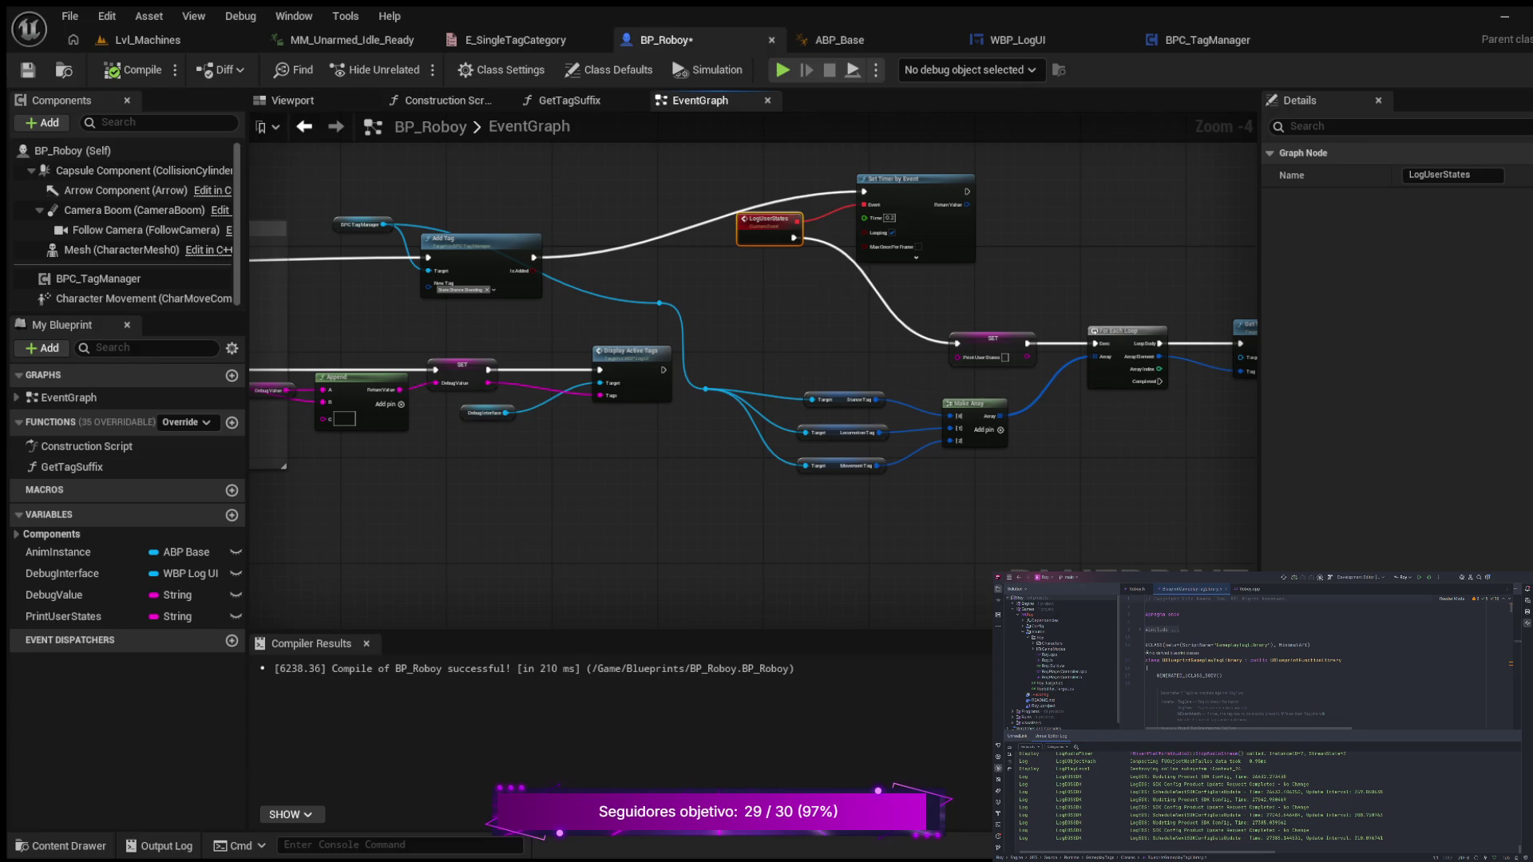
pyautogui.moveTo(761, 349)
pyautogui.mouseDown()
pyautogui.moveTo(801, 311)
pyautogui.moveTo(902, 351)
pyautogui.moveTo(901, 333)
pyautogui.mouseUp()
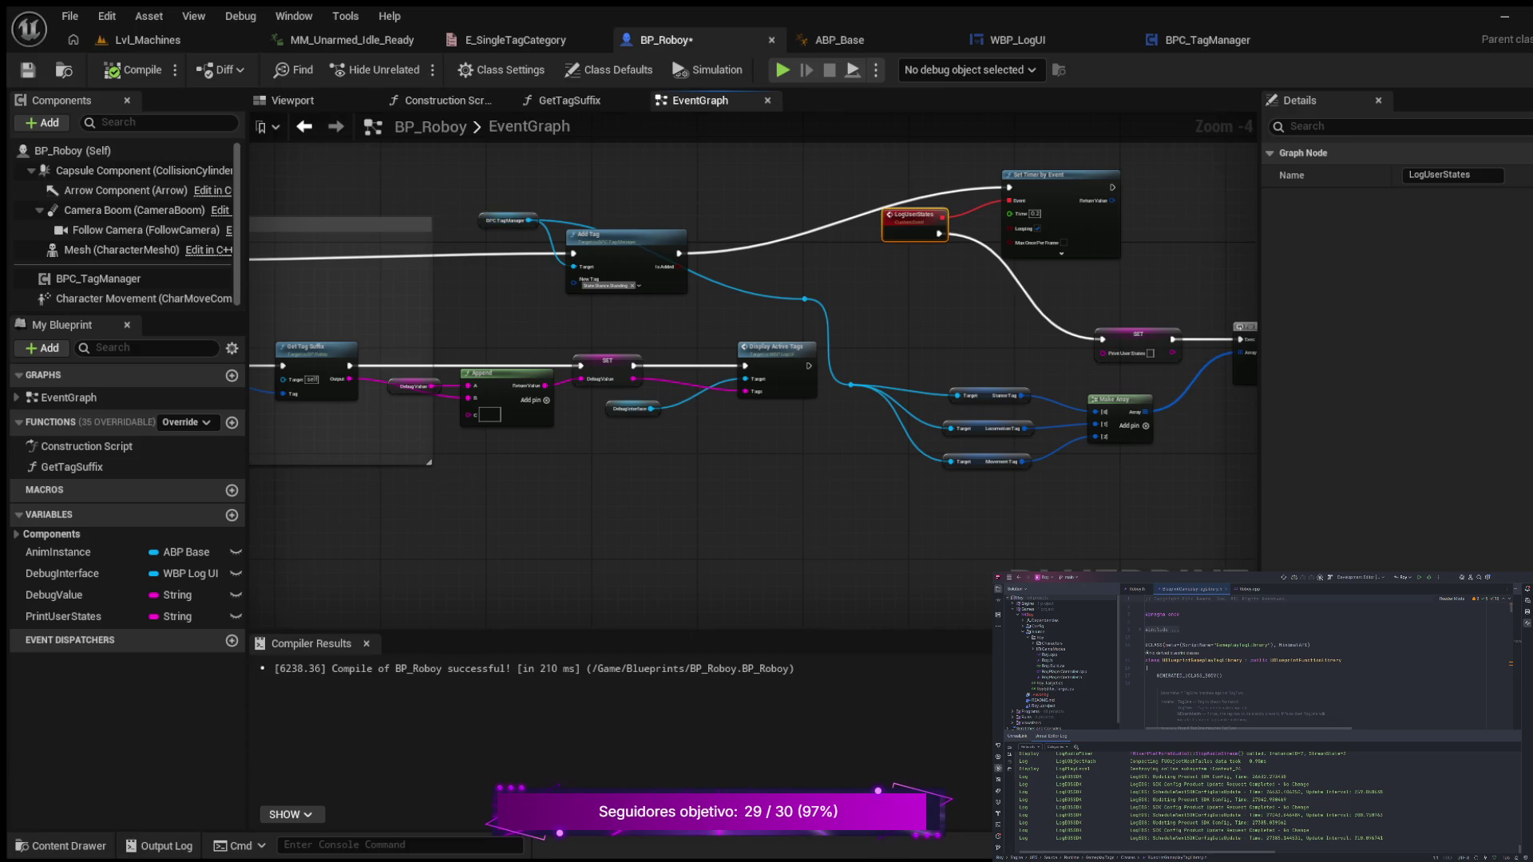
pyautogui.moveTo(507, 221); pyautogui.dragTo(483, 303)
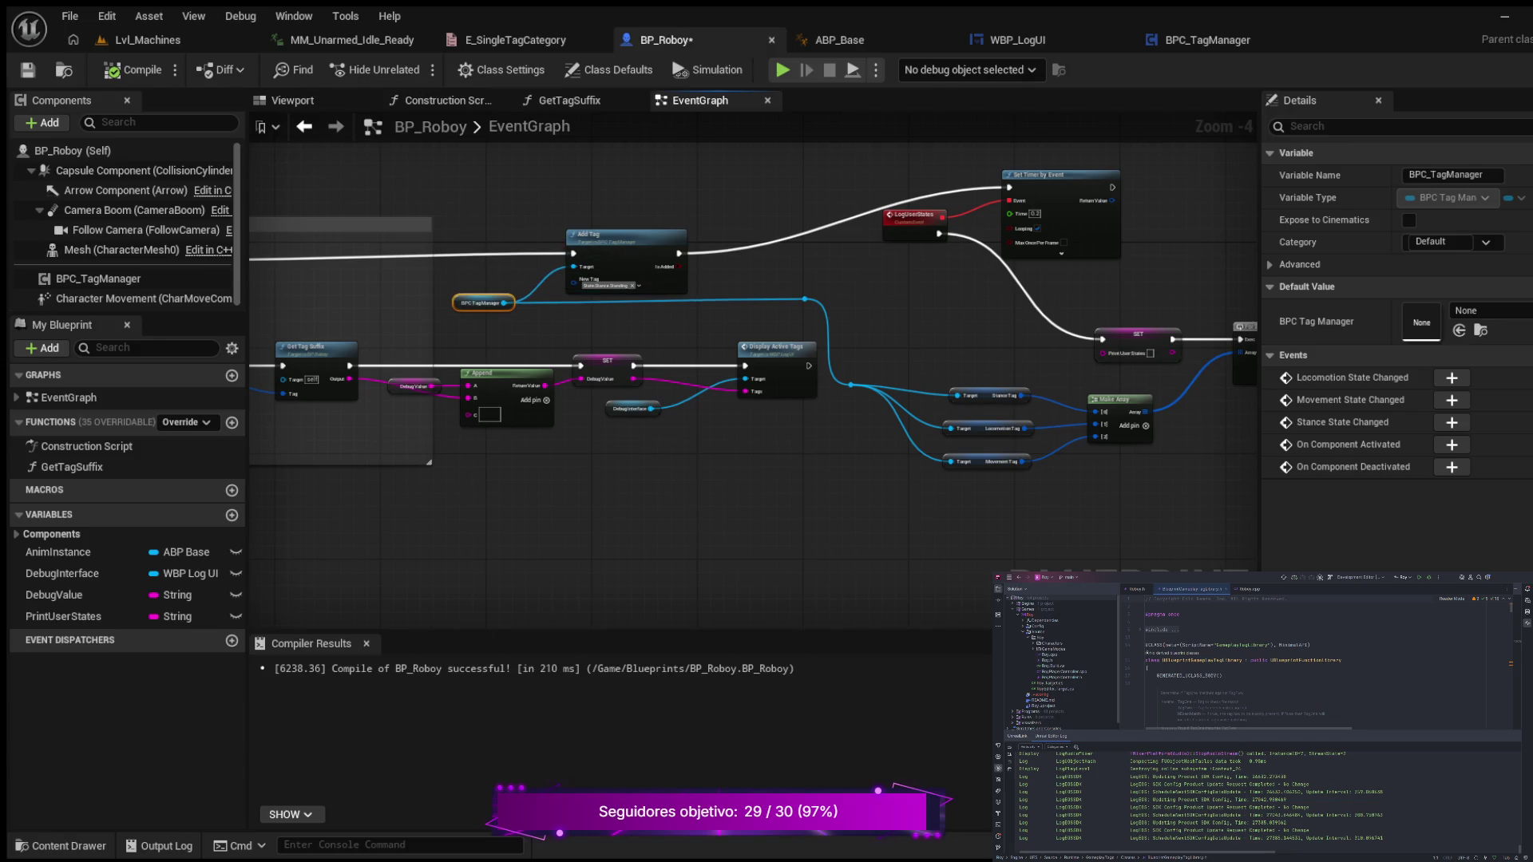
pyautogui.moveTo(775, 347); pyautogui.dragTo(753, 346)
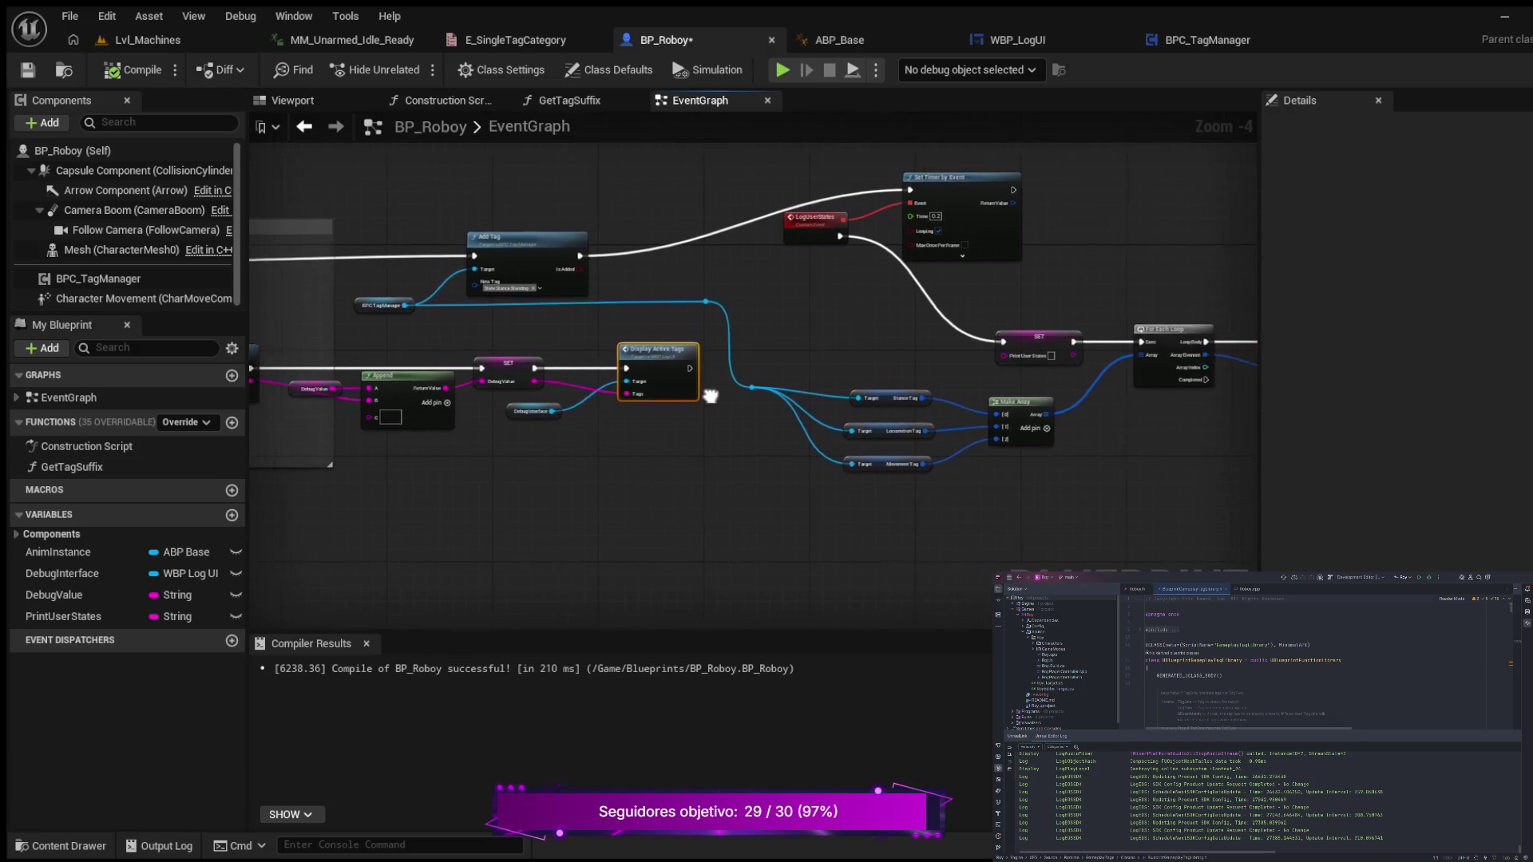
# - Lower the LogUserStates event node slightly and pan toward its loop logic
pyautogui.scroll(-1, 754, 319)
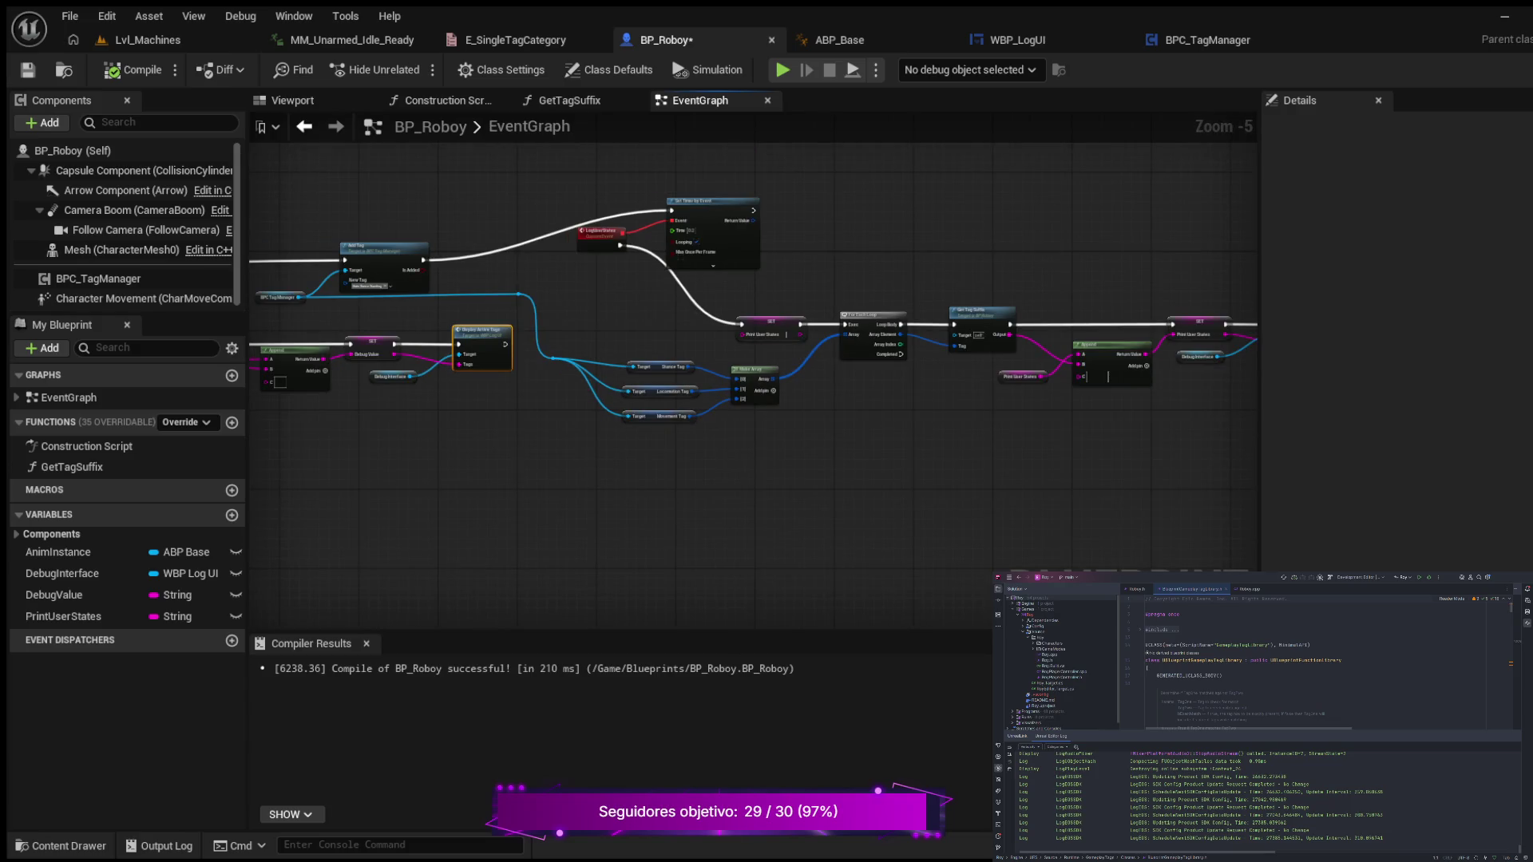
pyautogui.scroll(1, 551, 433)
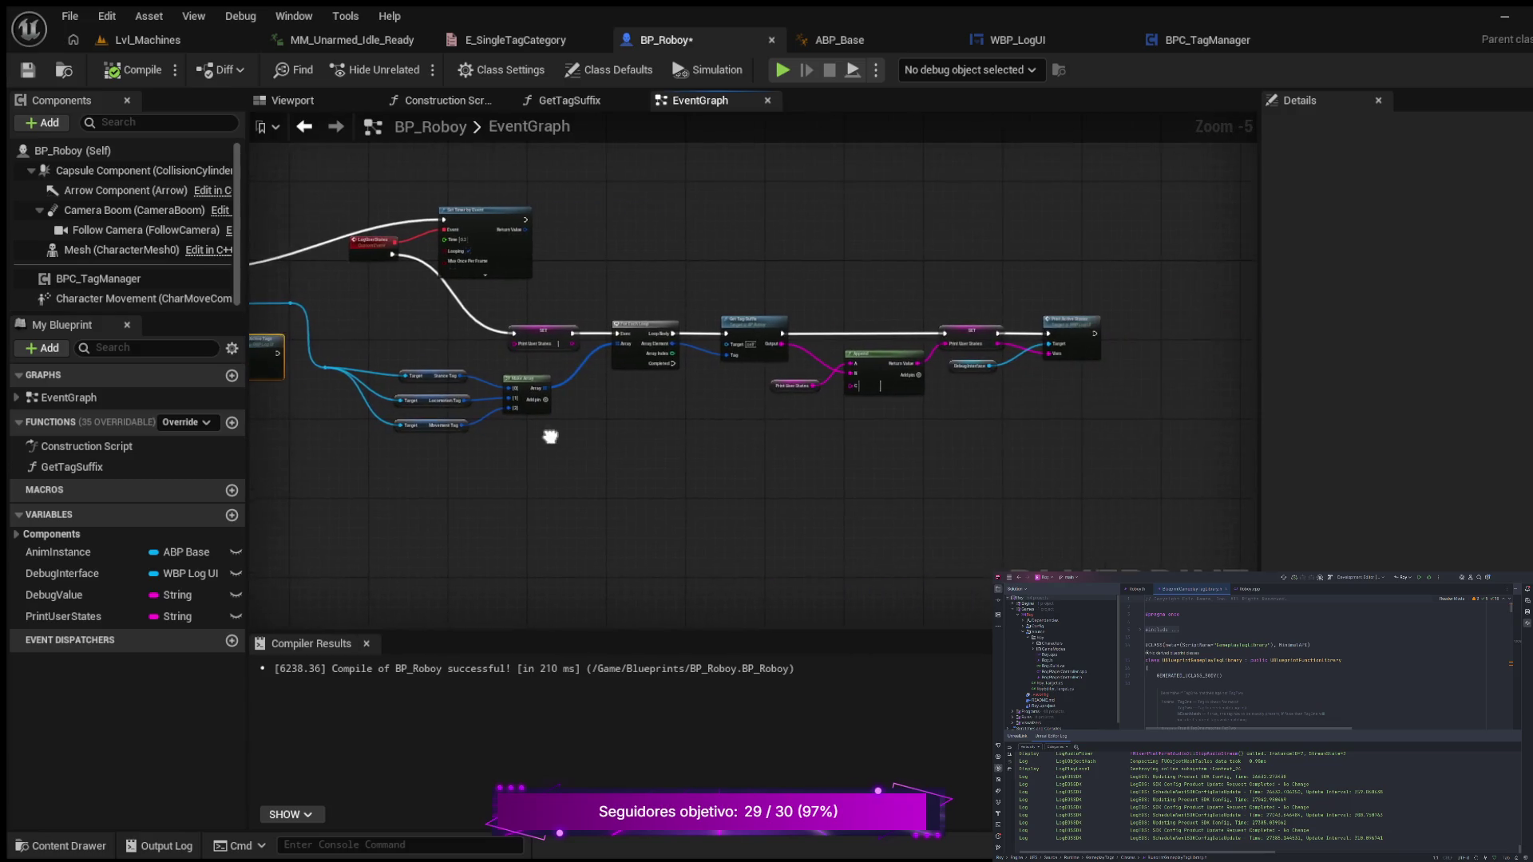
pyautogui.scroll(1, 639, 420)
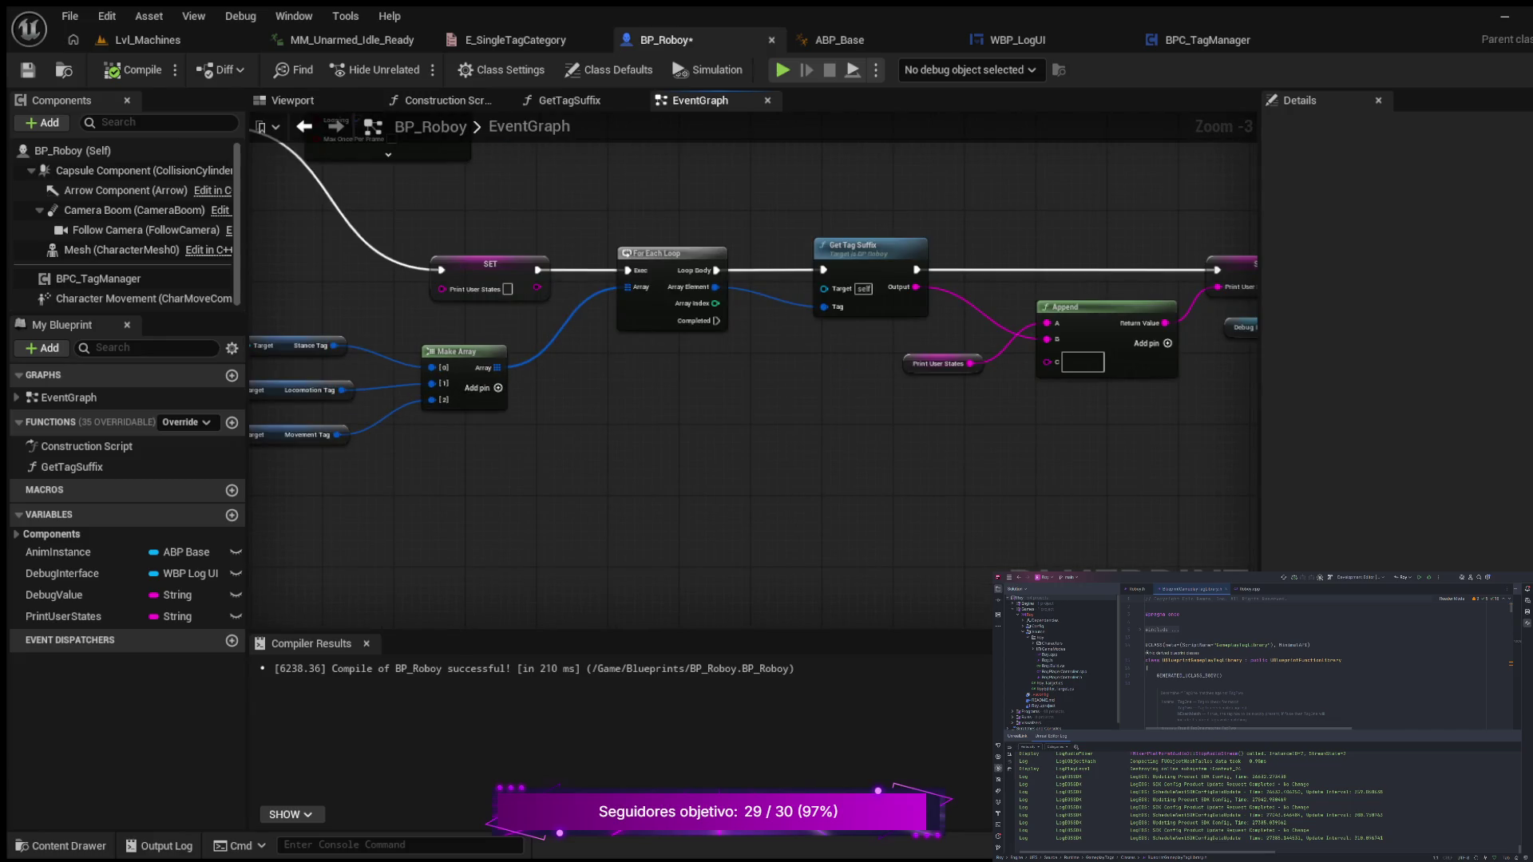
pyautogui.moveTo(693, 412)
pyautogui.mouseDown()
pyautogui.moveTo(542, 468)
pyautogui.moveTo(876, 448)
pyautogui.moveTo(897, 502)
pyautogui.mouseUp()
pyautogui.scroll(-2, 542, 469)
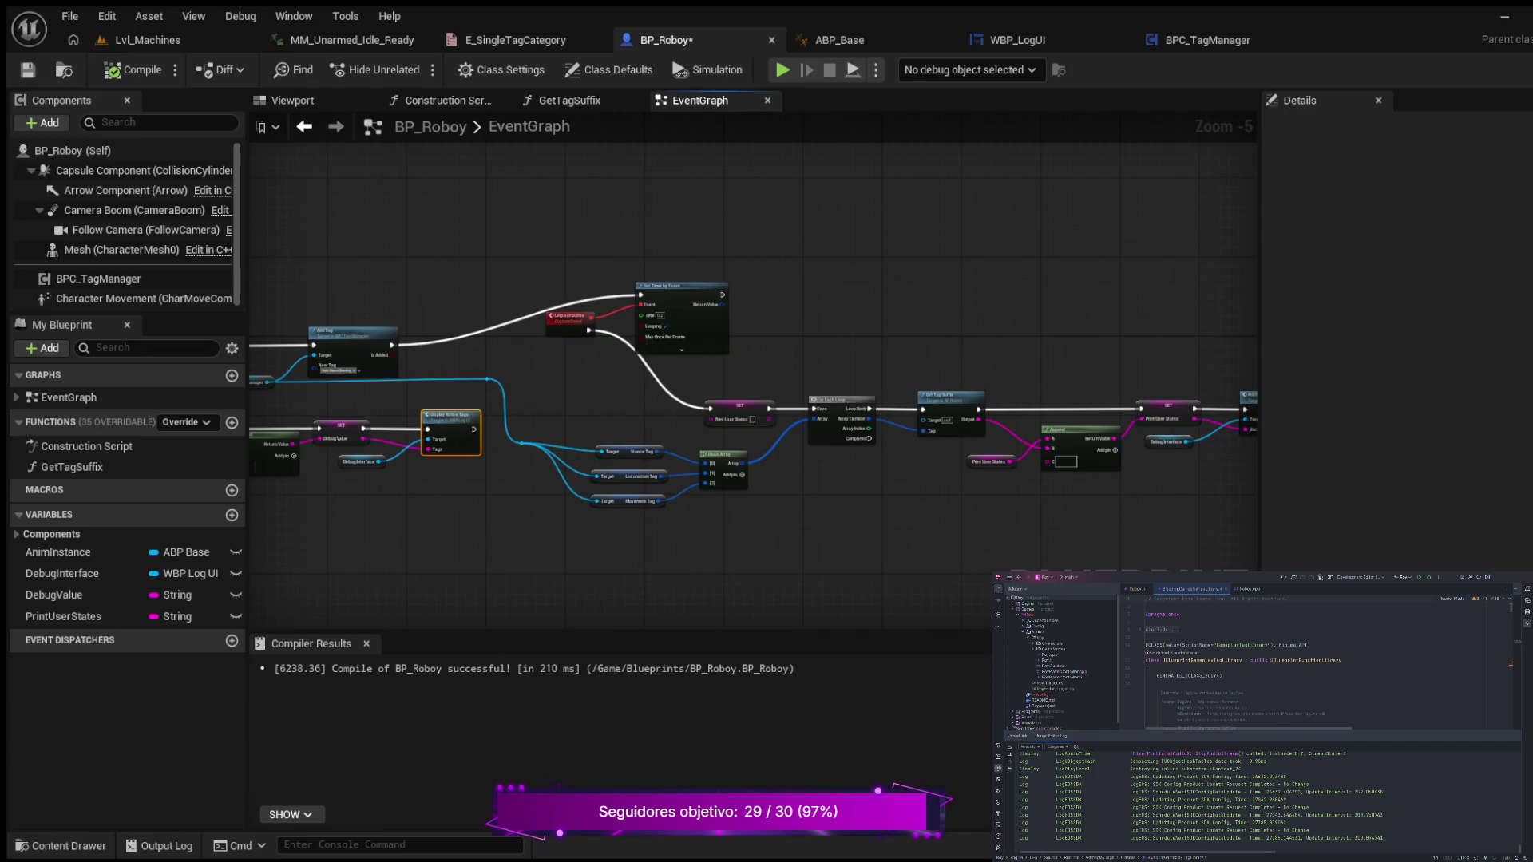
pyautogui.moveTo(569, 318); pyautogui.dragTo(565, 337)
pyautogui.moveTo(850, 509)
pyautogui.mouseDown()
pyautogui.moveTo(704, 483)
pyautogui.moveTo(983, 488)
pyautogui.mouseUp()
pyautogui.scroll(1, 704, 483)
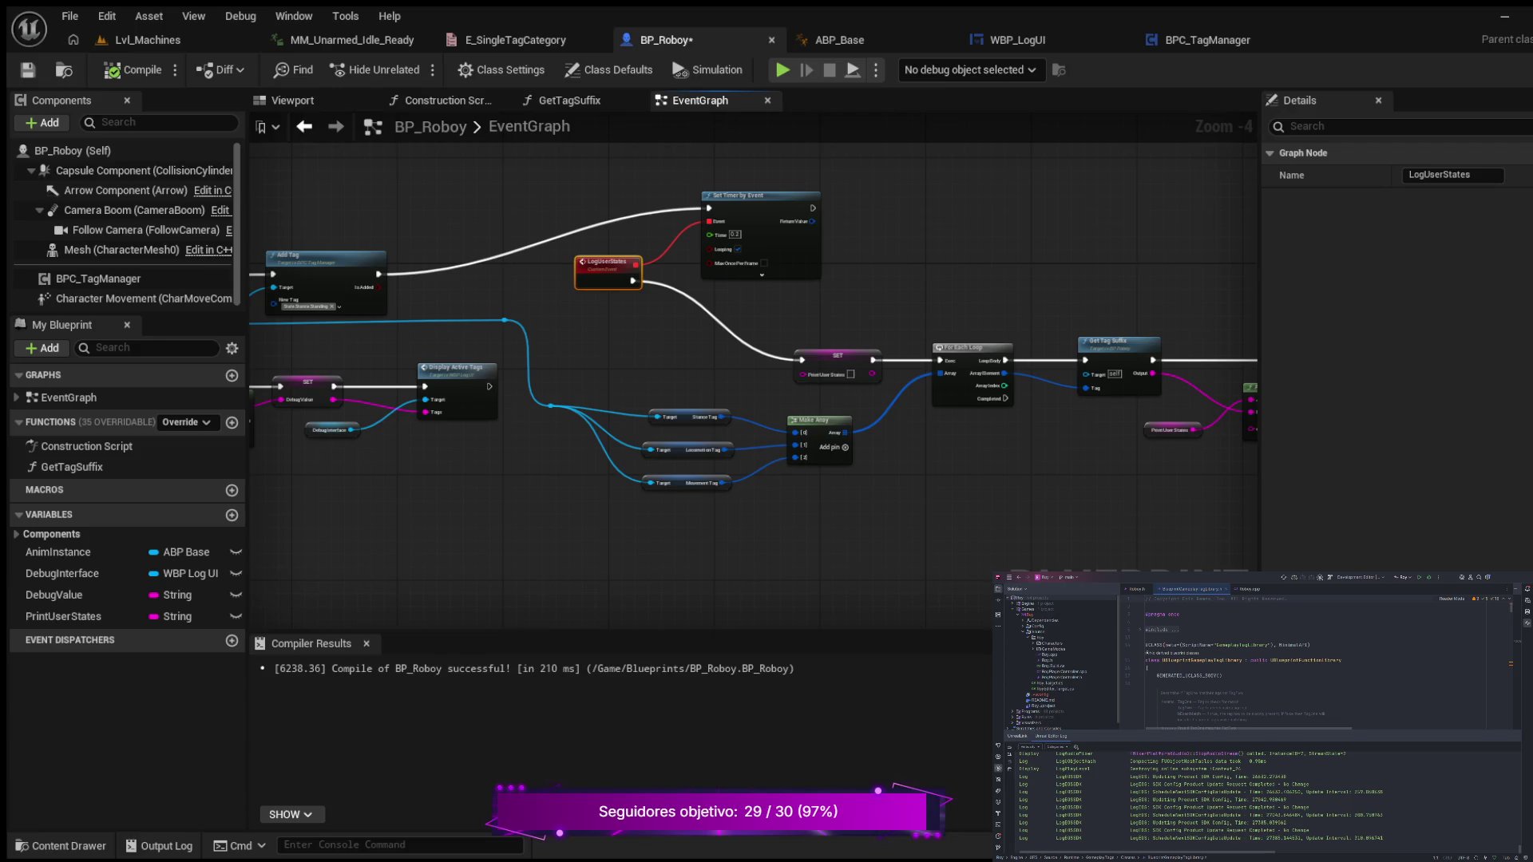
pyautogui.moveTo(413, 499)
pyautogui.mouseDown()
pyautogui.moveTo(798, 573)
pyautogui.moveTo(1025, 555)
pyautogui.moveTo(391, 540)
pyautogui.mouseUp()
pyautogui.scroll(3, 603, 391)
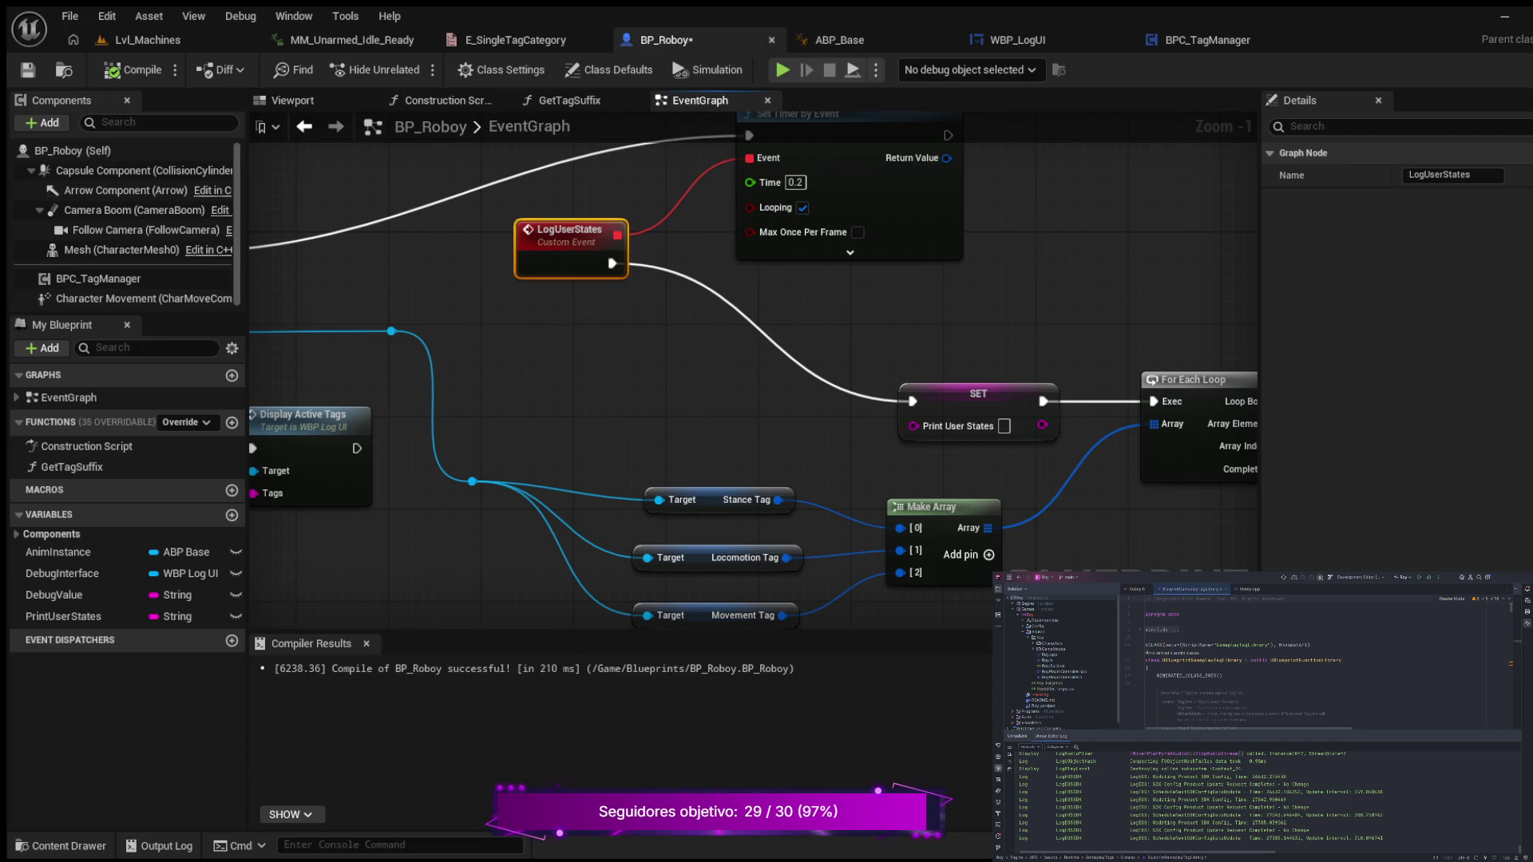
pyautogui.moveTo(519, 335)
pyautogui.mouseDown()
pyautogui.moveTo(770, 335)
pyautogui.moveTo(978, 359)
pyautogui.mouseUp()
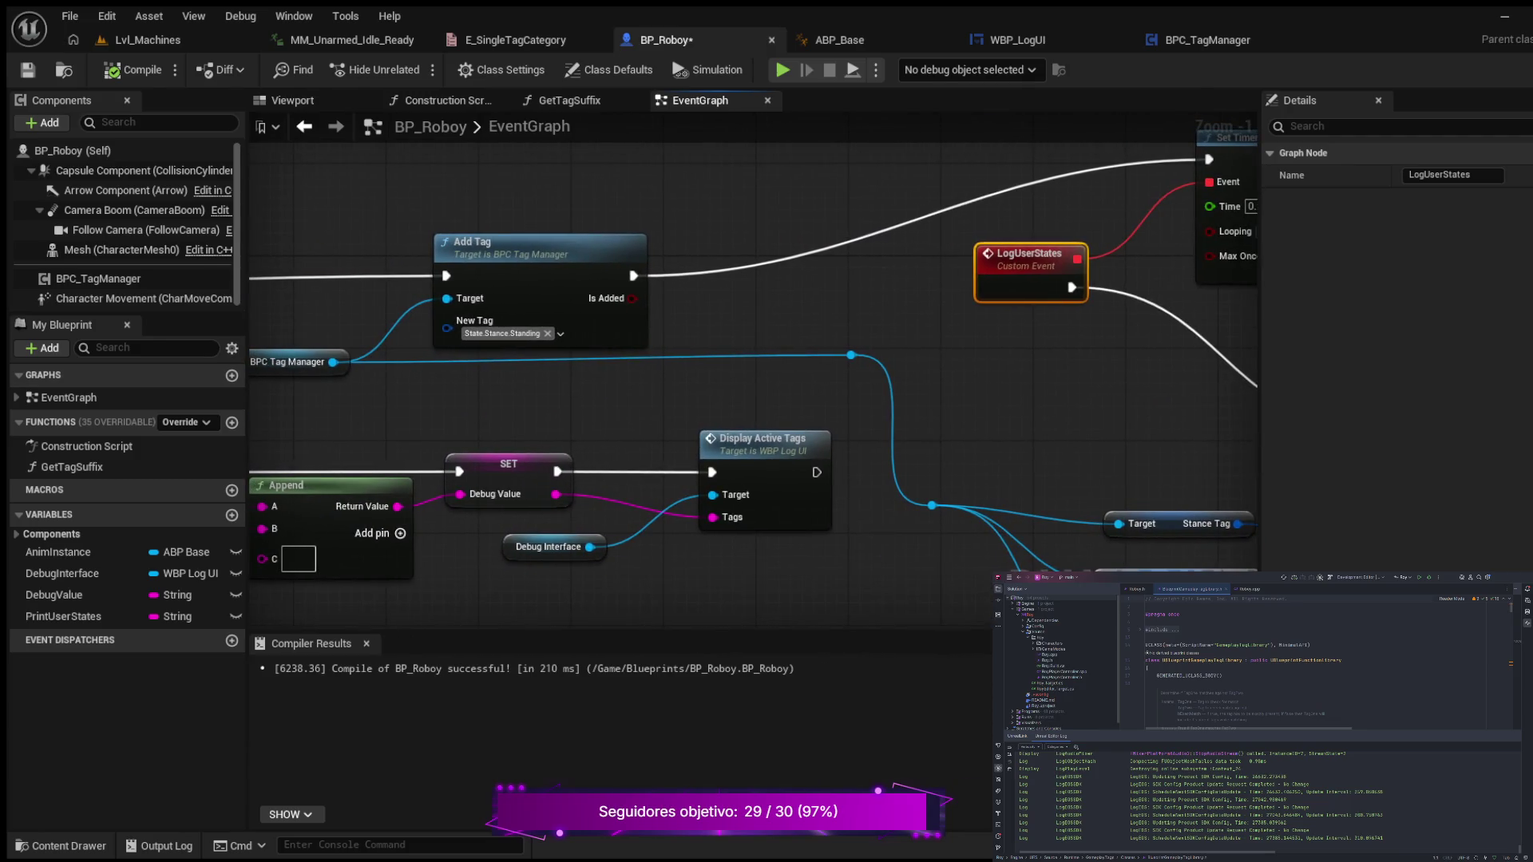
pyautogui.scroll(-1, 974, 391)
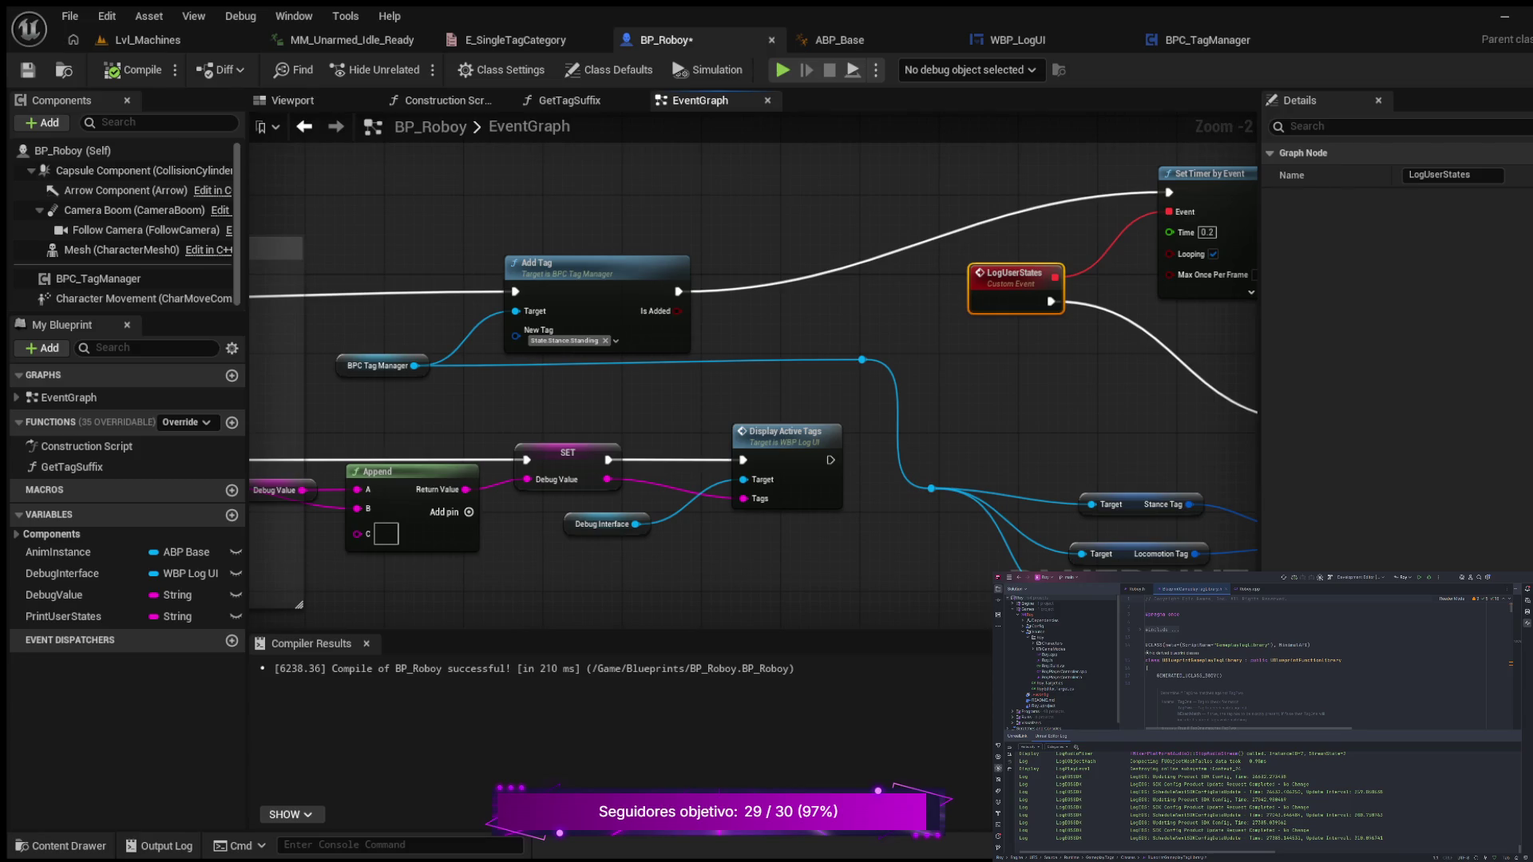
pyautogui.moveTo(974, 391); pyautogui.dragTo(585, 403)
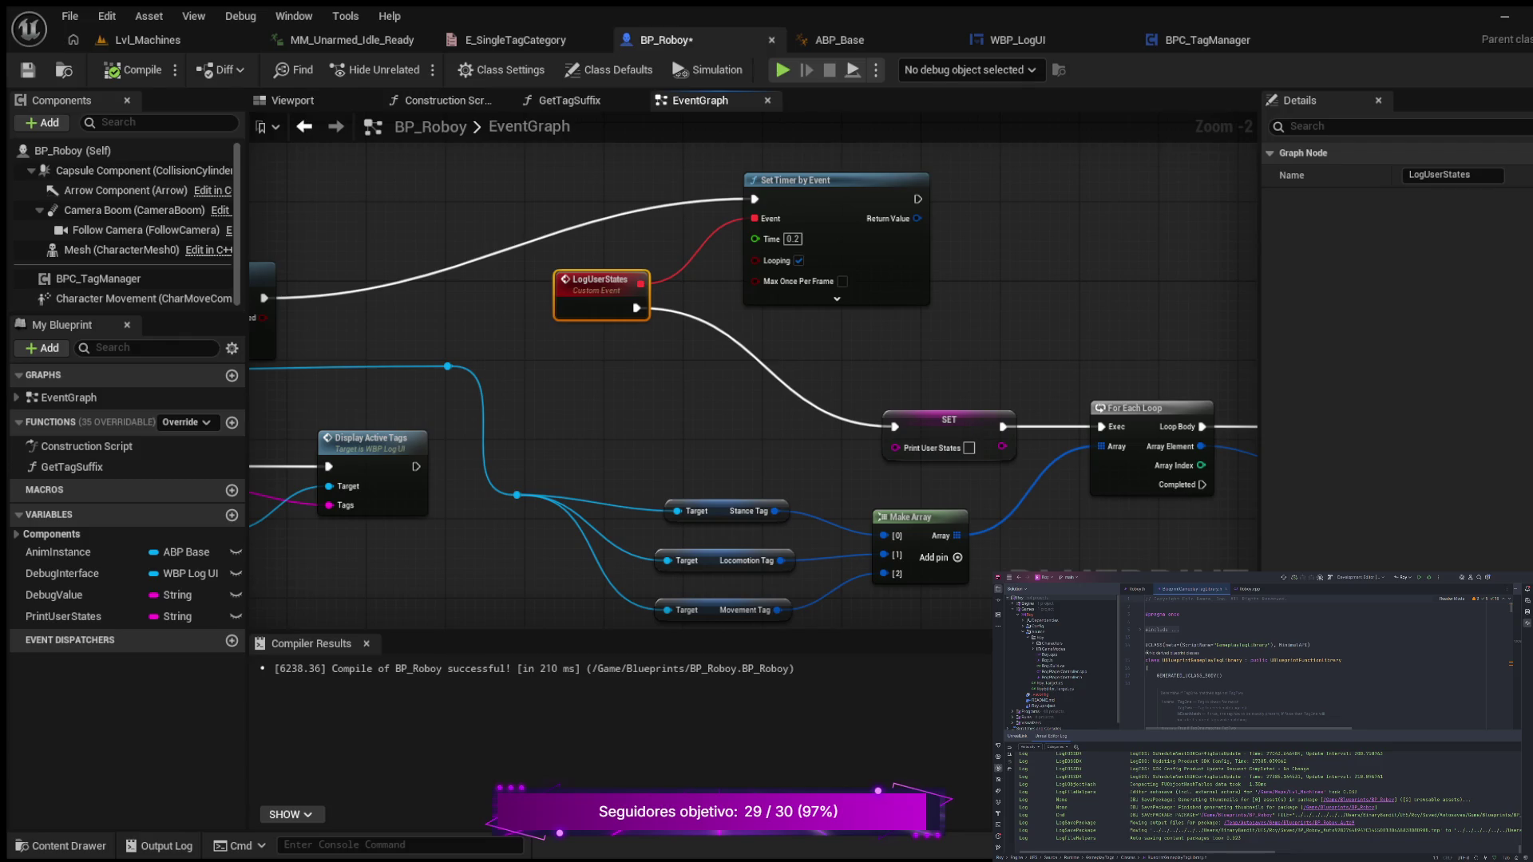
# - Save BP_Roboy and bring up WBP_LogUI's EventGraph with PrintActiveStates in view
pyautogui.hotkey('ctrl', 's')
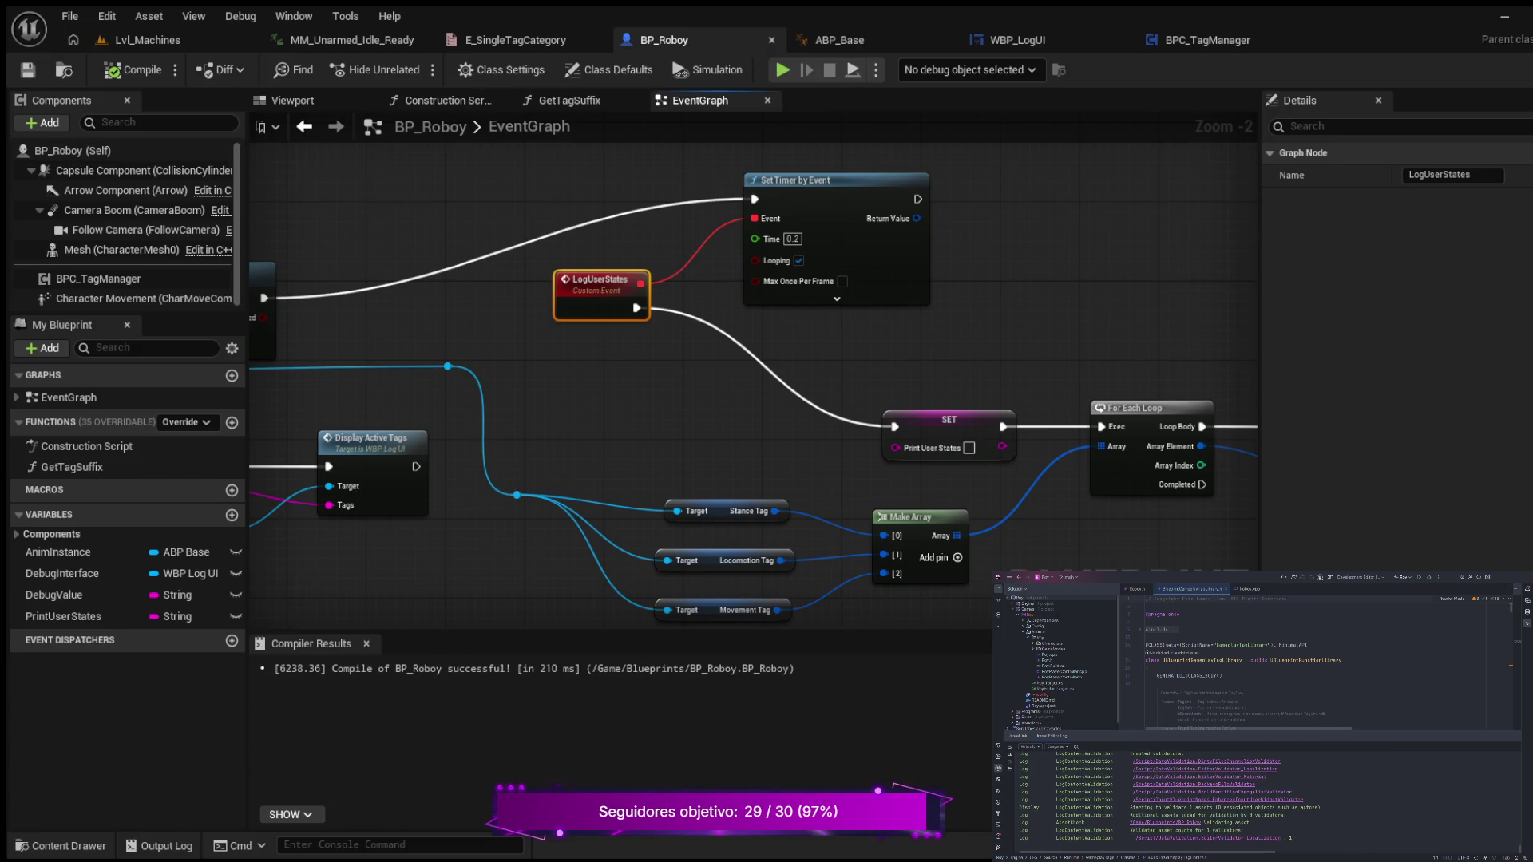
pyautogui.click(1012, 40)
pyautogui.moveTo(555, 424)
pyautogui.mouseDown()
pyautogui.moveTo(543, 301)
pyautogui.moveTo(526, 285)
pyautogui.mouseUp()
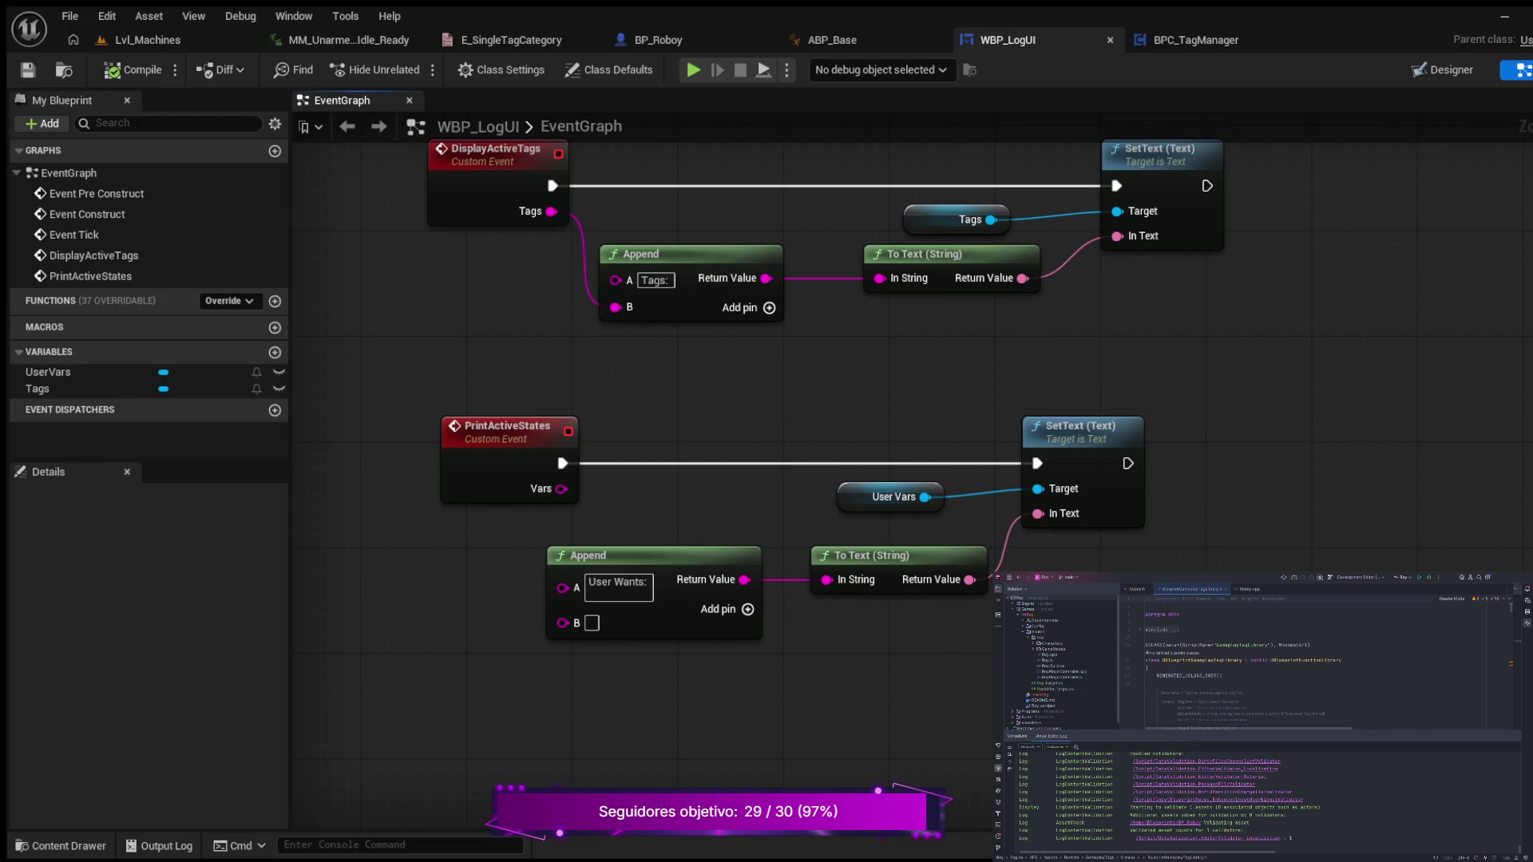
# - Toggle WBP_LogUI between Designer and Graph views, finishing in the Designer layout
pyautogui.click(1442, 70)
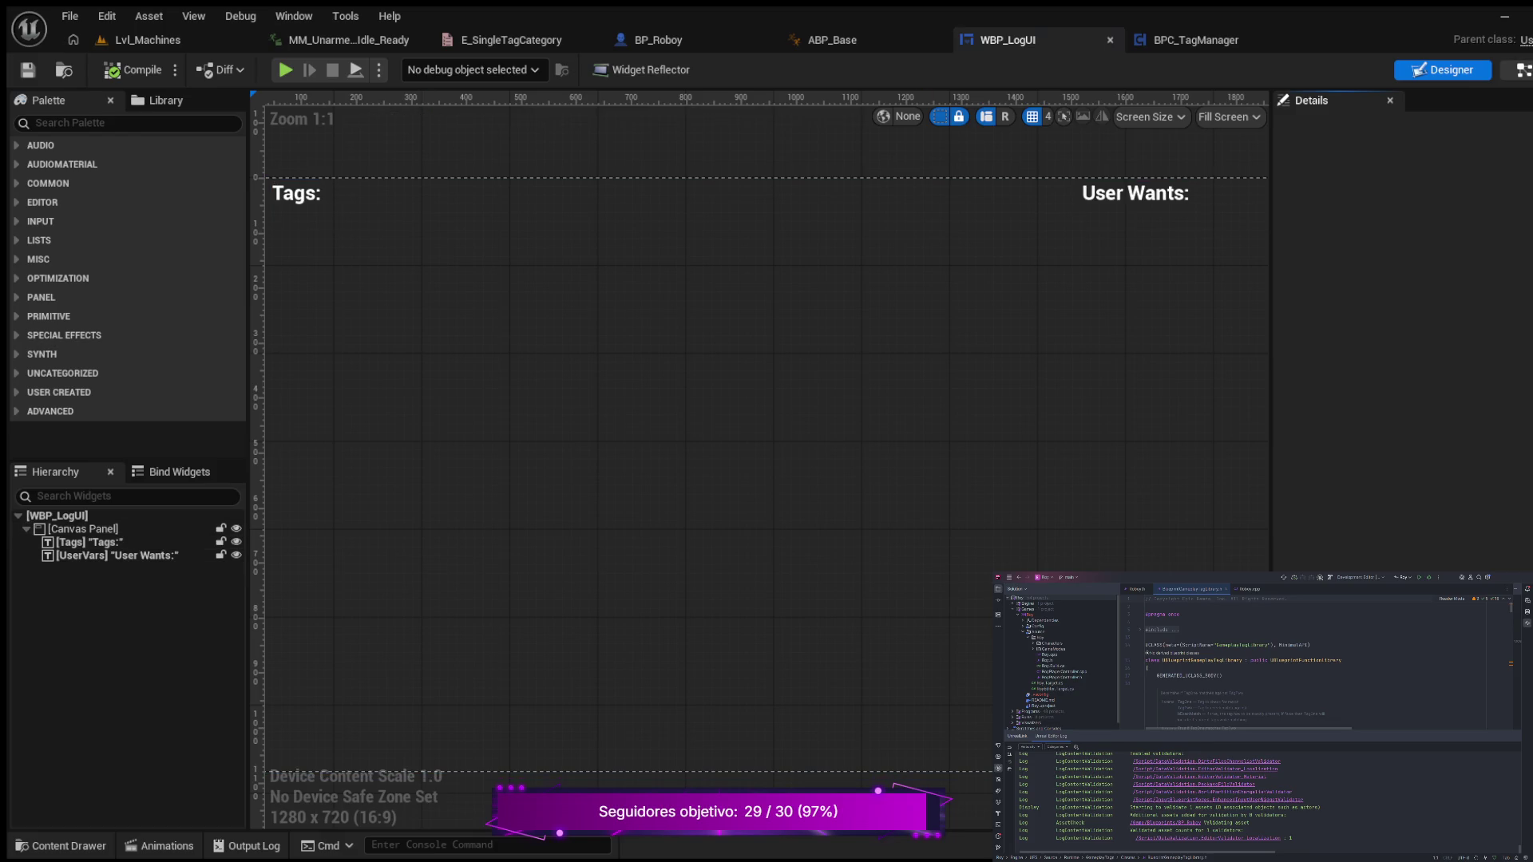
pyautogui.click(1522, 70)
pyautogui.moveTo(842, 403); pyautogui.dragTo(929, 394)
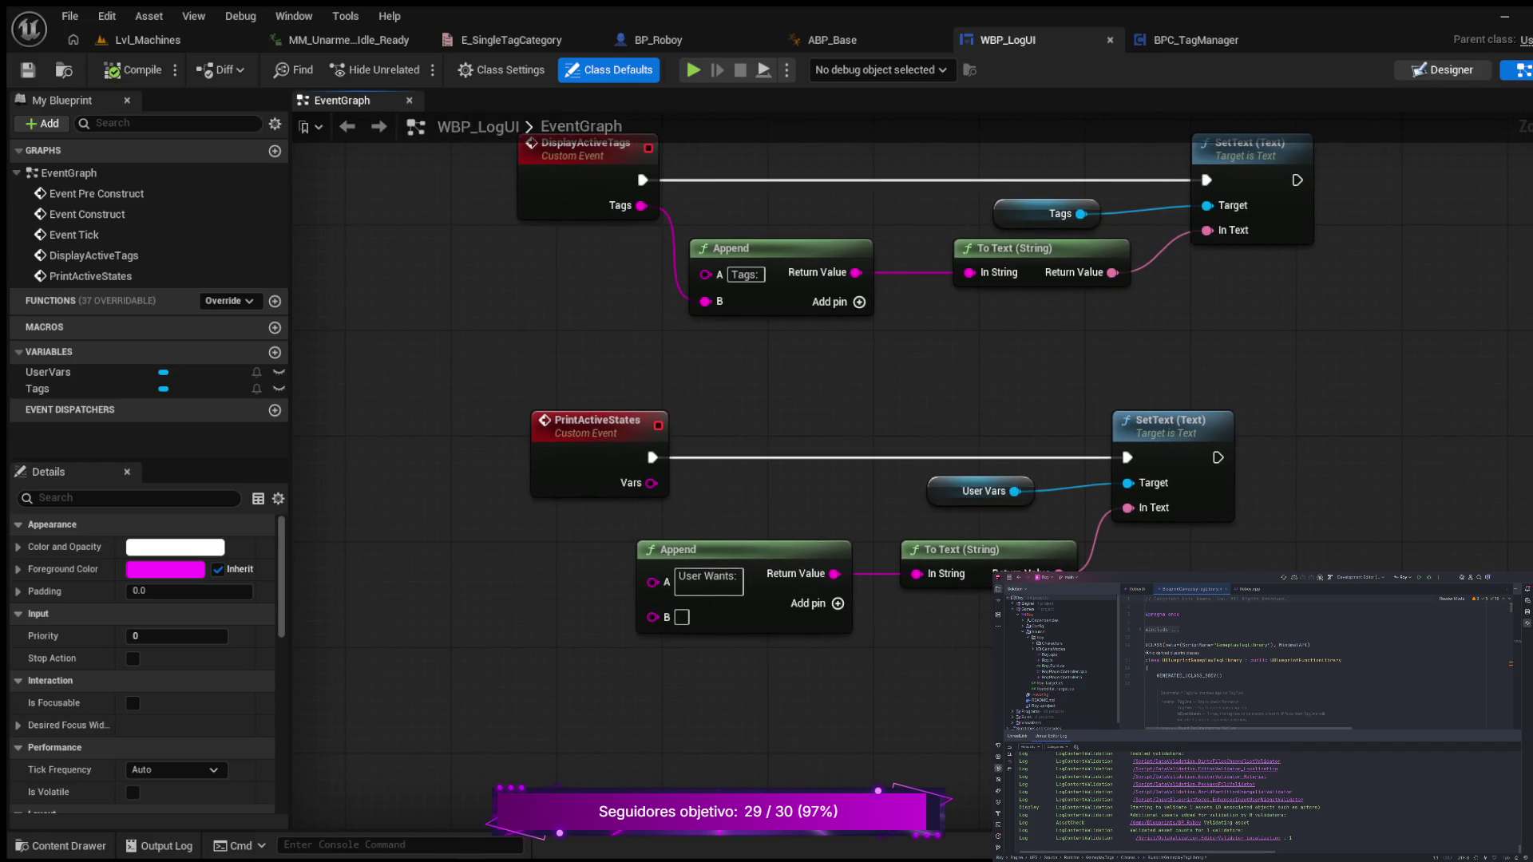
pyautogui.click(1442, 70)
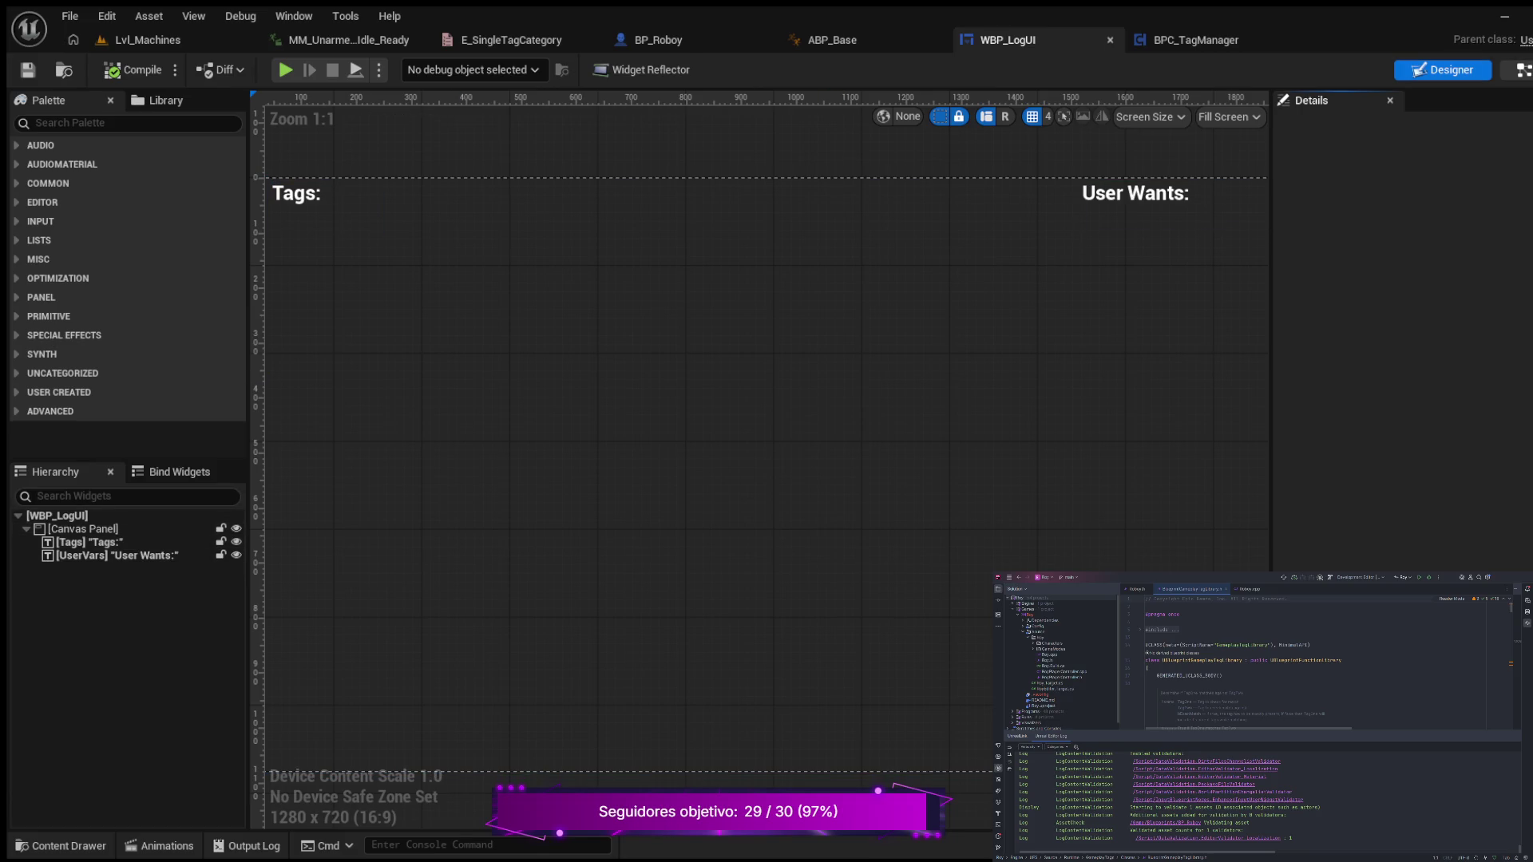
pyautogui.click(1521, 70)
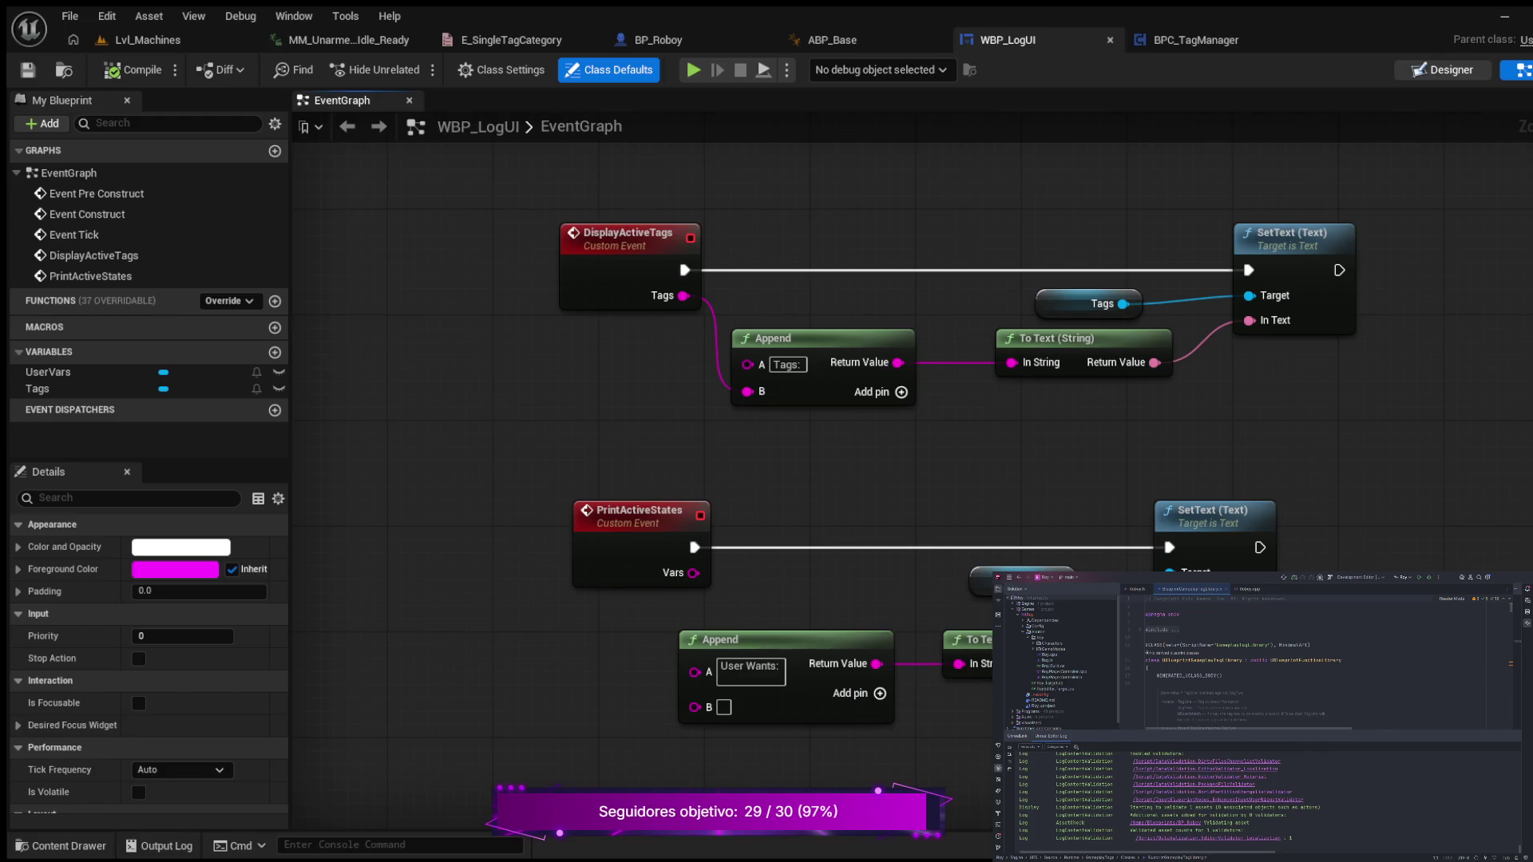
pyautogui.click(1445, 70)
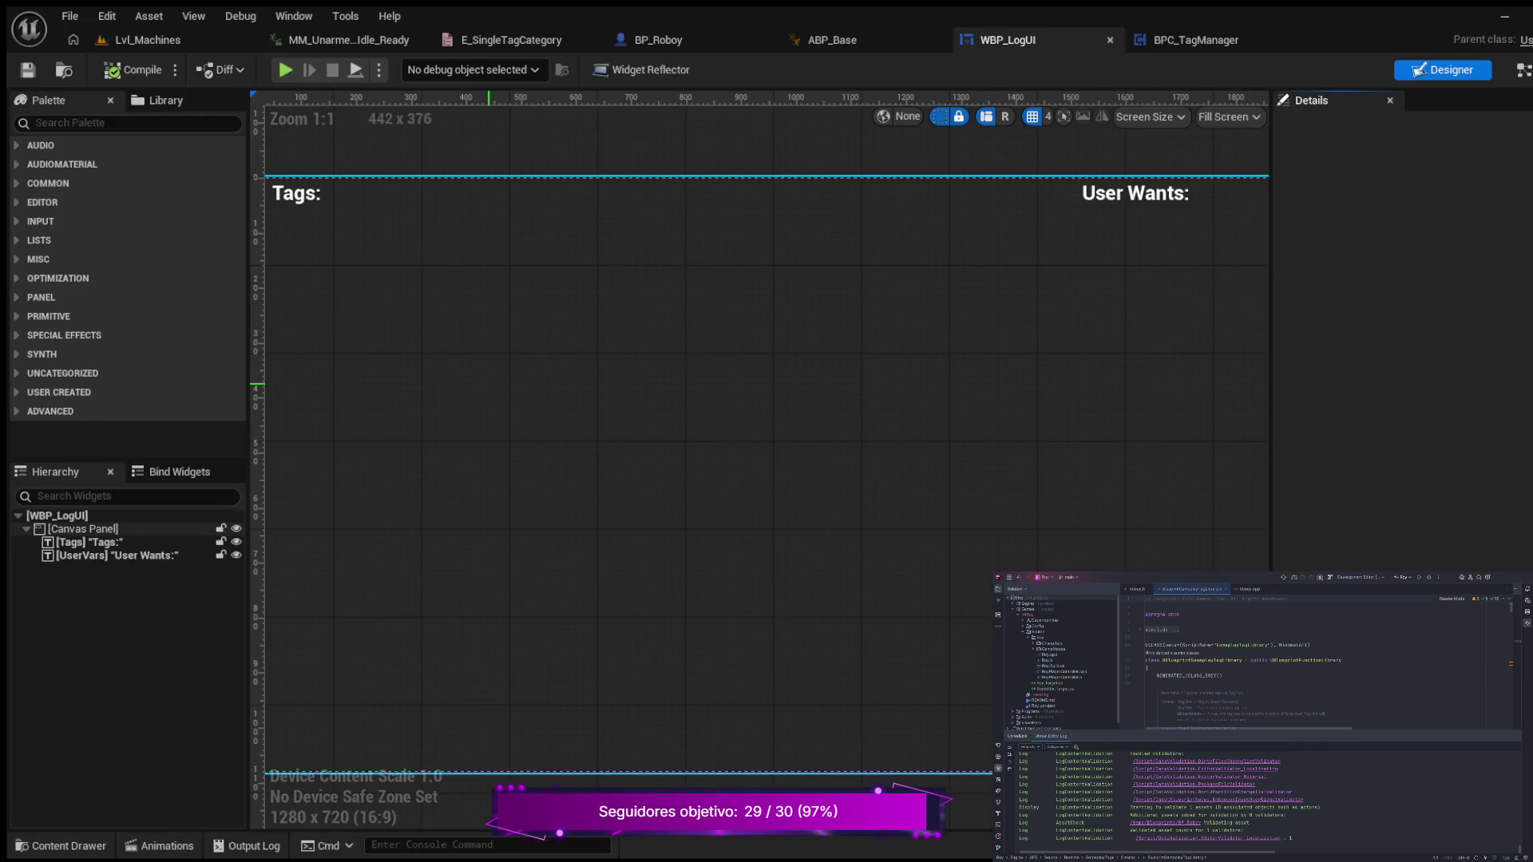
# - Inspect the Tags and UserVars text widget settings, then go back to WBP_LogUI's graph
pyautogui.click(1134, 206)
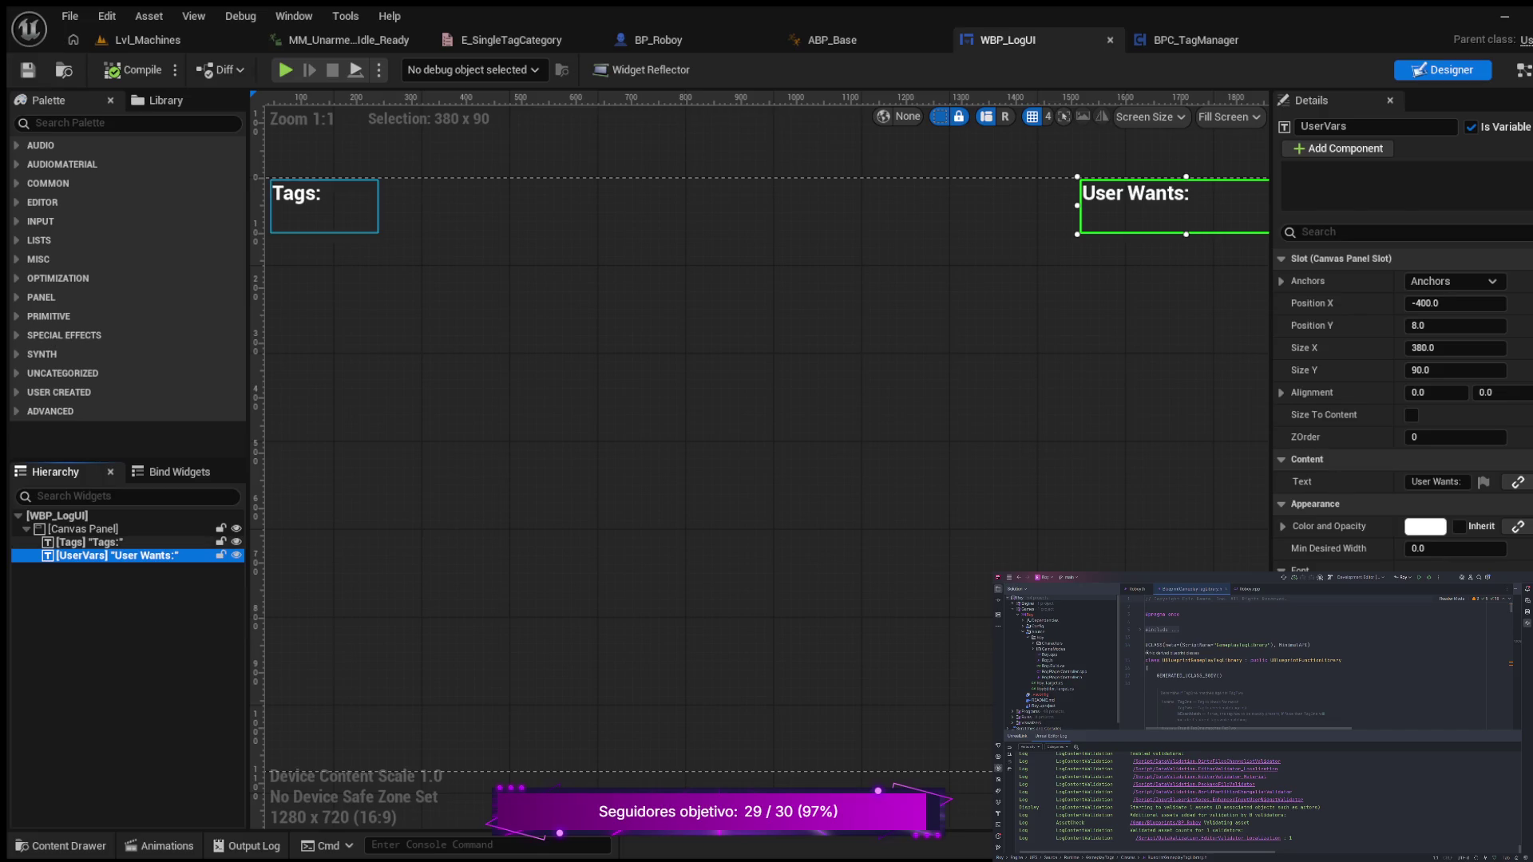
pyautogui.click(90, 542)
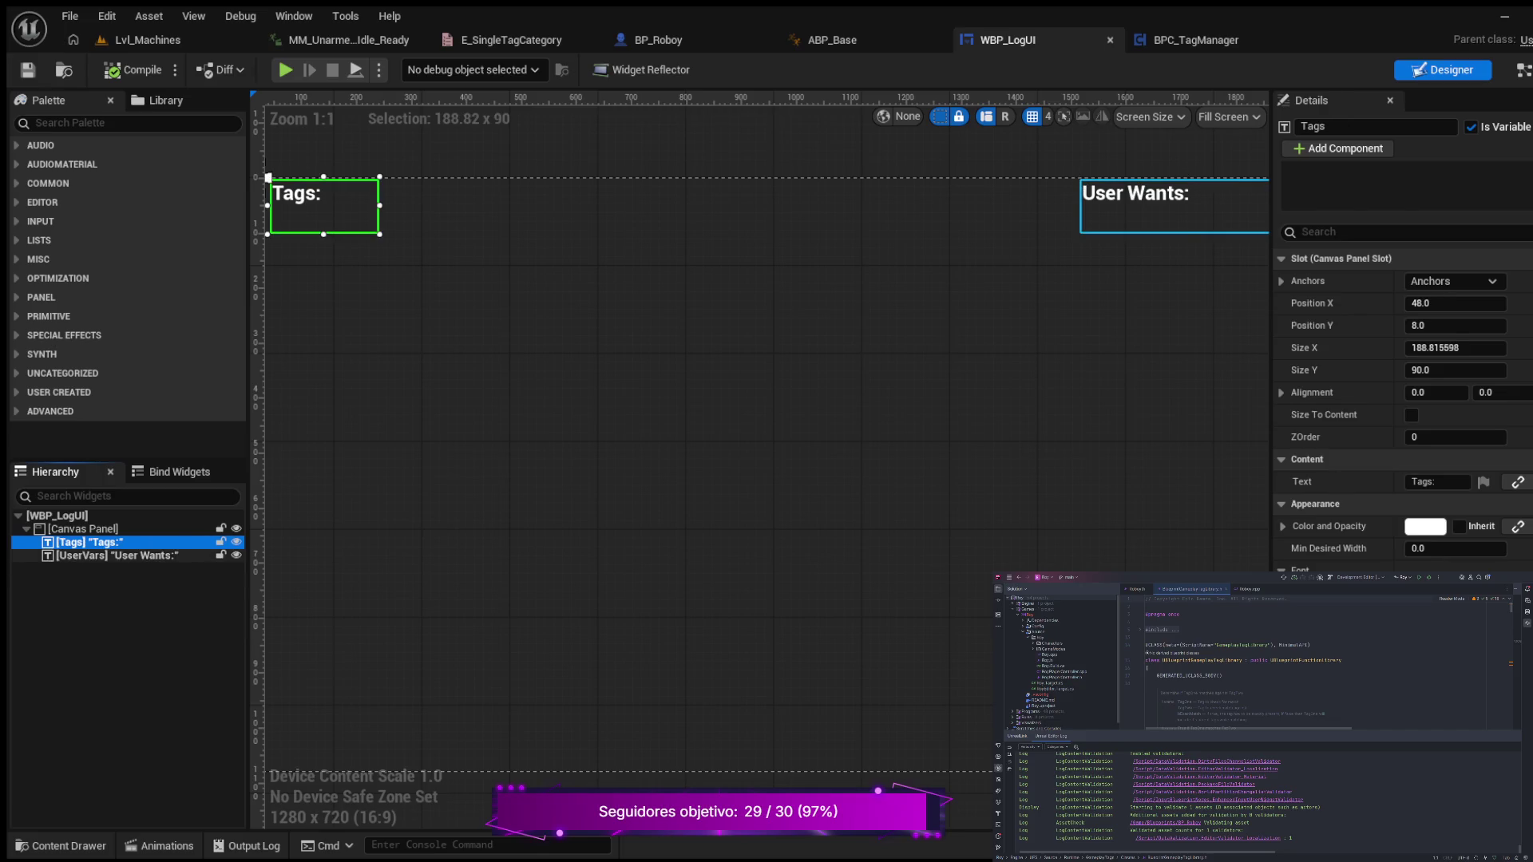
pyautogui.click(112, 555)
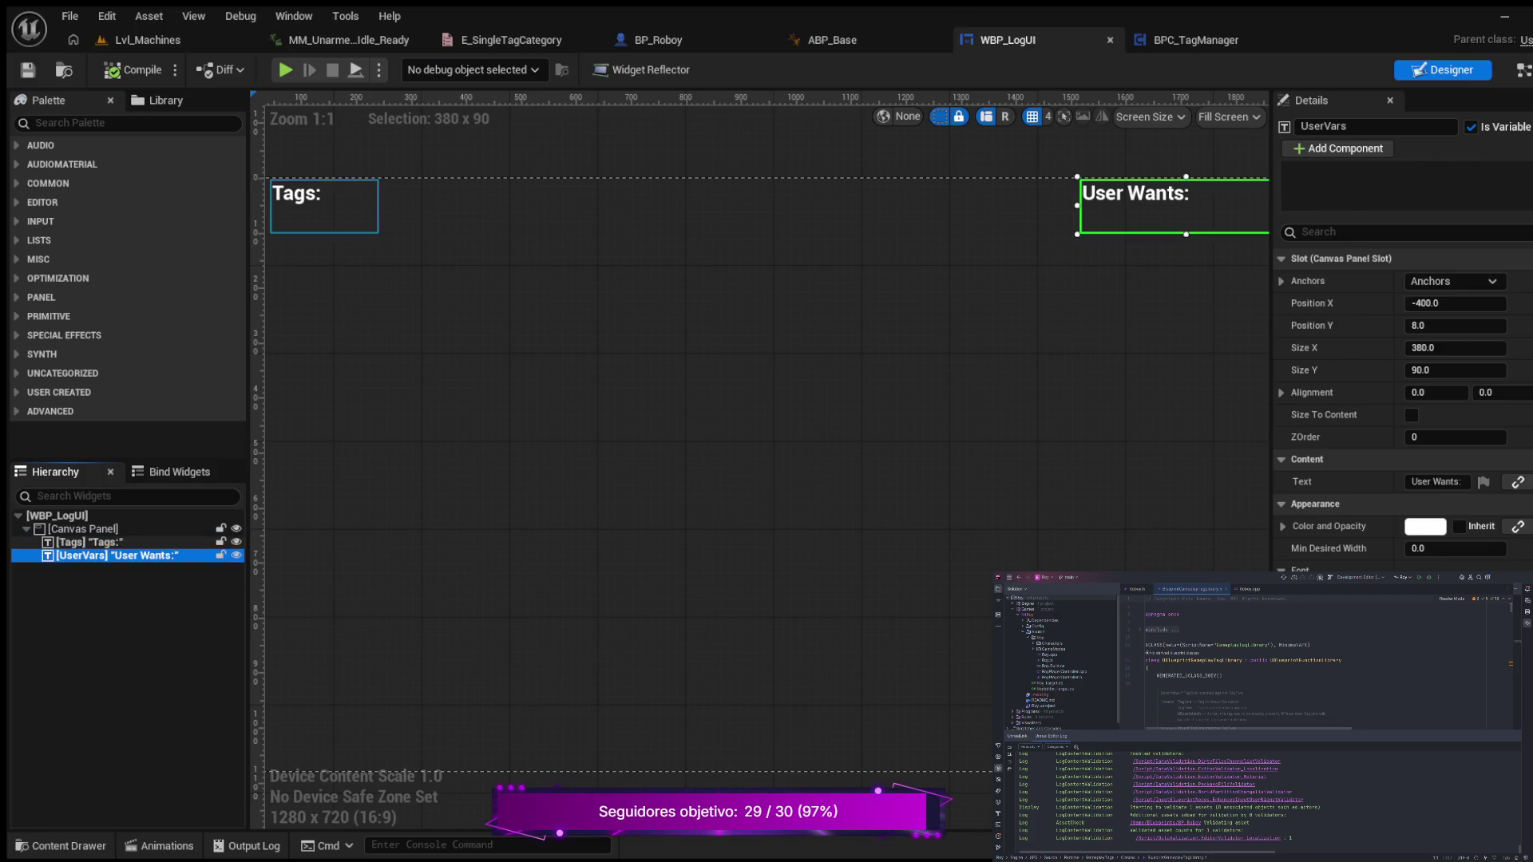
pyautogui.click(90, 542)
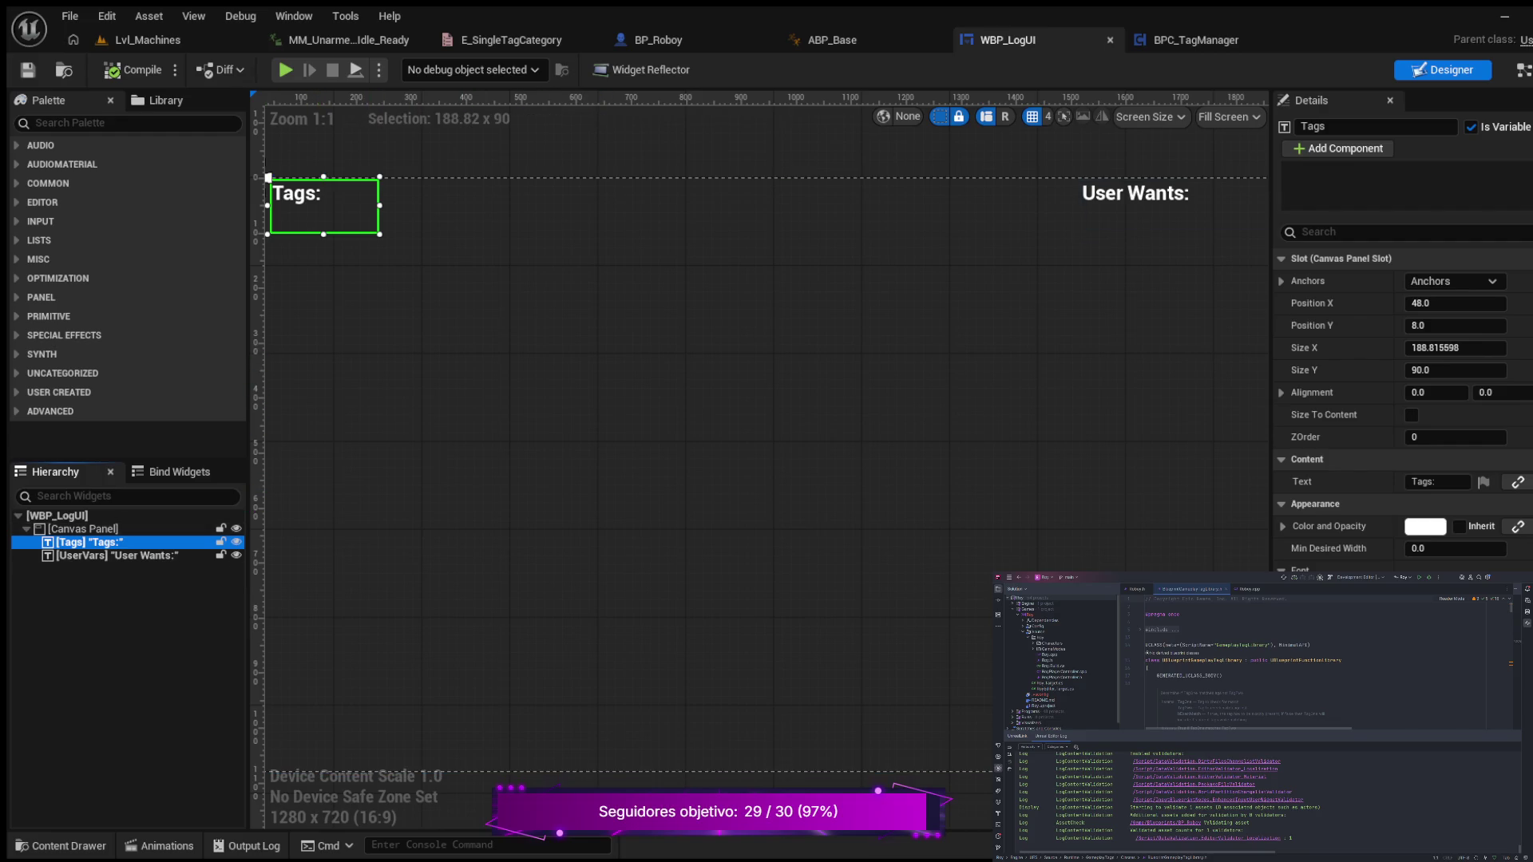
pyautogui.click(195, 555)
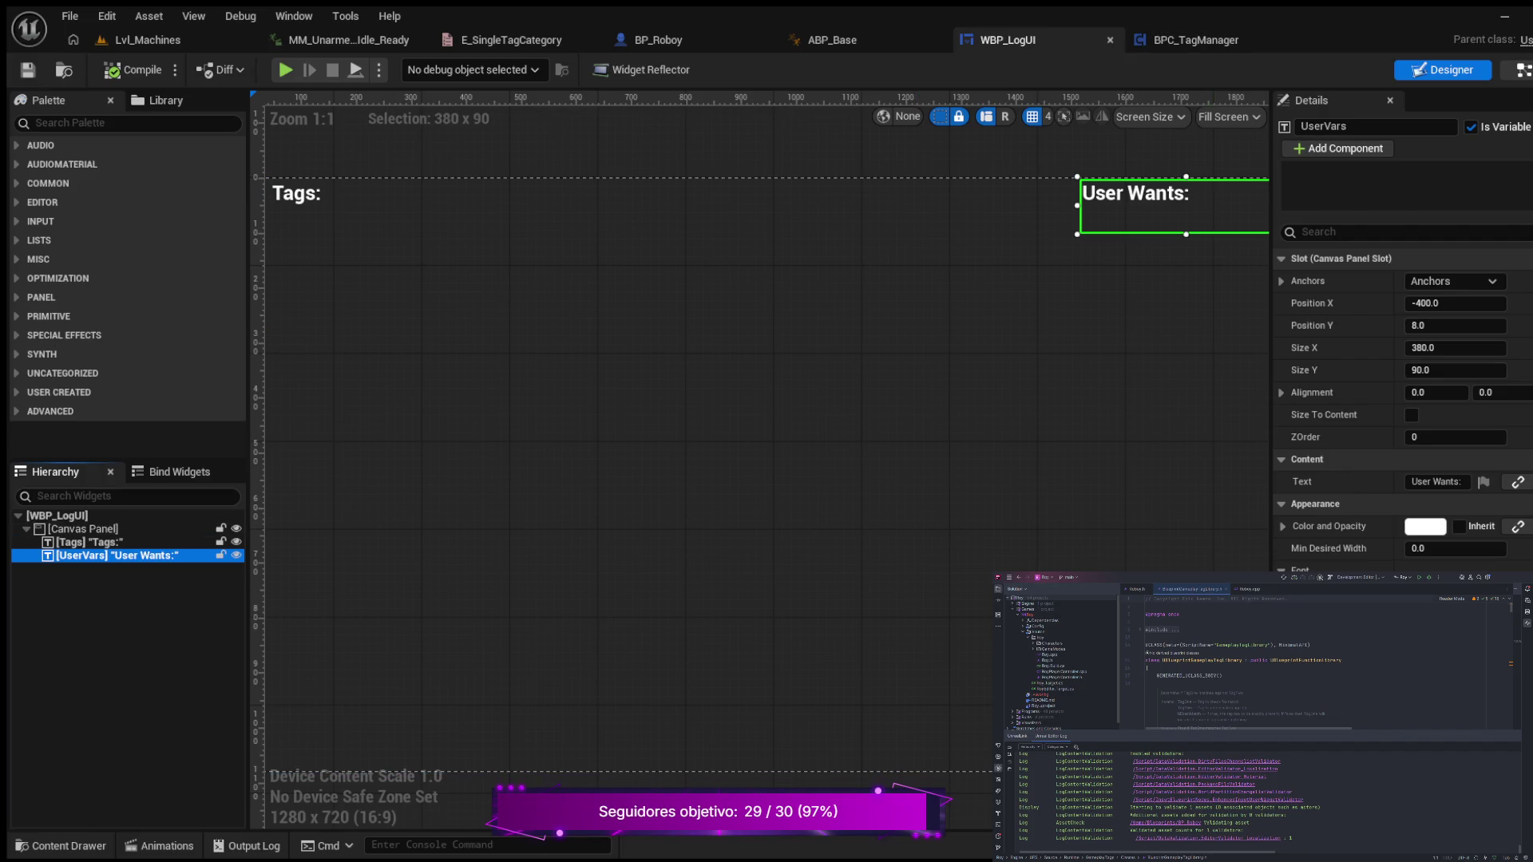
pyautogui.click(1523, 69)
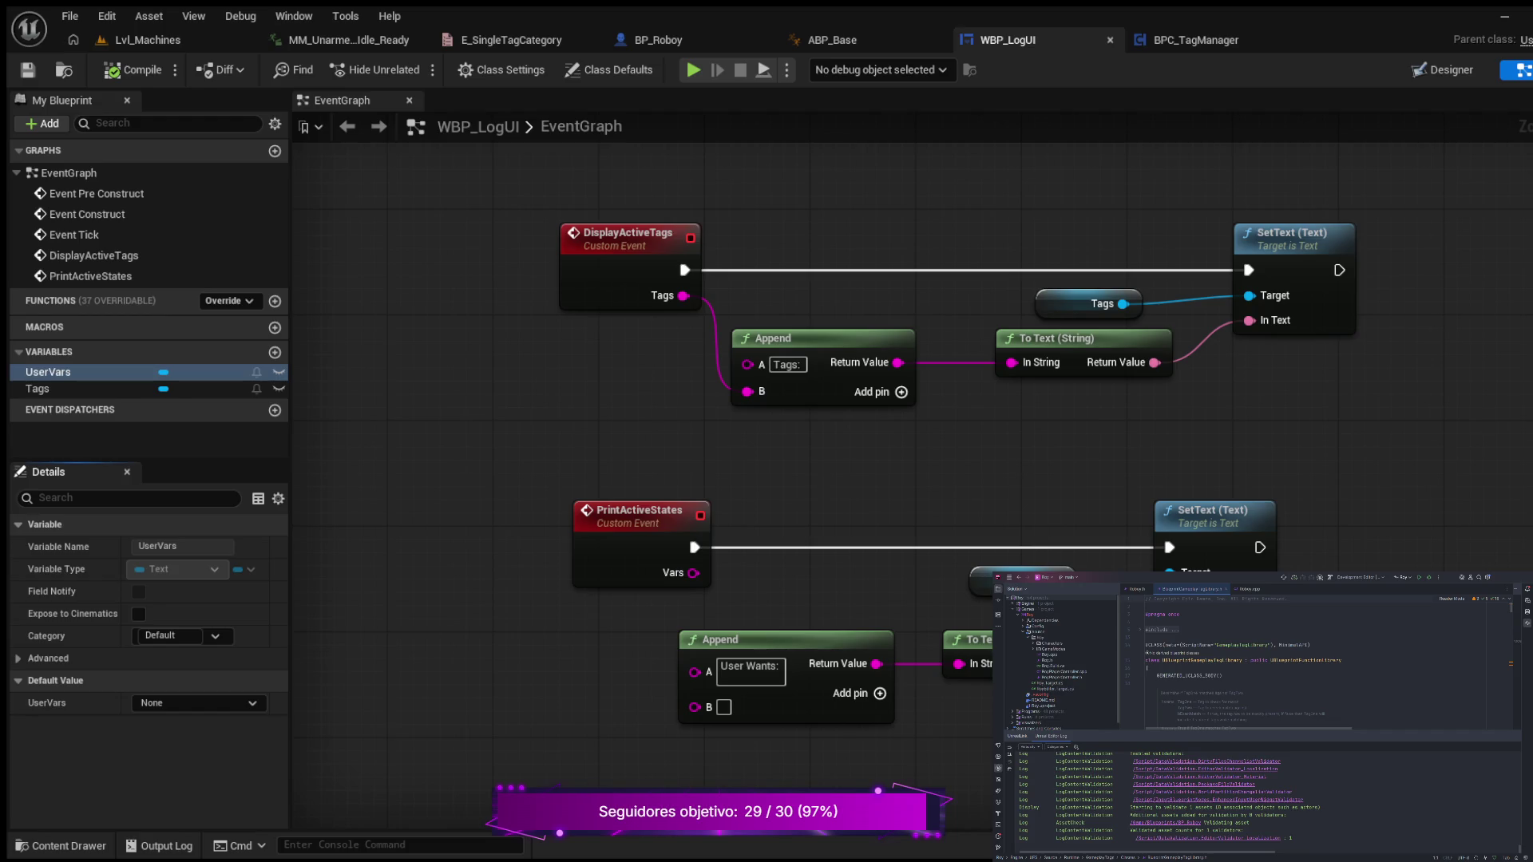
# - Wire PrintActiveStates Vars into the lower Append's B, compile, test-play, then show Lvl_Machines
pyautogui.moveTo(692, 573)
pyautogui.mouseDown()
pyautogui.moveTo(603, 662)
pyautogui.moveTo(655, 703)
pyautogui.moveTo(695, 705)
pyautogui.mouseUp()
pyautogui.click(133, 69)
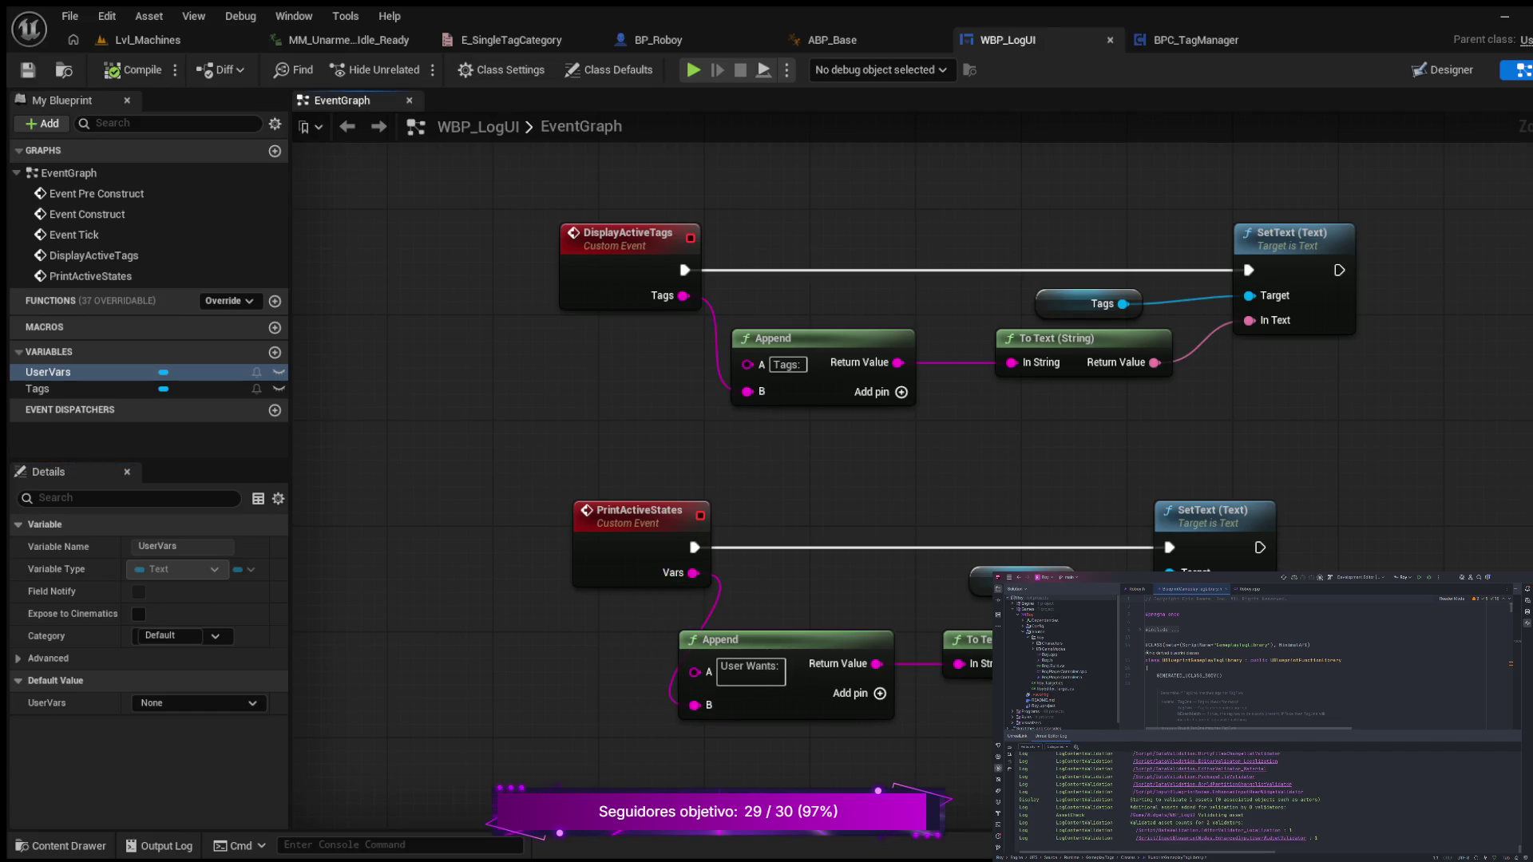
pyautogui.hotkey('alt', 'p')
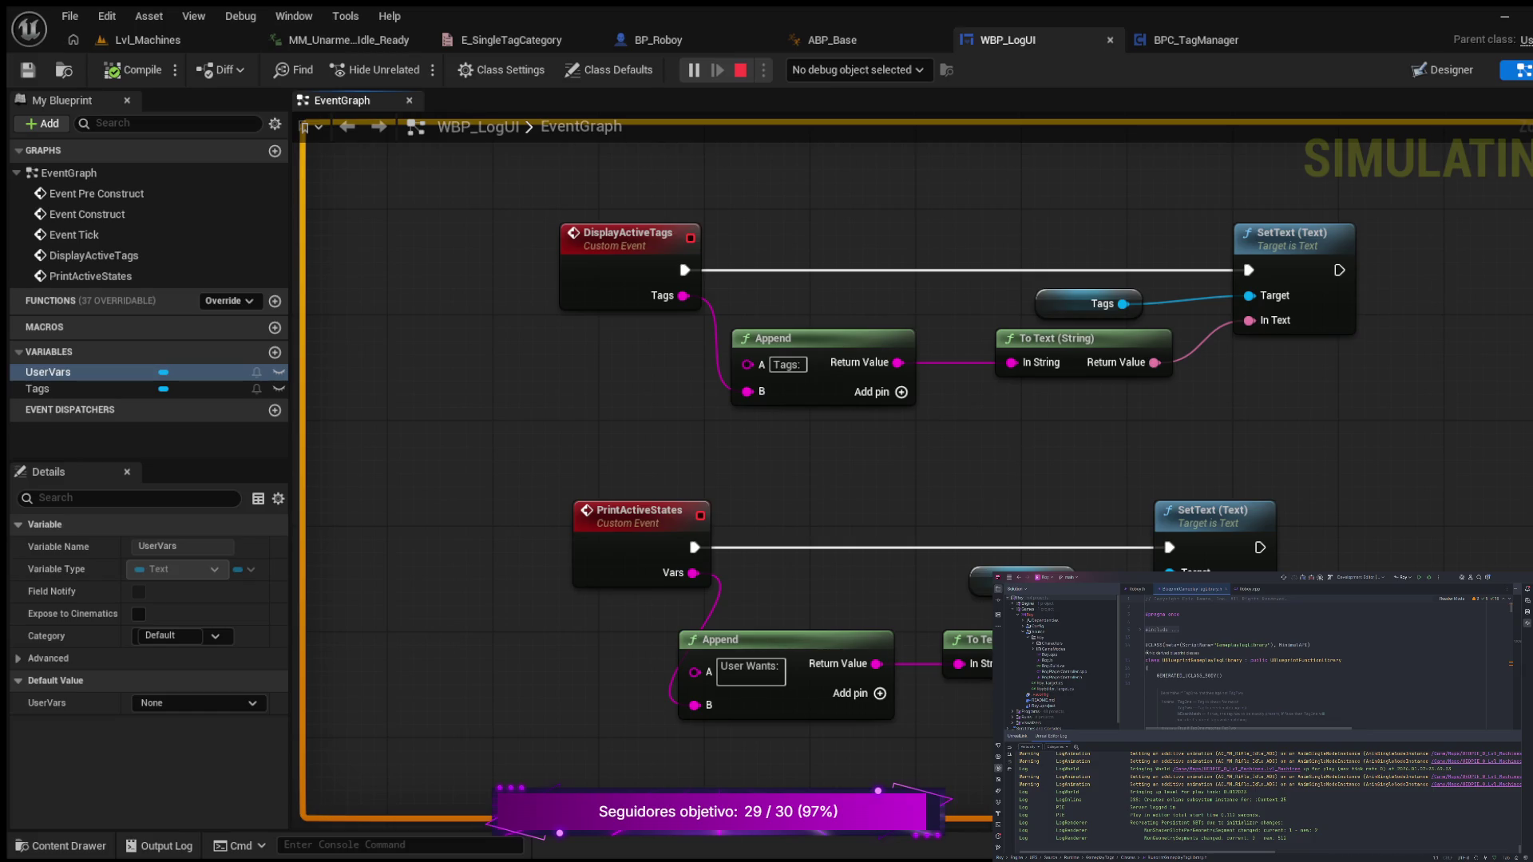
pyautogui.press('Escape')
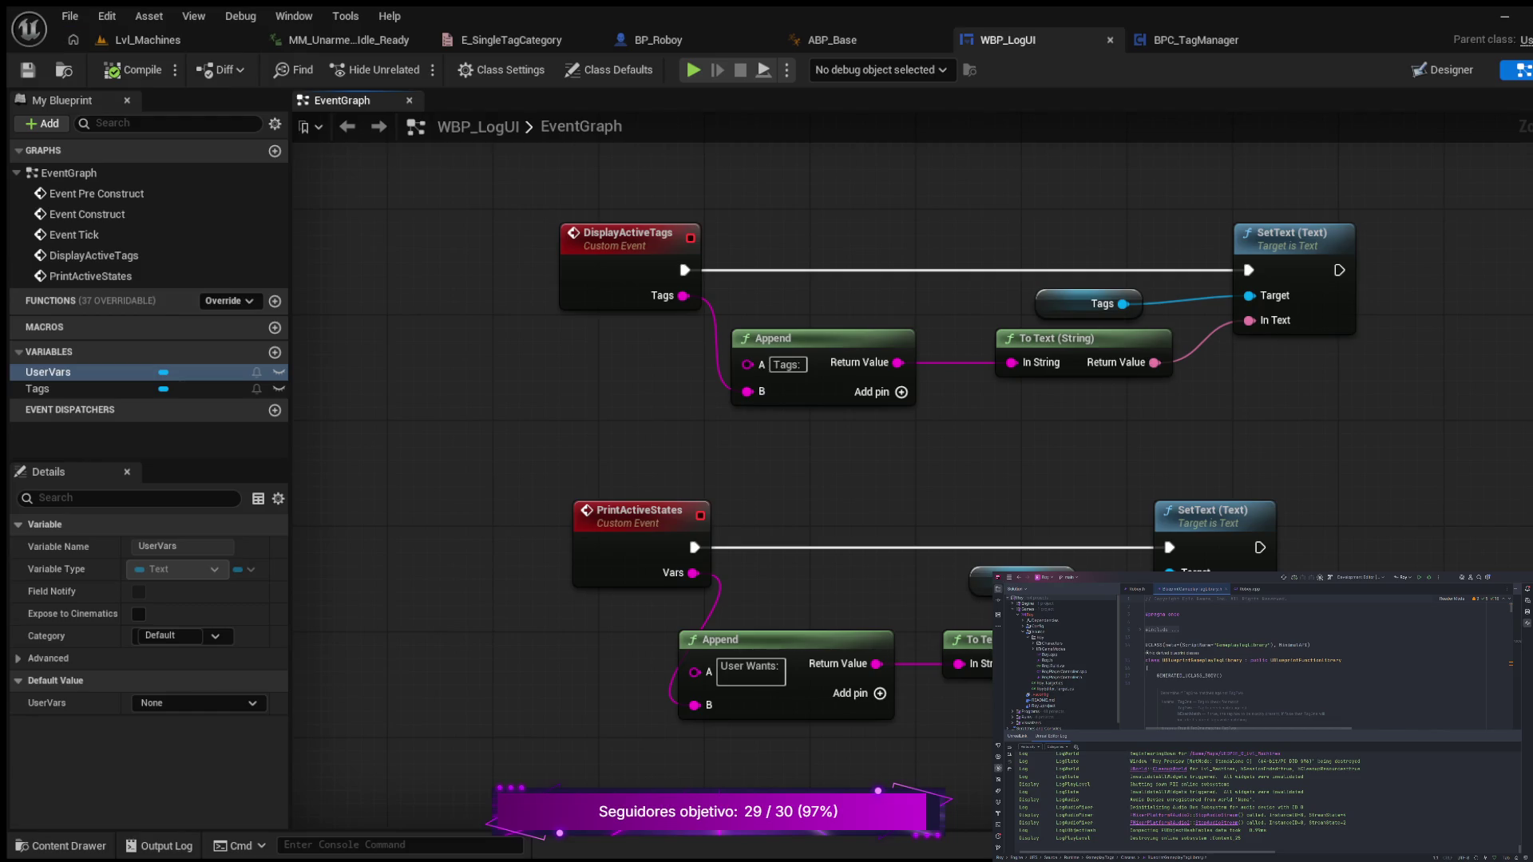
pyautogui.click(147, 40)
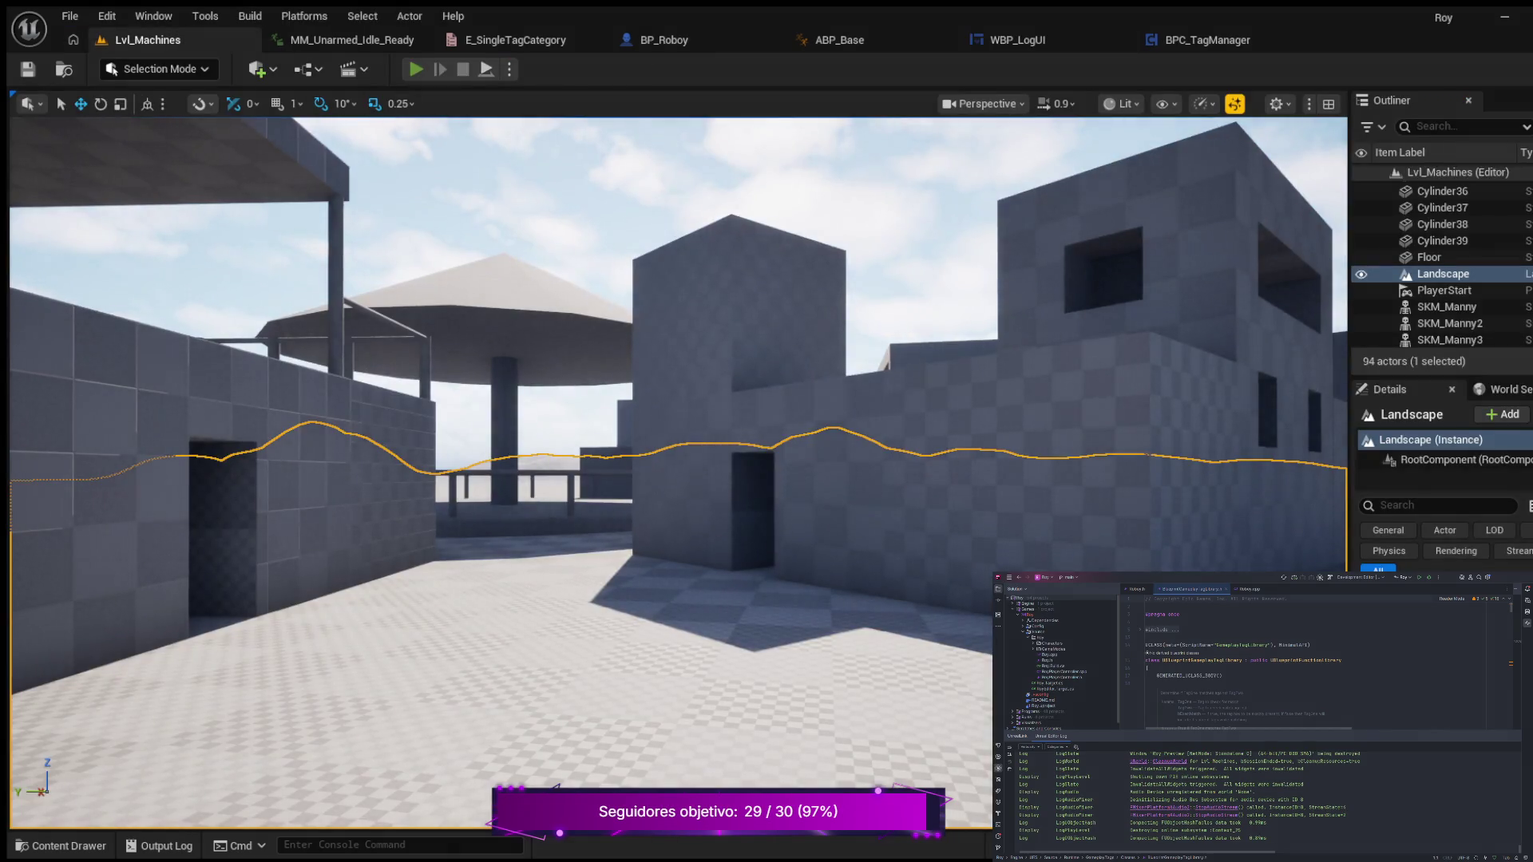
pyautogui.hotkey('alt', 'p')
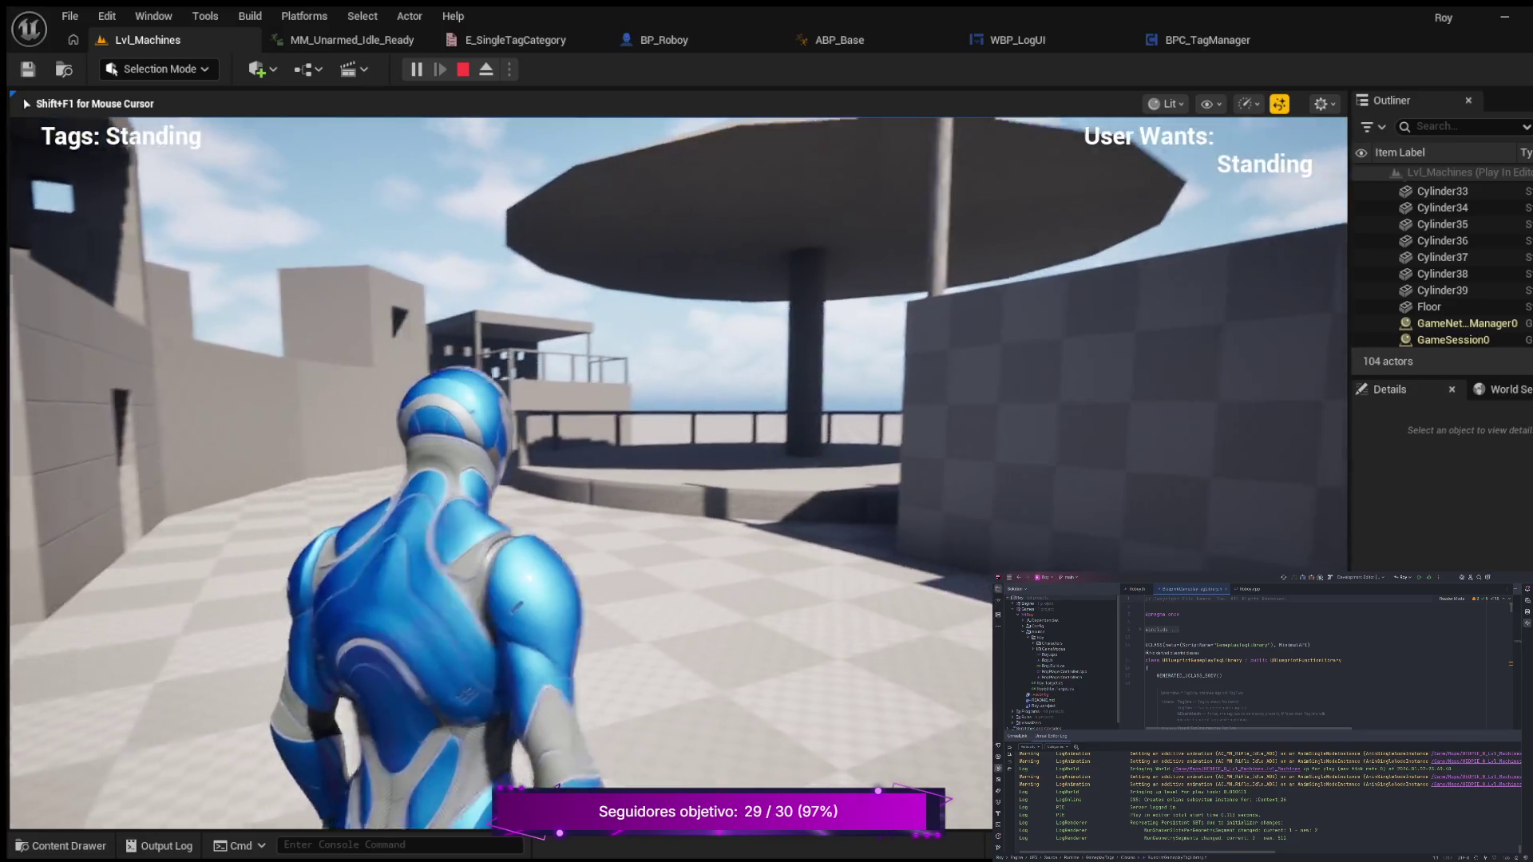
pyautogui.press('w')
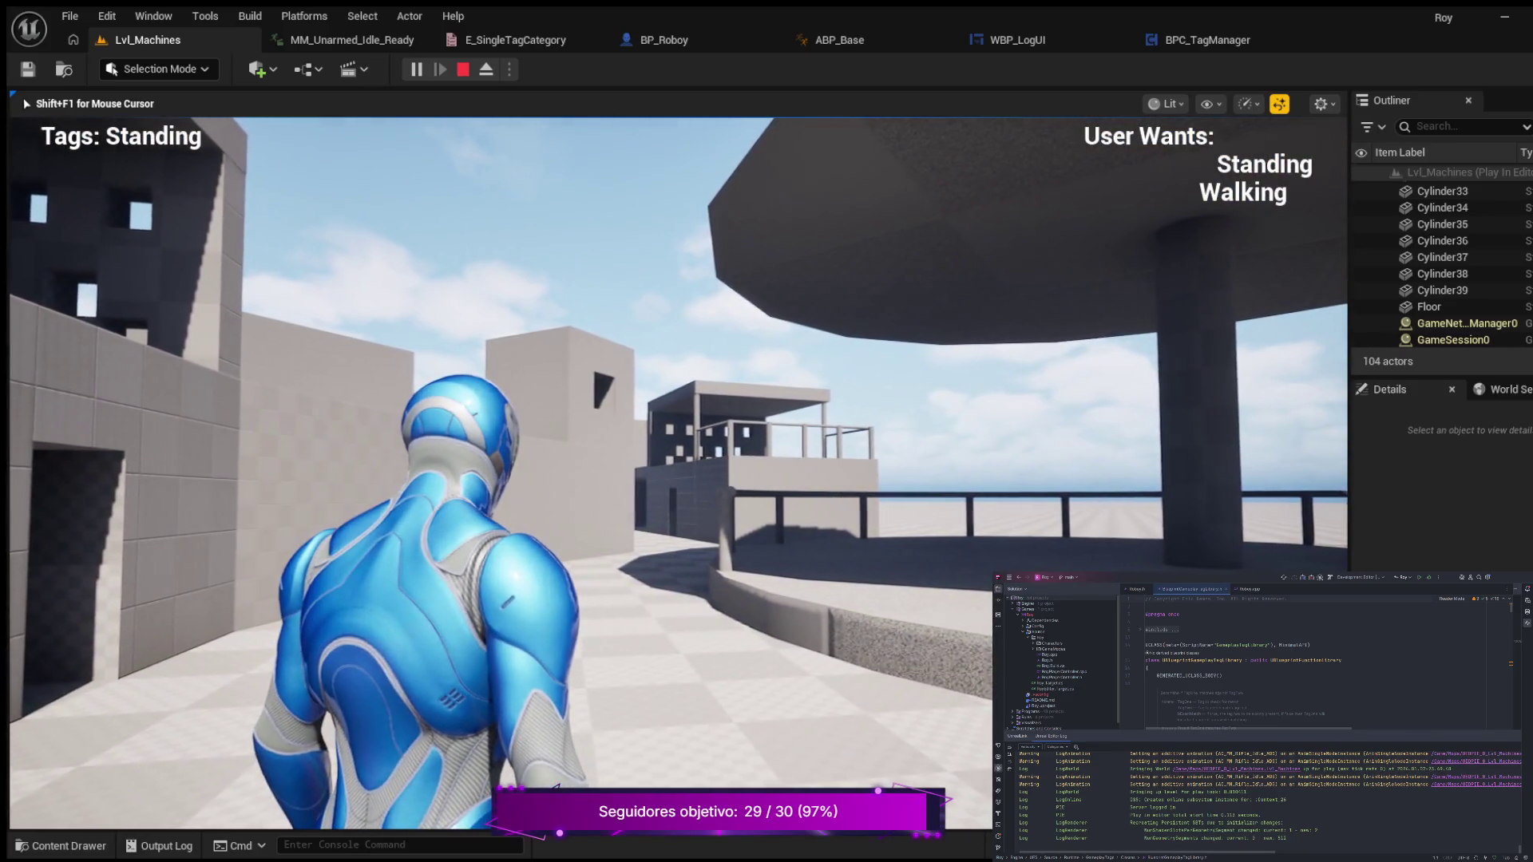
pyautogui.press('c')
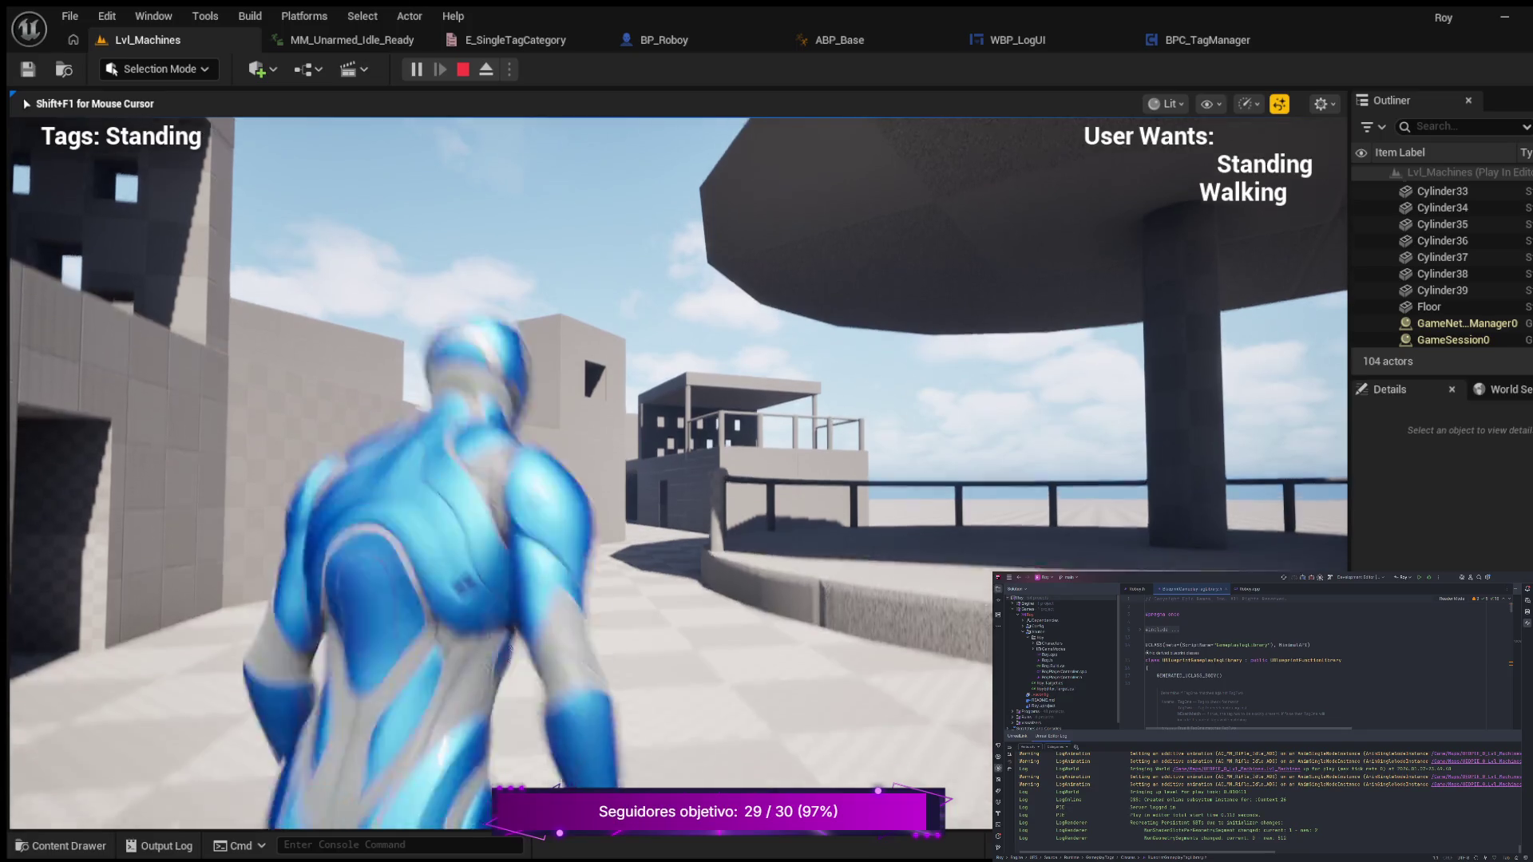
pyautogui.press('c')
pyautogui.press('c')
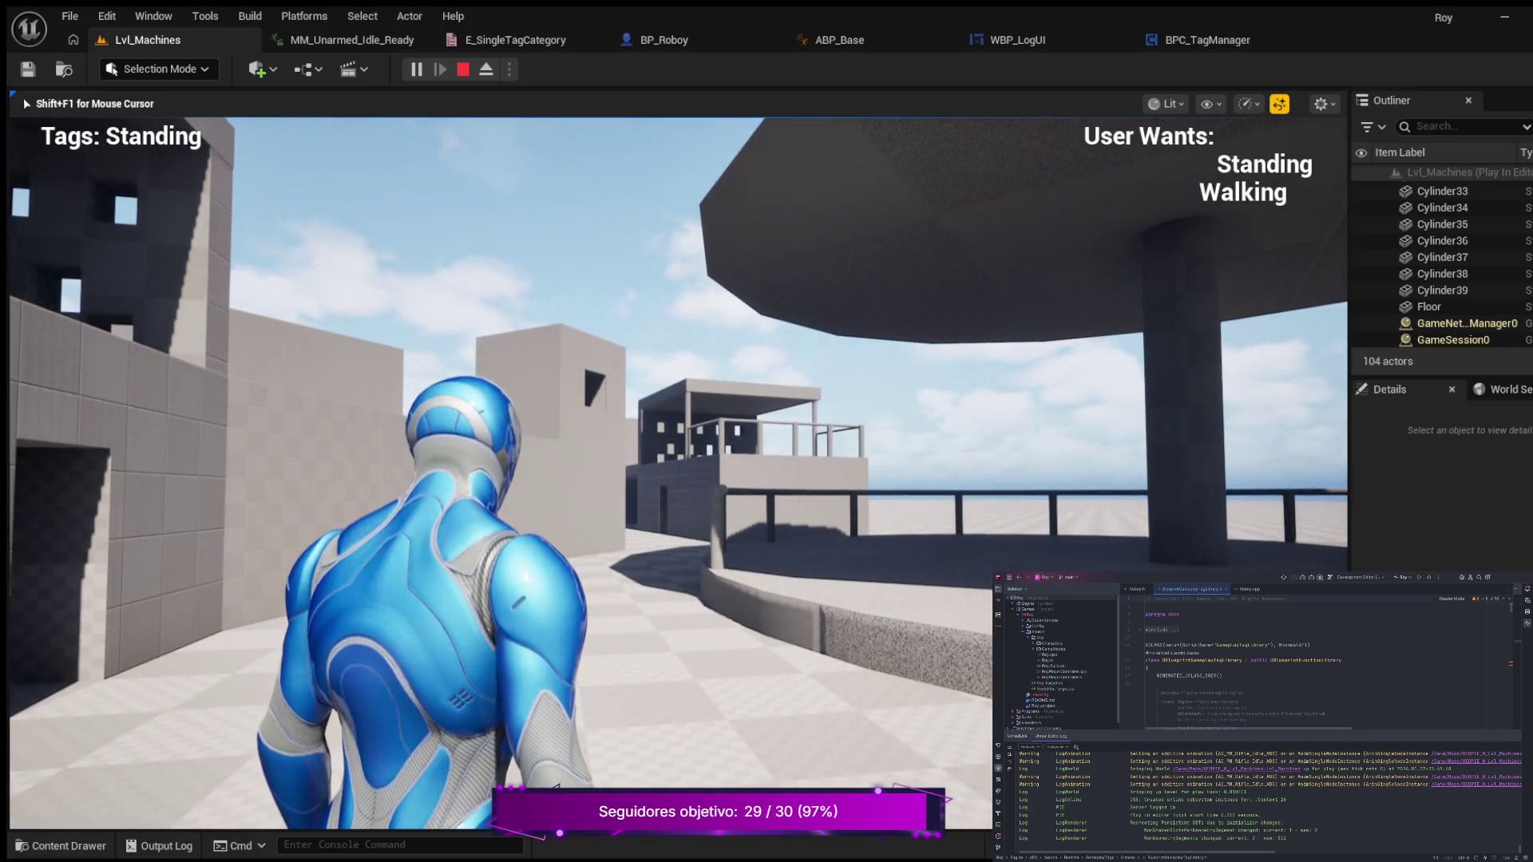
pyautogui.press('w')
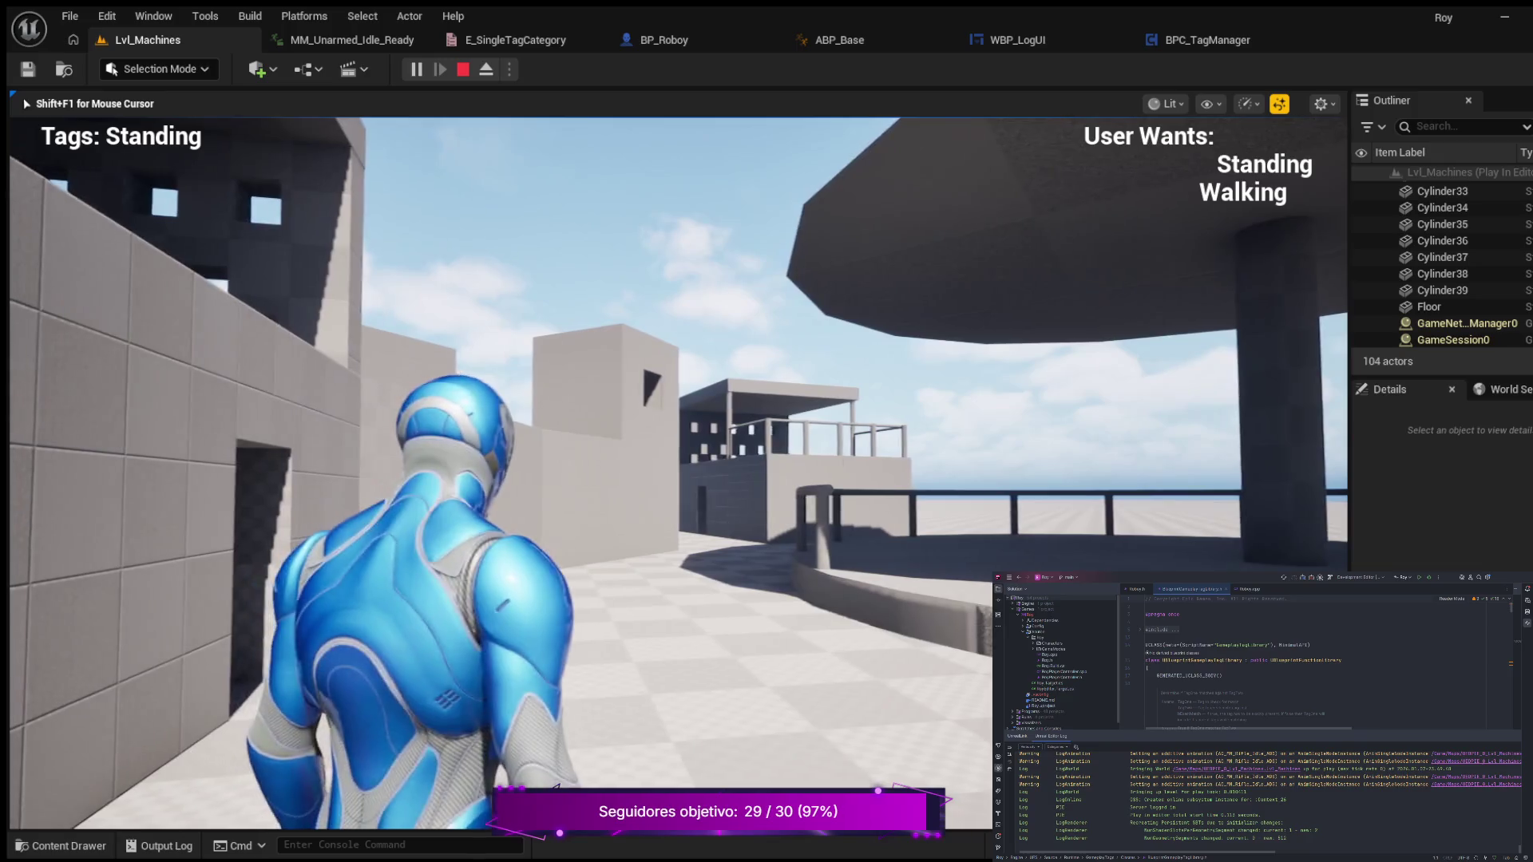
pyautogui.press('w')
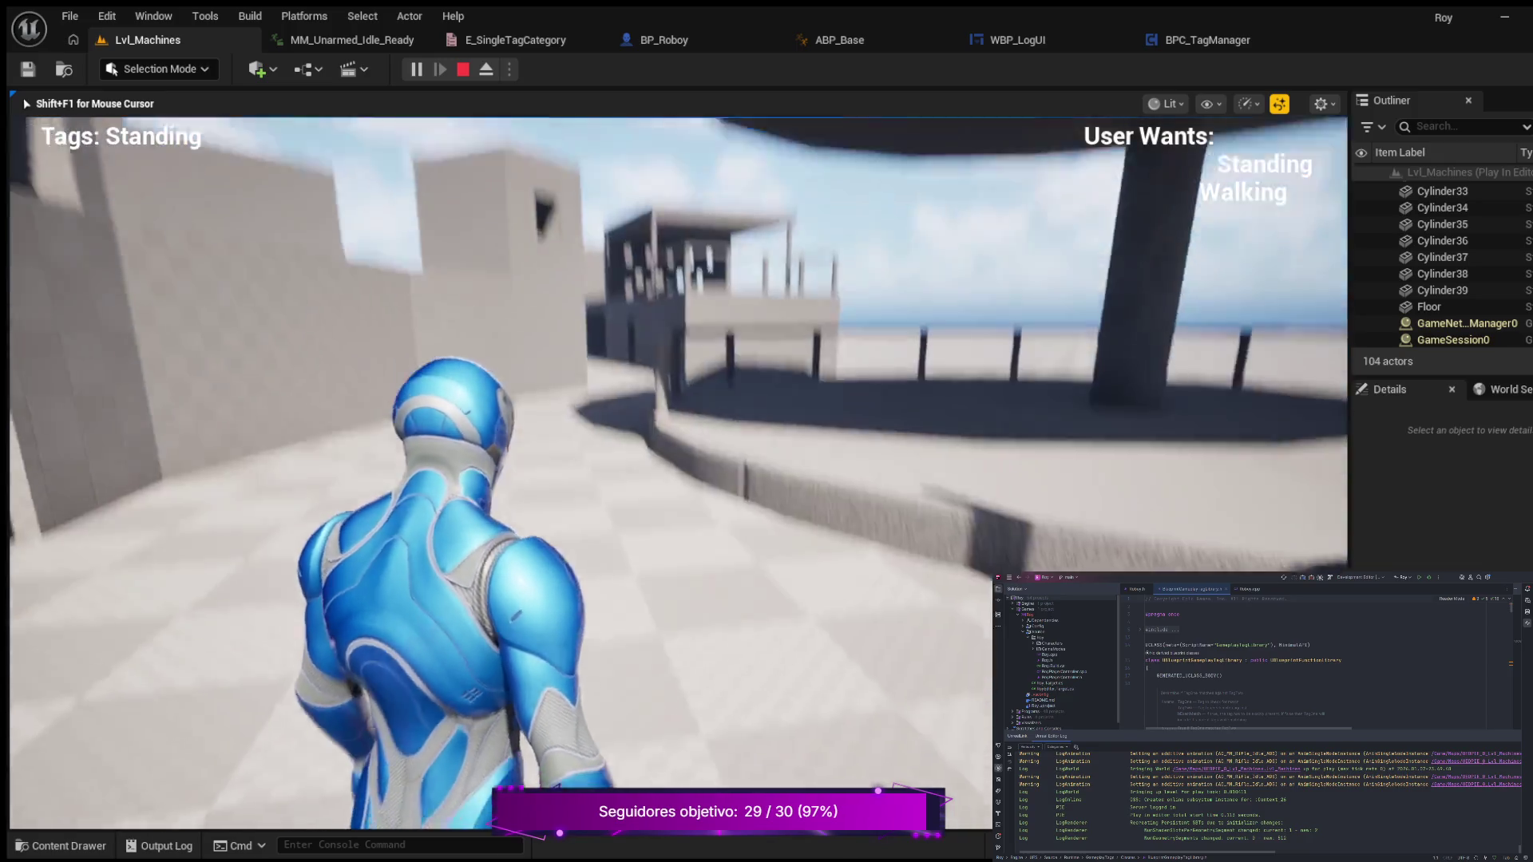
pyautogui.press('w')
pyautogui.press('shift')
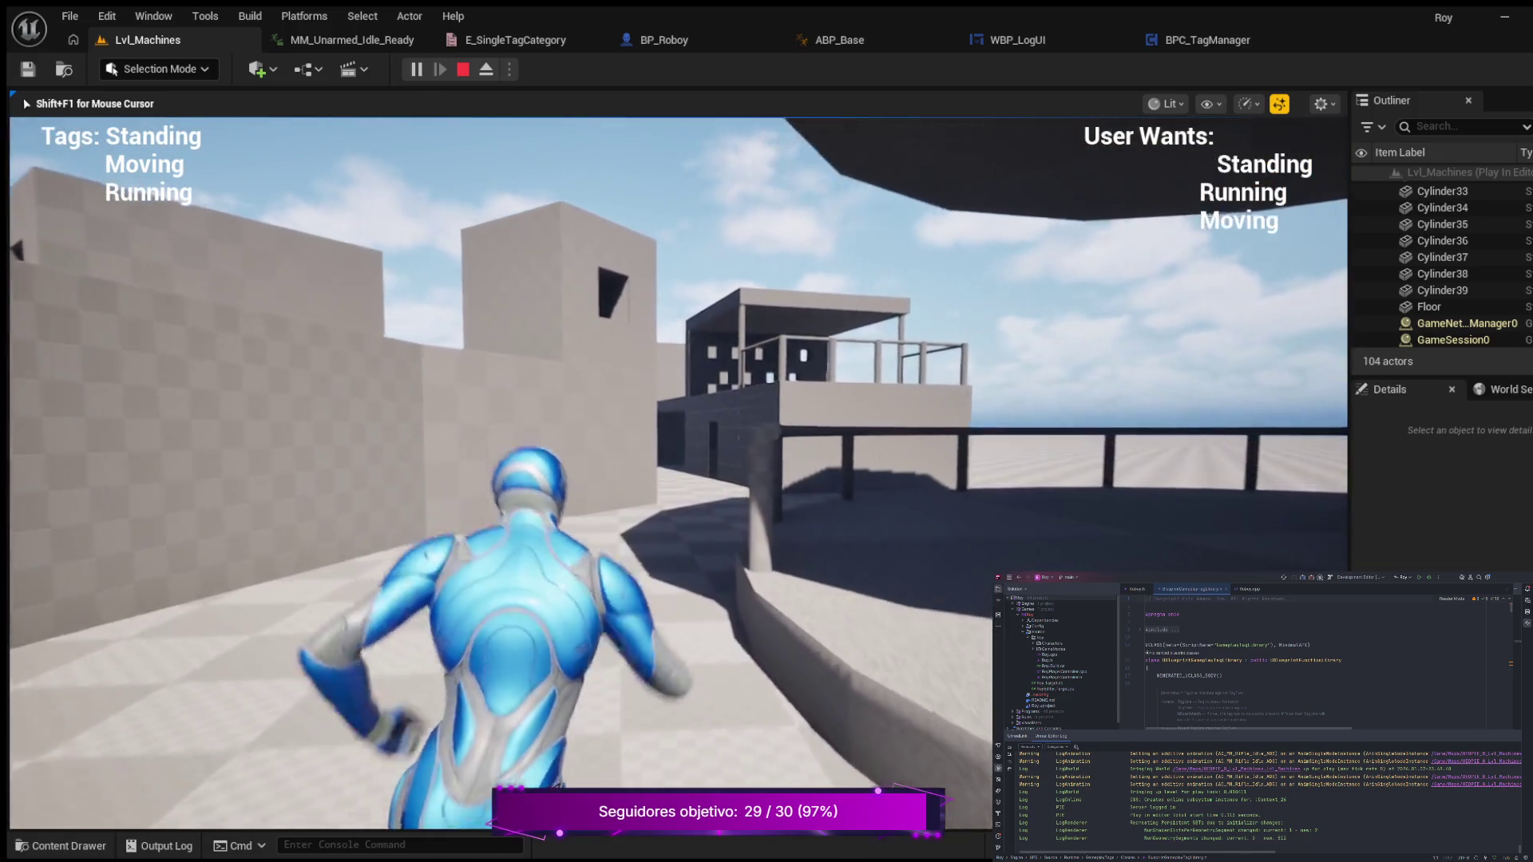
pyautogui.press('c')
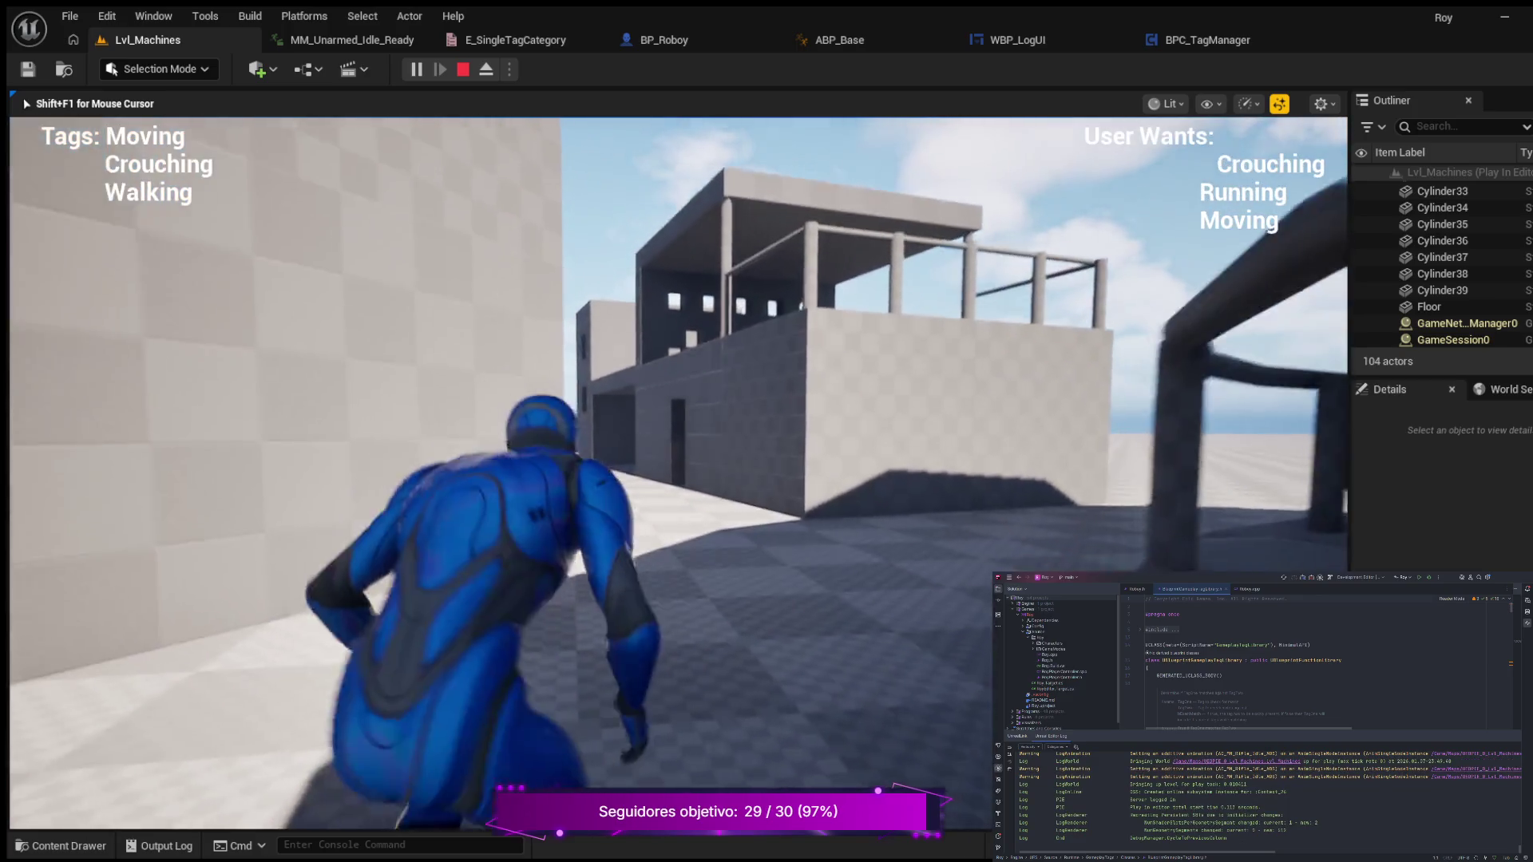
pyautogui.press('shift')
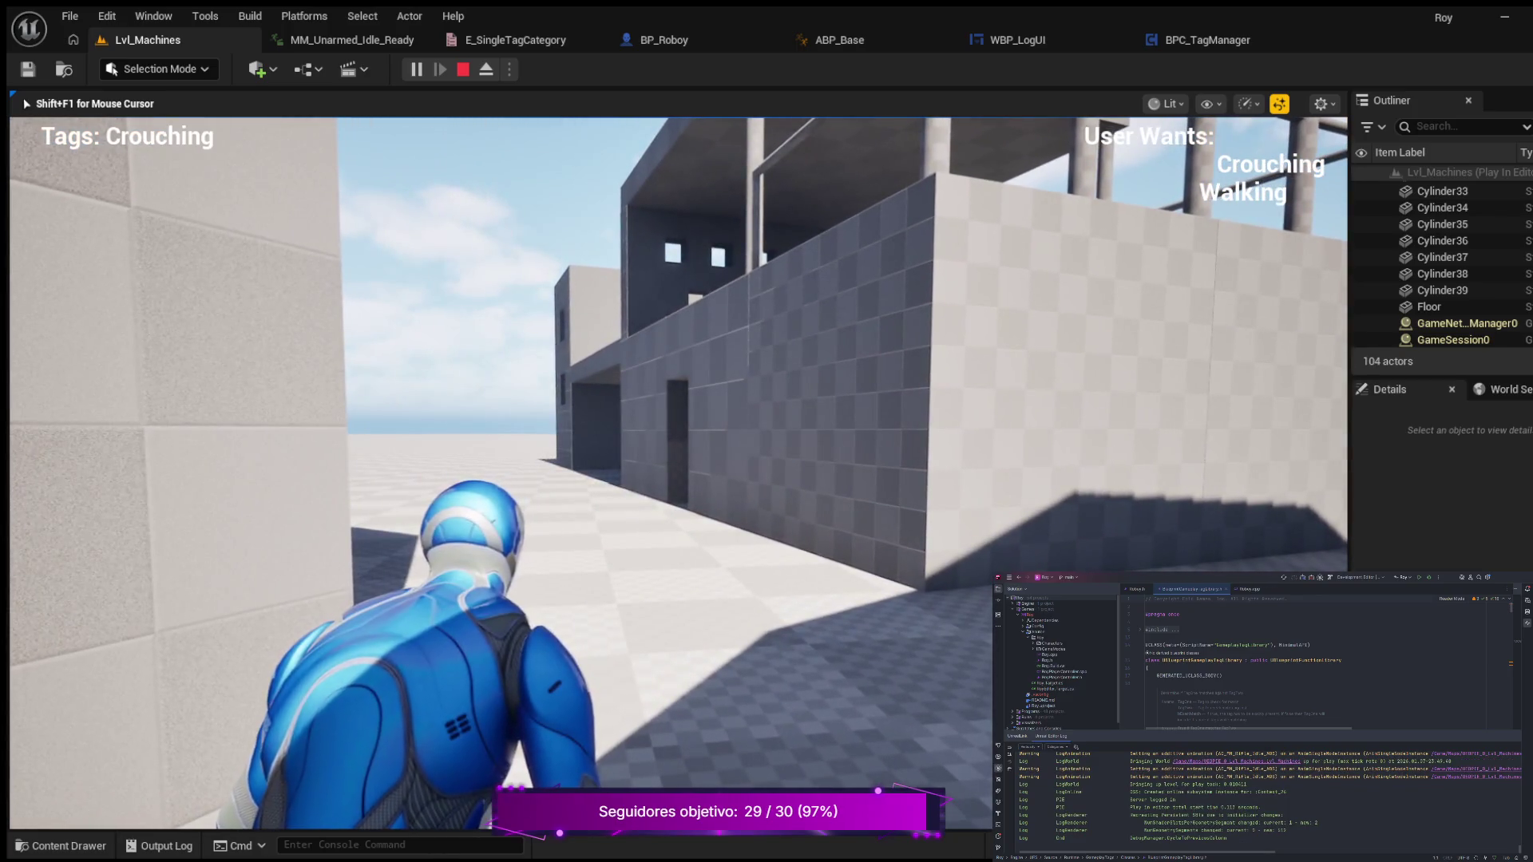
pyautogui.press('c')
pyautogui.press('w')
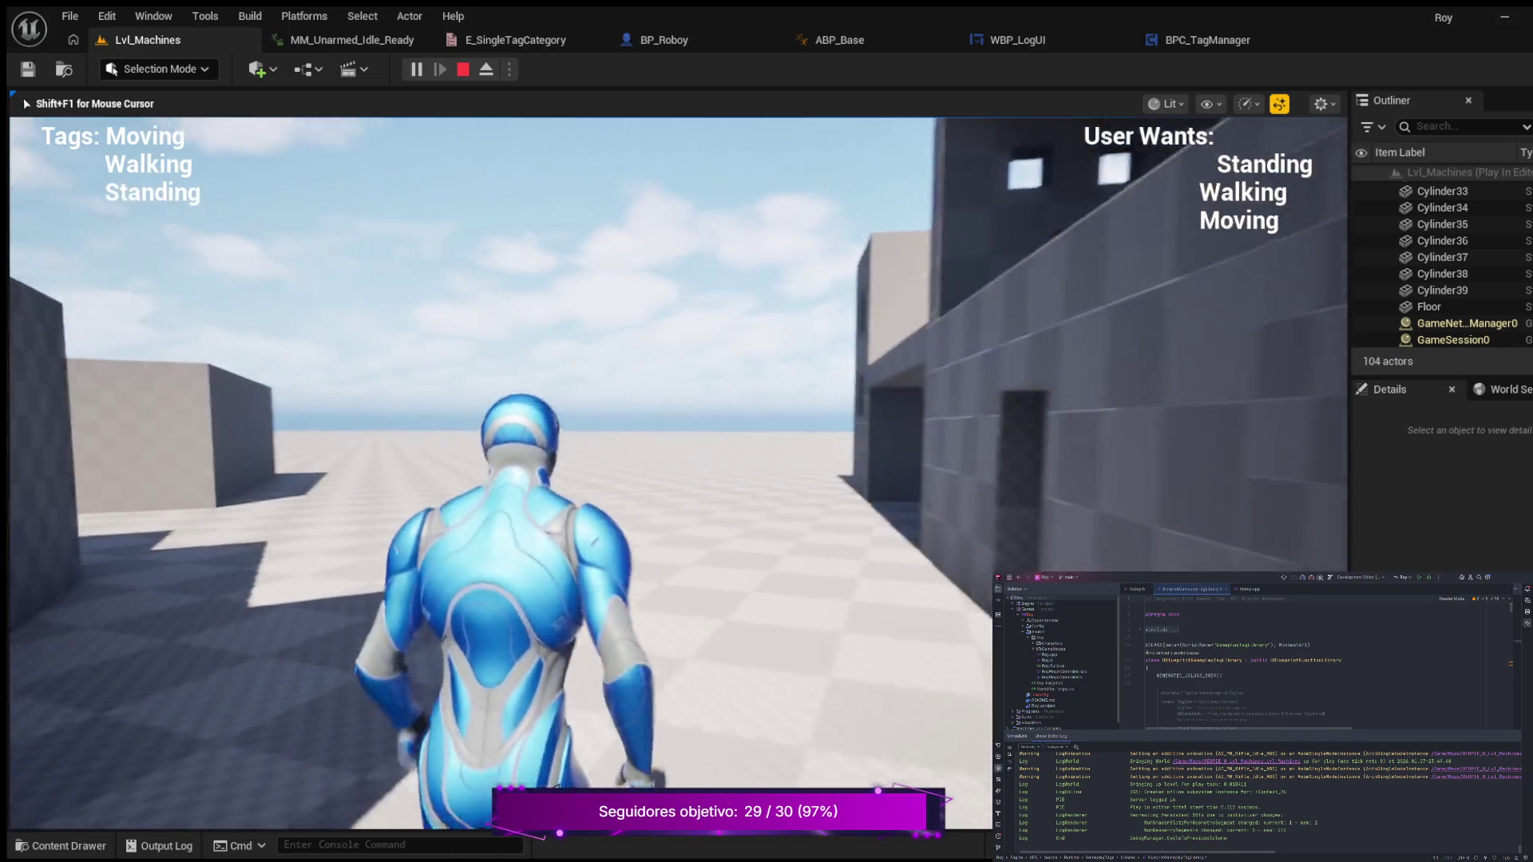
pyautogui.press('shift')
pyautogui.press('c')
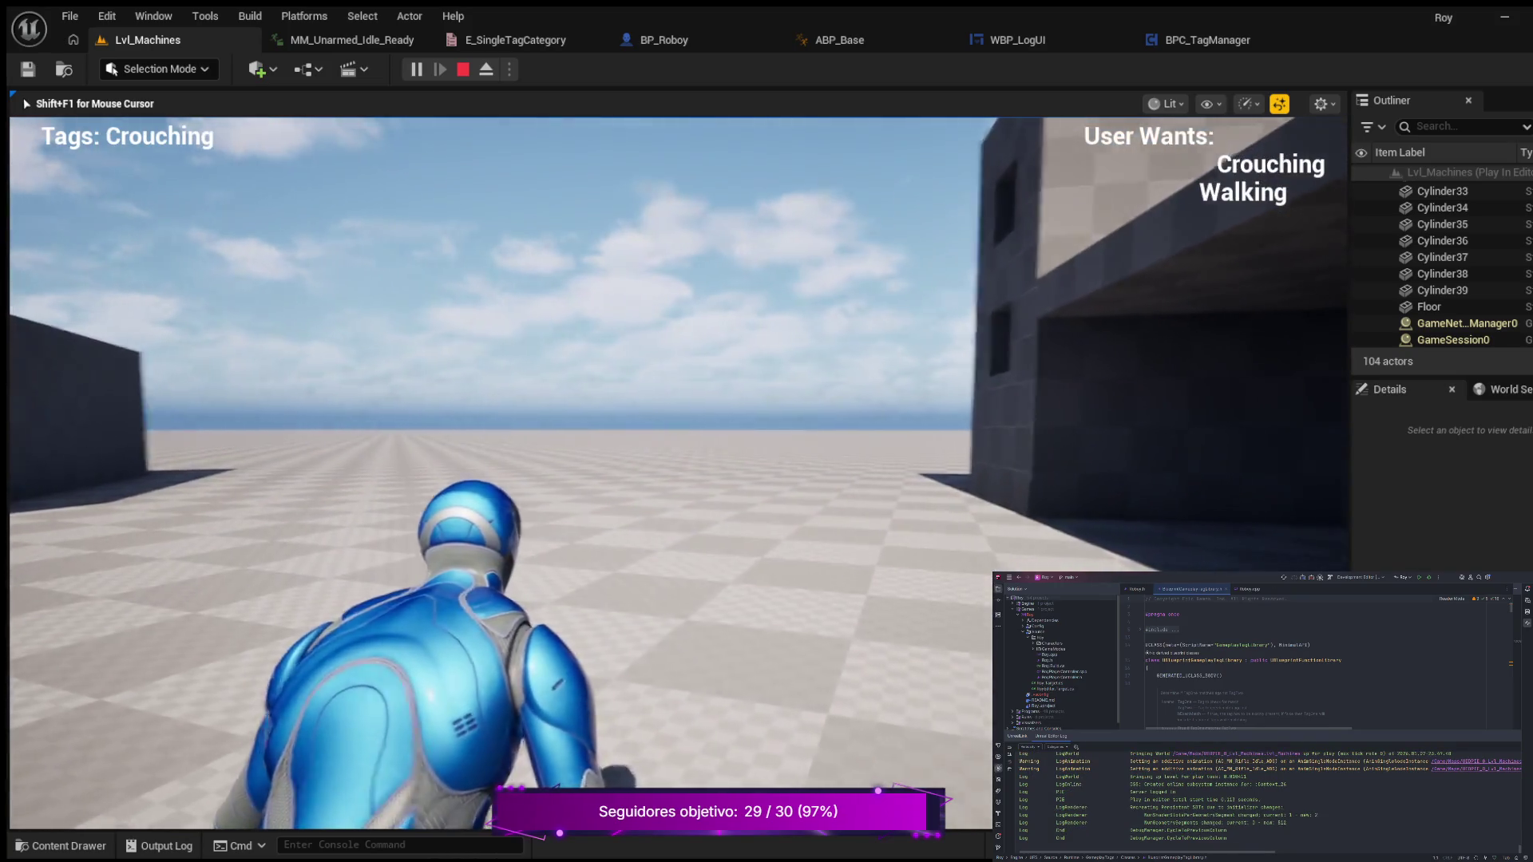
pyautogui.press('c')
pyautogui.press('w')
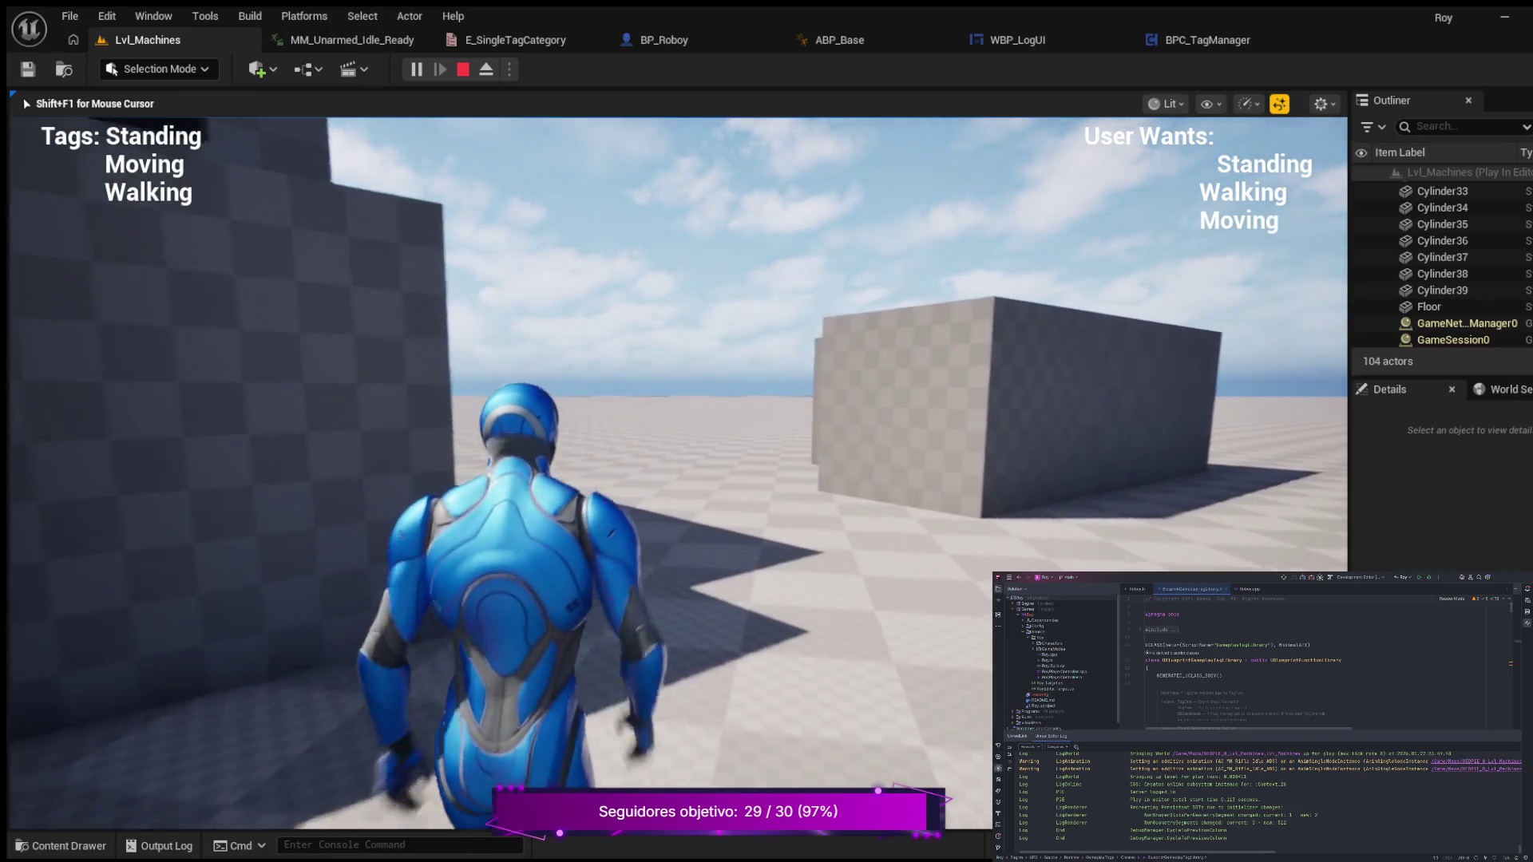
pyautogui.press('c')
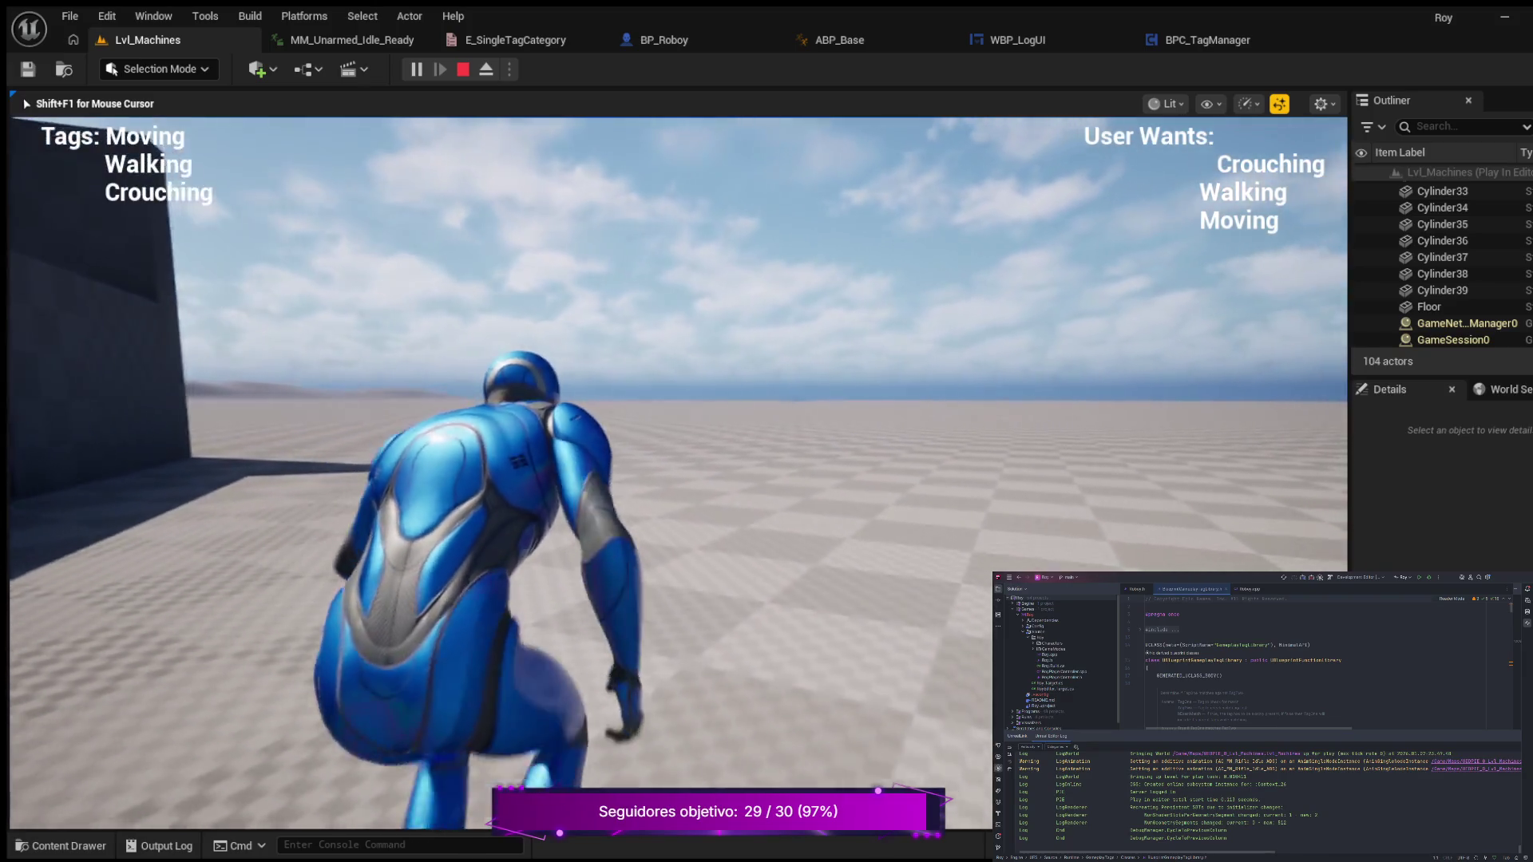
pyautogui.press('c')
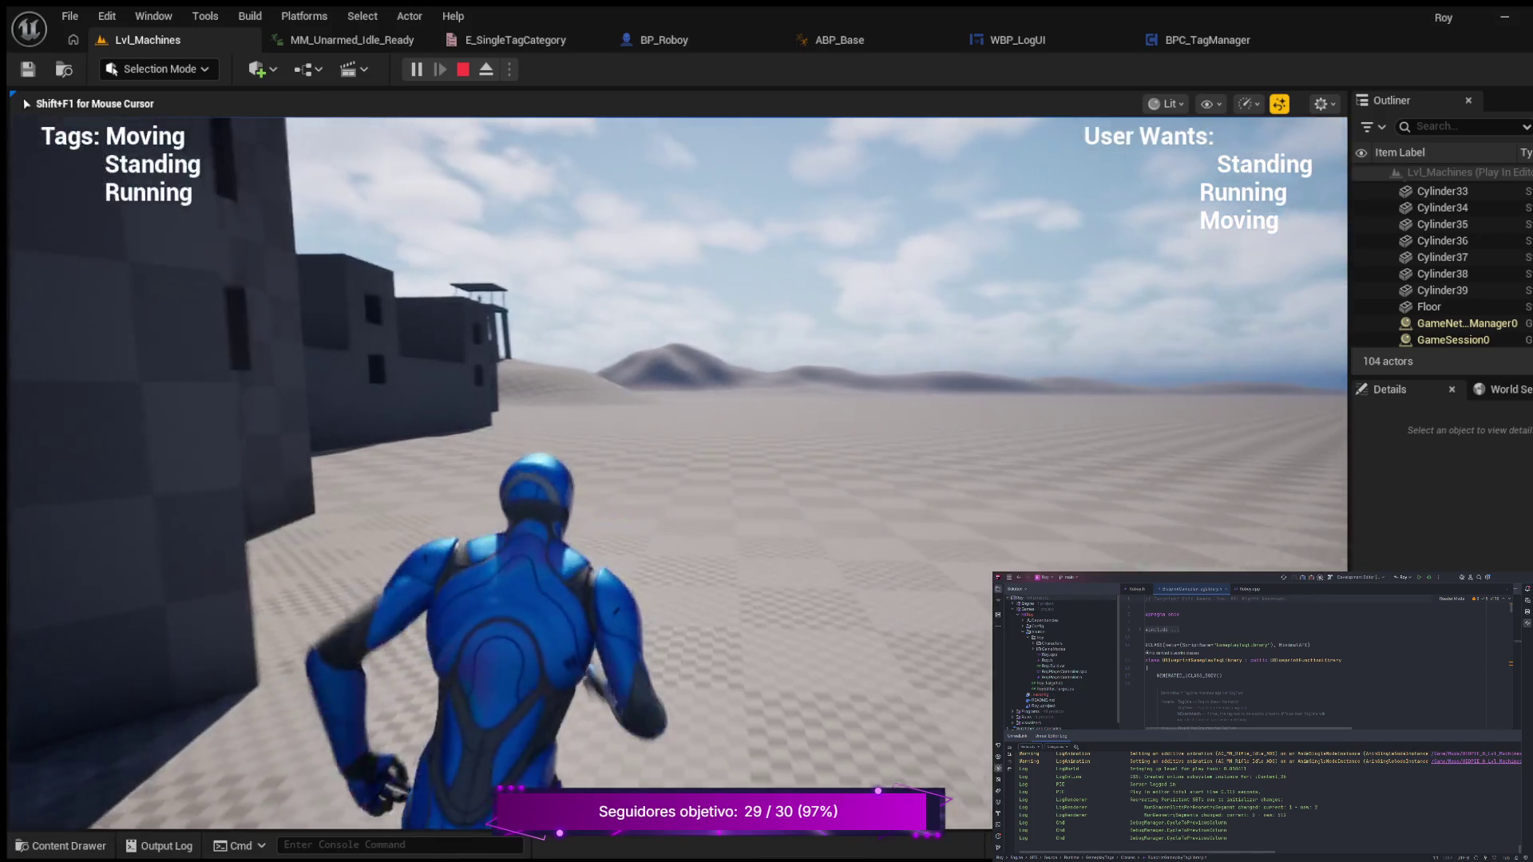
pyautogui.press('Escape')
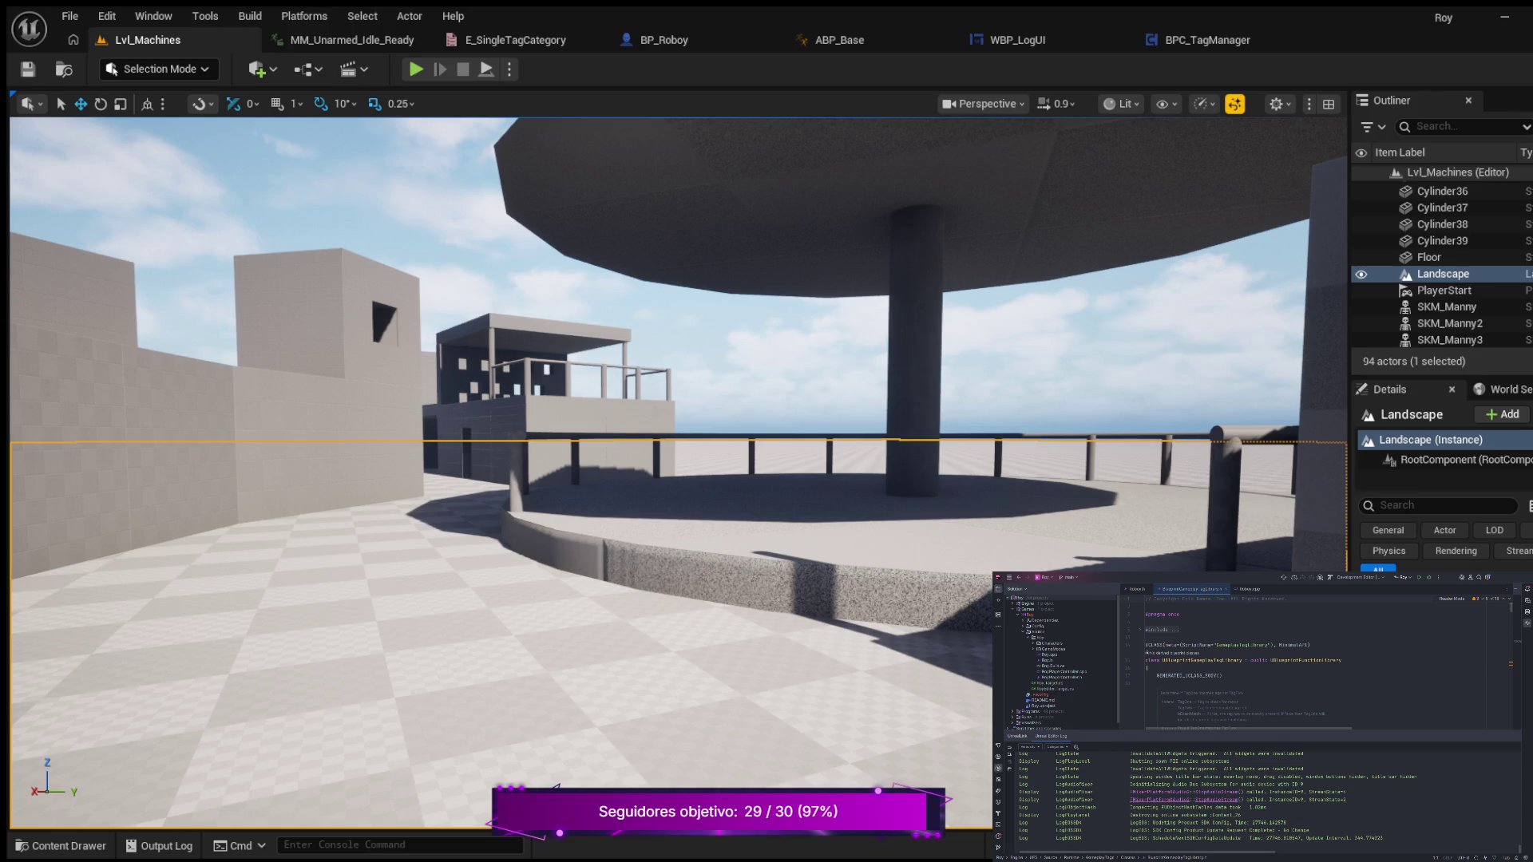
pyautogui.hotkey('ctrl', 'space')
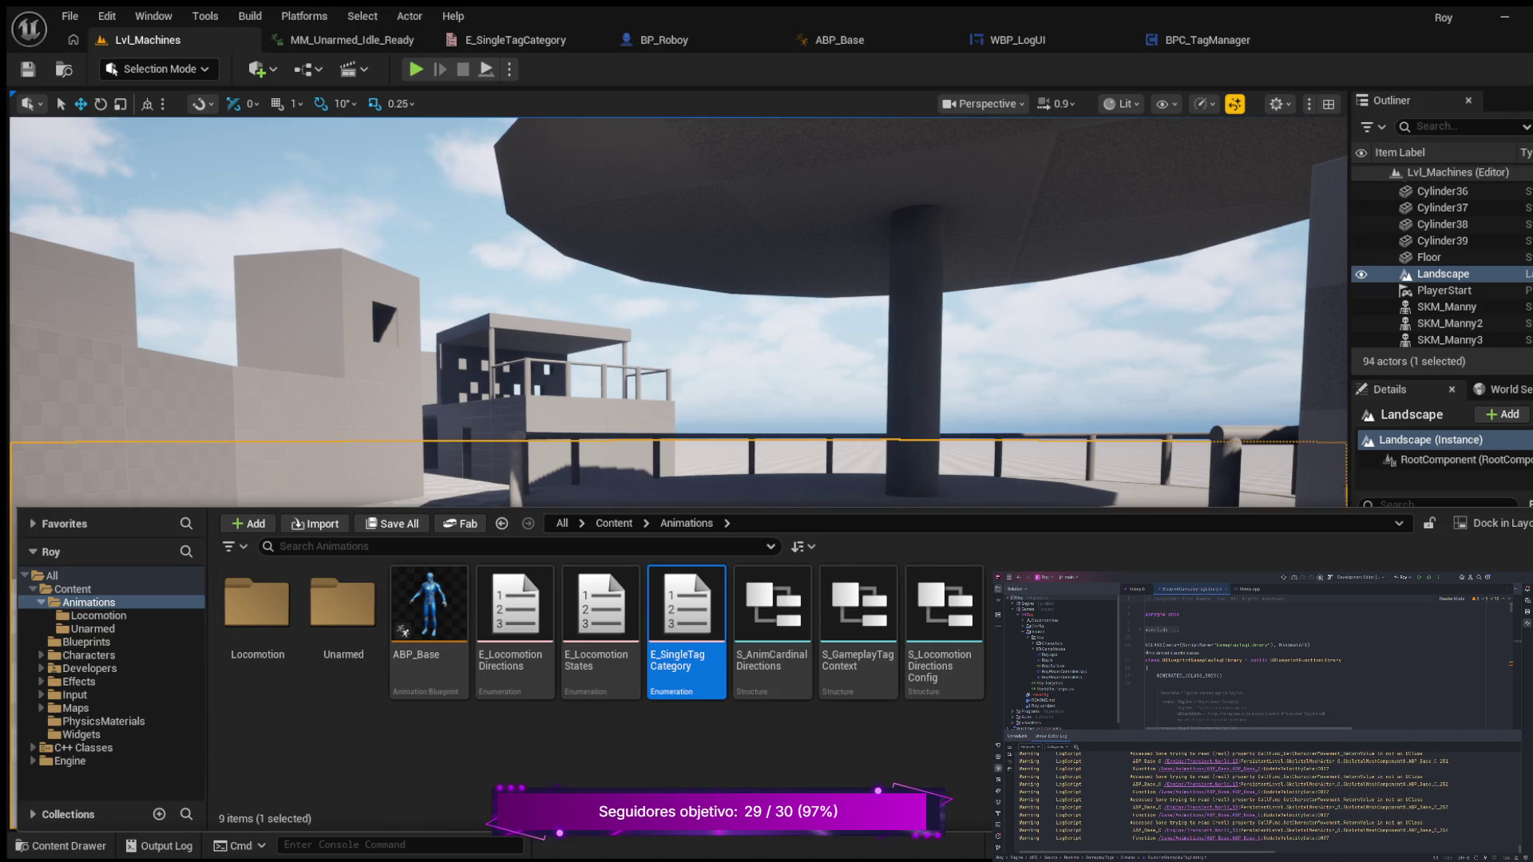
pyautogui.click(98, 616)
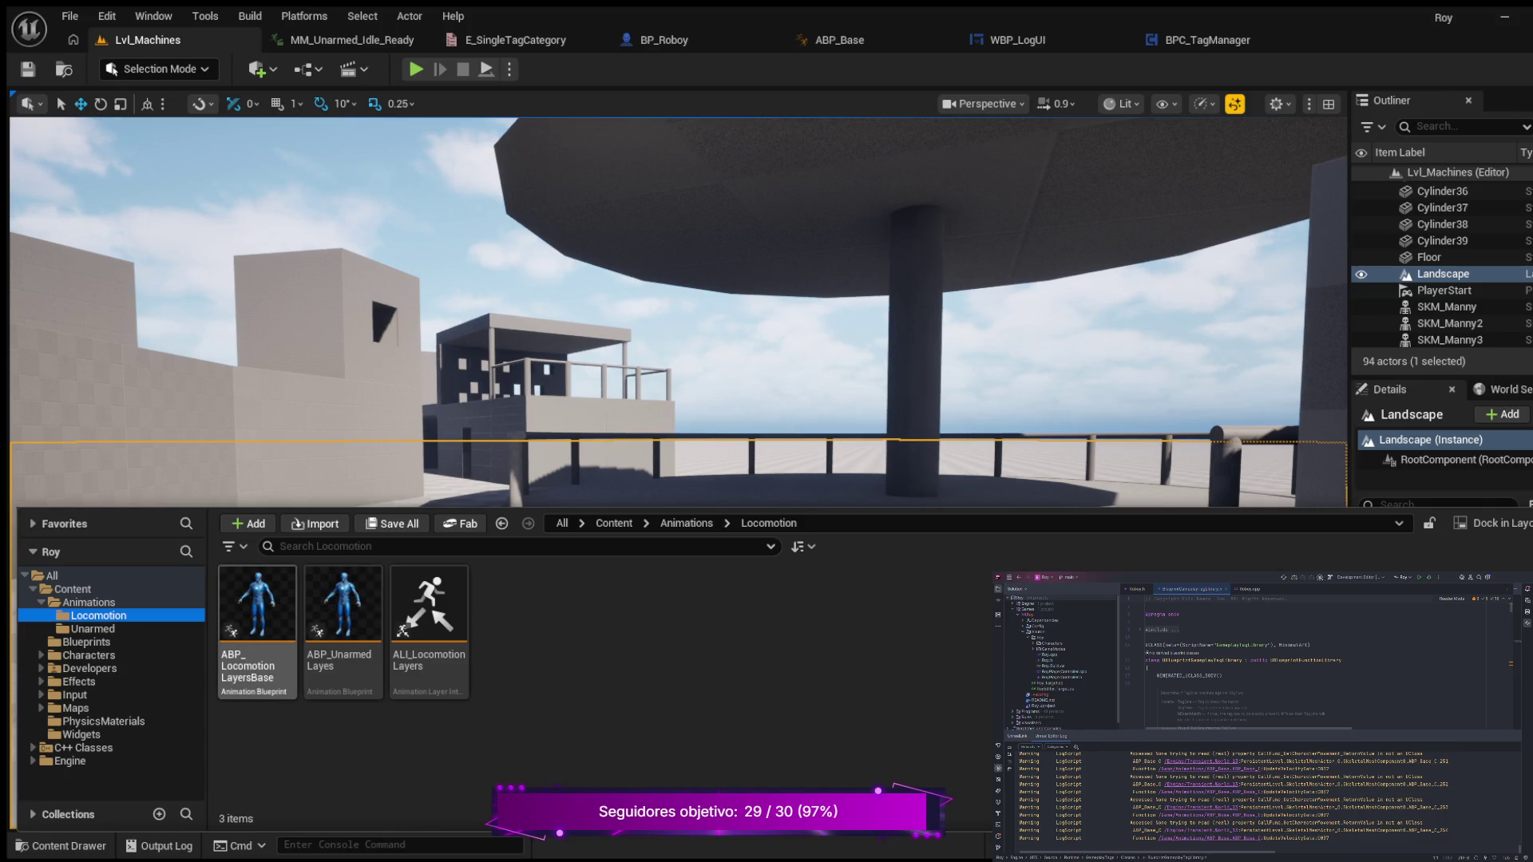
pyautogui.click(93, 629)
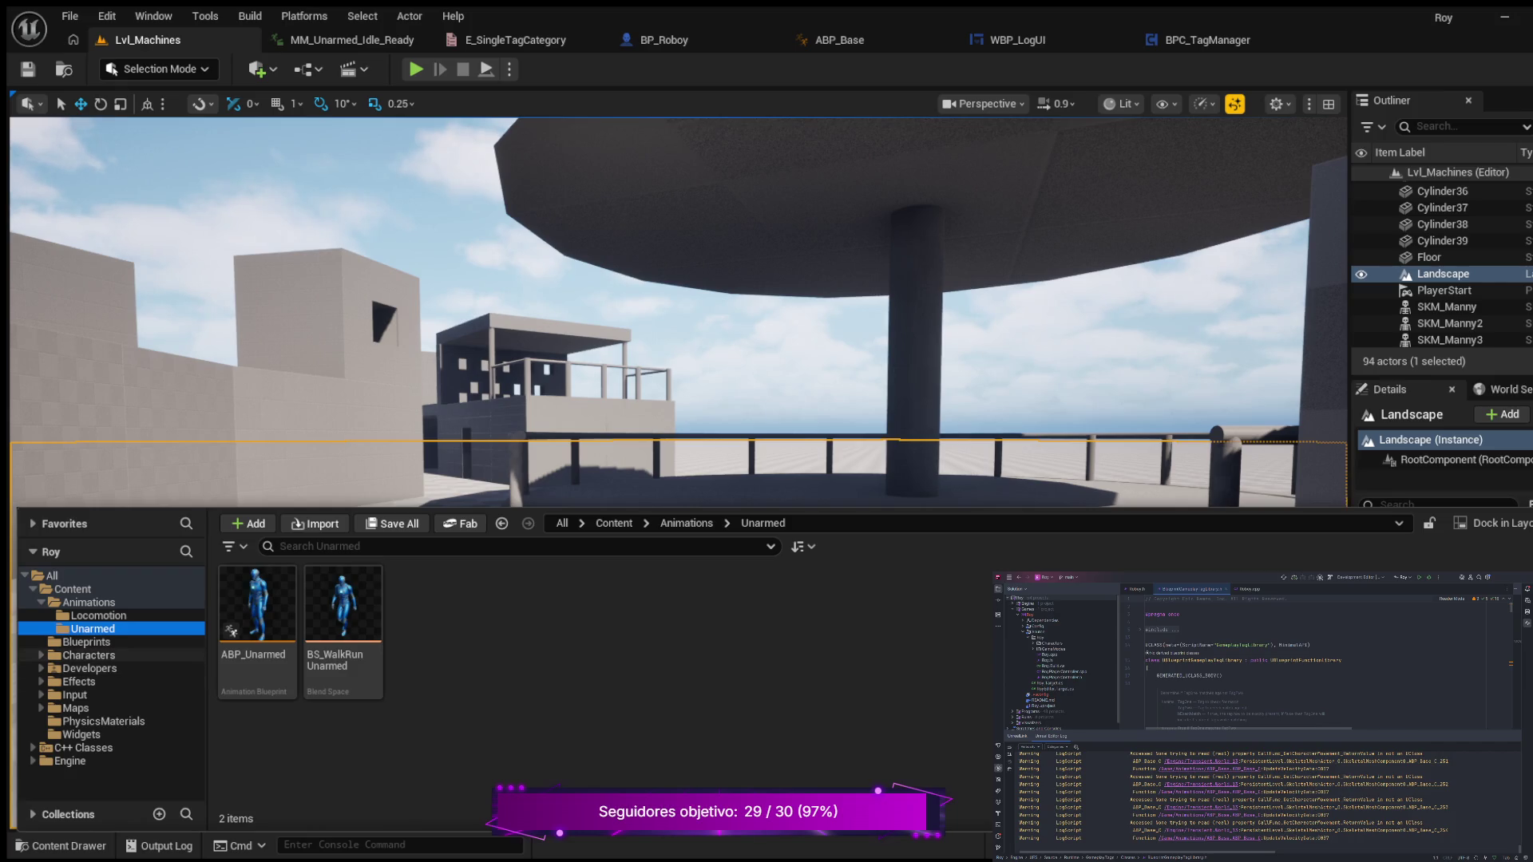
pyautogui.click(86, 642)
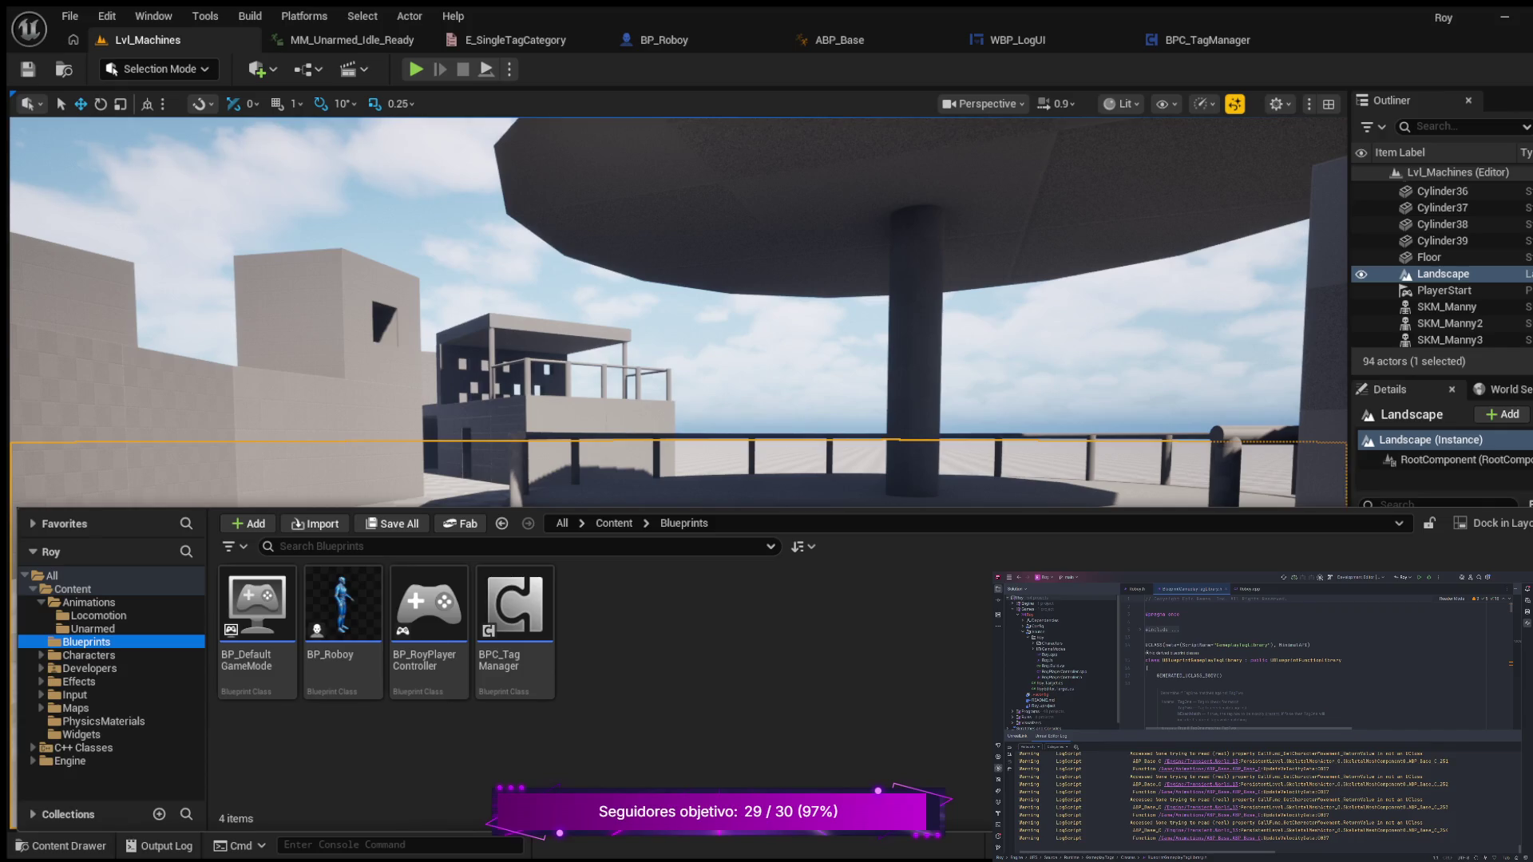
pyautogui.click(98, 615)
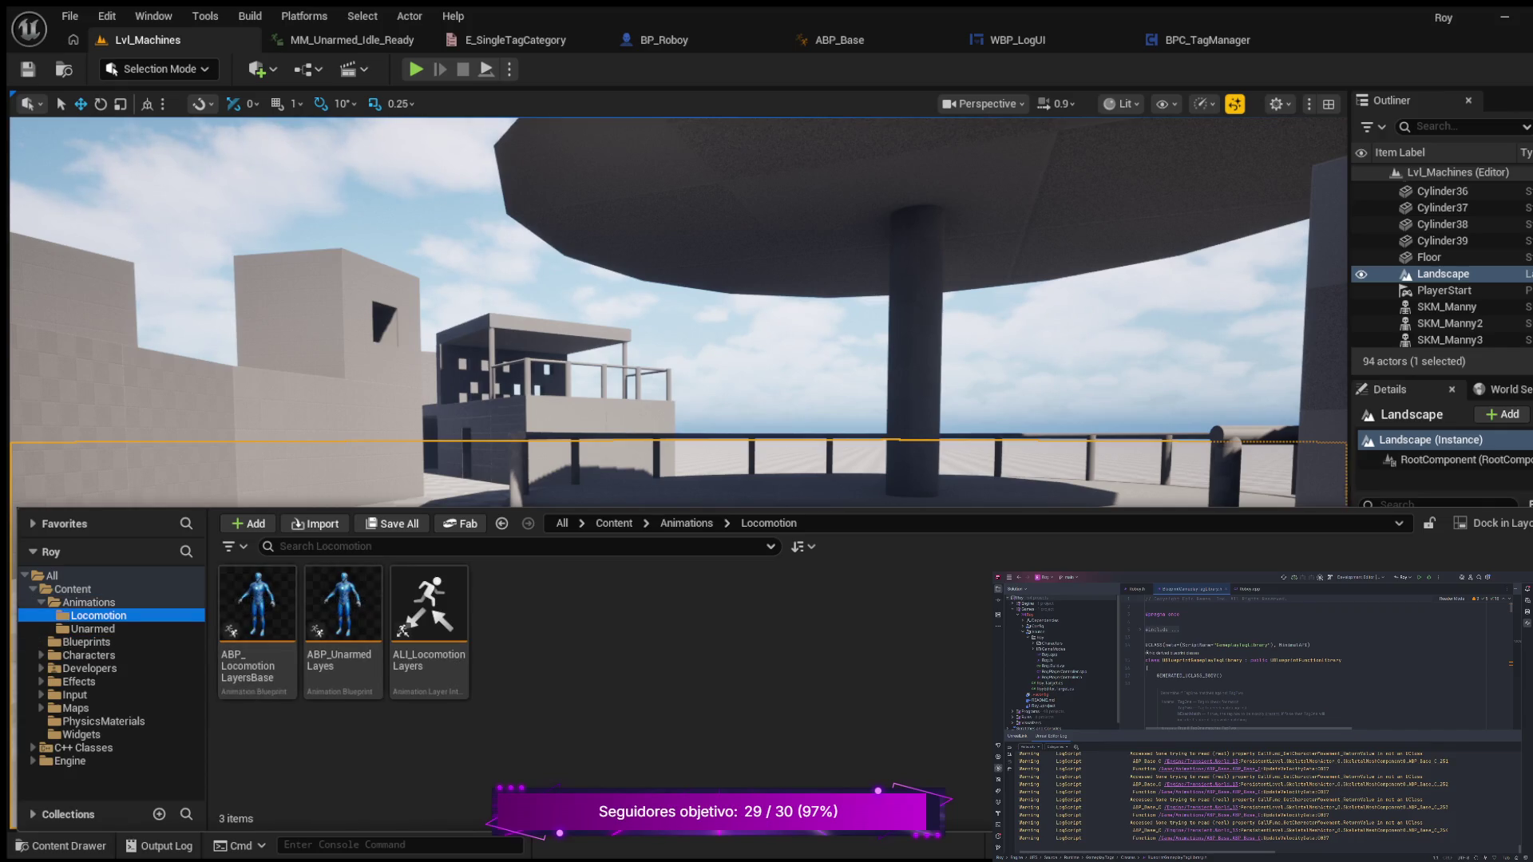
pyautogui.click(89, 602)
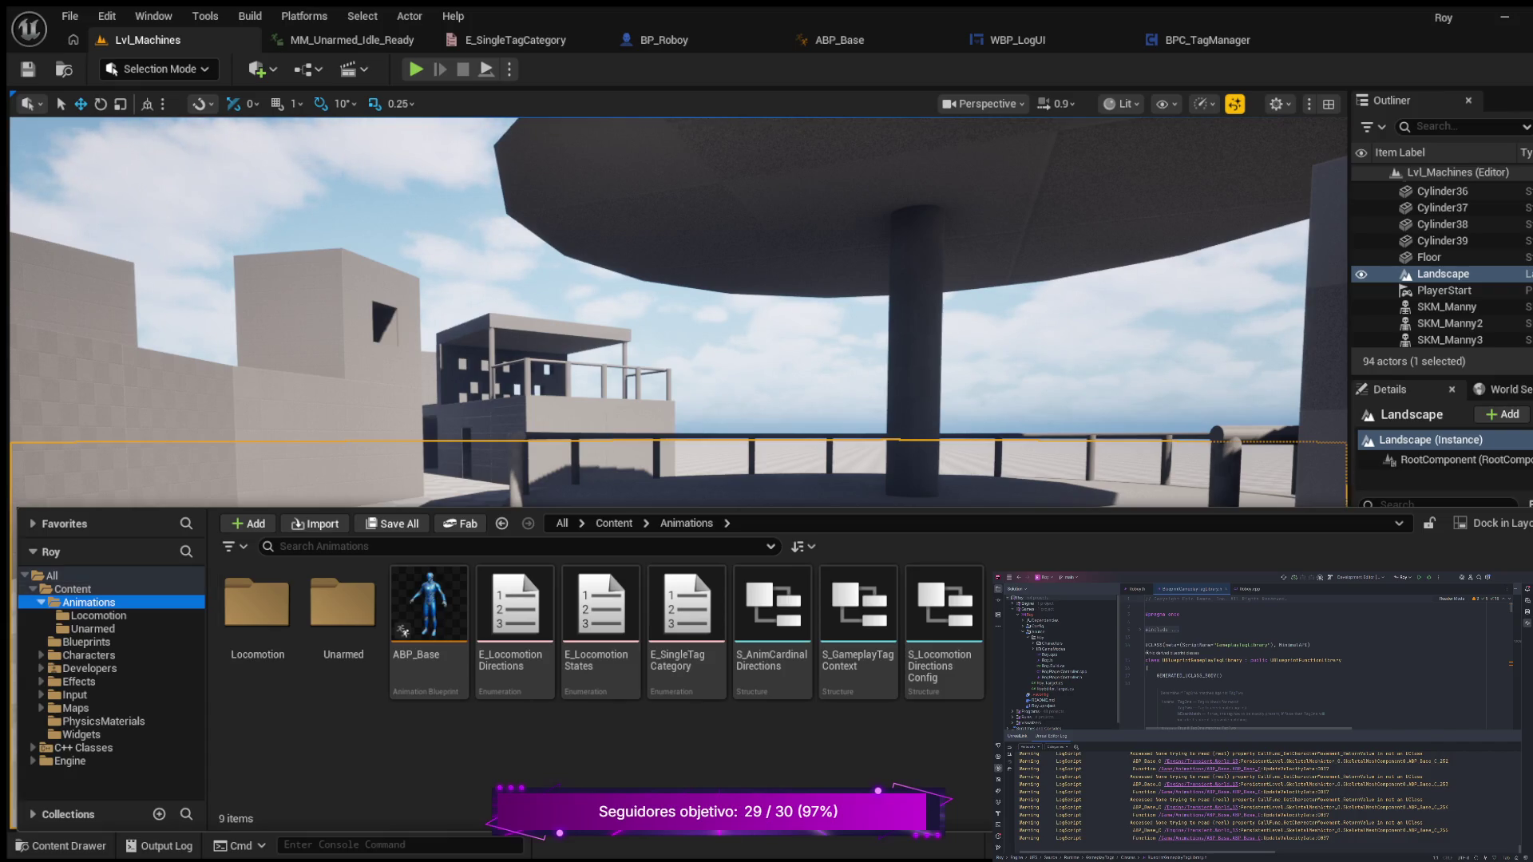
pyautogui.click(41, 602)
pyautogui.click(86, 616)
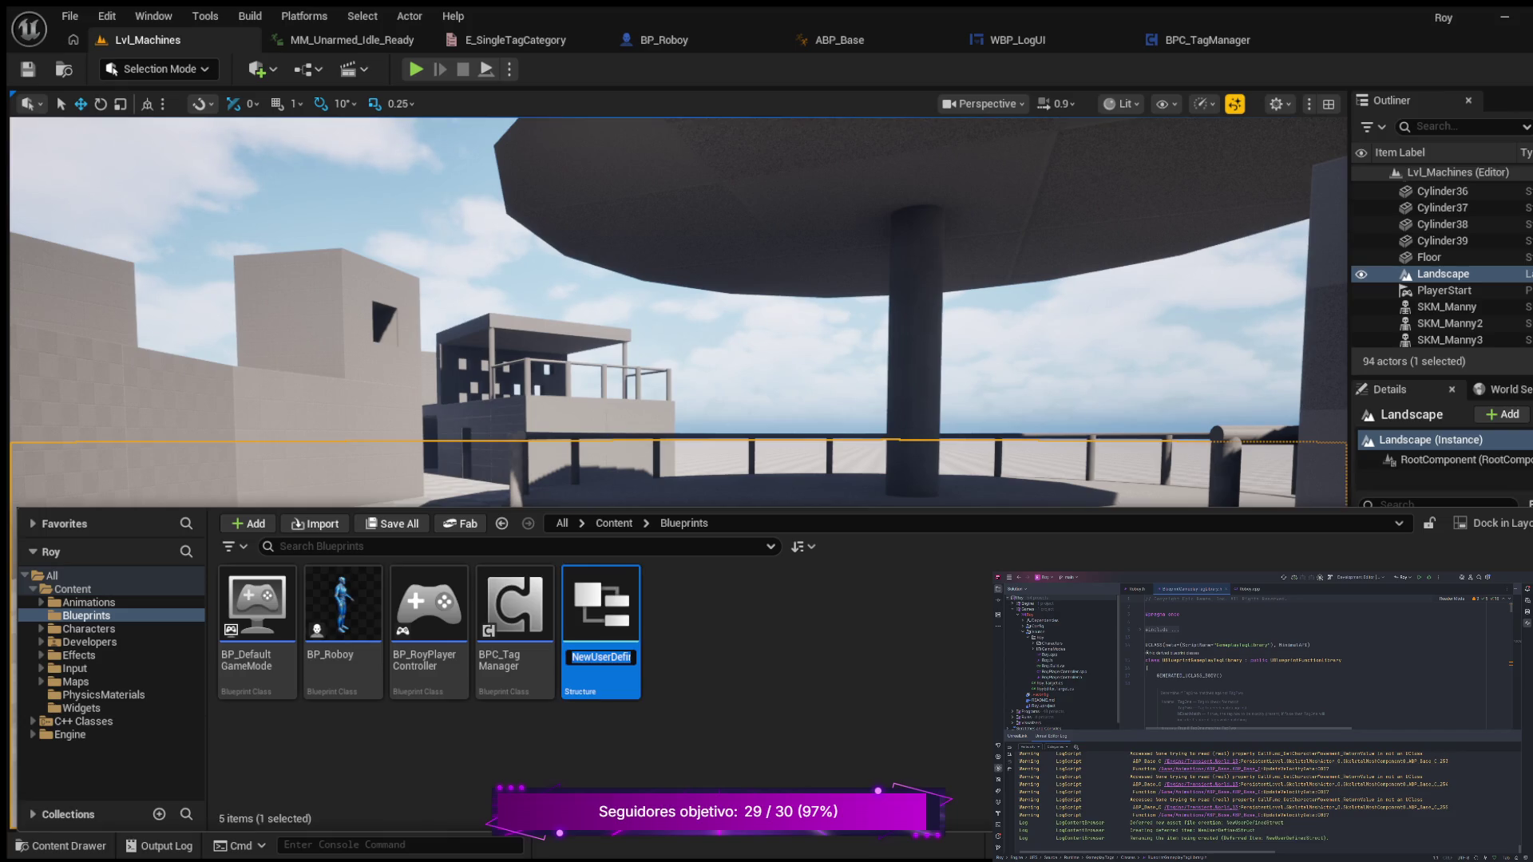
# - Name the new structure S_LocomotionSettings and open it in the Structure editor
pyautogui.write('S')
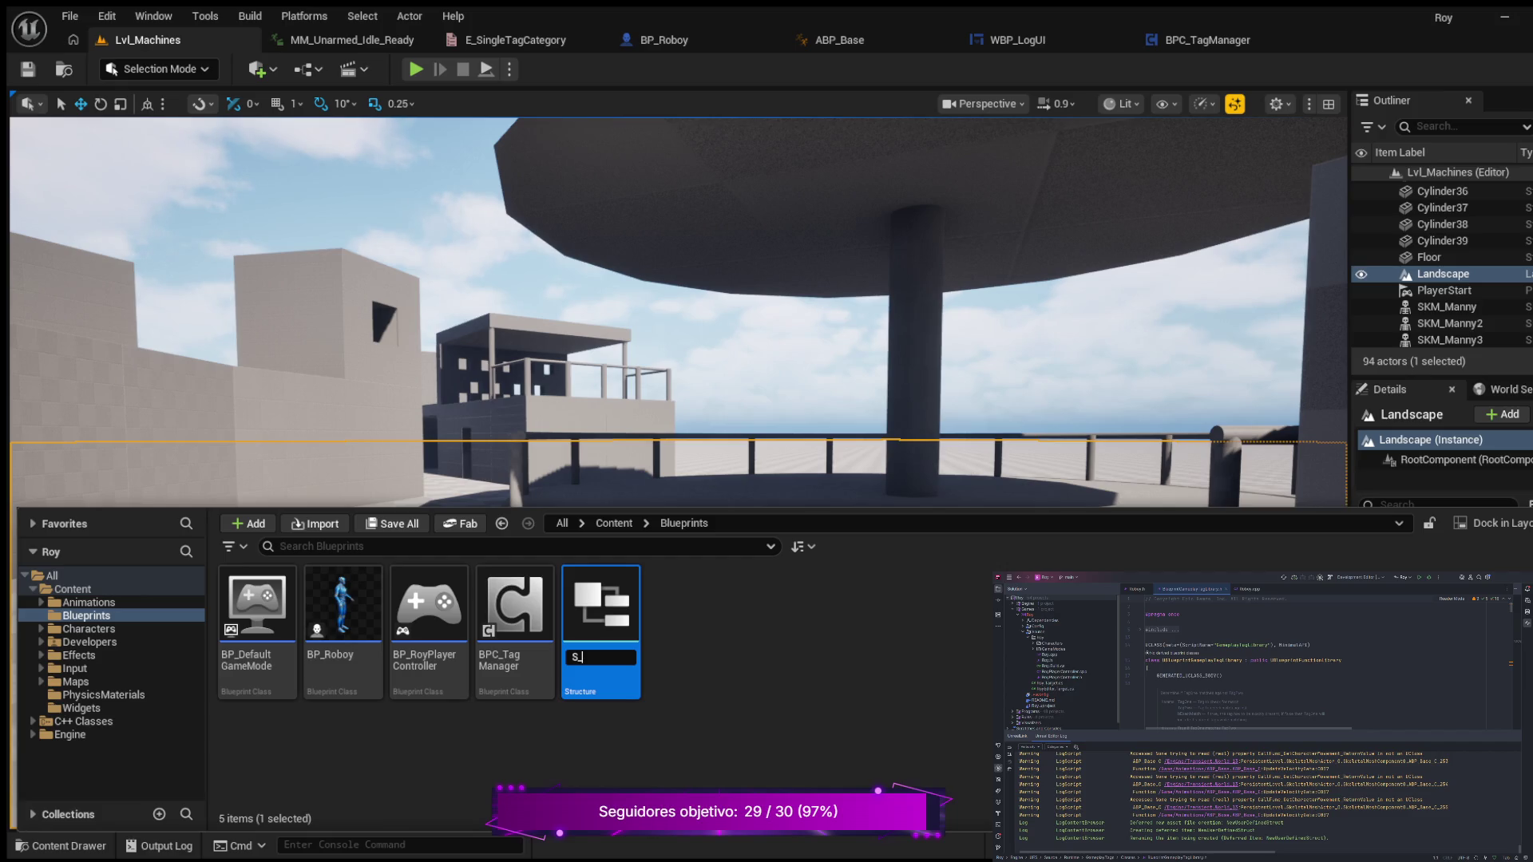
pyautogui.write('_Locomotion')
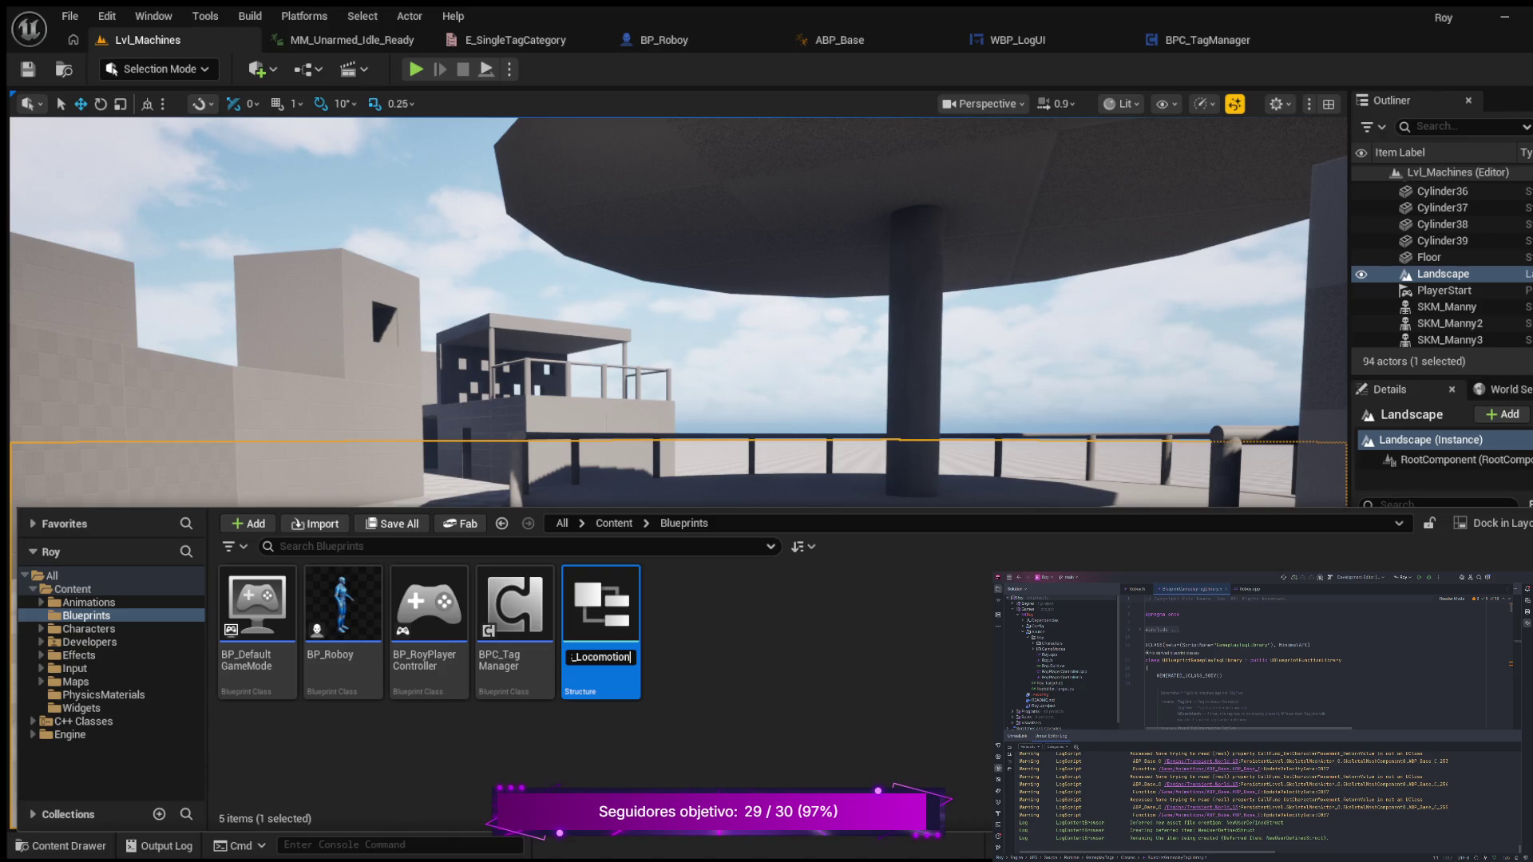
pyautogui.write('Settings')
pyautogui.press('Return')
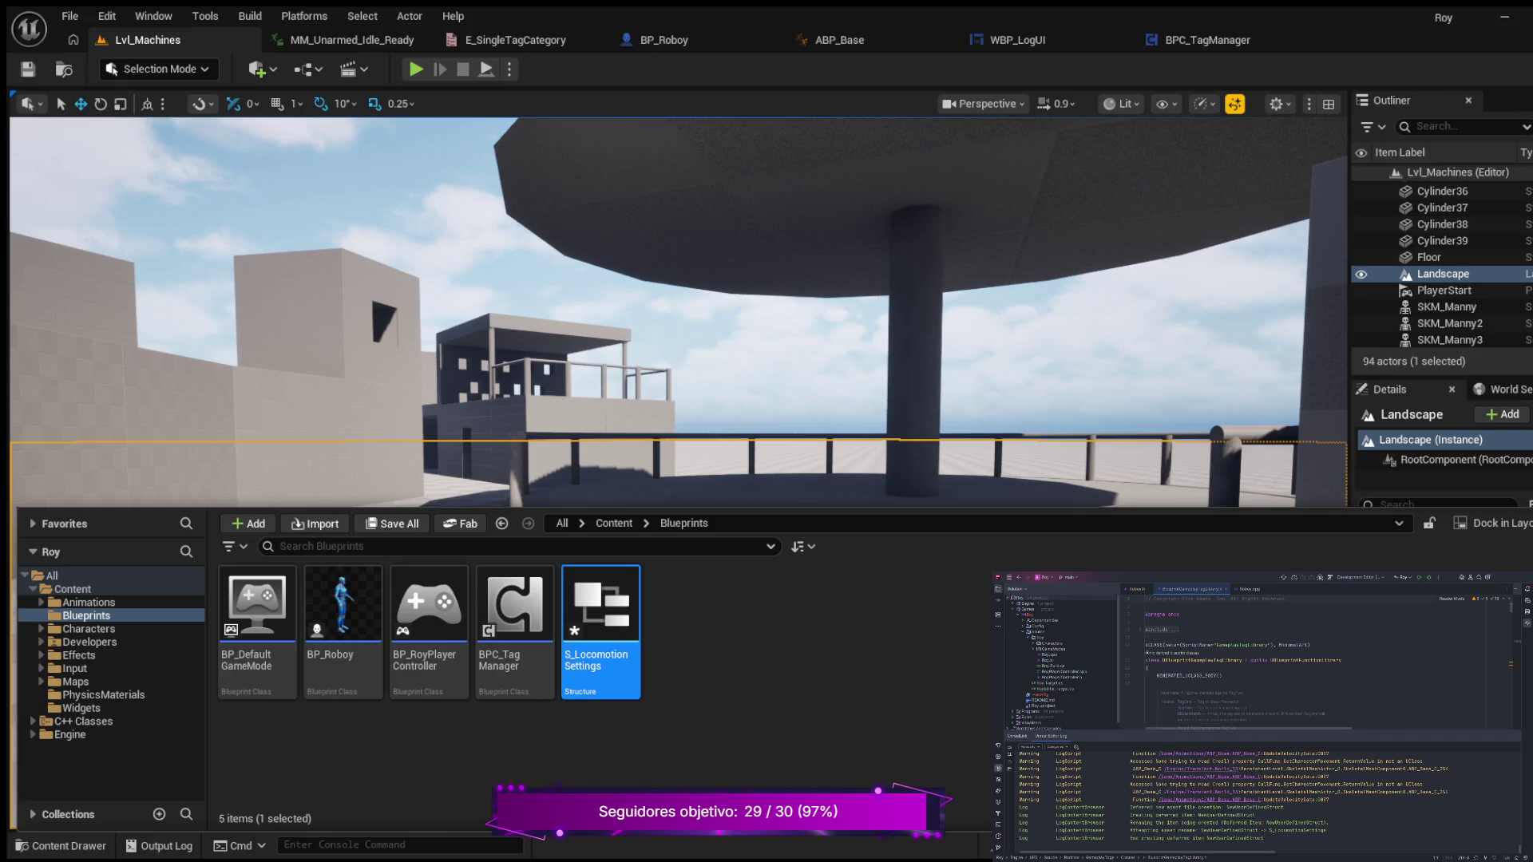
pyautogui.press('Return')
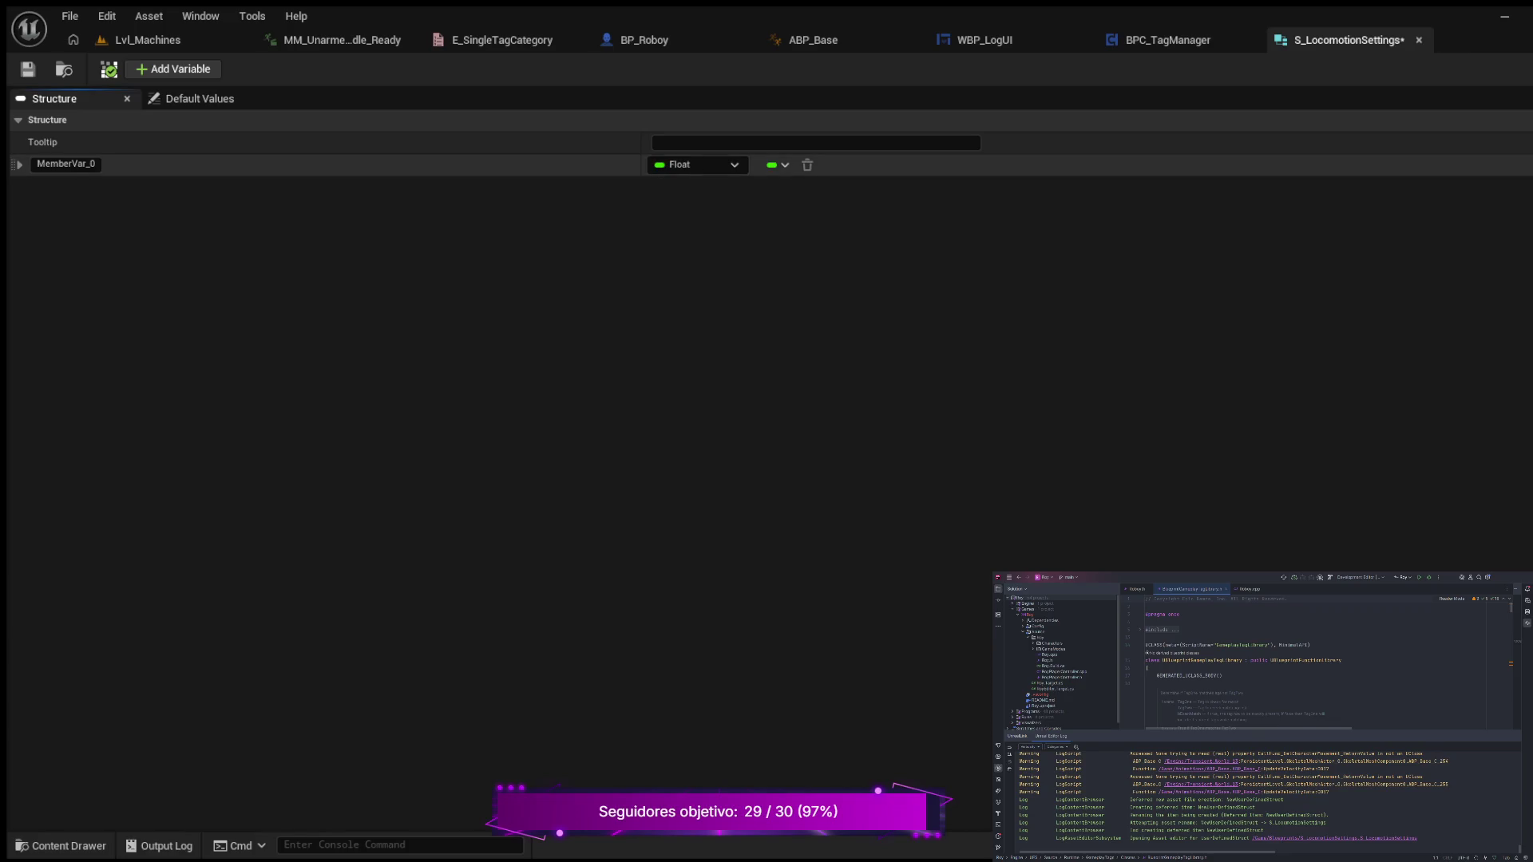
# - Rename MemberVar_0 to MaxWalkSpeed and add five more members
pyautogui.click(86, 164)
pyautogui.doubleClick(86, 164)
pyautogui.write('MaxWalkS')
pyautogui.write('peed')
pyautogui.press('Return')
pyautogui.click(173, 69)
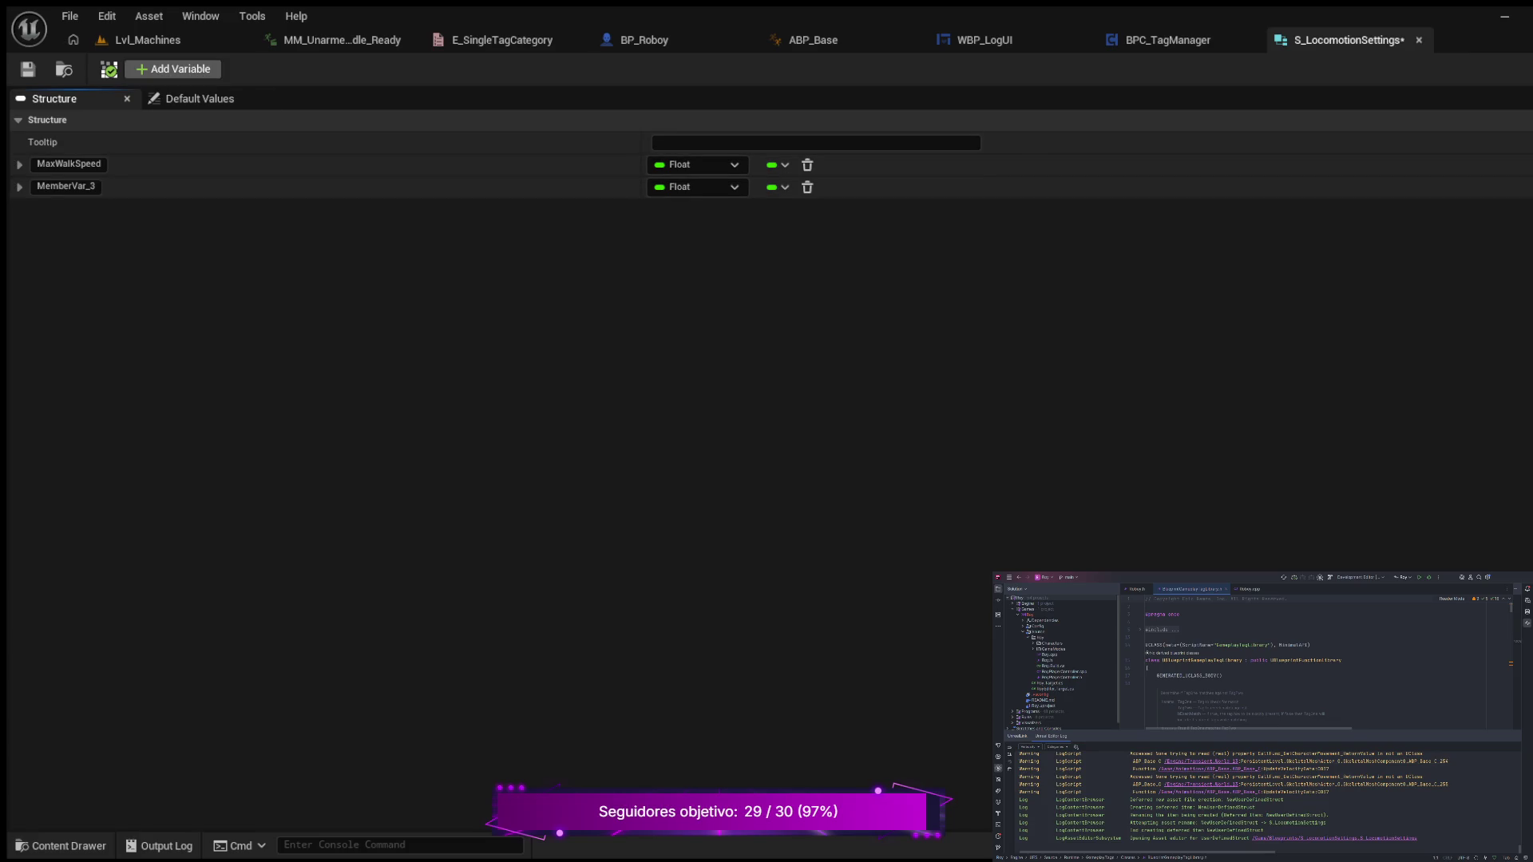
pyautogui.click(173, 69)
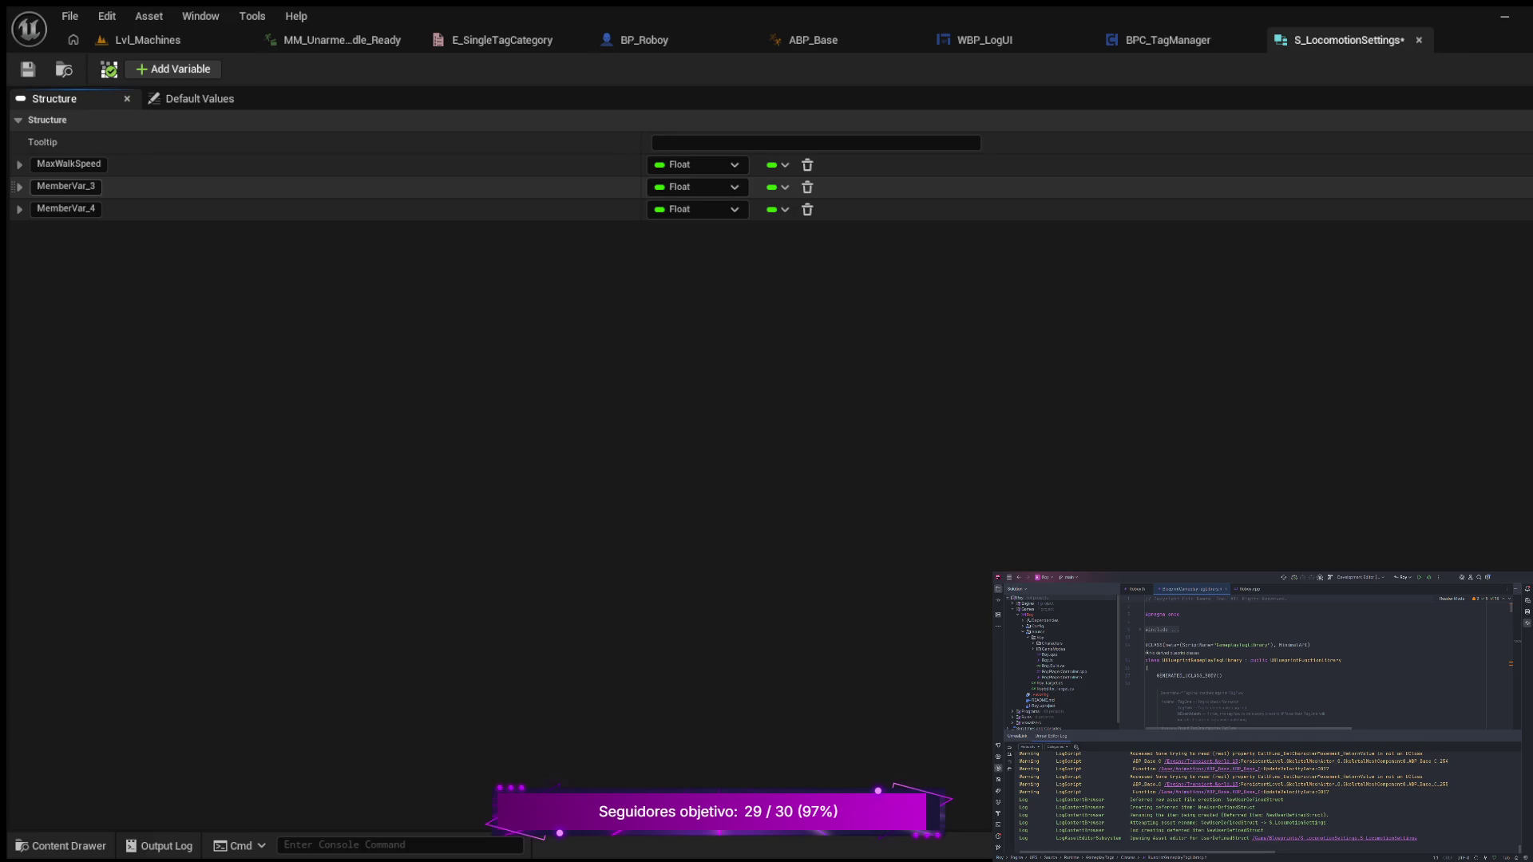
pyautogui.click(172, 68)
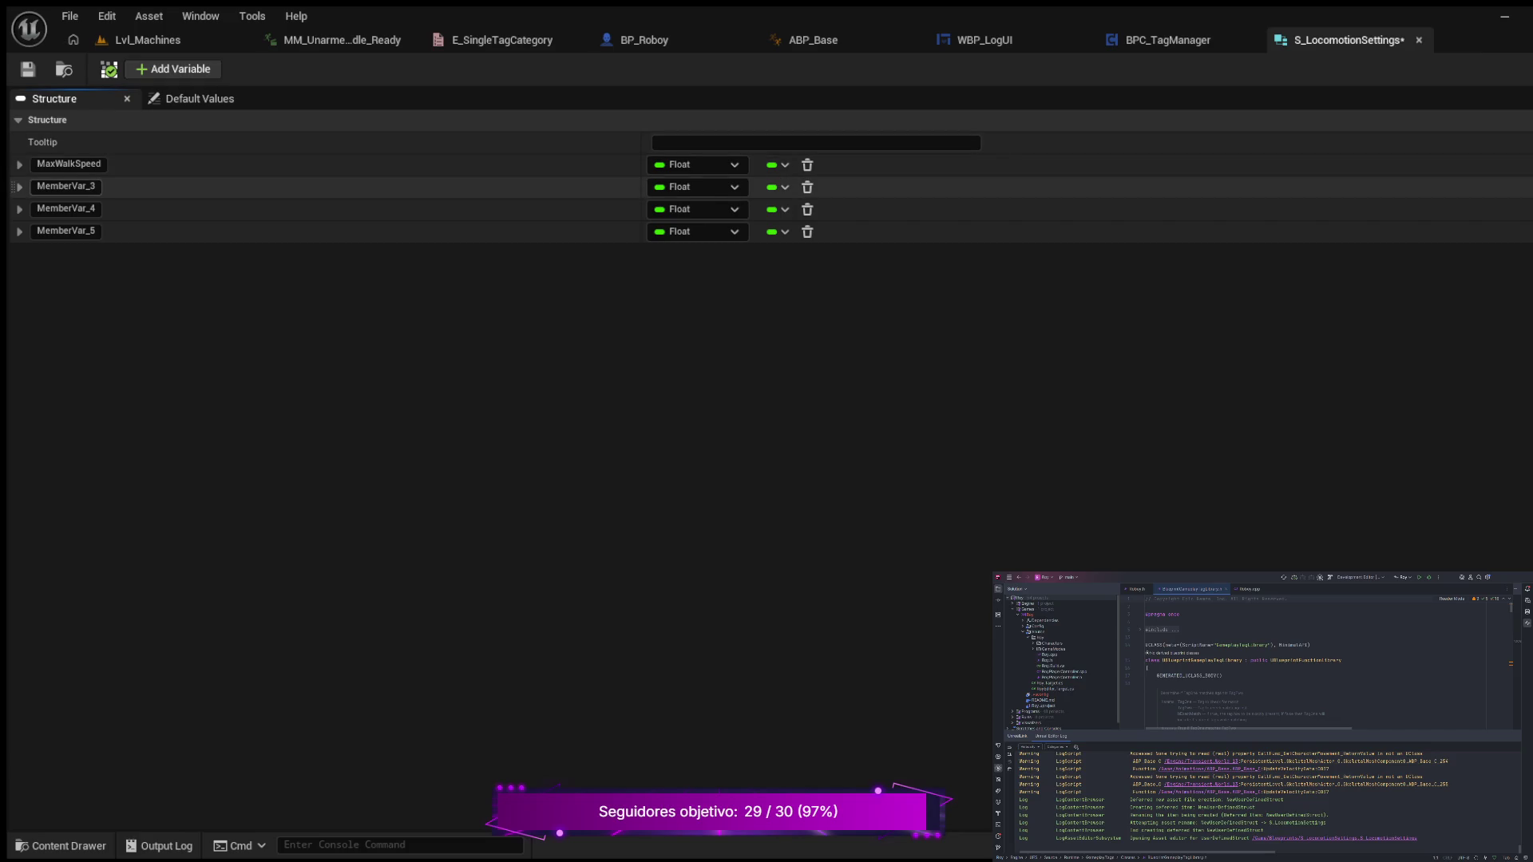
pyautogui.click(173, 69)
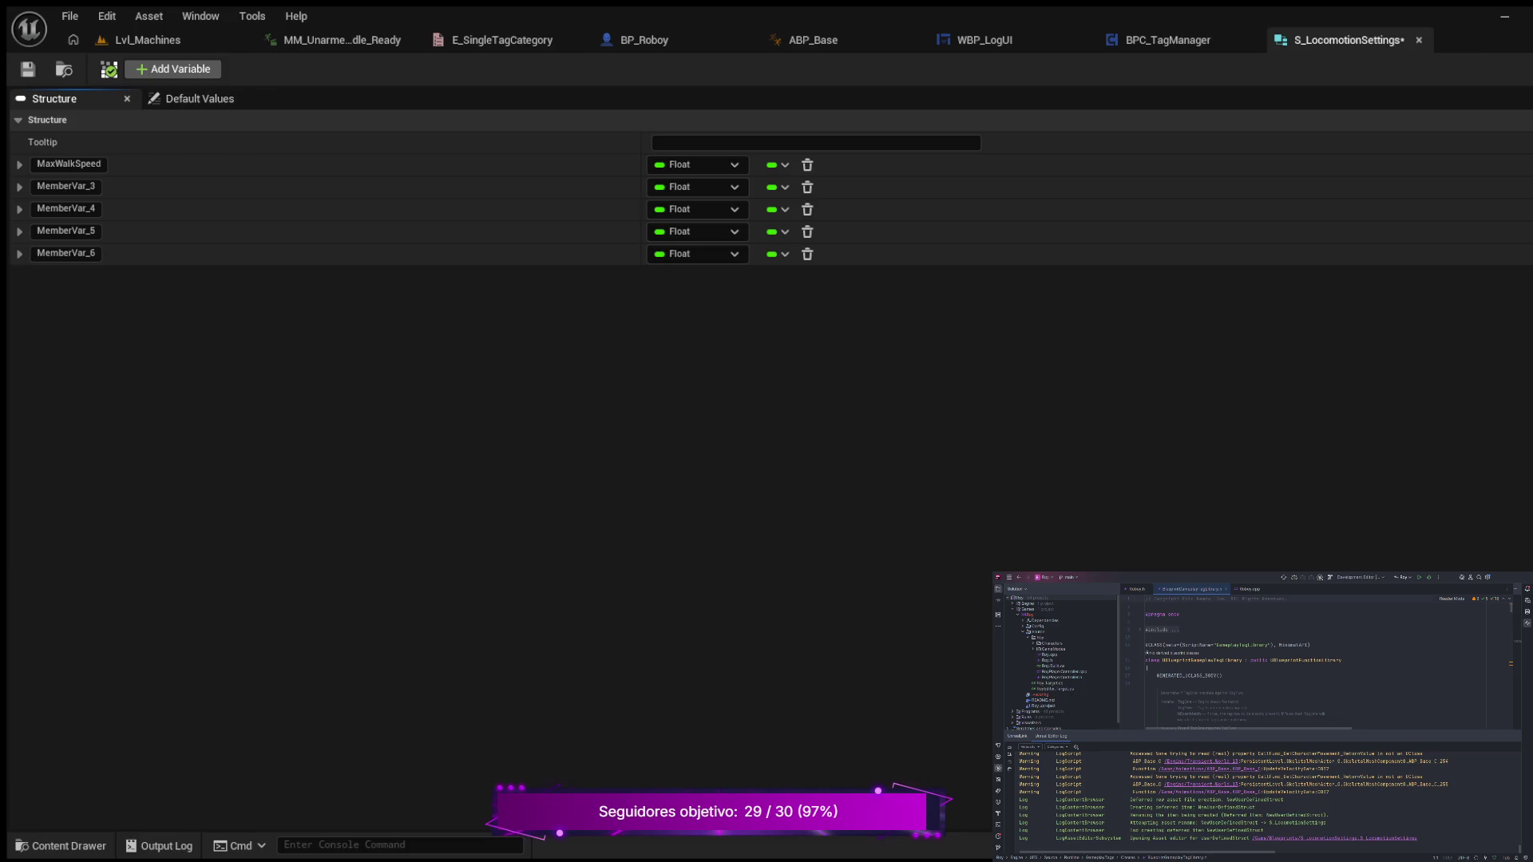
pyautogui.click(172, 69)
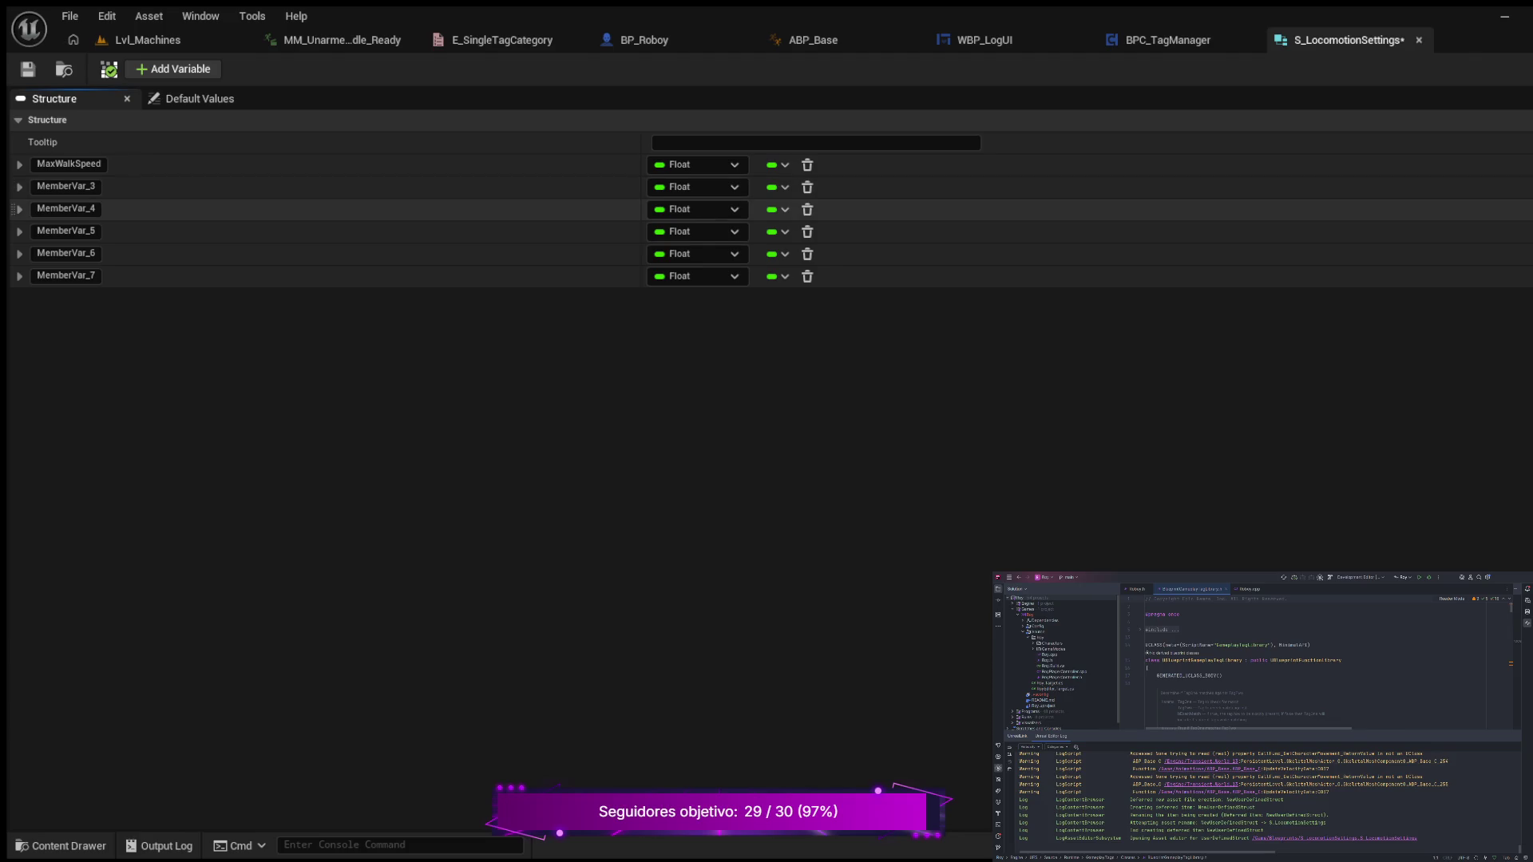
# - Rename the next three members MaxAcceleration, BreakingDeceleration and BreakingFrictionFactor
pyautogui.click(65, 186)
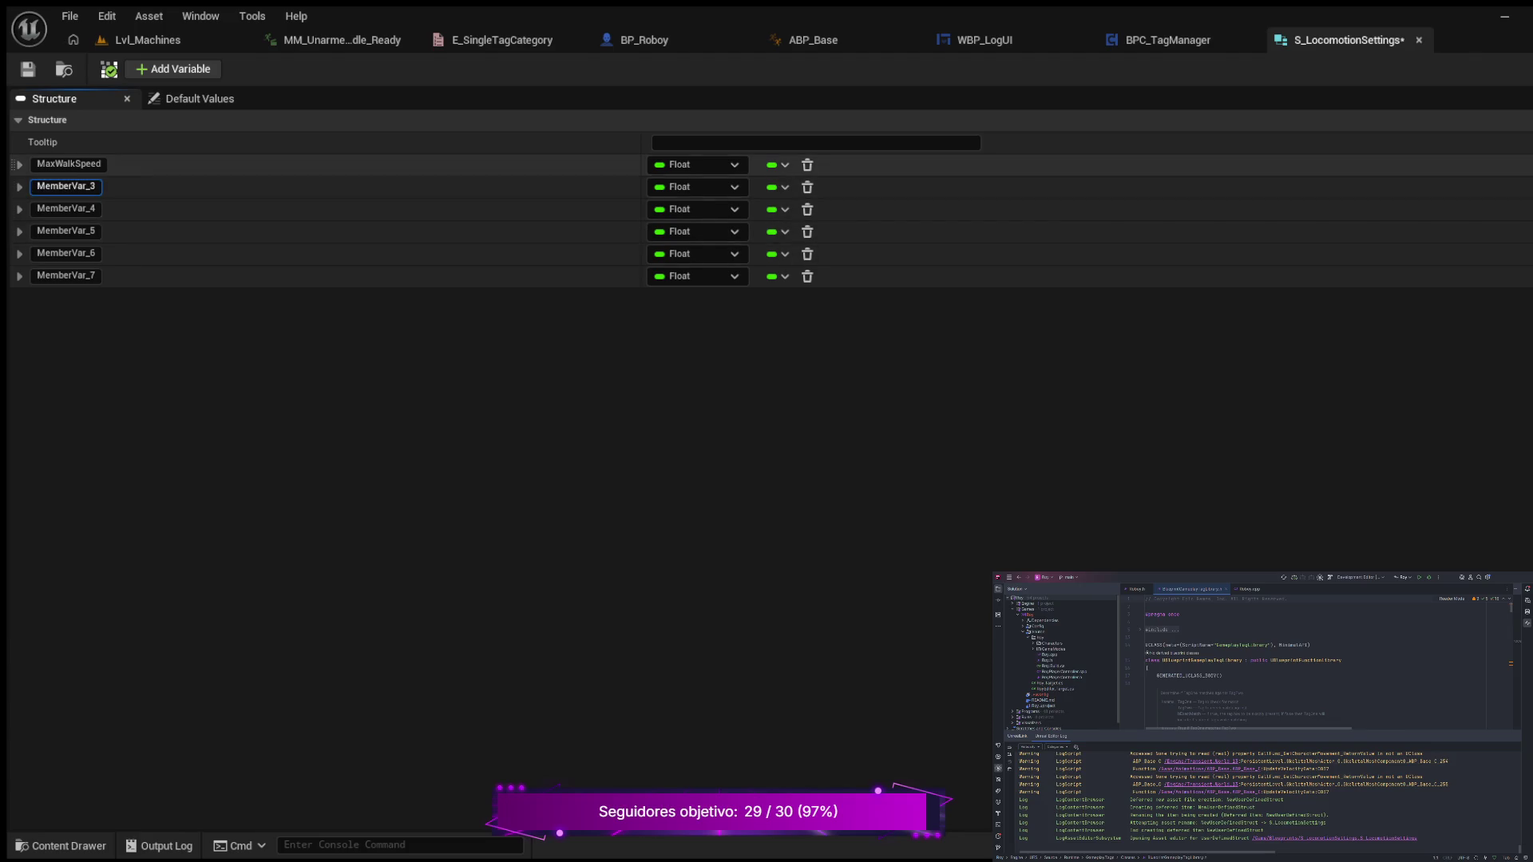
pyautogui.click(66, 186)
pyautogui.write('MaxAcceleration')
pyautogui.press('Return')
pyautogui.click(65, 209)
pyautogui.doubleClick(86, 208)
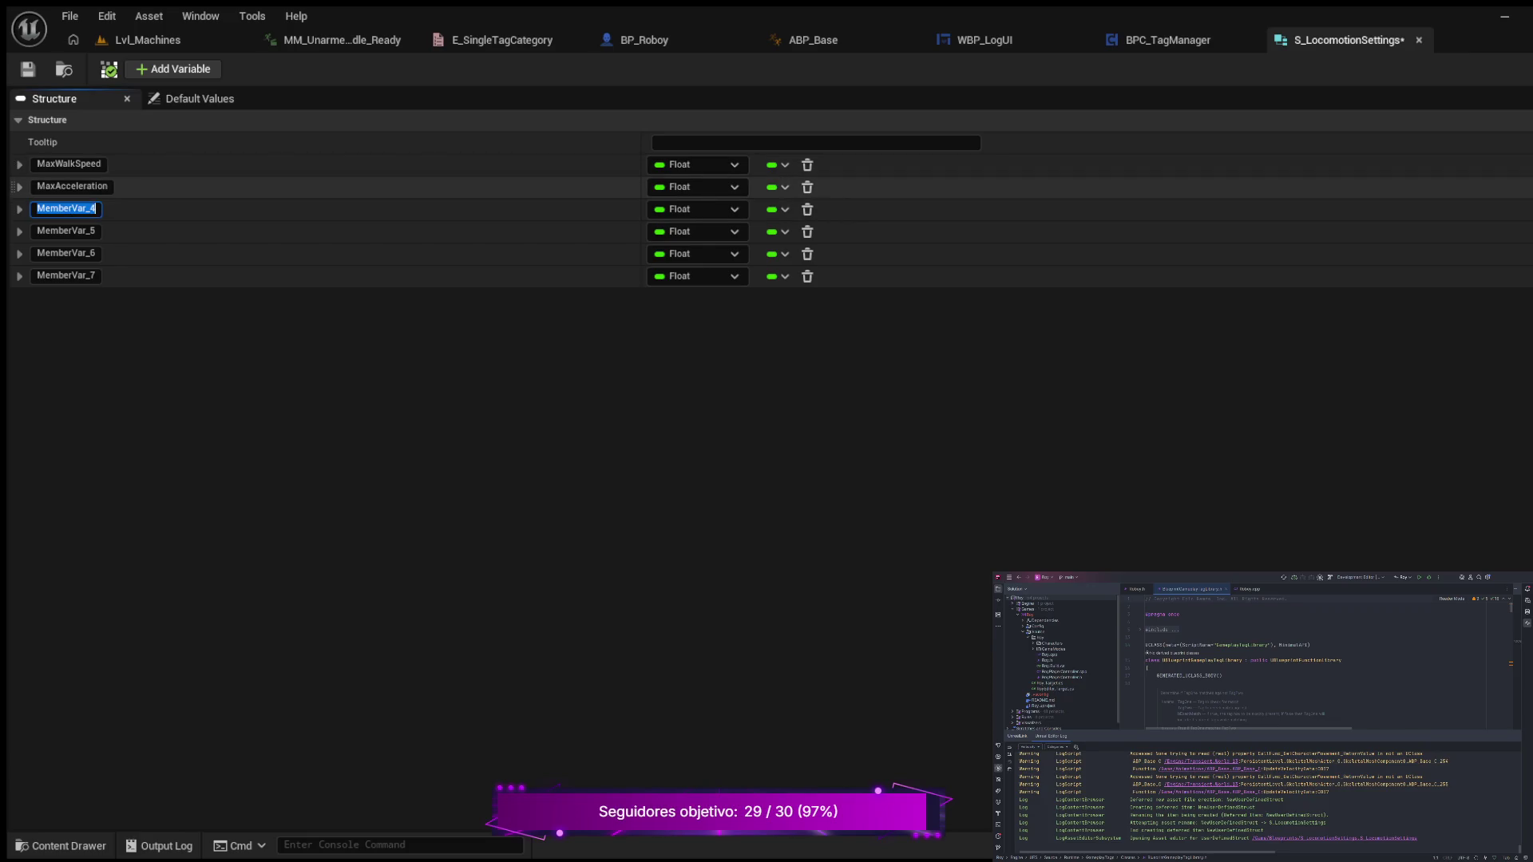
pyautogui.write('B')
pyautogui.write('reaking')
pyautogui.write('Deceleration')
pyautogui.press('Return')
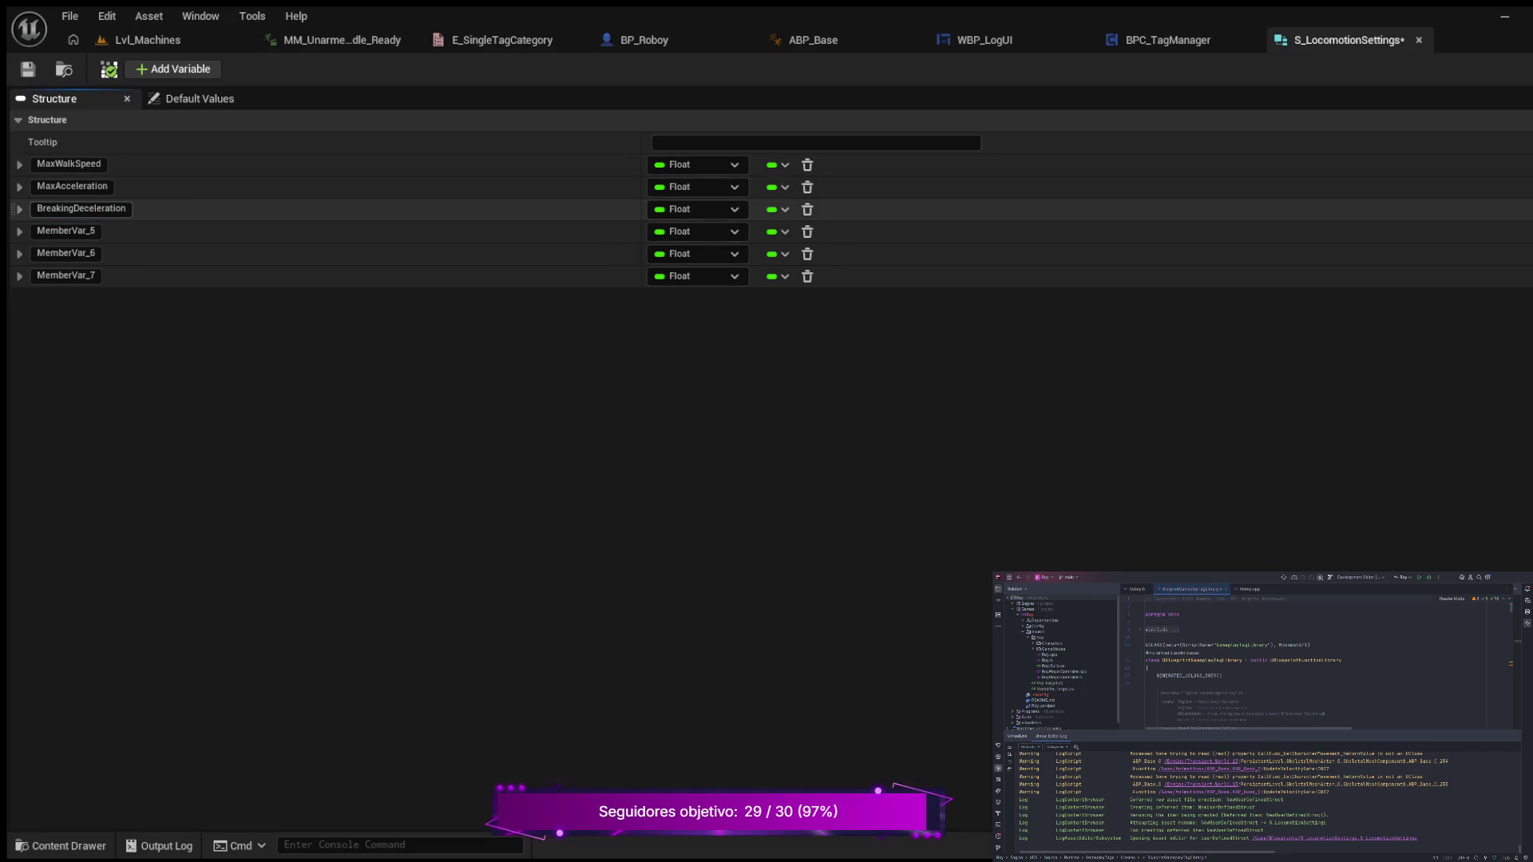
pyautogui.click(83, 230)
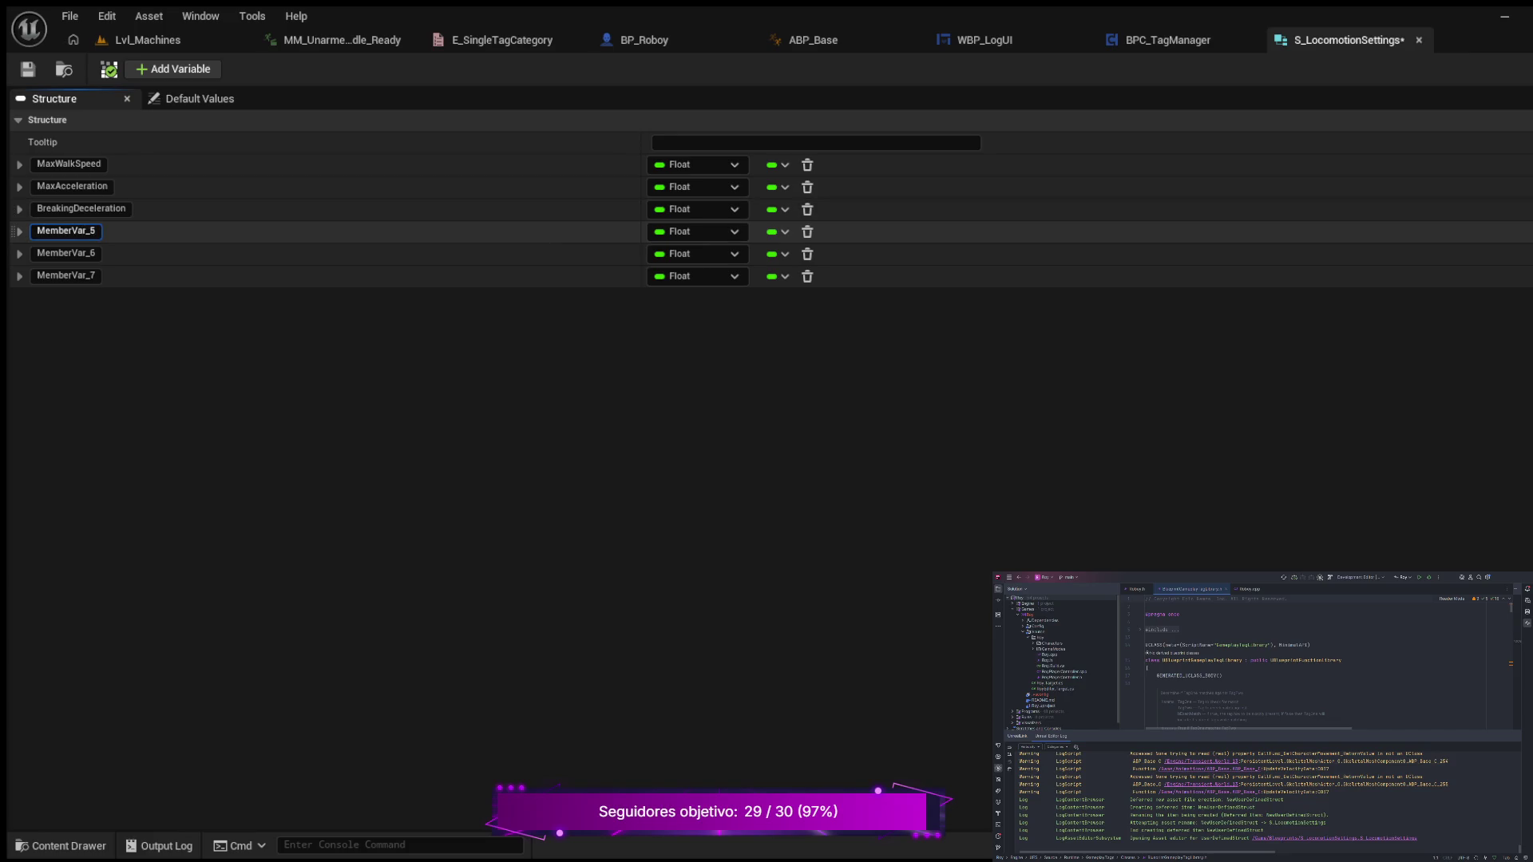
pyautogui.doubleClick(83, 230)
pyautogui.write('BreakingFrictionFactor')
pyautogui.press('Return')
# - Name the last two members BreakingFriciton and UseSeperateBrakingFriction, making the latter Boolean
pyautogui.click(65, 253)
pyautogui.hotkey('ctrl', 'a')
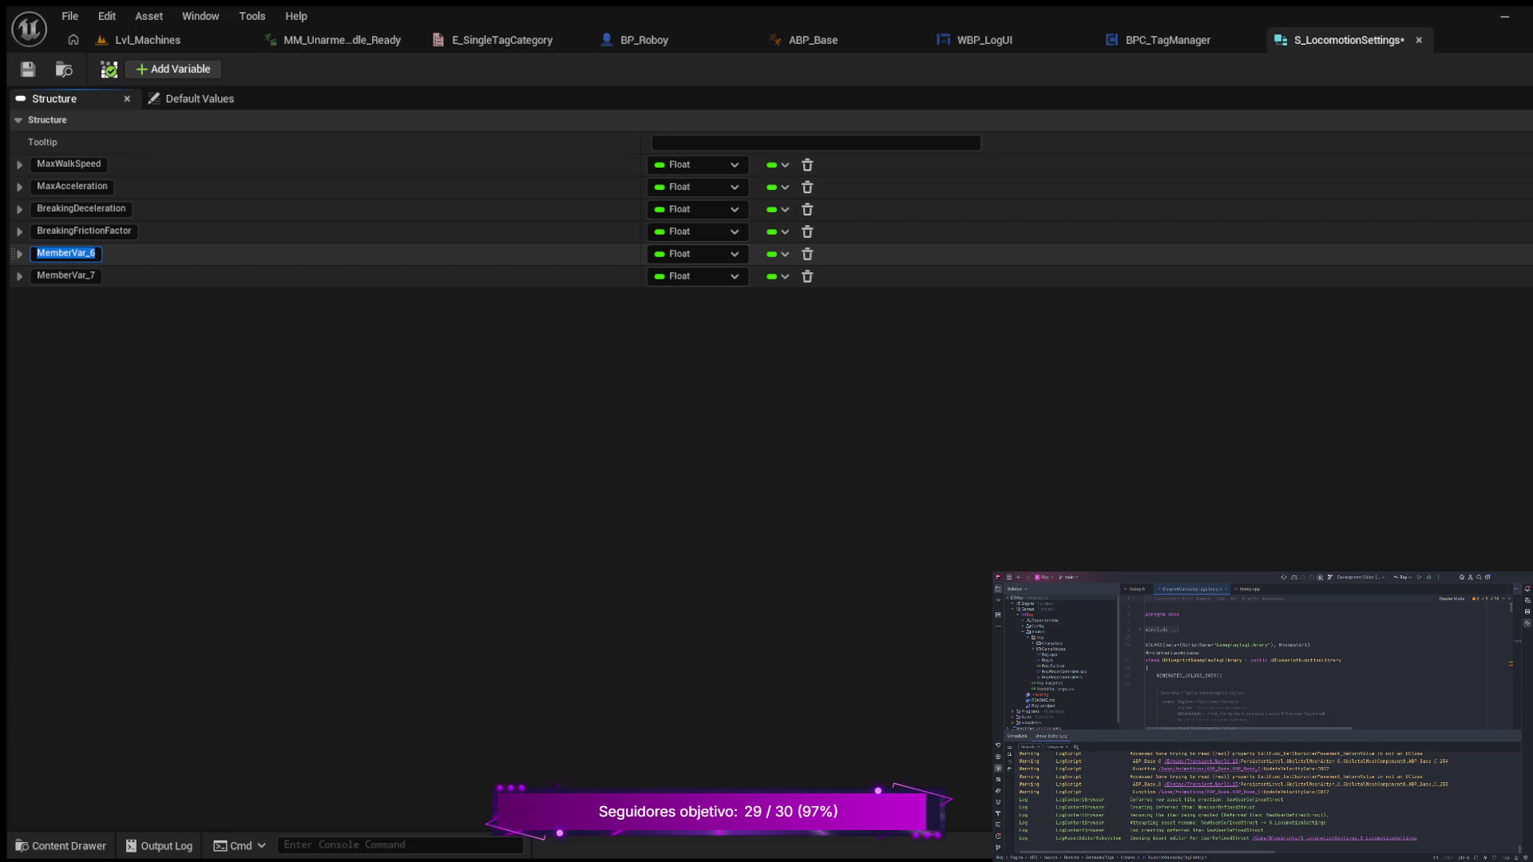
pyautogui.write('BreakingFriciton')
pyautogui.press('Return')
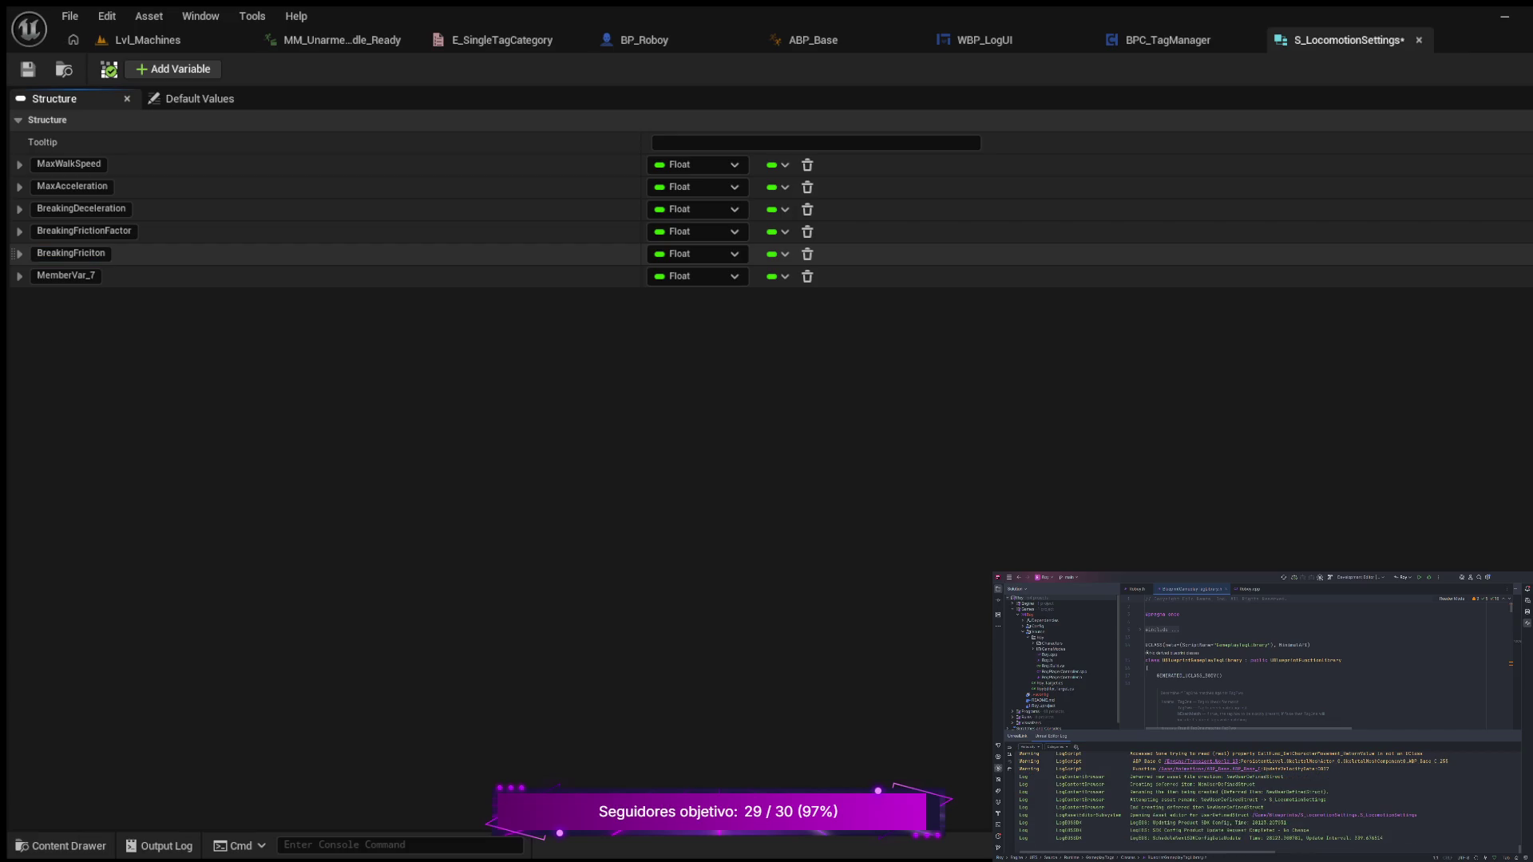
pyautogui.click(66, 275)
pyautogui.write('A')
pyautogui.hotkey('ctrl', 'a')
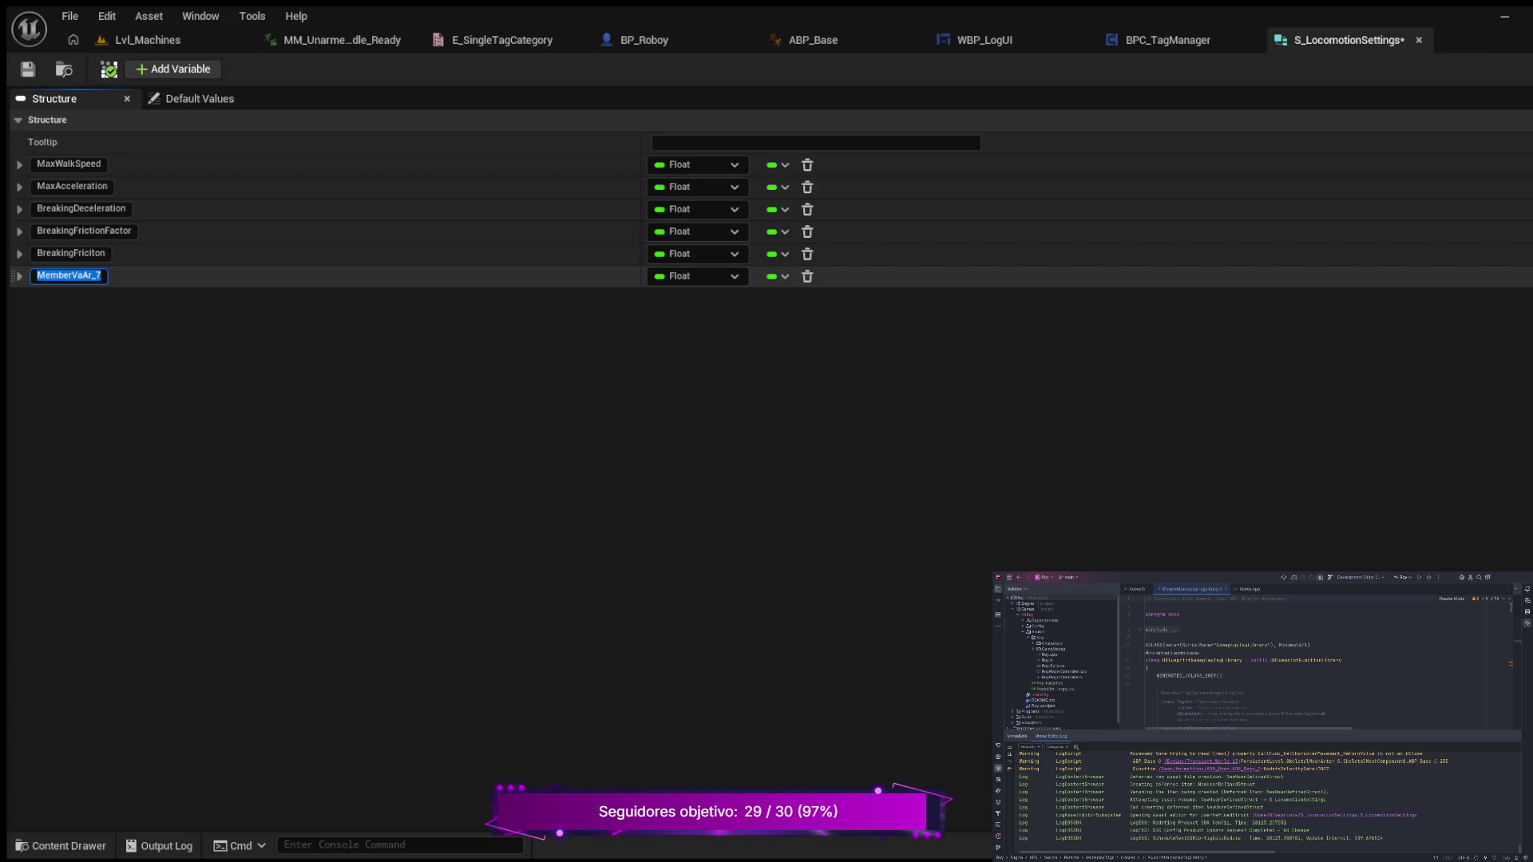
pyautogui.write('UseSe')
pyautogui.write('pe')
pyautogui.press('BackSpace')
pyautogui.write('a')
pyautogui.write('rate')
pyautogui.press('BackSpace')
pyautogui.press('BackSpace')
pyautogui.press('BackSpace')
pyautogui.write('erate')
pyautogui.write('Braking')
pyautogui.write('Friction')
pyautogui.press('Return')
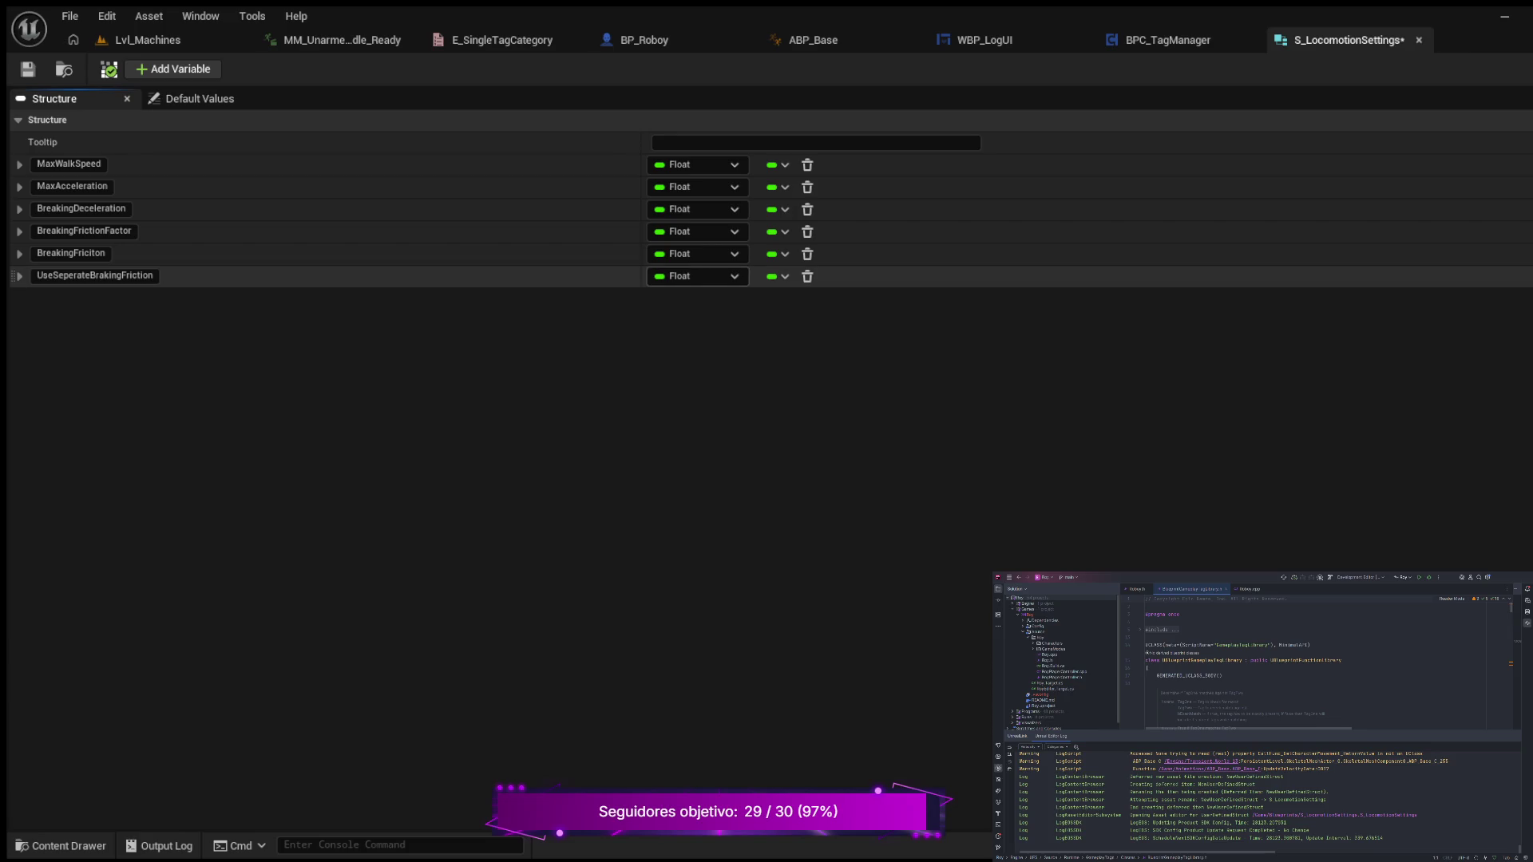
pyautogui.click(687, 320)
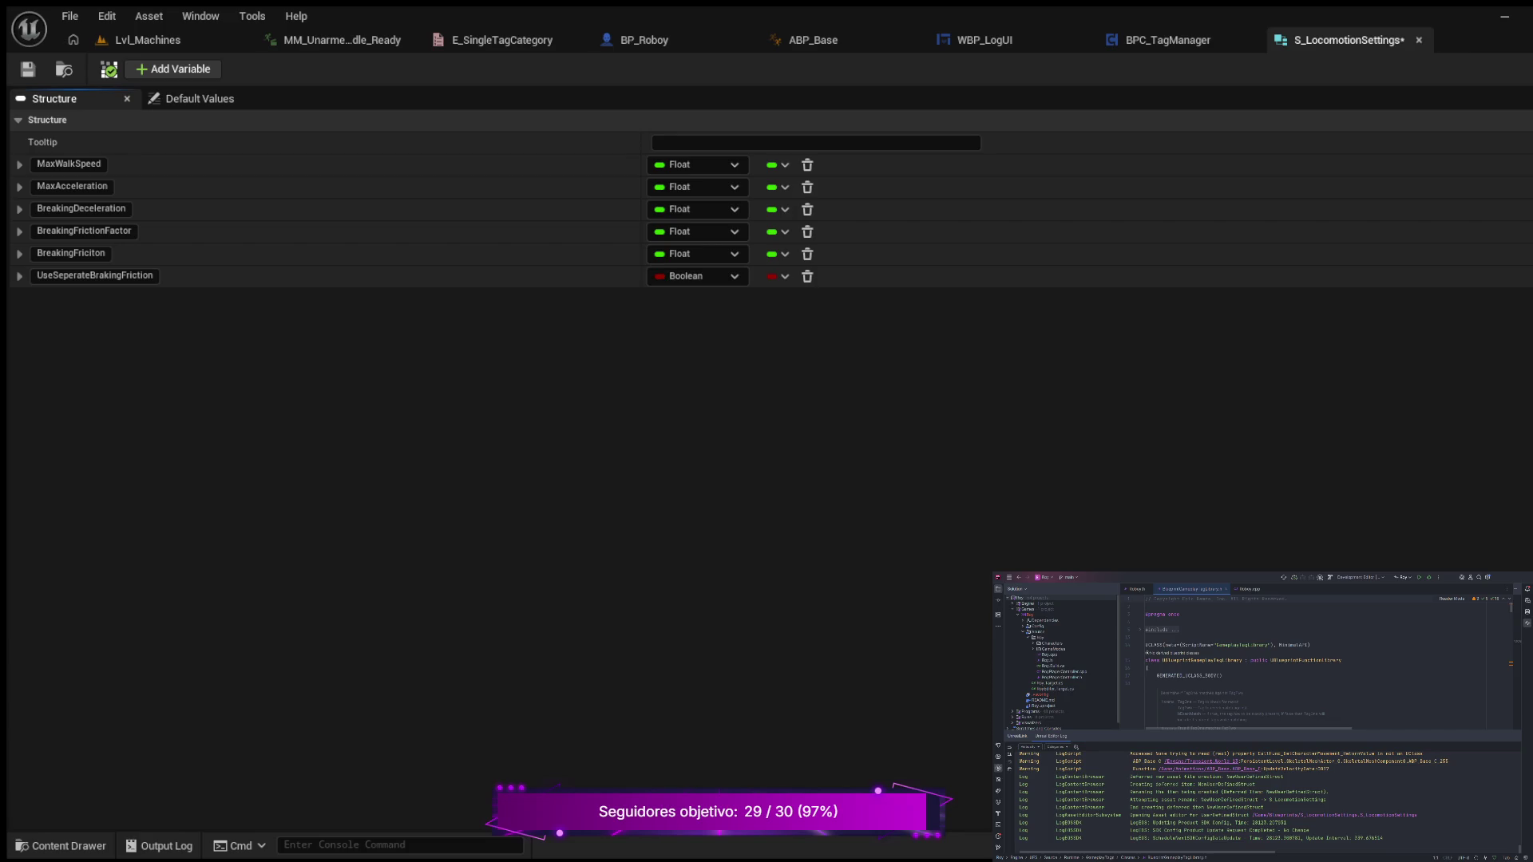
# - Save the S_LocomotionSettings struct and return to BP_Roboy's event graph
pyautogui.click(27, 70)
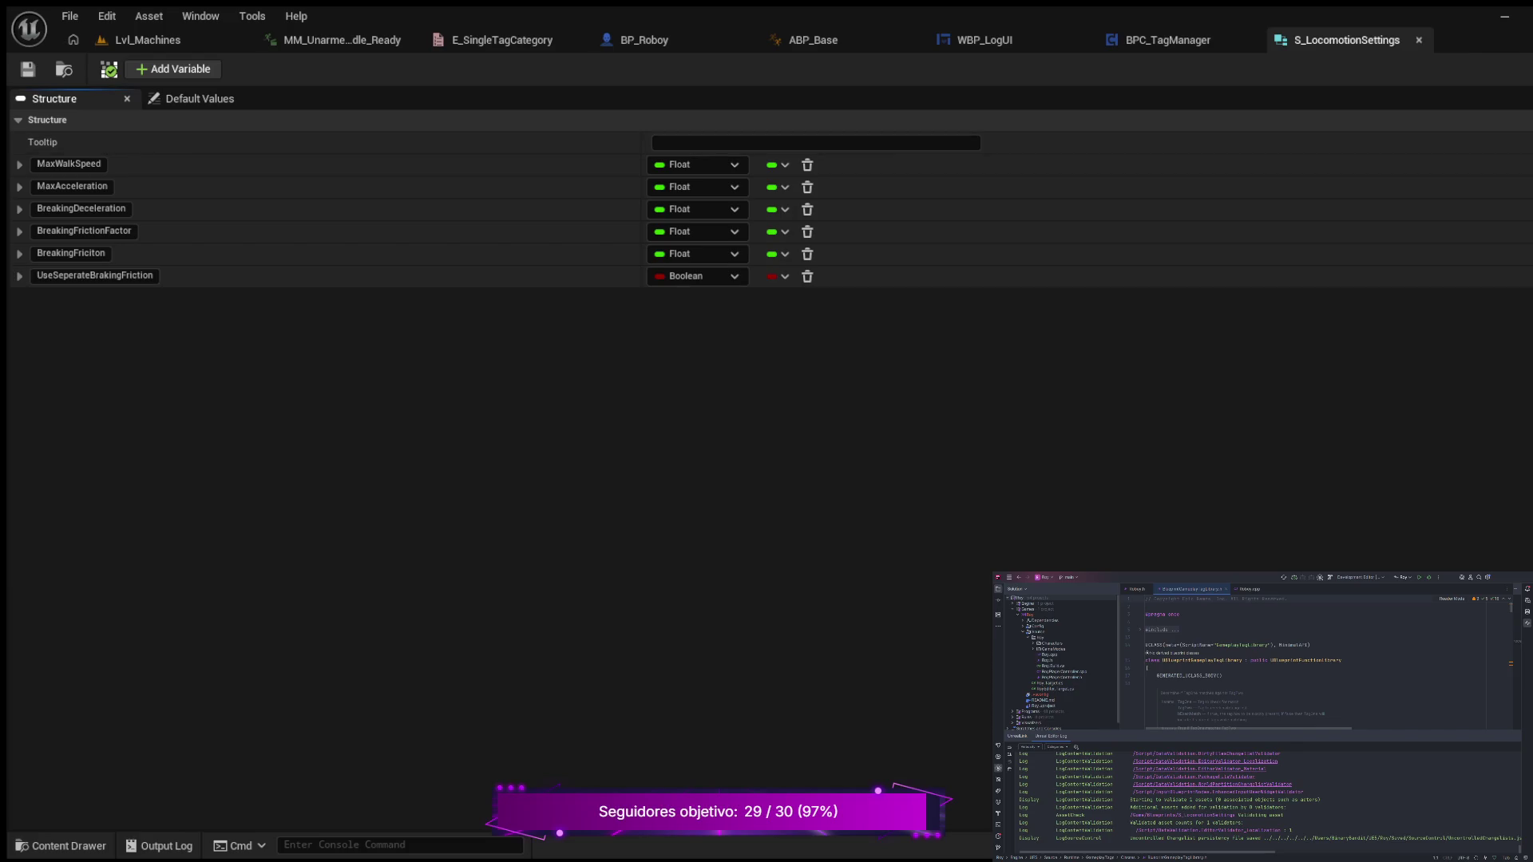
pyautogui.click(644, 40)
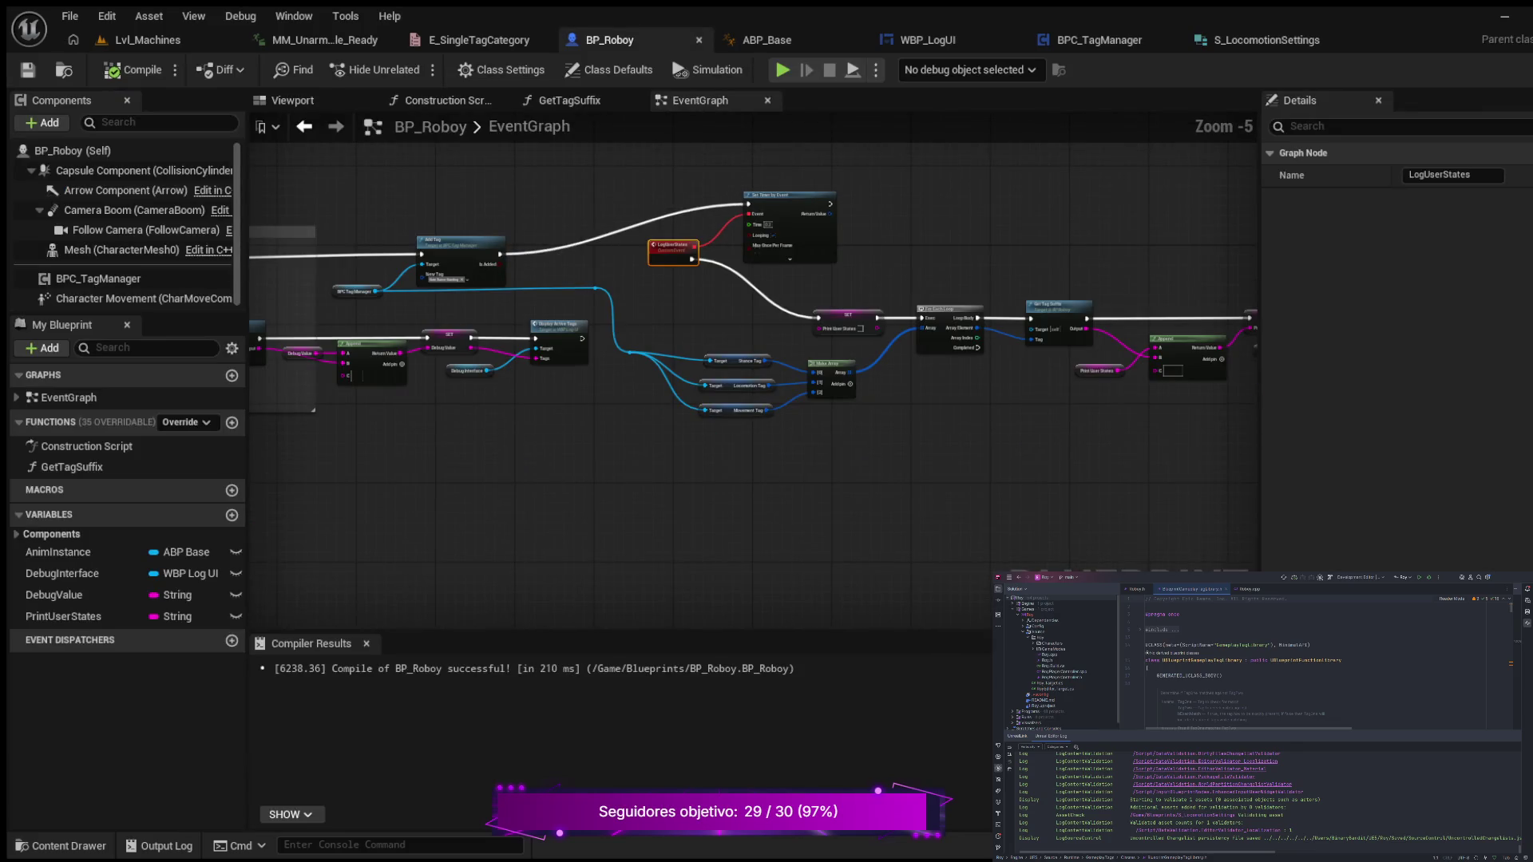
# - Zoom out and pan BP_Roboy's EventGraph to see all node chains, then add a new function
pyautogui.scroll(-4, 691, 448)
pyautogui.scroll(-2, 910, 335)
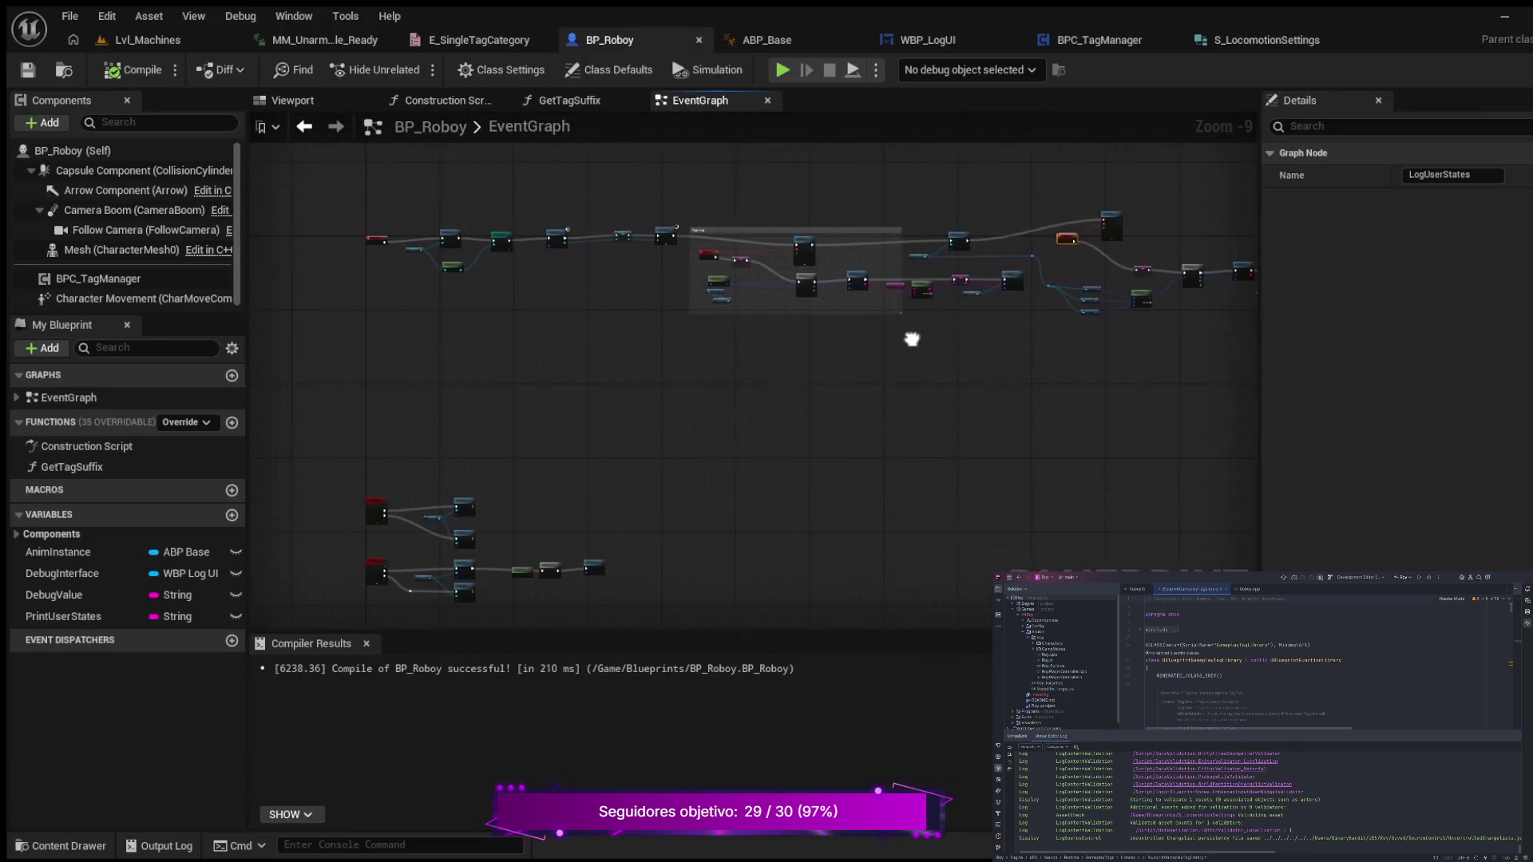
pyautogui.moveTo(853, 394); pyautogui.dragTo(615, 375)
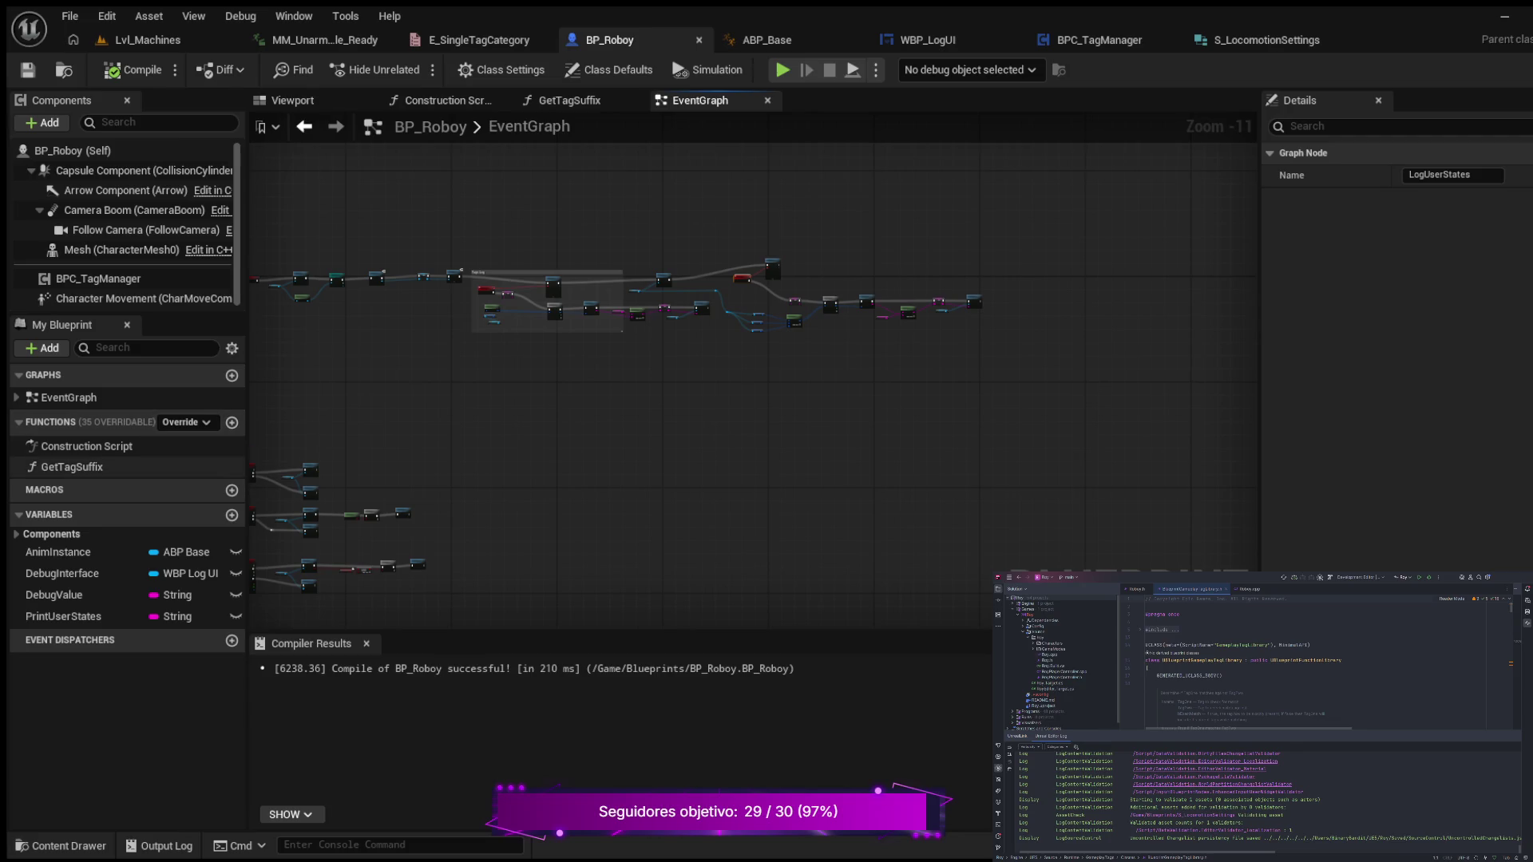
pyautogui.click(231, 422)
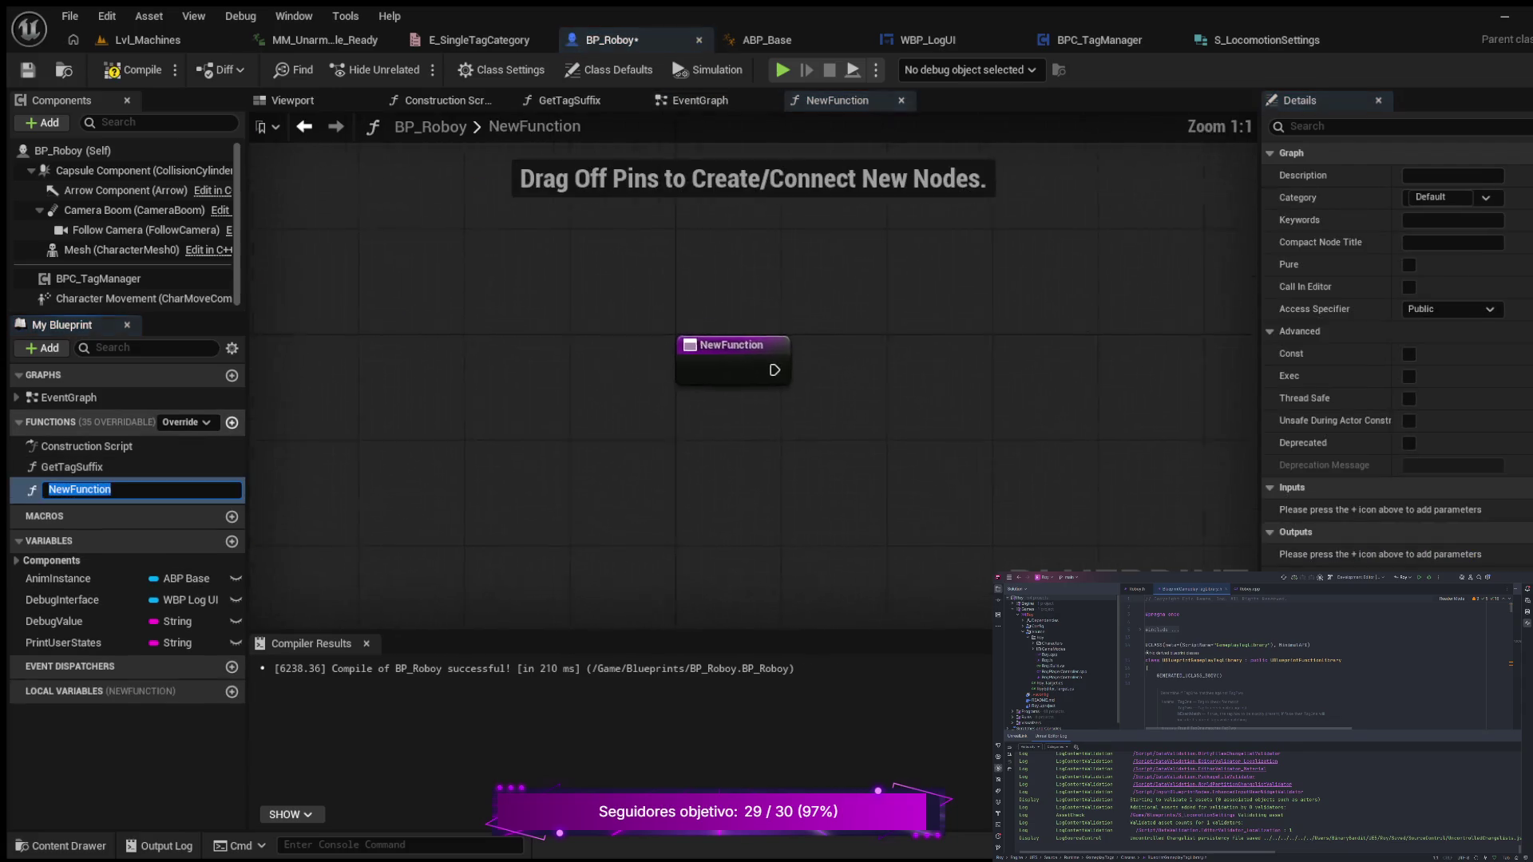
# - Name BP_Roboy's new function UpdateCMCVars
pyautogui.write('Update')
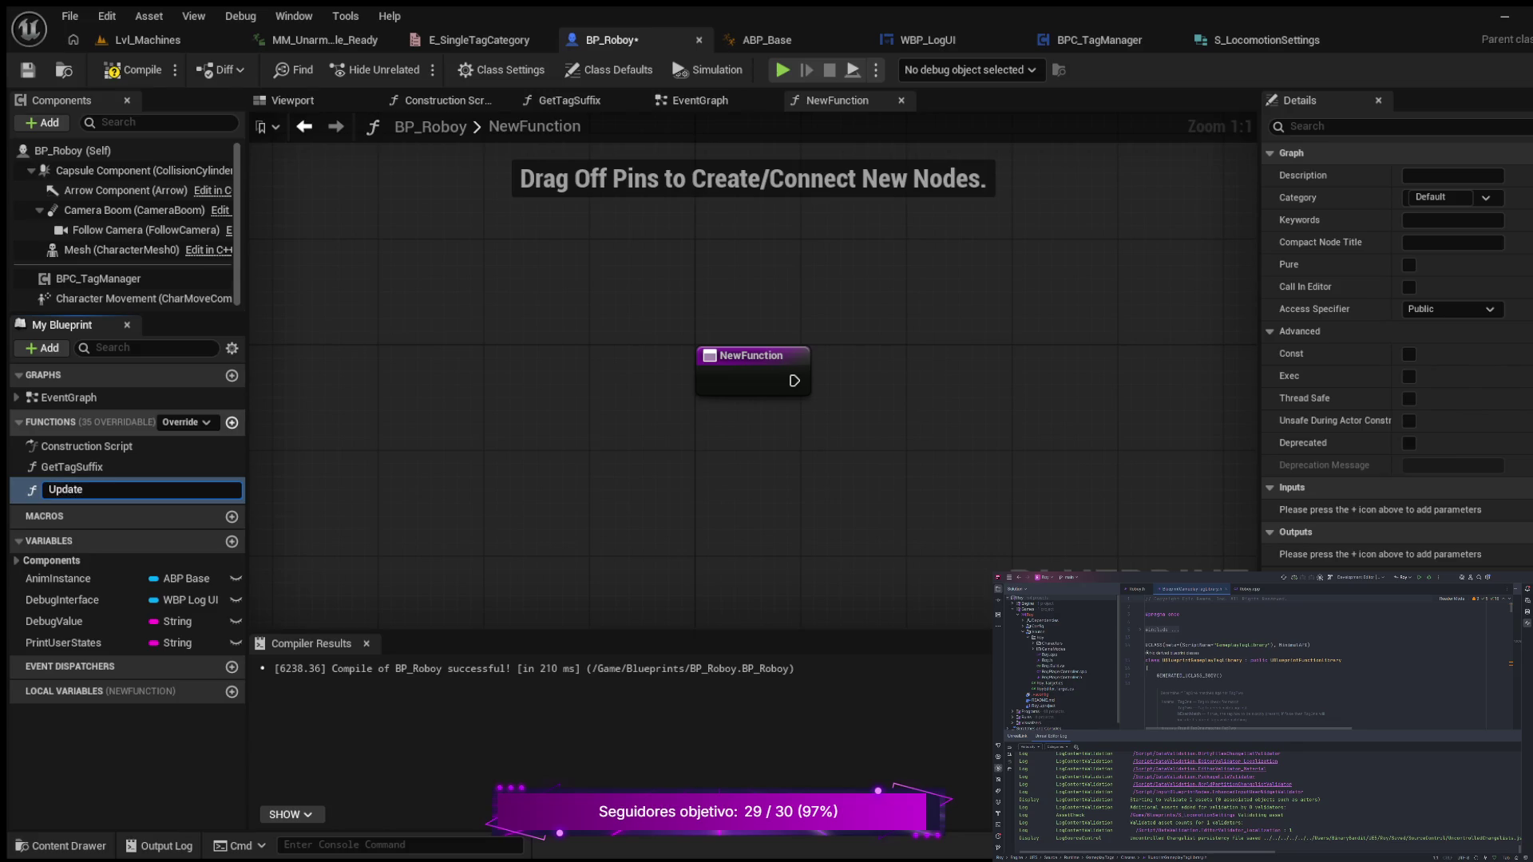
pyautogui.write('CMCVars')
pyautogui.press('Return')
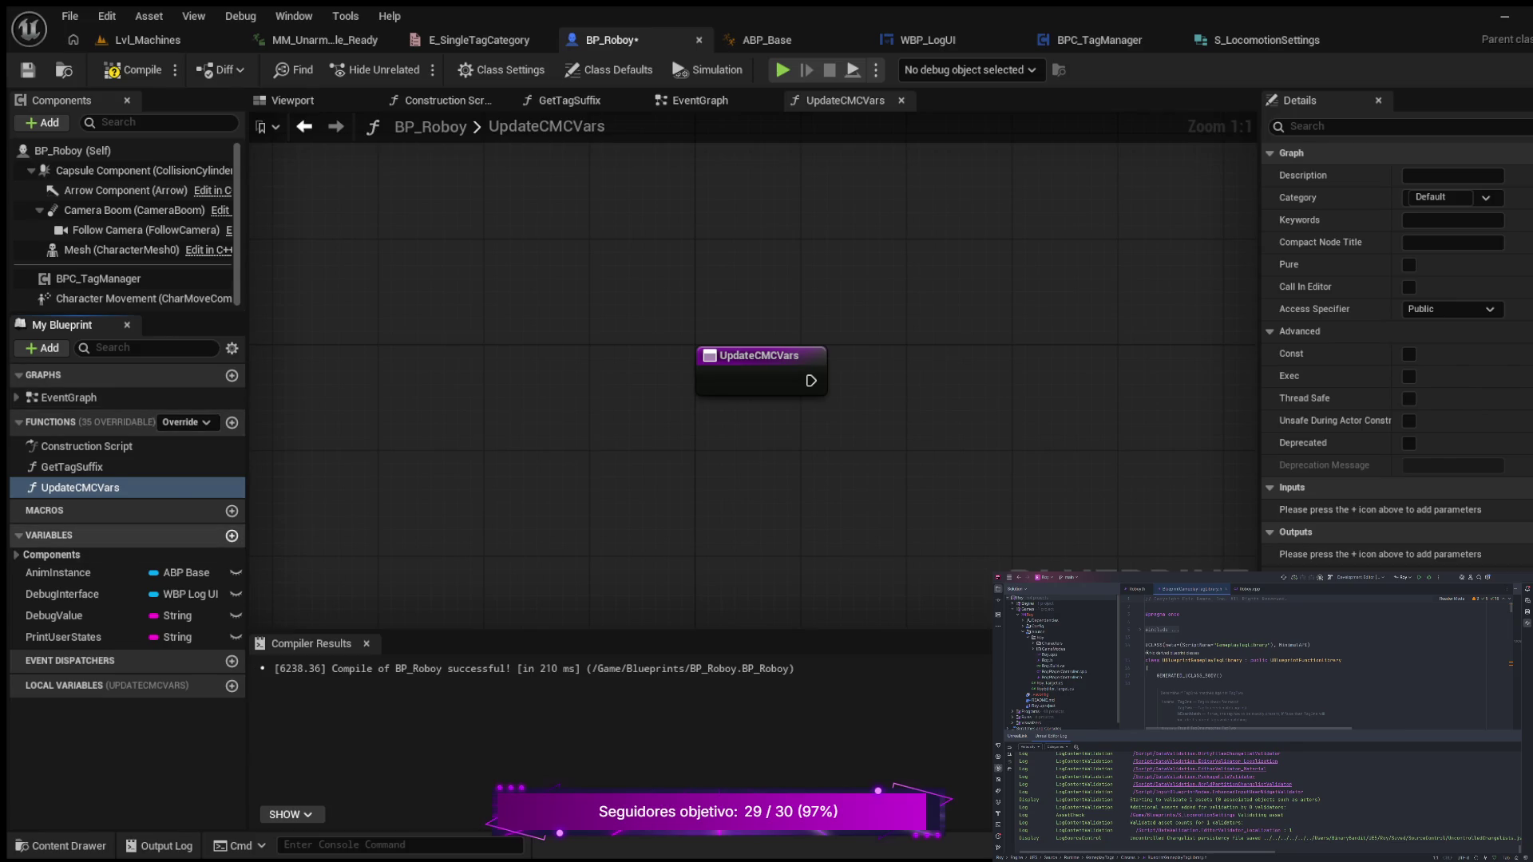
# - Add a LocomotionSettings variable of type S_LocomotionSettings and compile BP_Roboy
pyautogui.click(231, 535)
pyautogui.write('Loc')
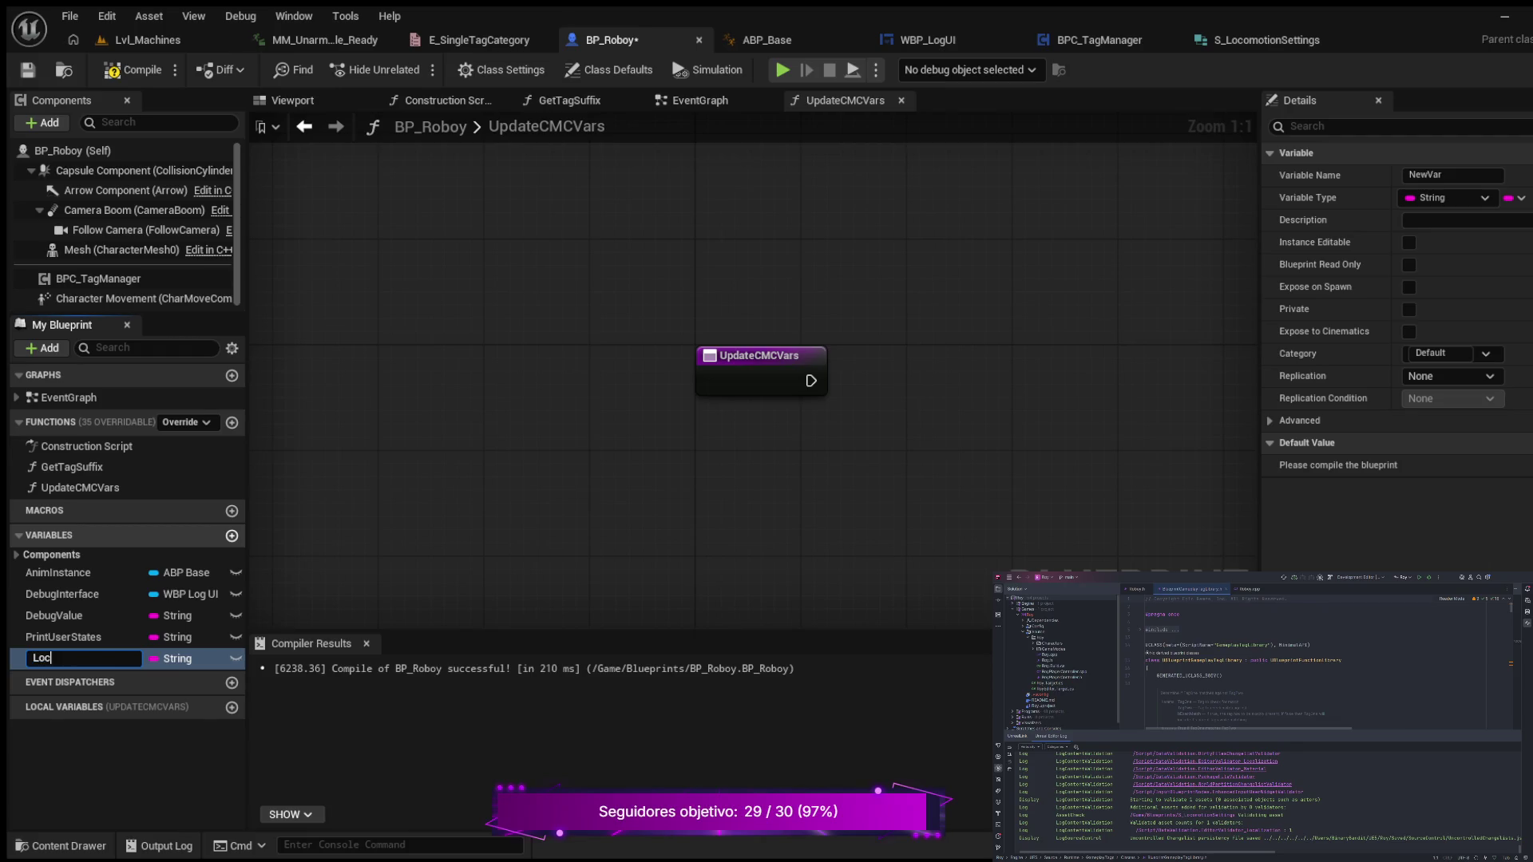
pyautogui.write('omo')
pyautogui.press('Return')
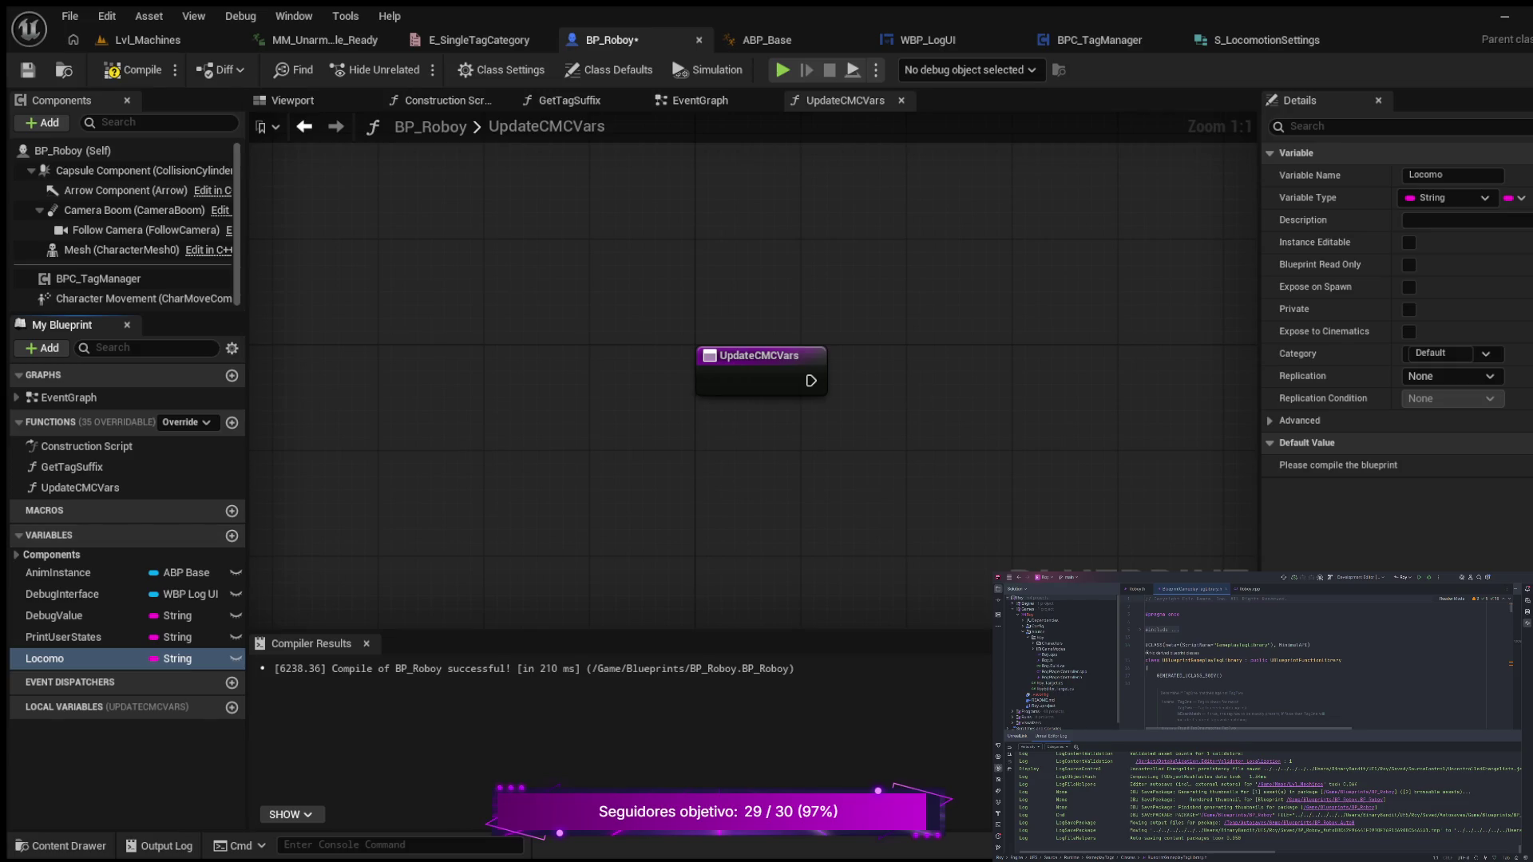
pyautogui.click(1452, 175)
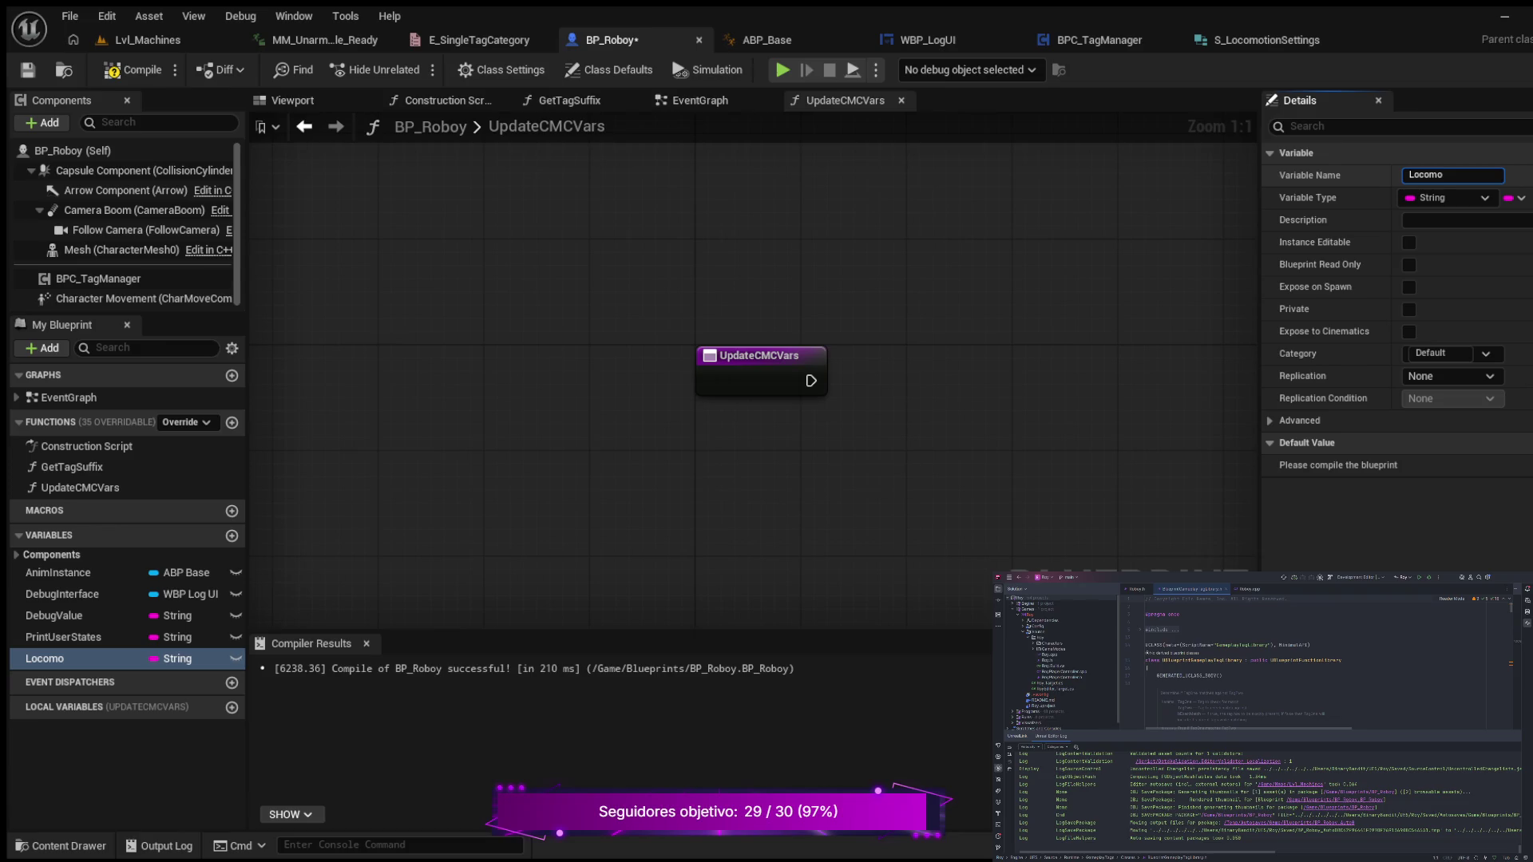
pyautogui.write('tion')
pyautogui.write('Settings')
pyautogui.press('Return')
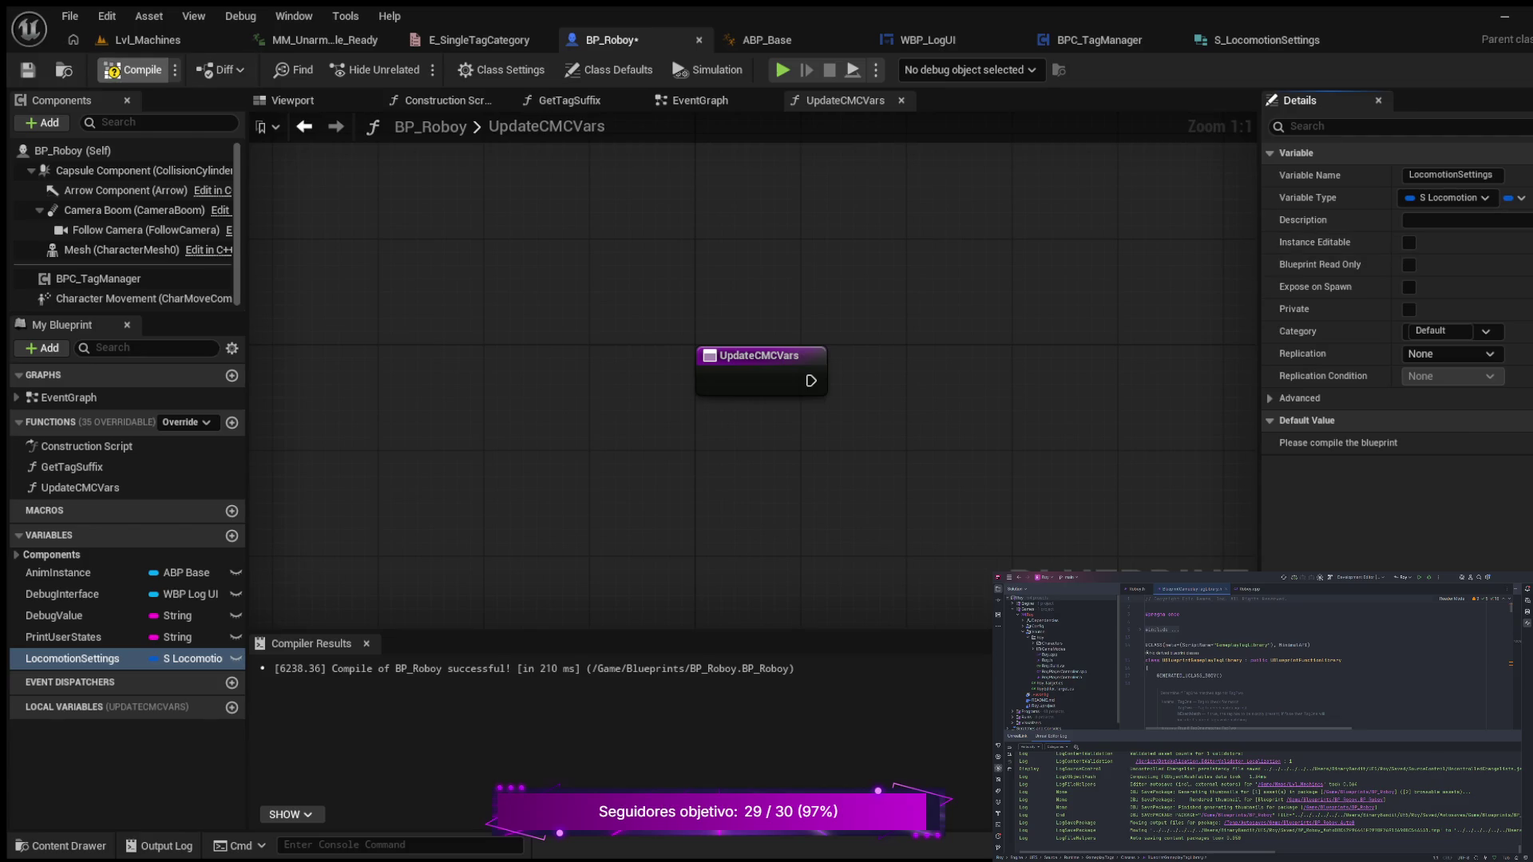
pyautogui.click(136, 70)
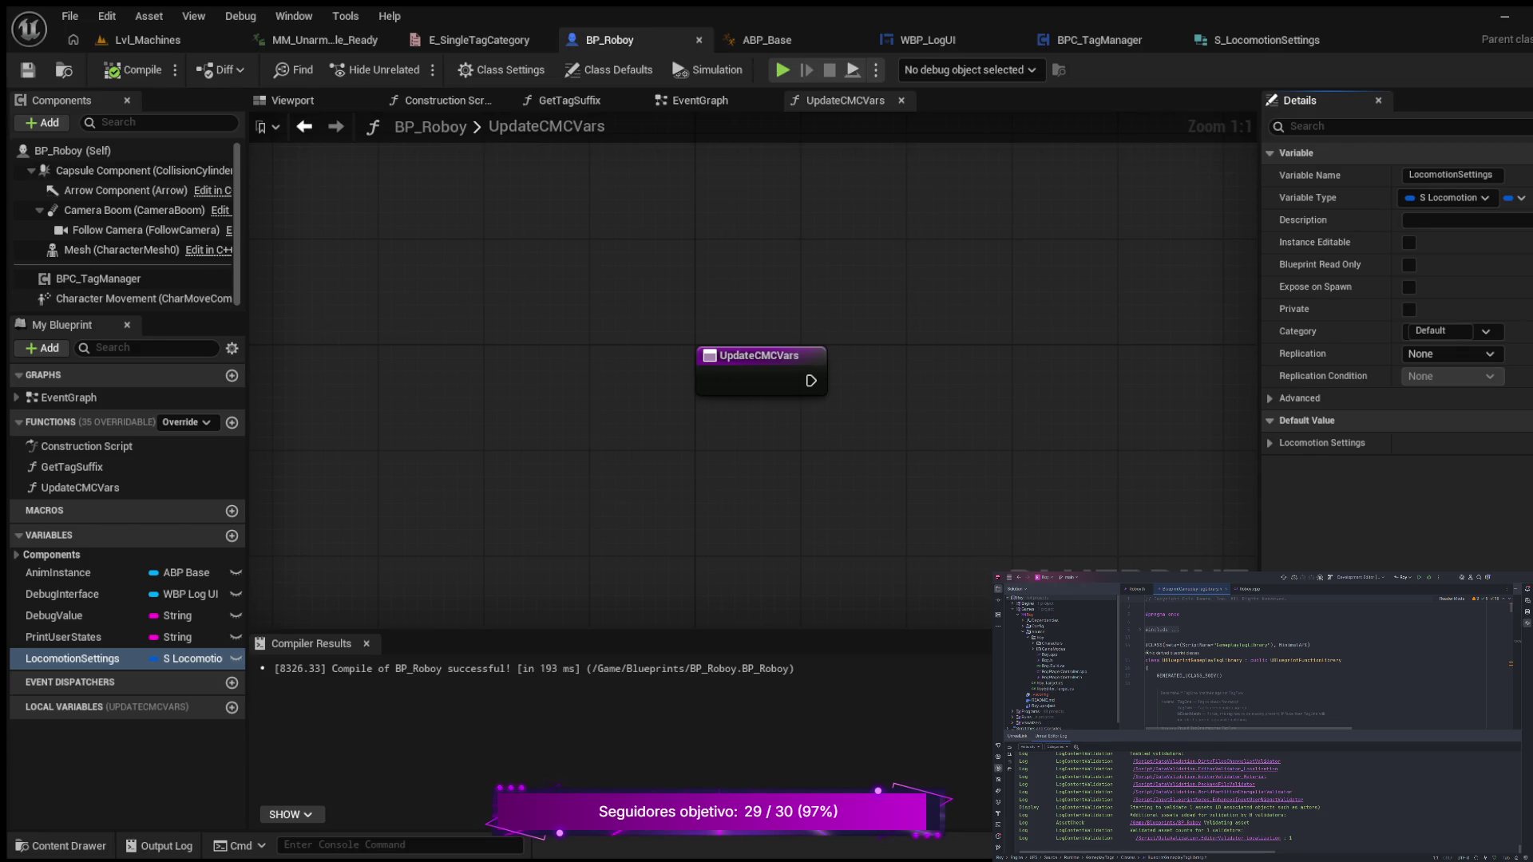
# - Make LocomotionSettings a Map container, then compile and save BP_Roboy
pyautogui.click(1514, 197)
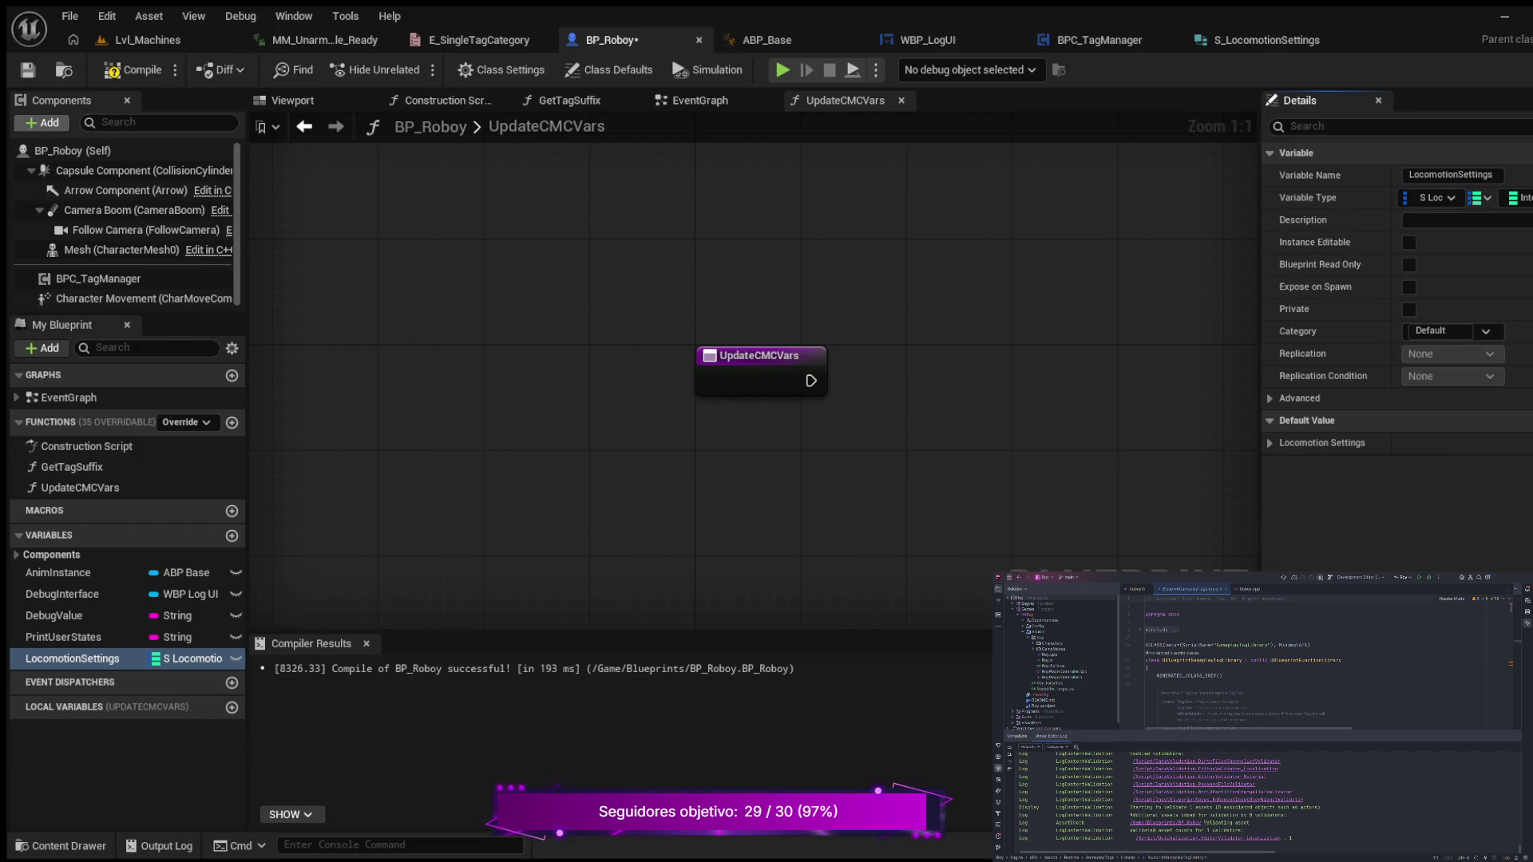
pyautogui.press('F7')
pyautogui.hotkey('ctrl', 's')
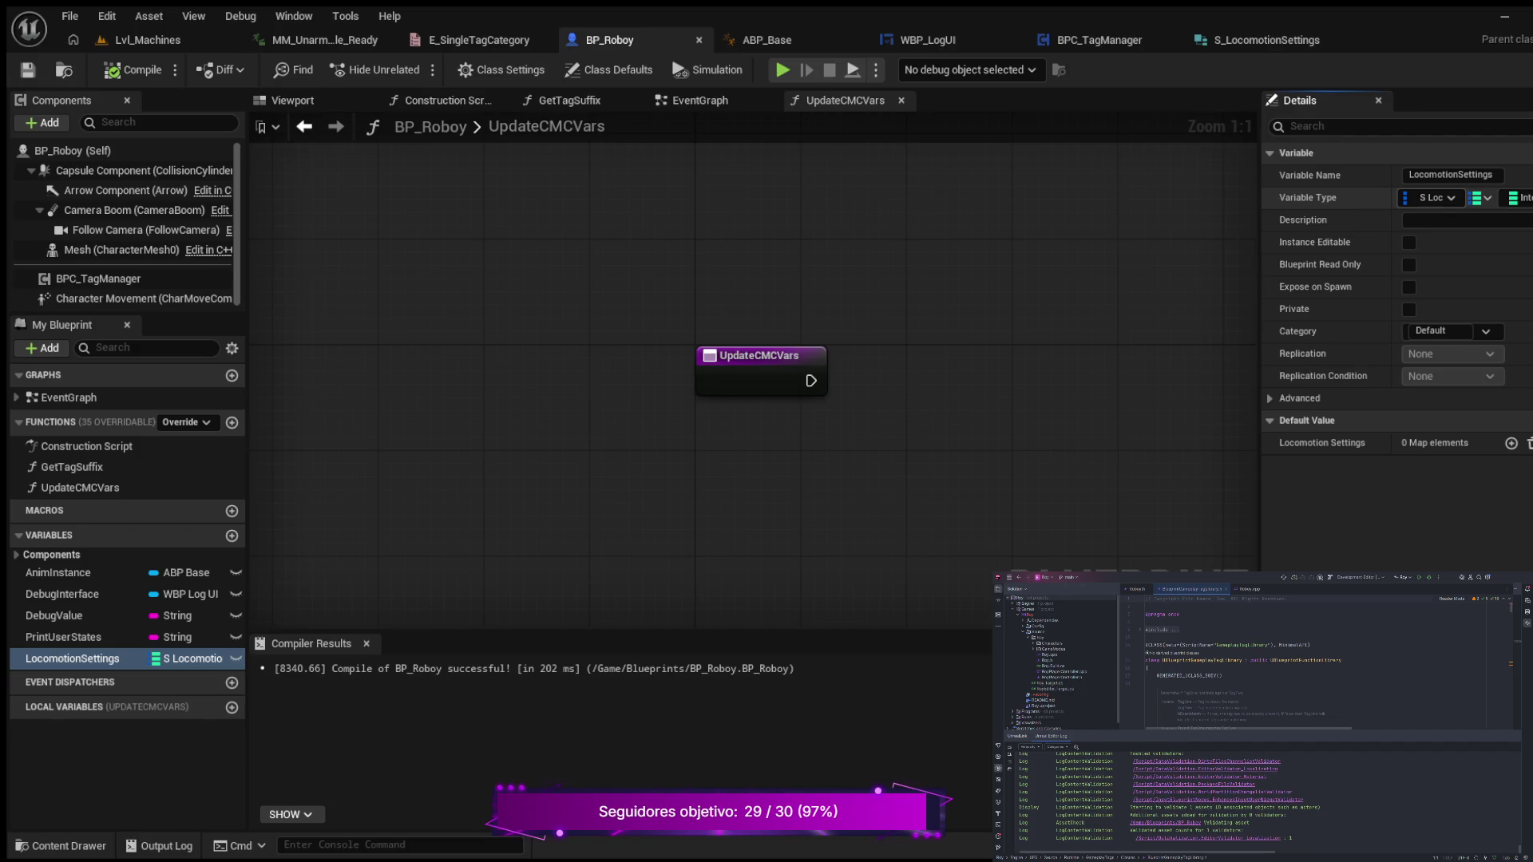
pyautogui.hotkey('ctrl', 'z')
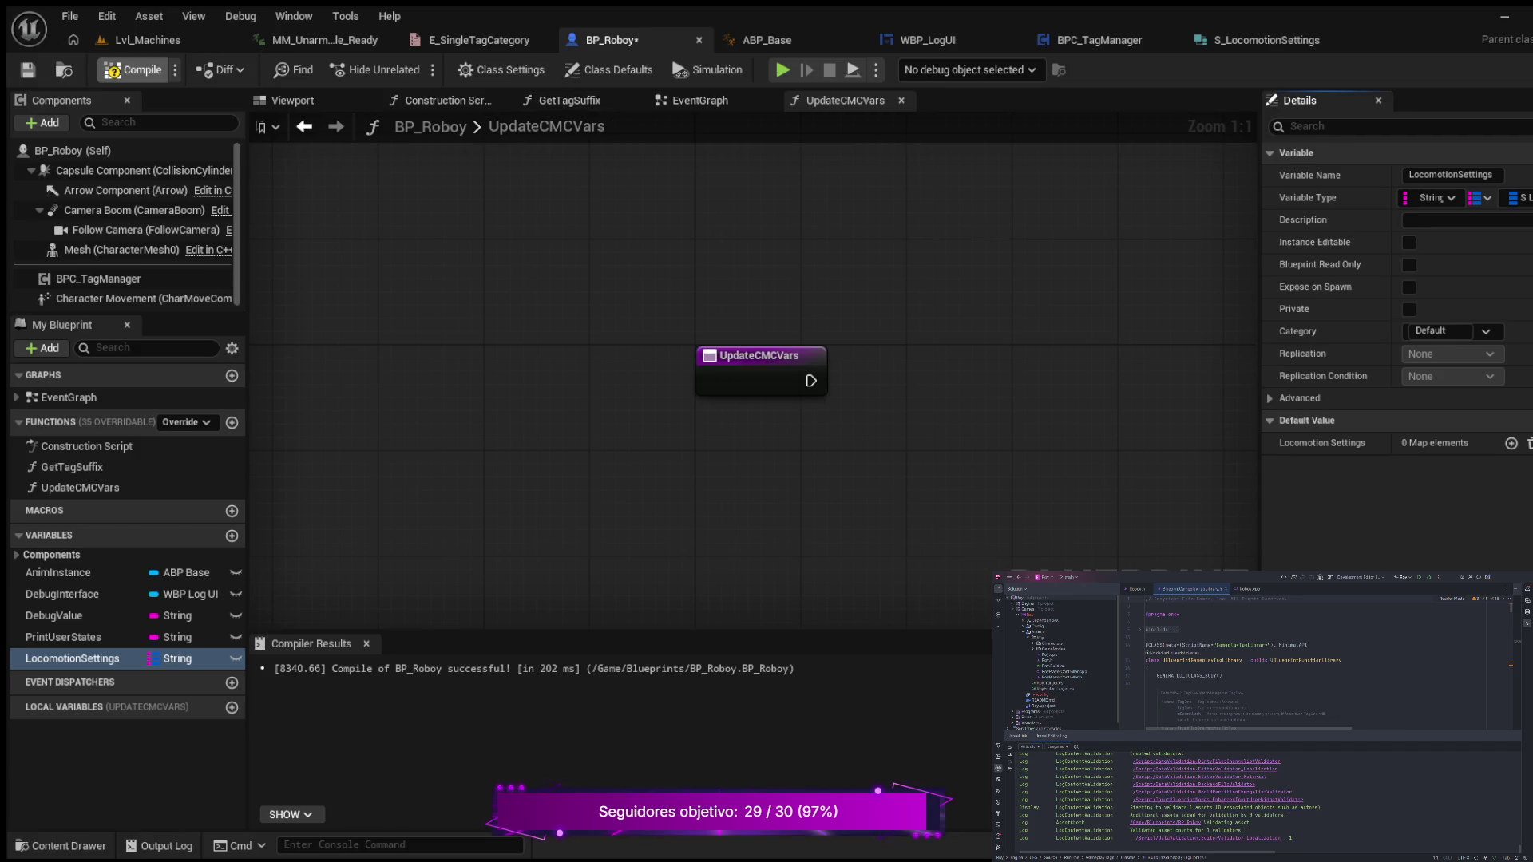
# - Compile the String-keyed LocomotionSettings map and add one entry to its default value
pyautogui.click(133, 69)
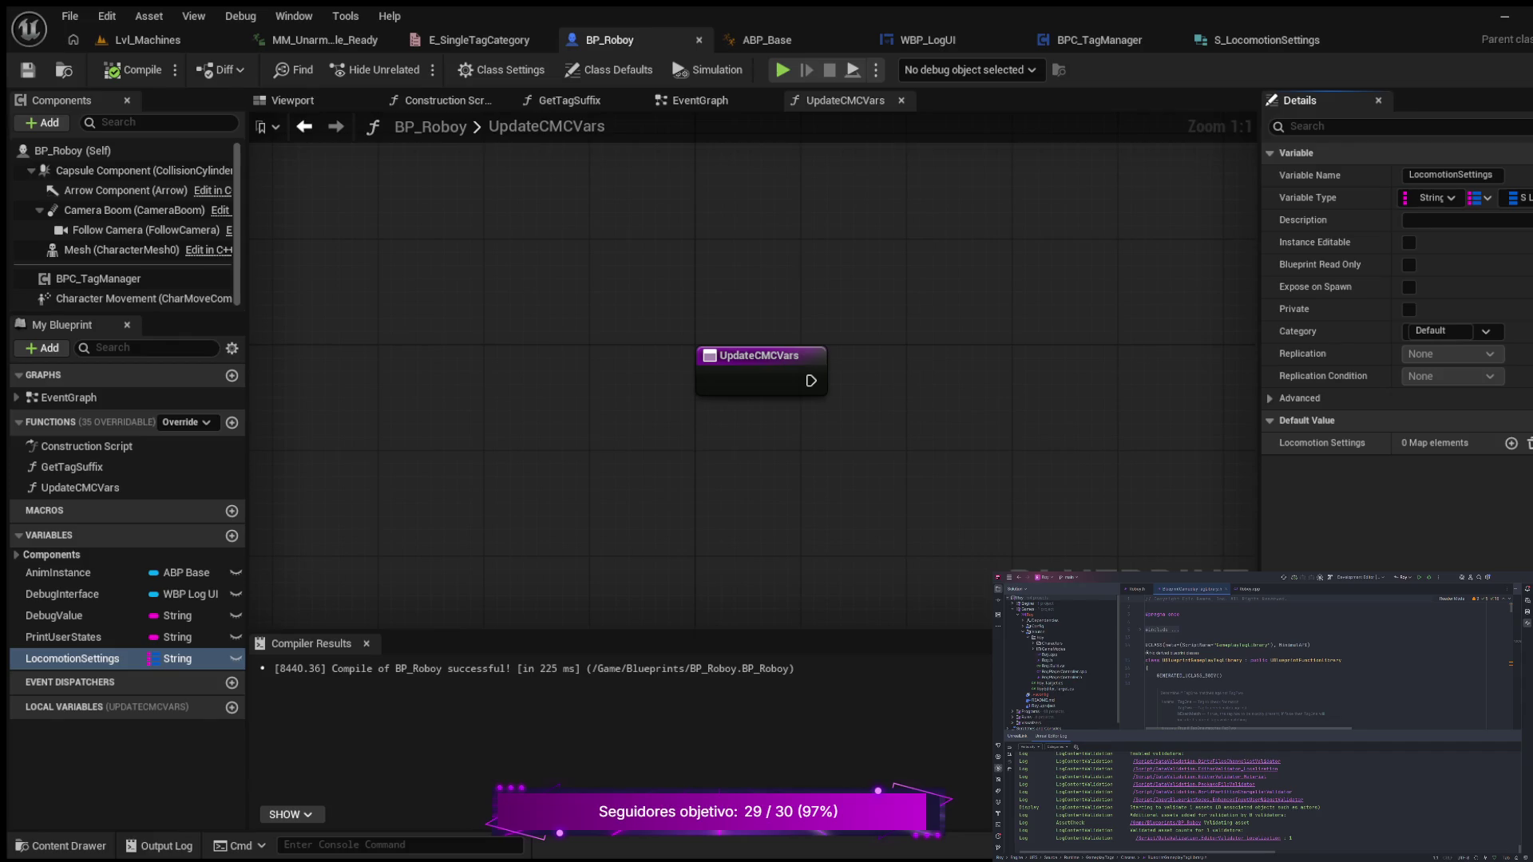
pyautogui.click(1512, 443)
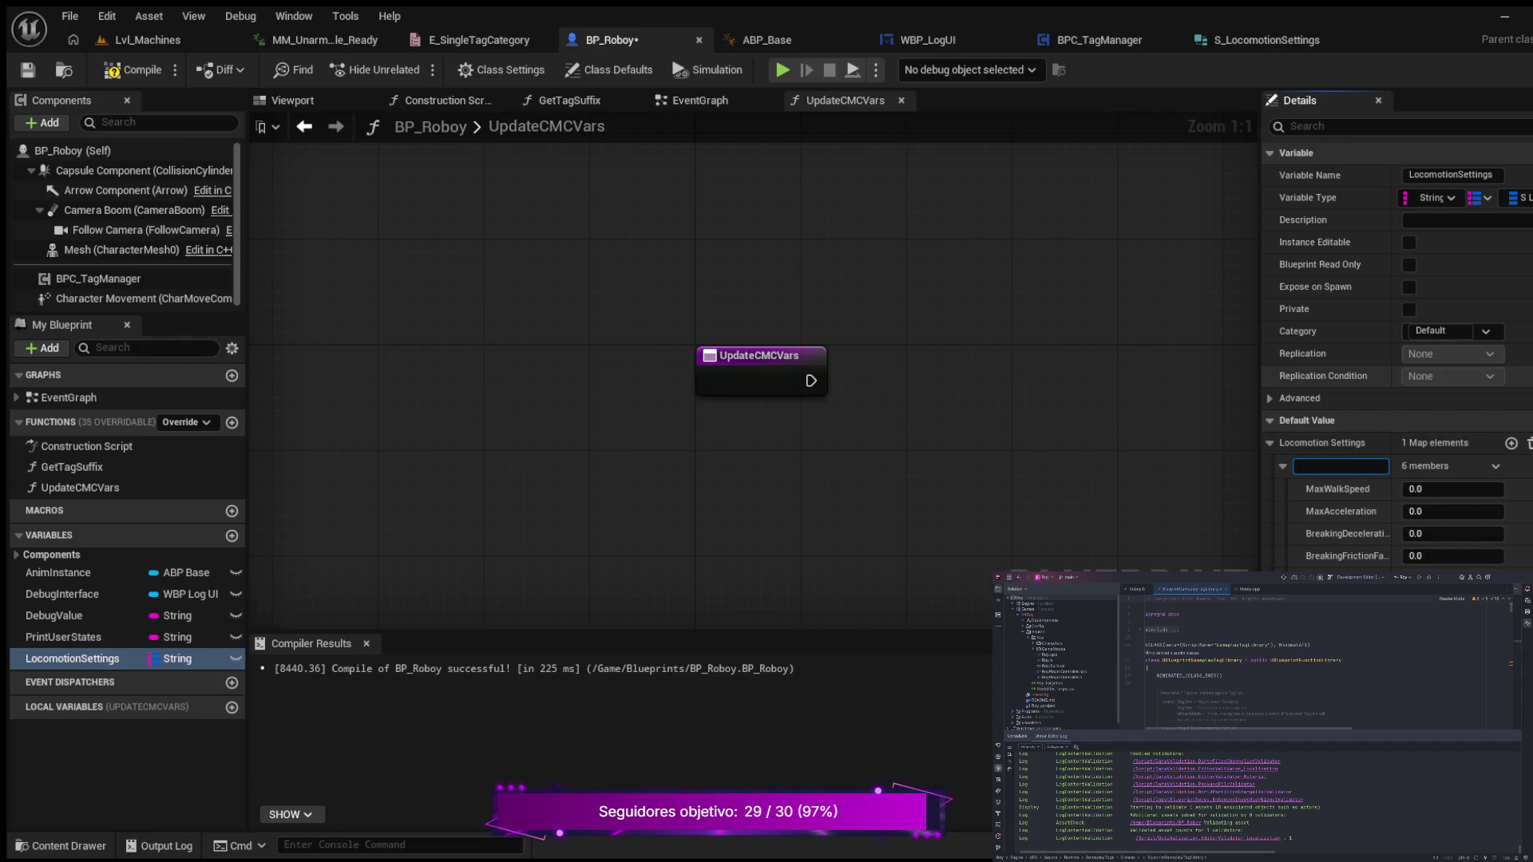
# - Give the new map entry the key 'Walking' and expand it to show its six members
pyautogui.write('Walk')
pyautogui.write('ing')
pyautogui.press('Return')
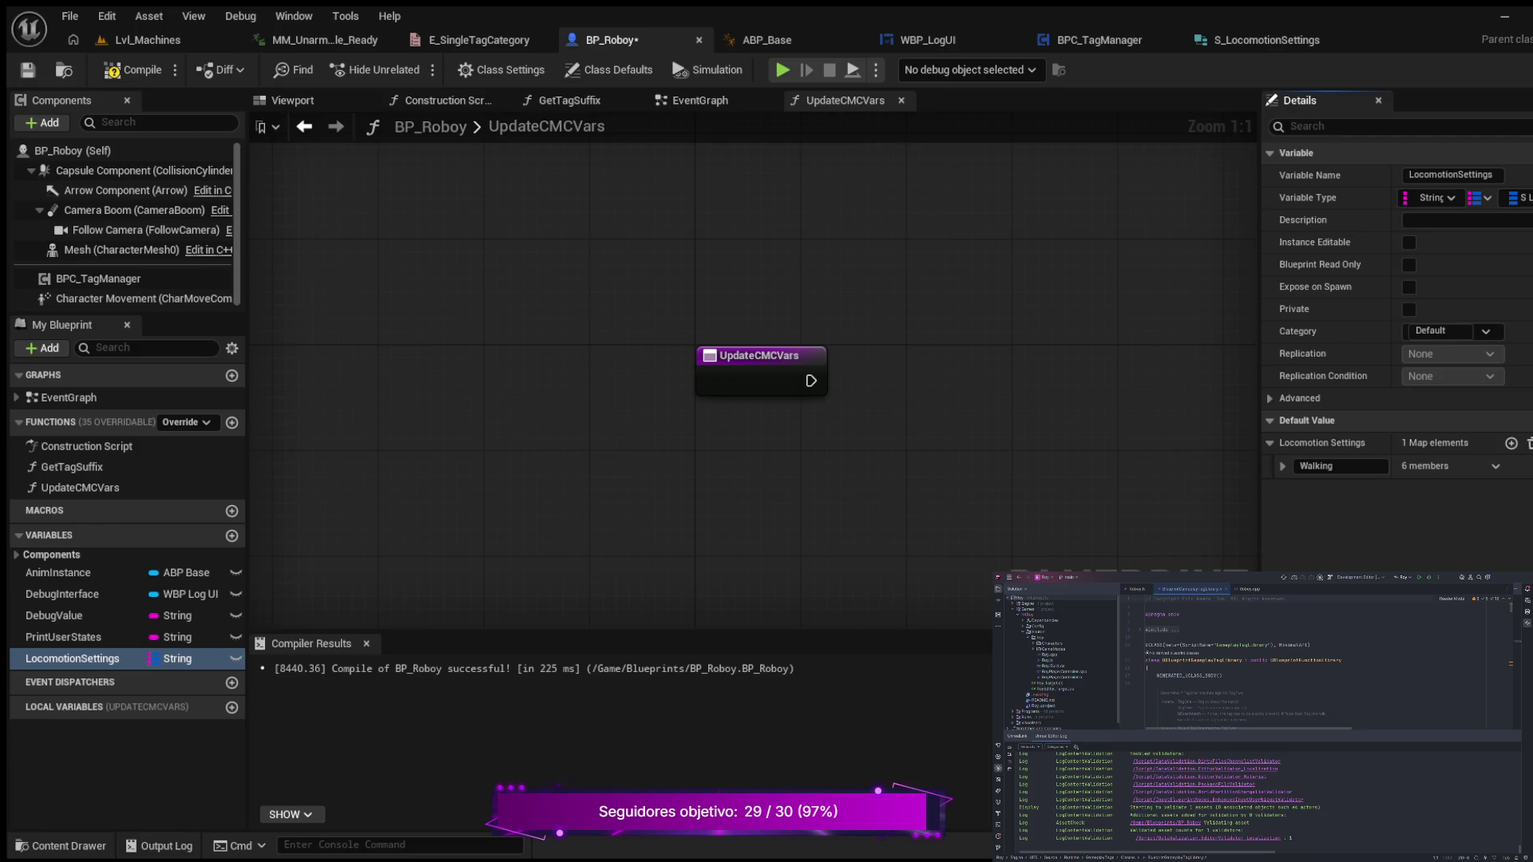
pyautogui.click(1282, 465)
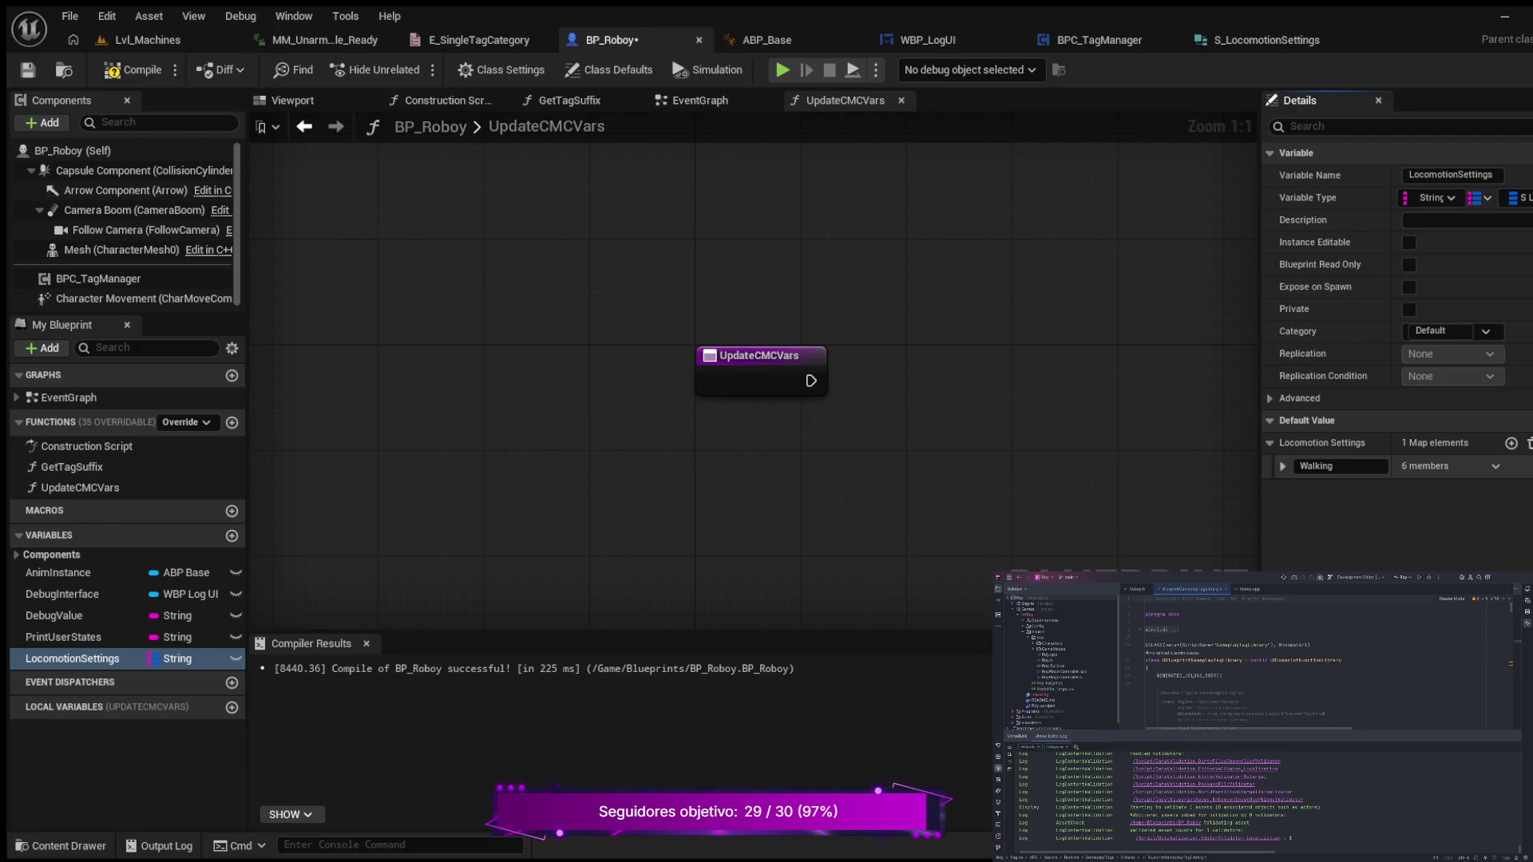
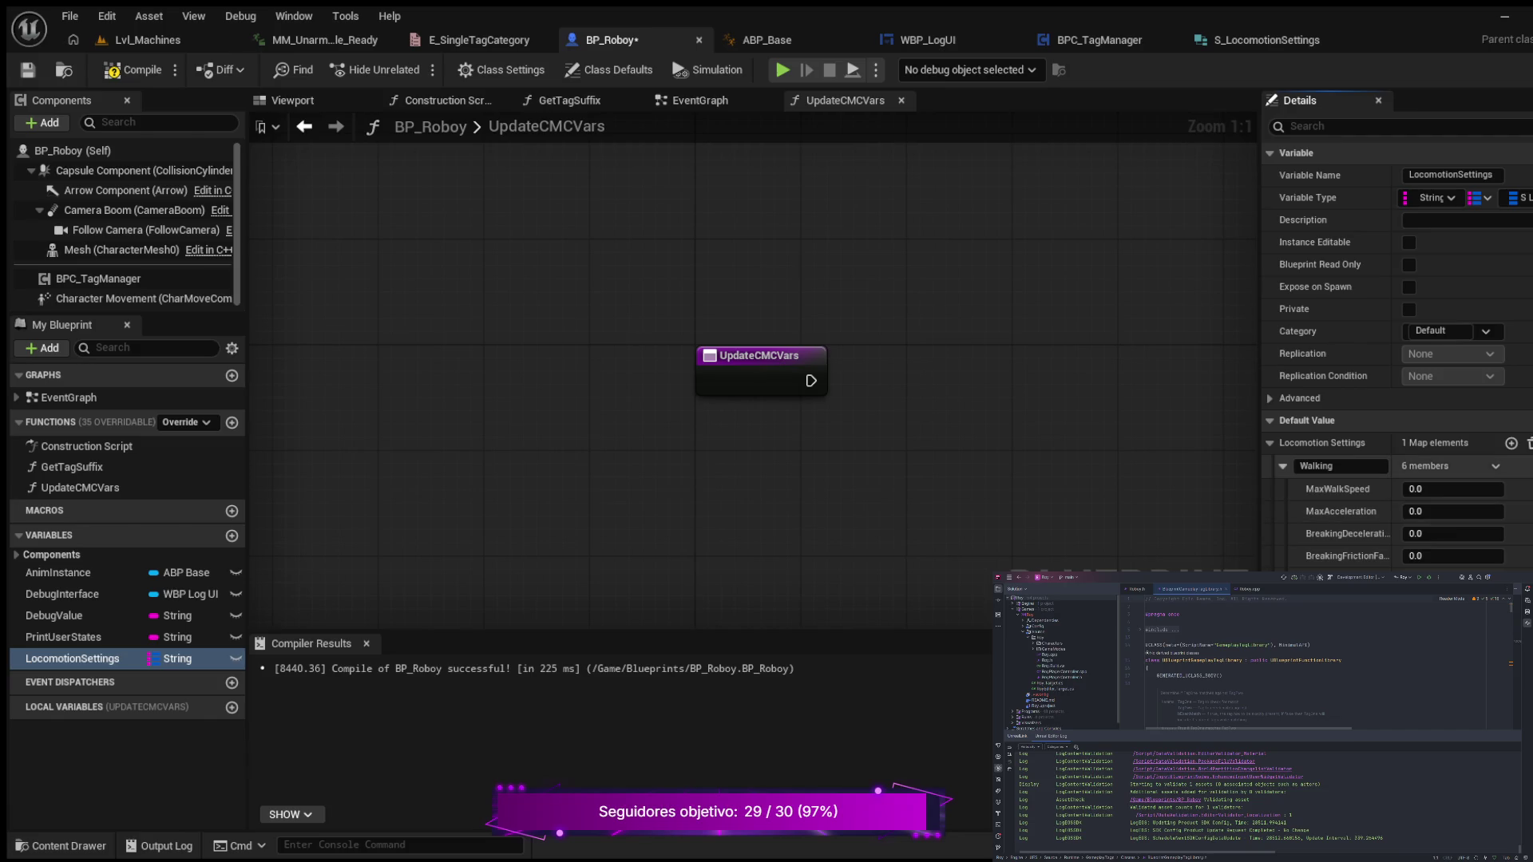
# - Add a second LocomotionSettings map entry keyed Running
pyautogui.click(1282, 465)
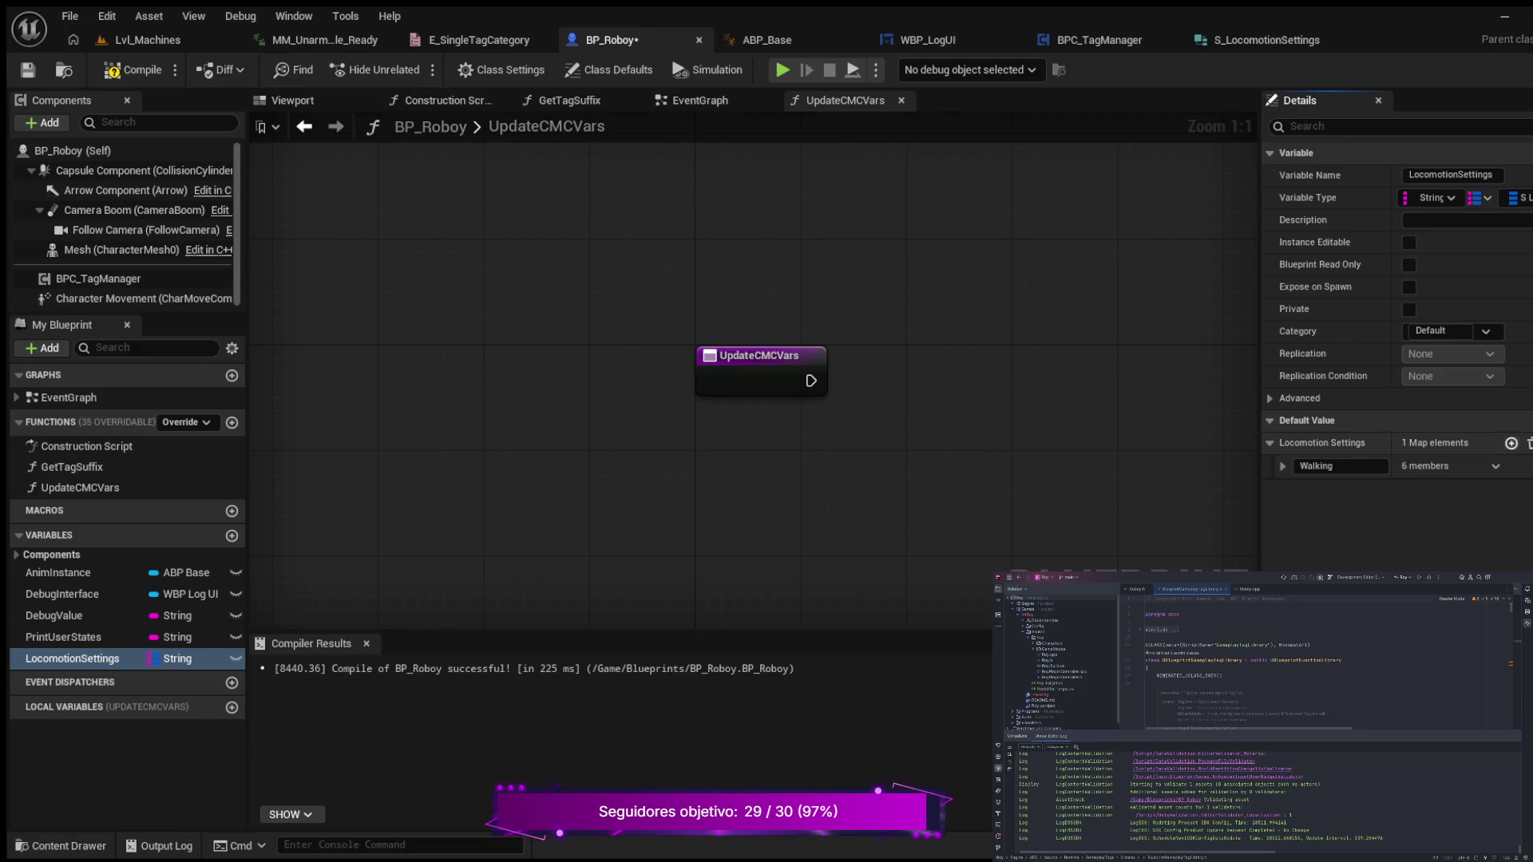
pyautogui.click(1511, 443)
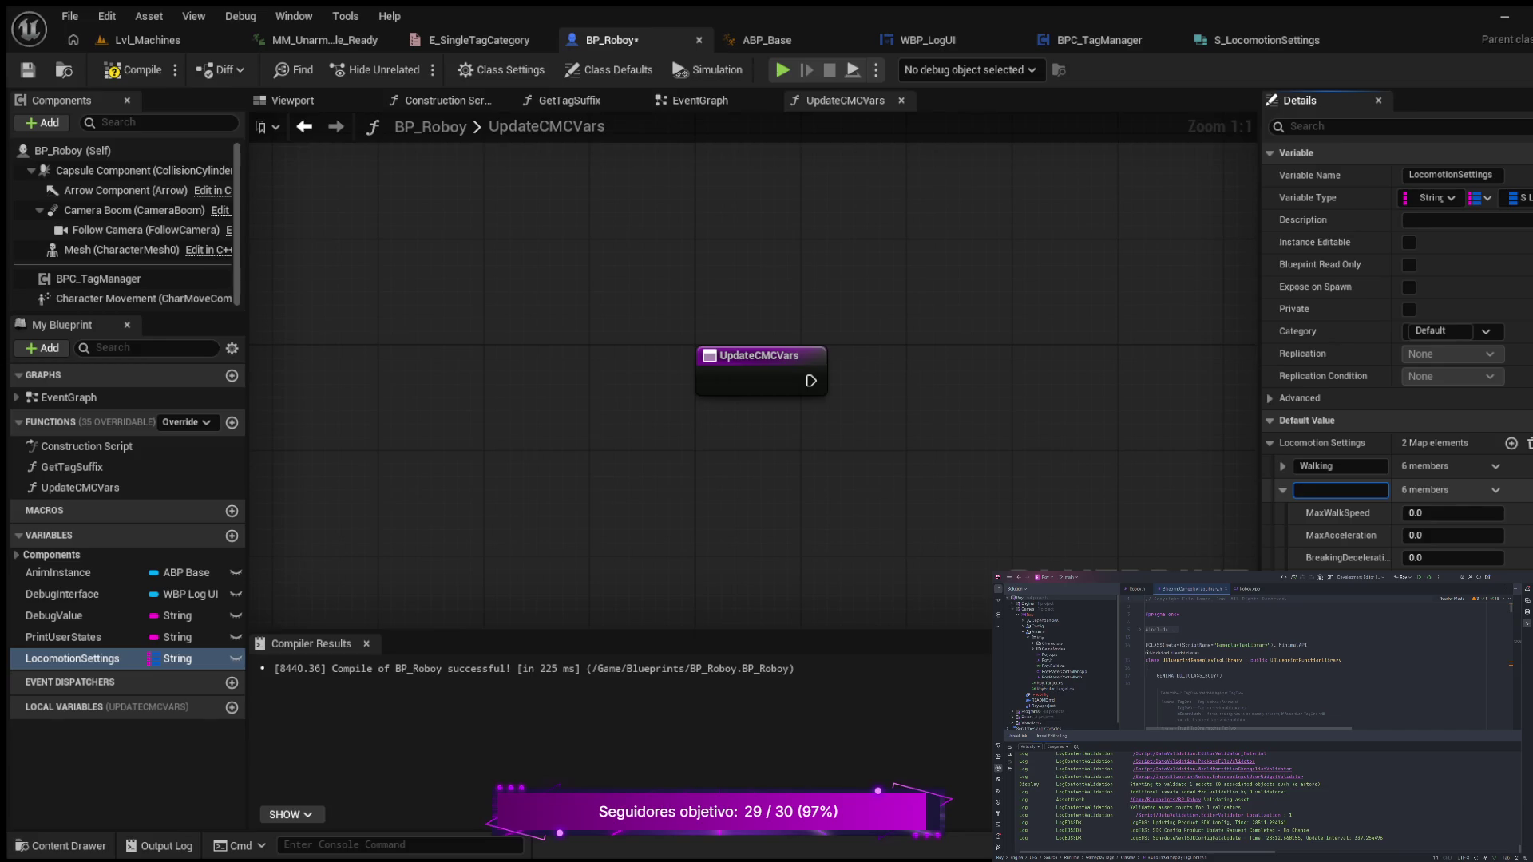
pyautogui.write('Ru')
pyautogui.write('nning')
pyautogui.press('Return')
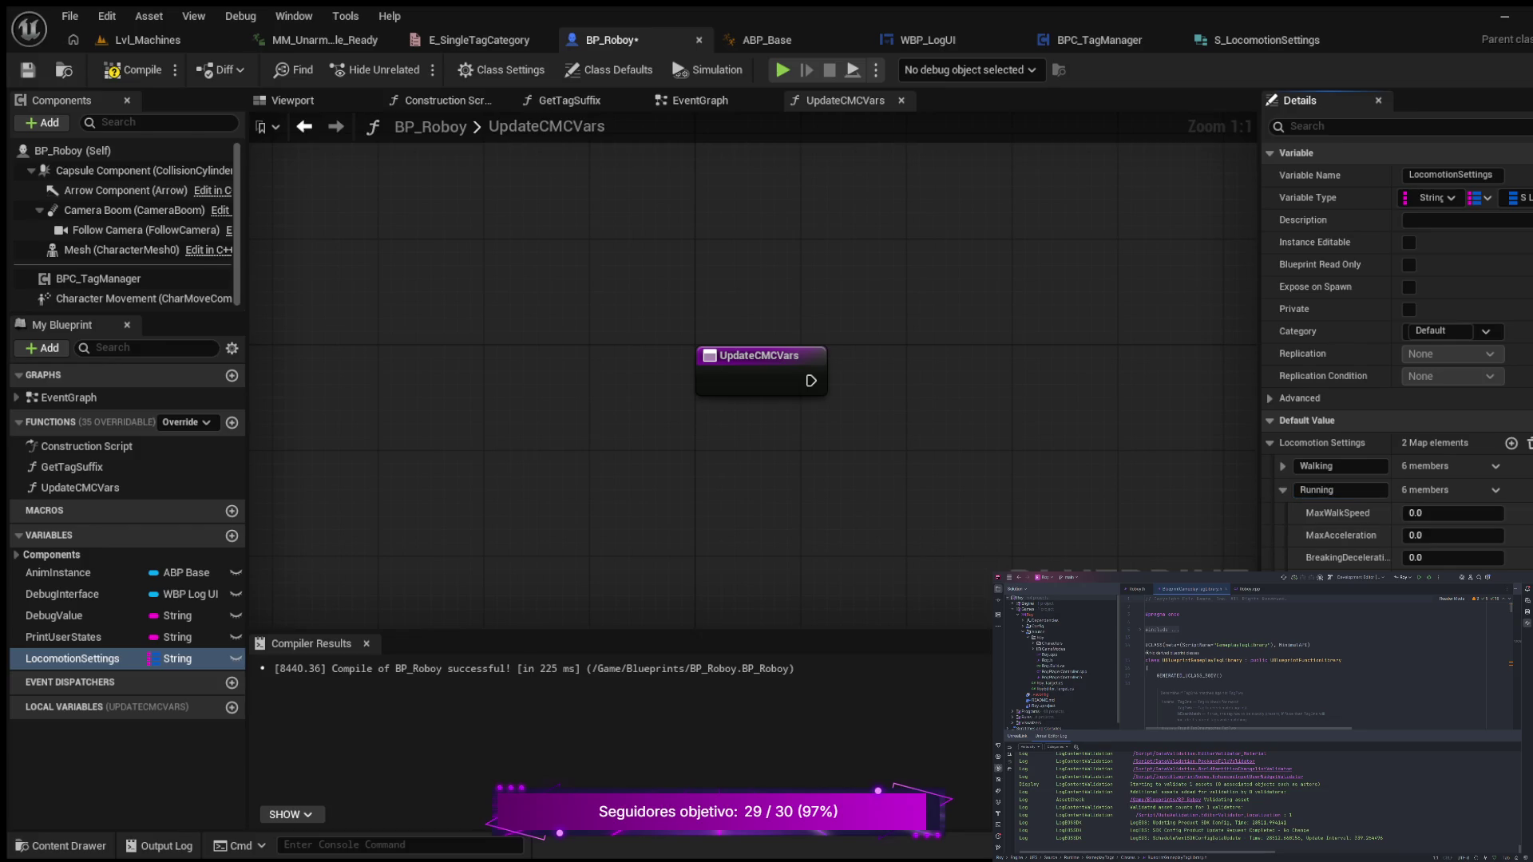
# - Compile and save BP_Roboy with the new Running entry
pyautogui.click(133, 69)
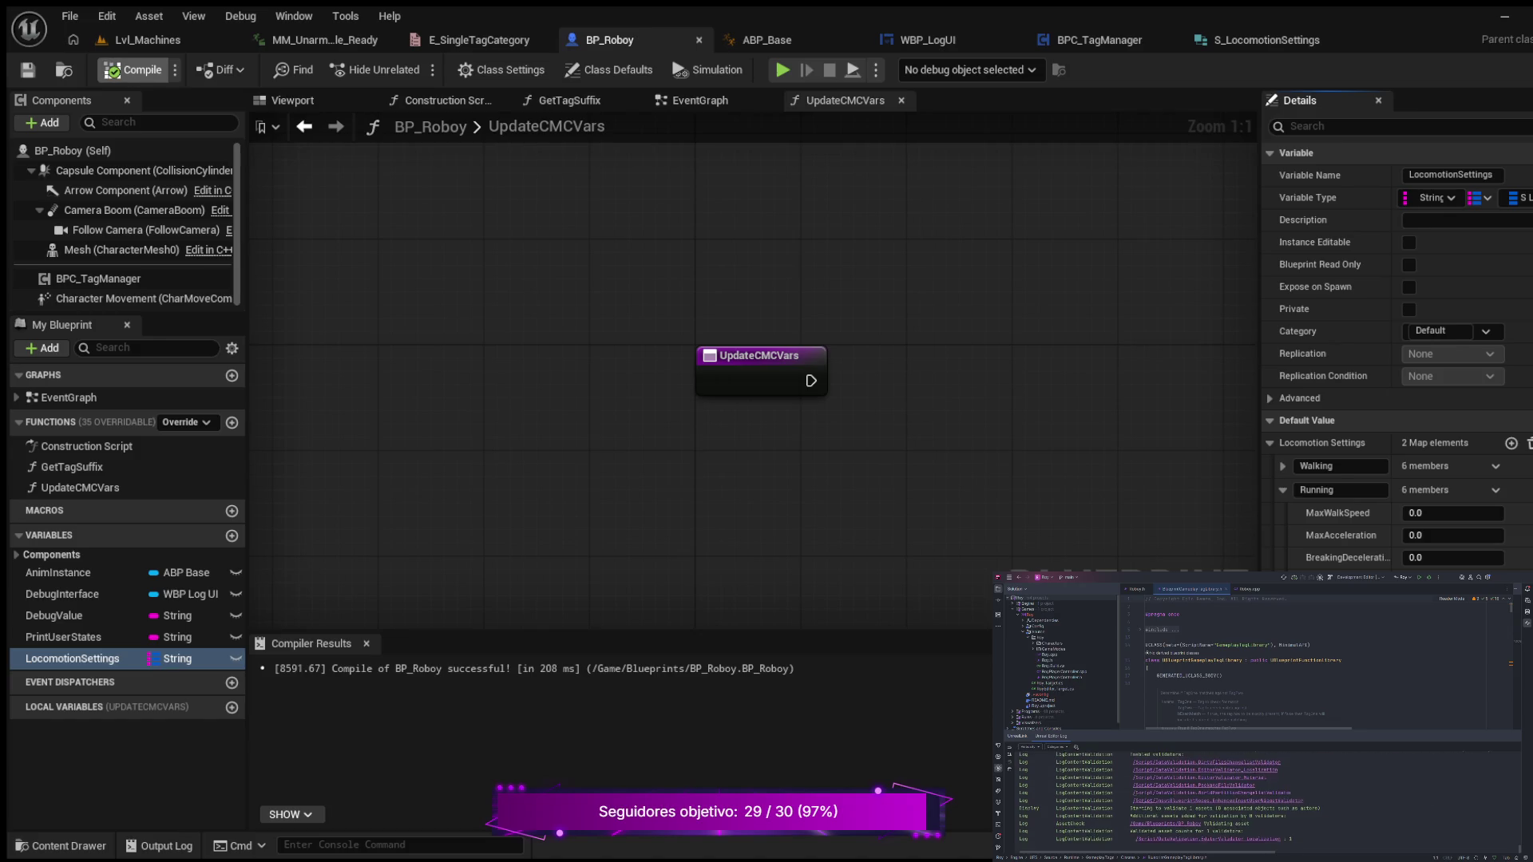
pyautogui.click(27, 70)
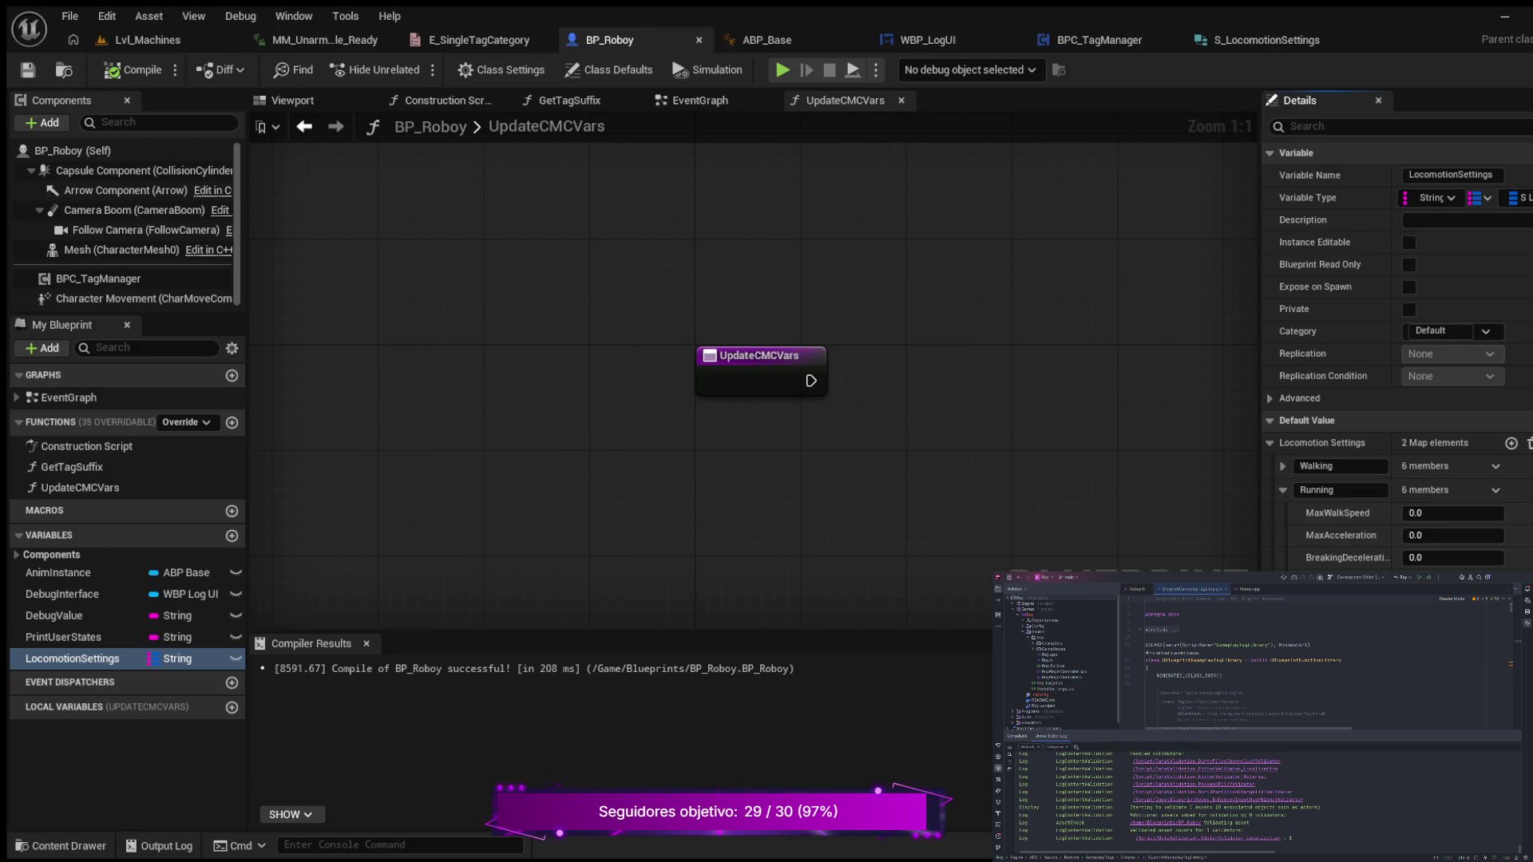
pyautogui.click(1282, 466)
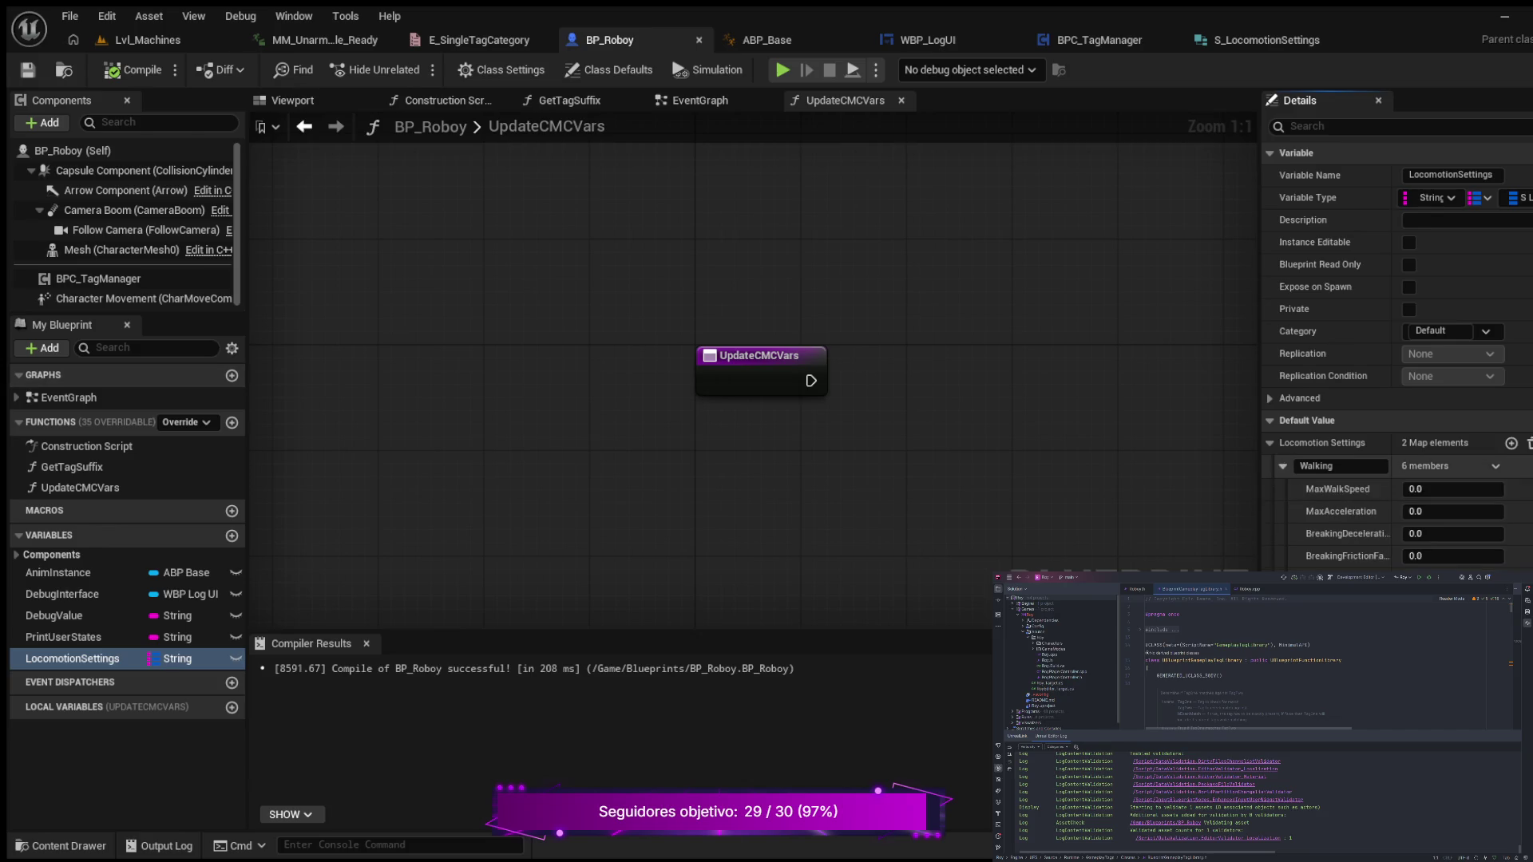
# - Set Walking's MaxWalkSpeed to 400 and MaxAcceleration to 350
pyautogui.click(1453, 489)
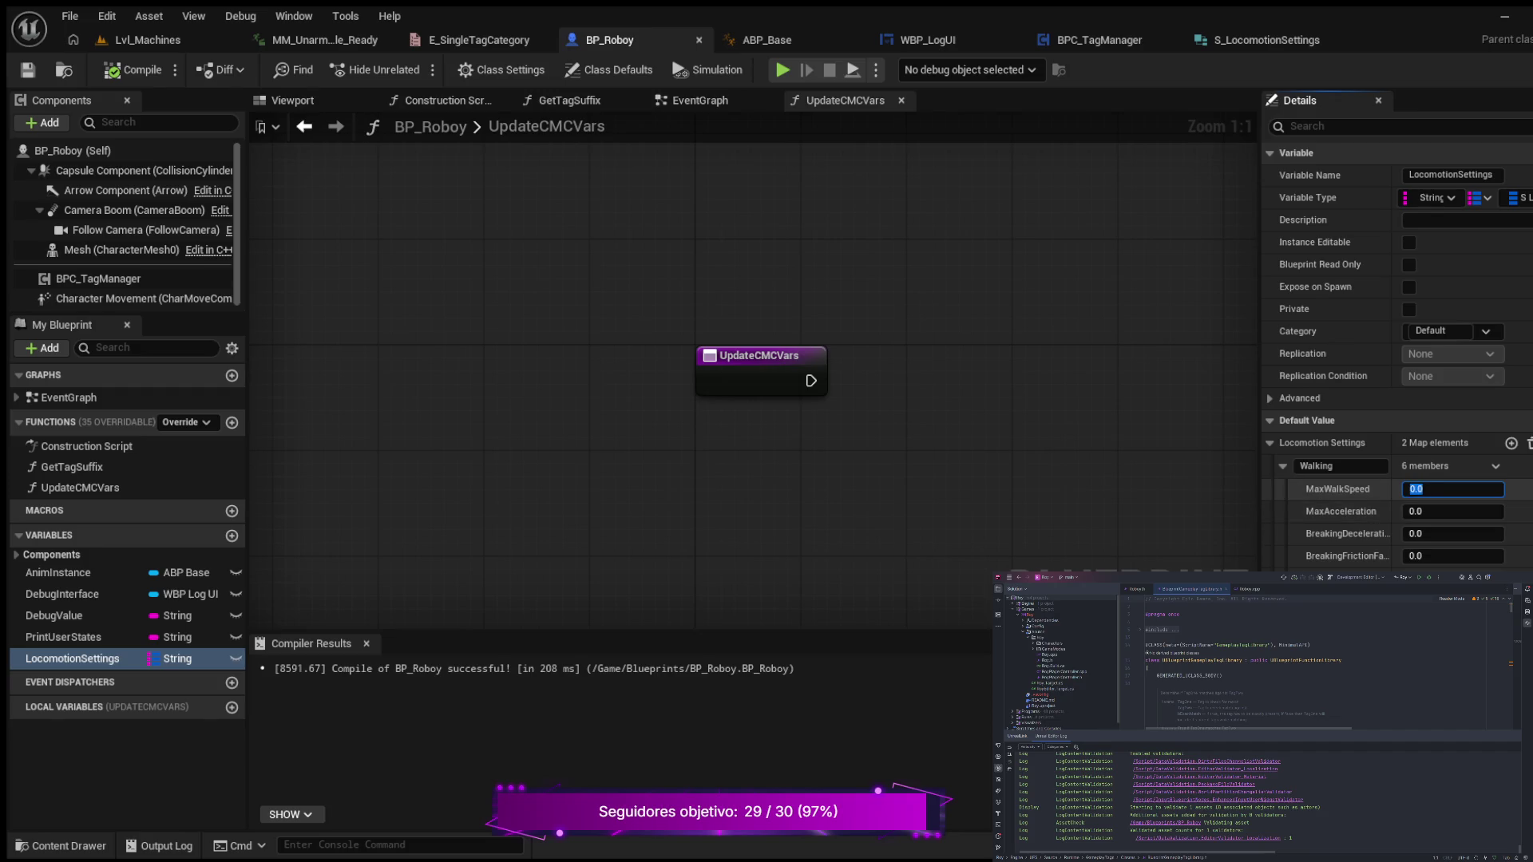
pyautogui.write('400')
pyautogui.press('Return')
pyautogui.click(1453, 511)
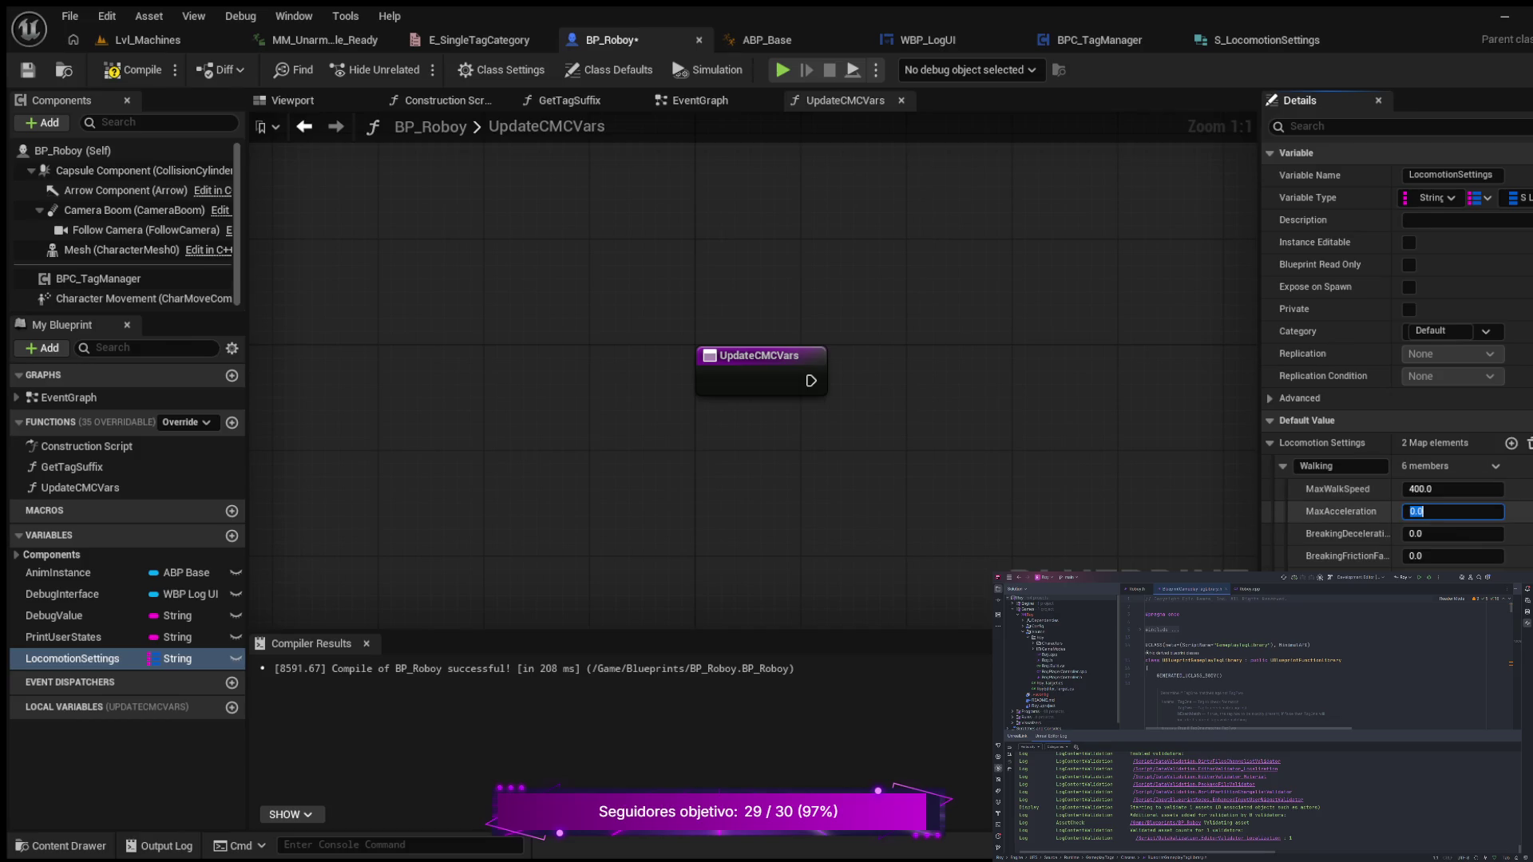
pyautogui.write('350')
pyautogui.press('Return')
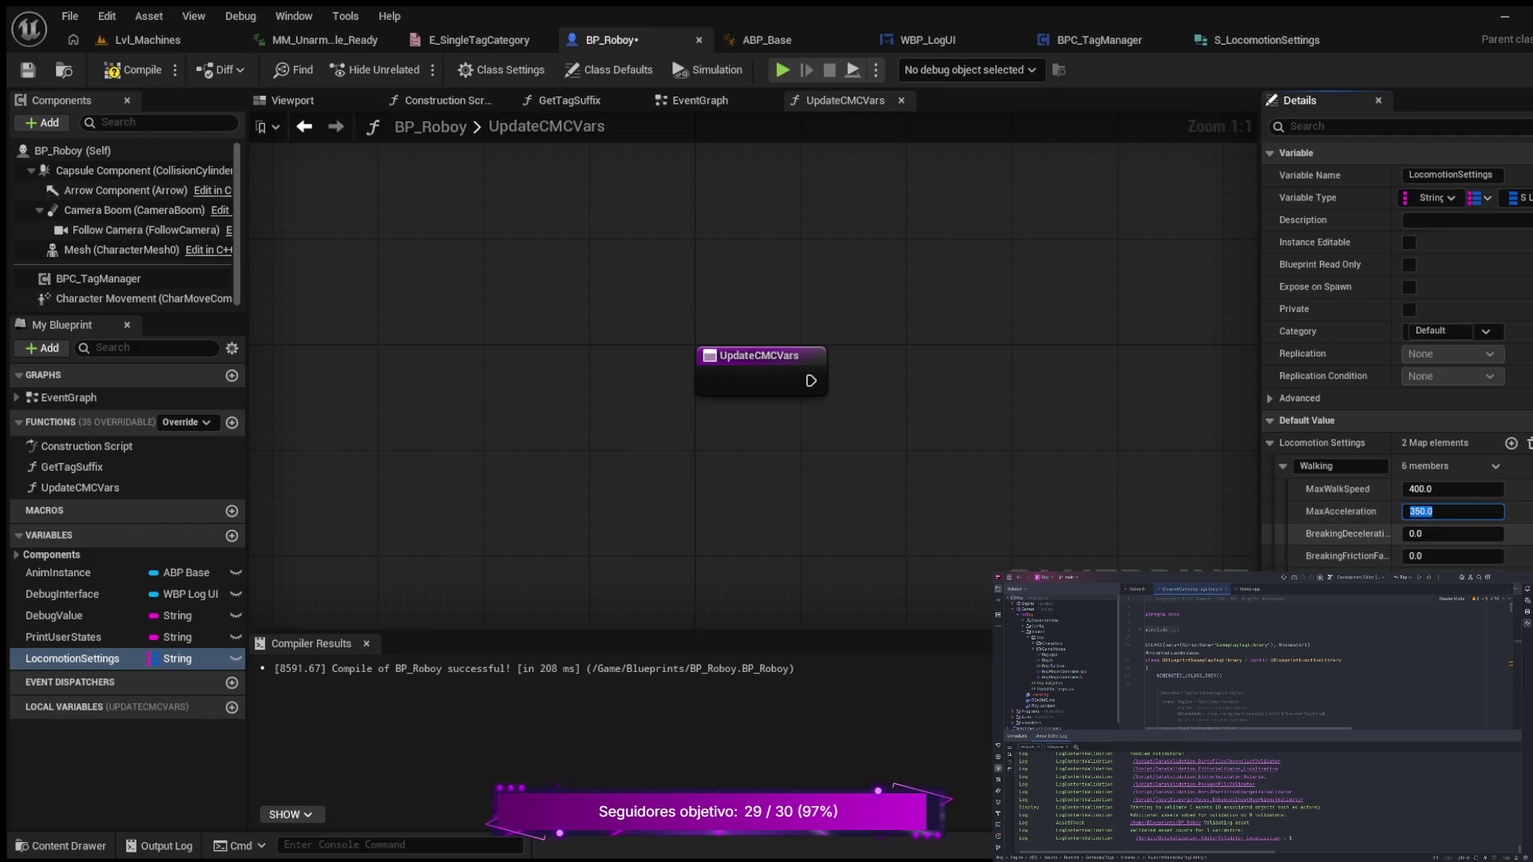
# - Set Walking's BreakingDeceleration to 400 and BreakingFrictionFactor to 1, then compile
pyautogui.click(1453, 533)
pyautogui.write('400')
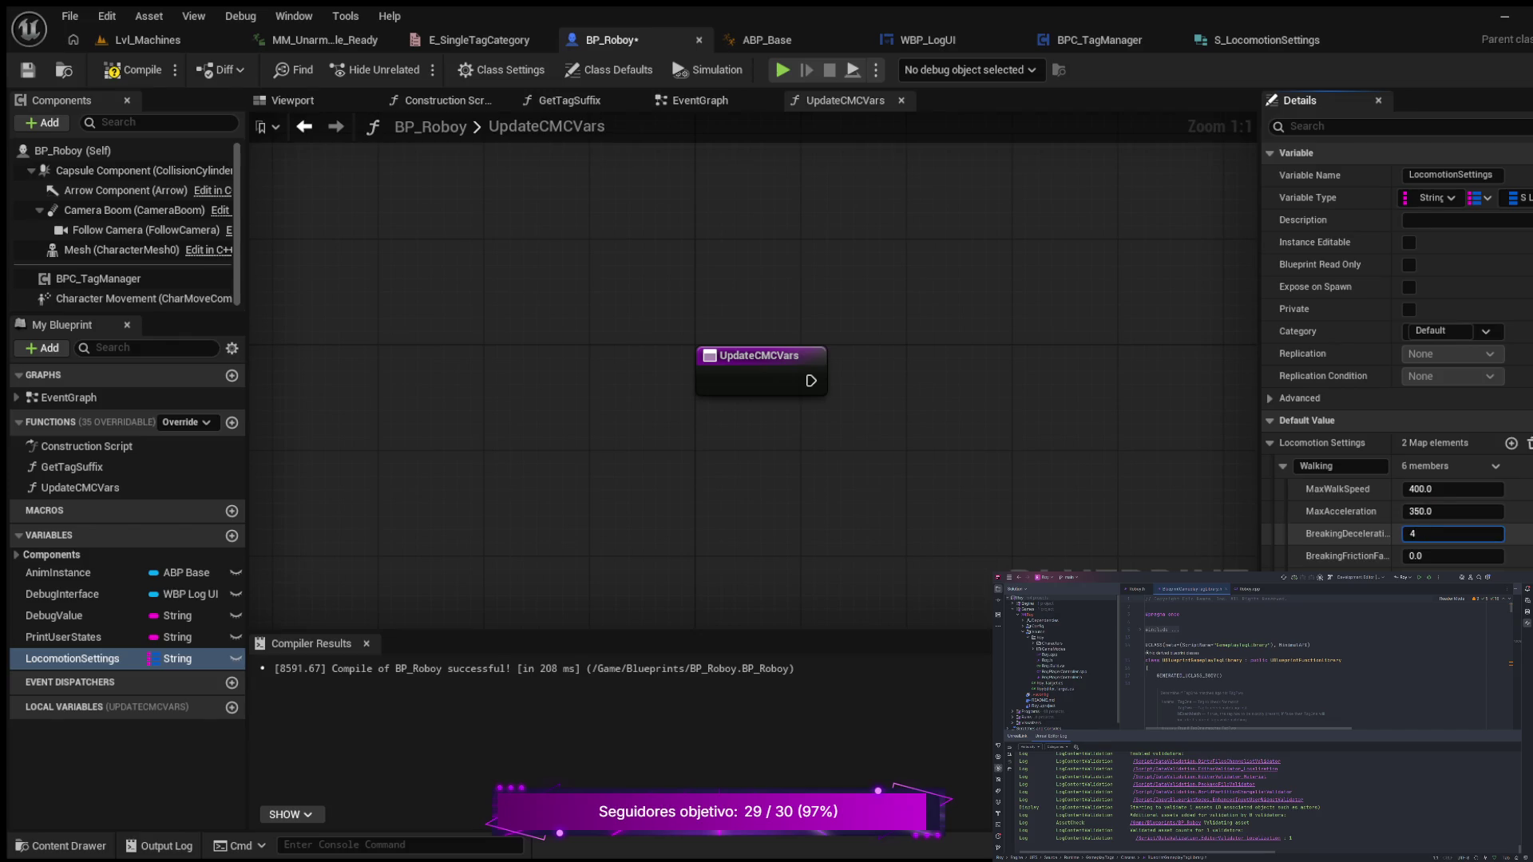
pyautogui.press('Return')
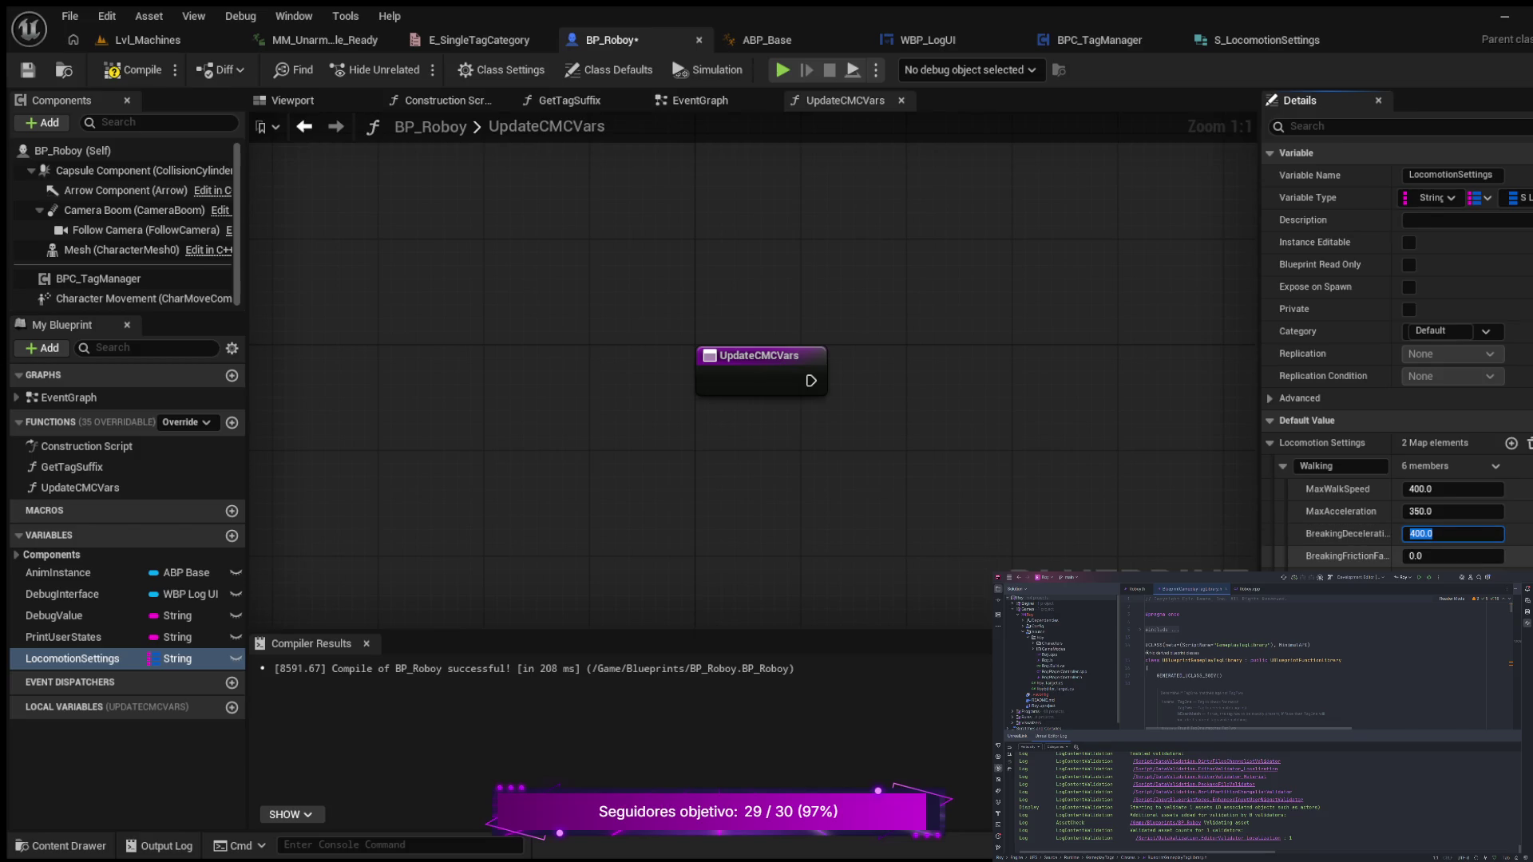
pyautogui.click(1453, 555)
pyautogui.write('1')
pyautogui.press('Return')
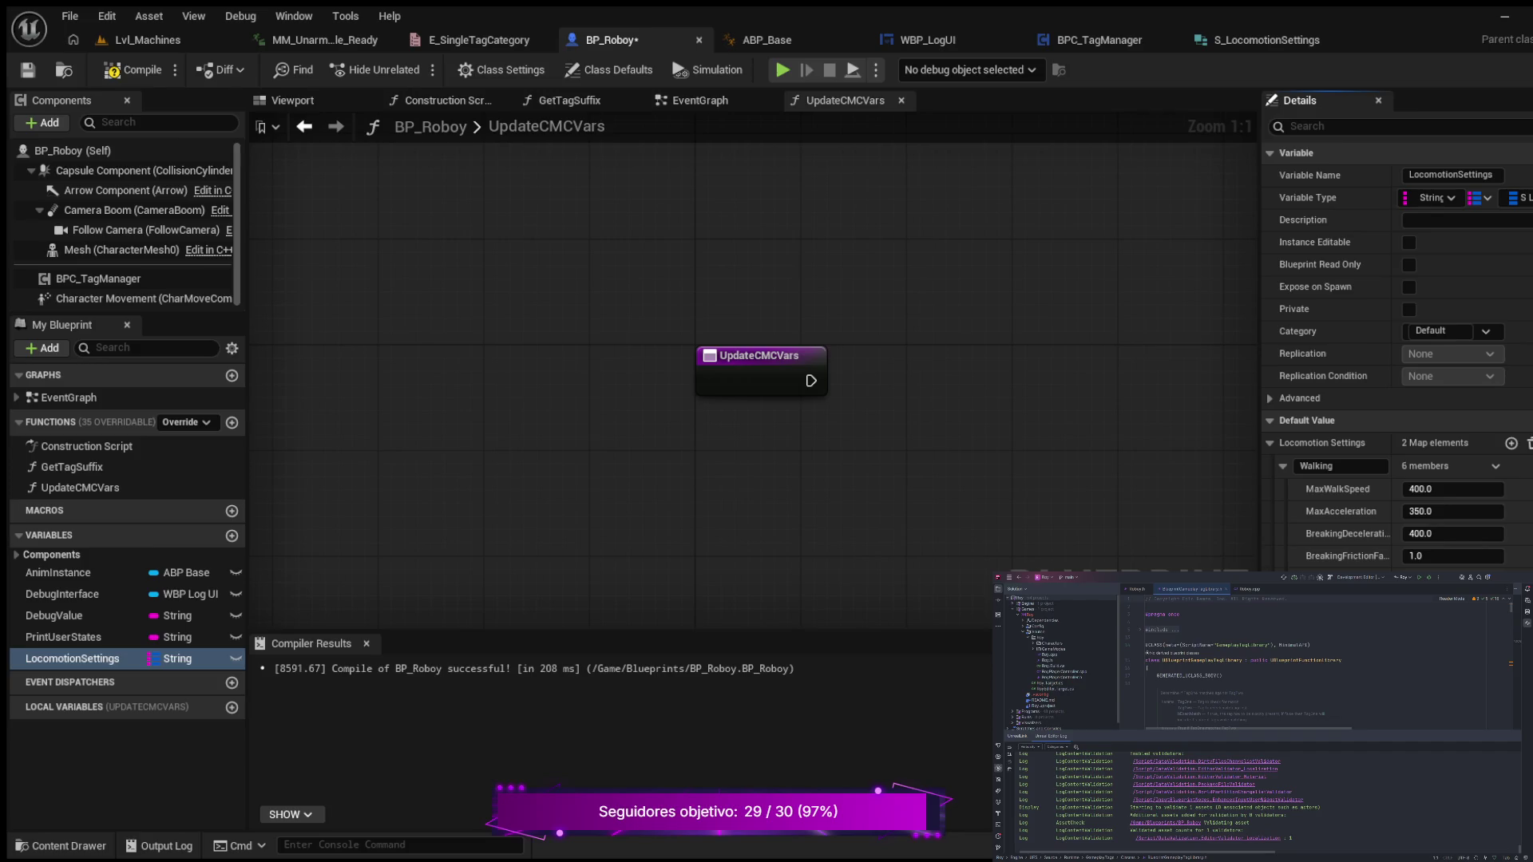
pyautogui.click(133, 70)
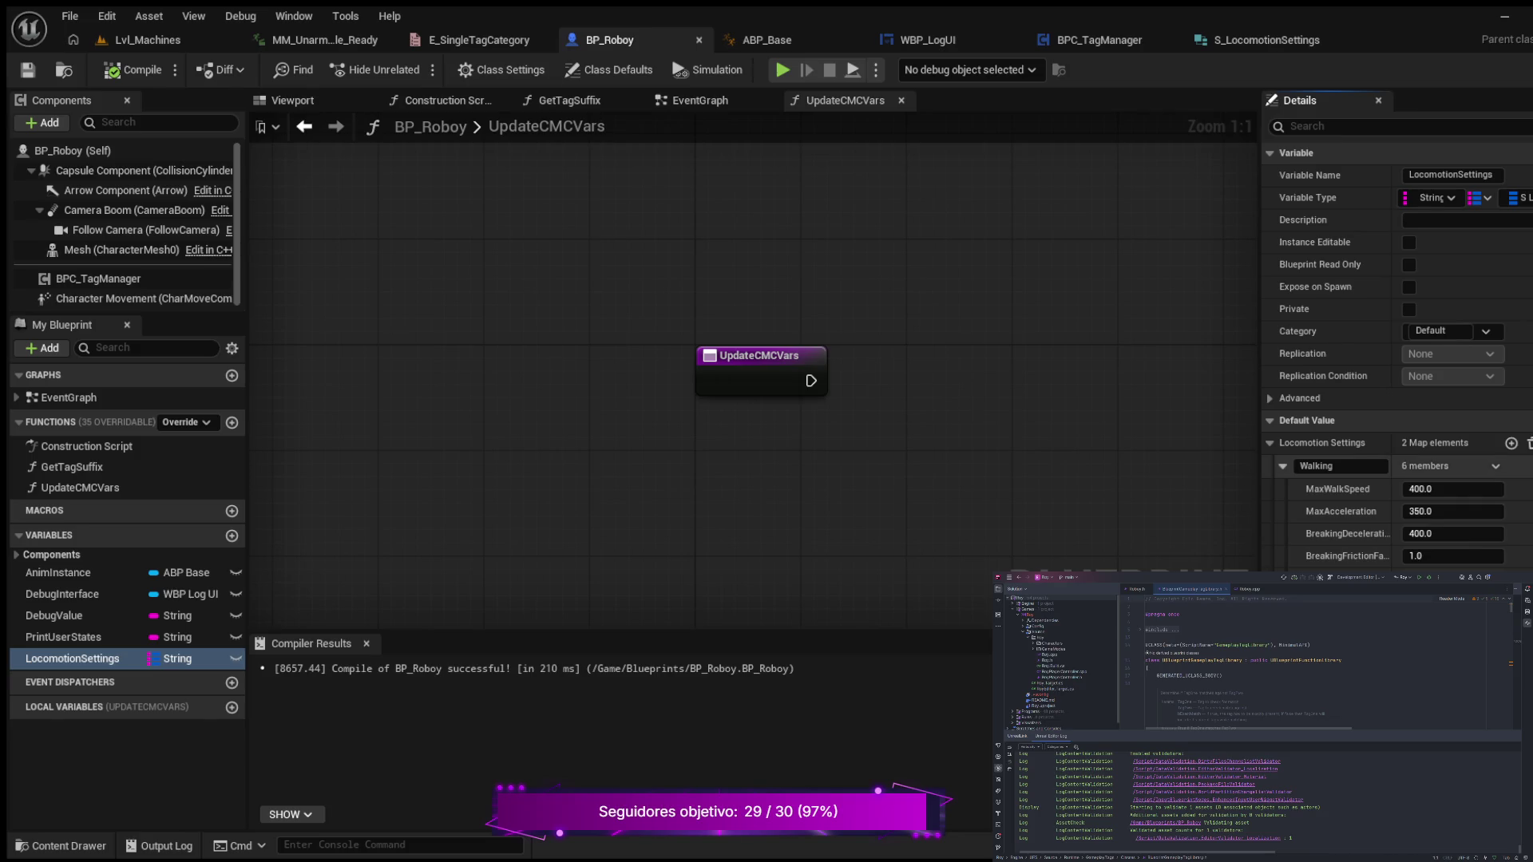
pyautogui.click(1283, 465)
pyautogui.moveTo(1010, 437); pyautogui.dragTo(818, 503)
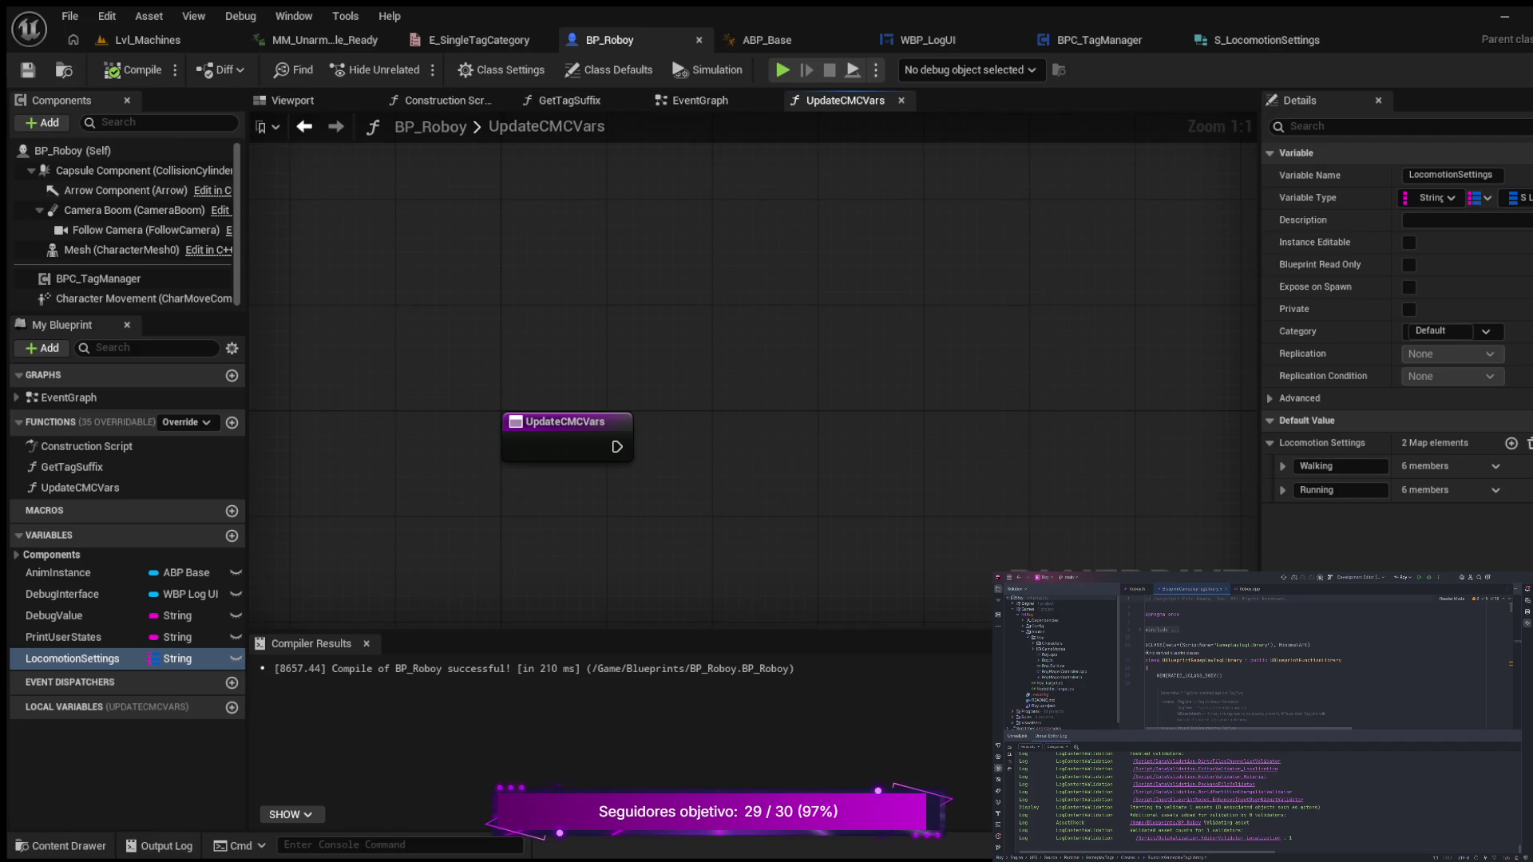
# - Give UpdateCMCVars a Boolean IsRunning input and paste a Select String node into the graph
pyautogui.click(551, 422)
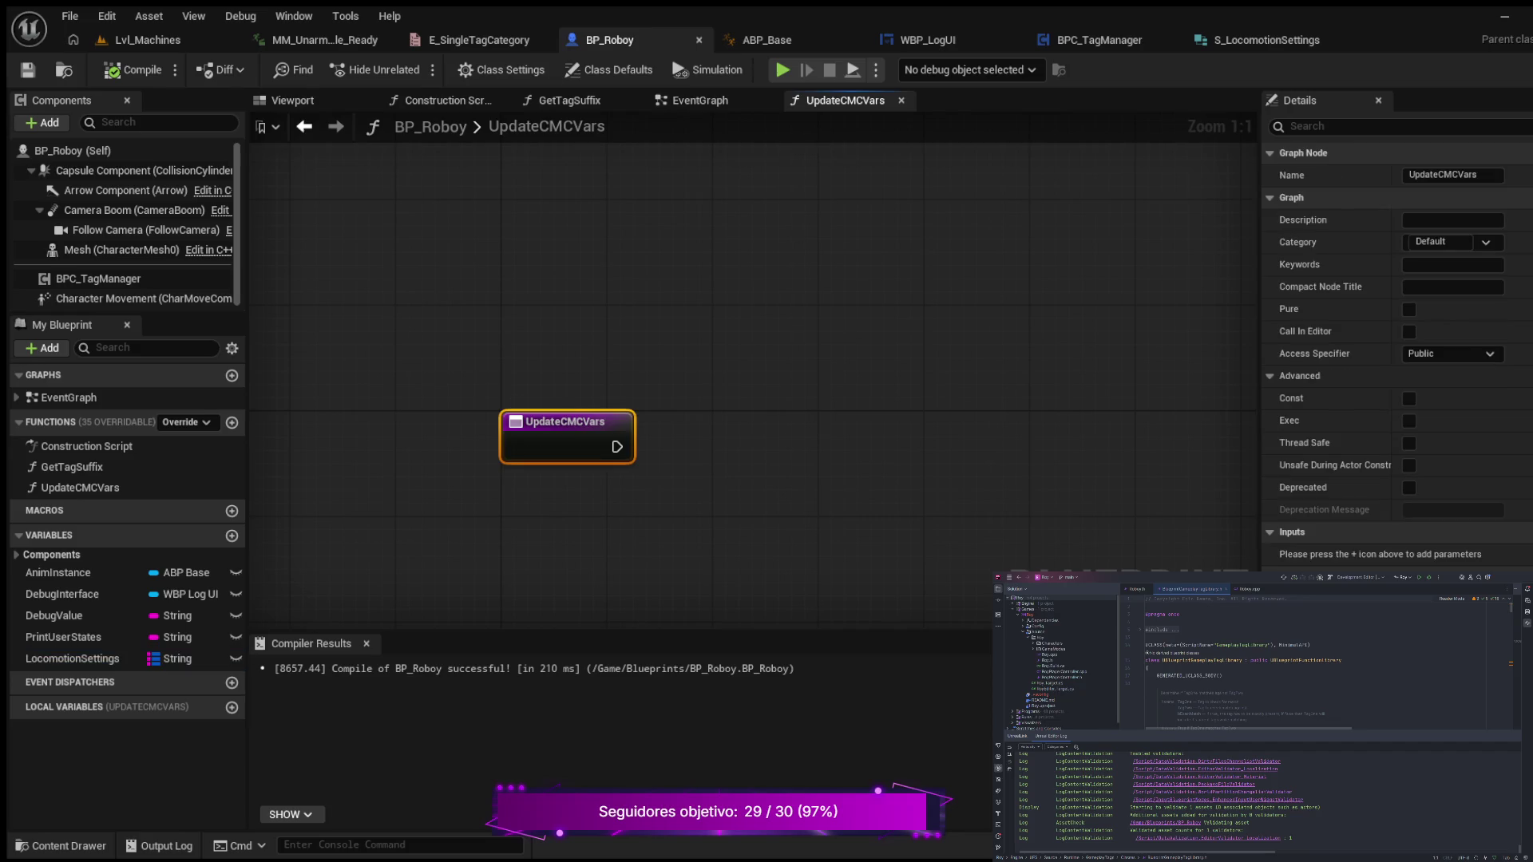
pyautogui.click(1527, 532)
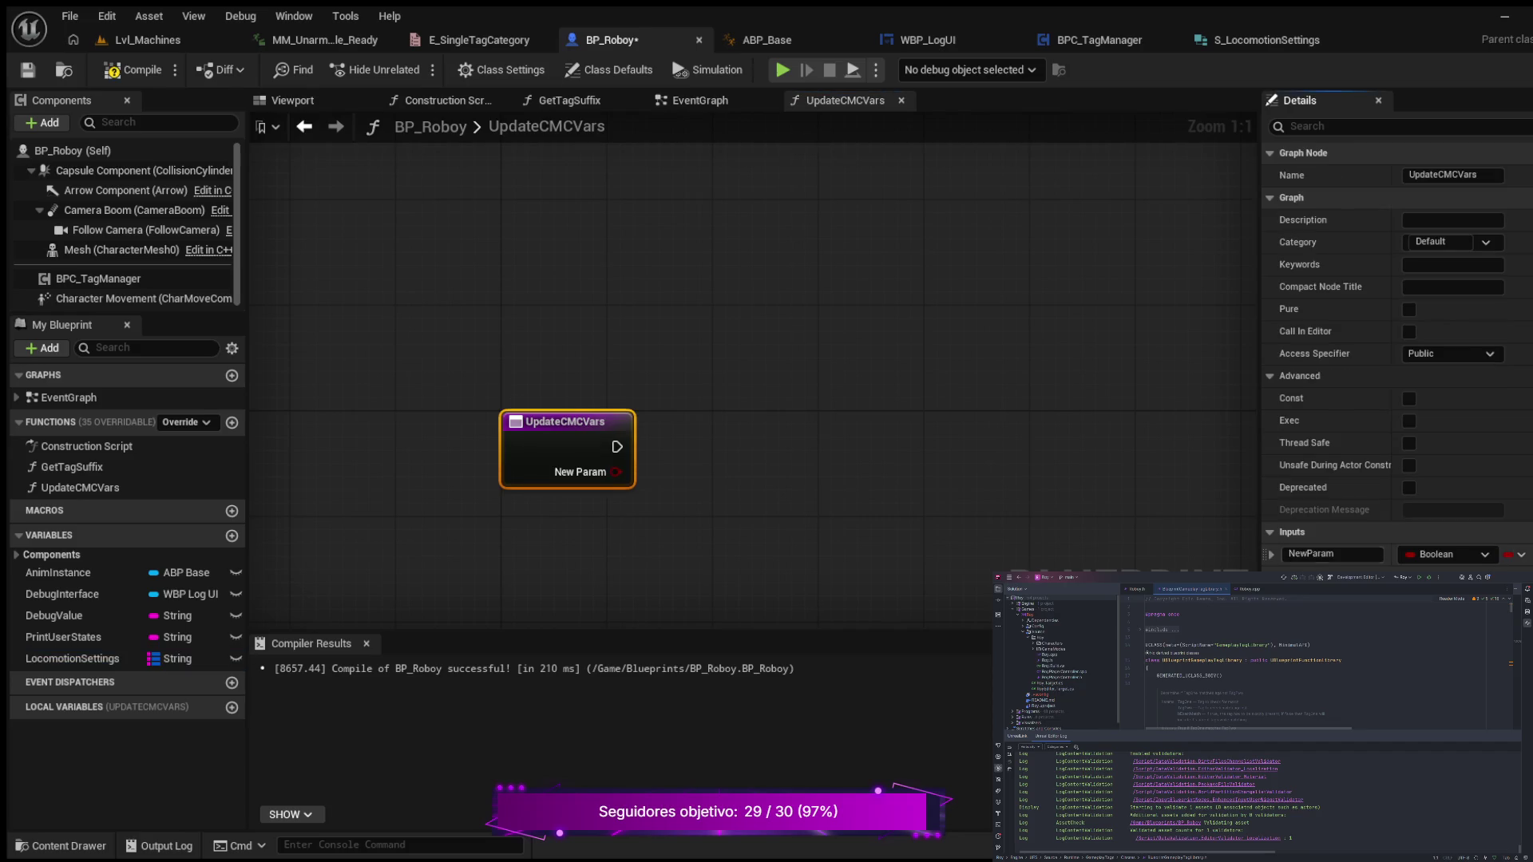
pyautogui.write('IsRunning')
pyautogui.press('Return')
pyautogui.moveTo(825, 412); pyautogui.dragTo(749, 380)
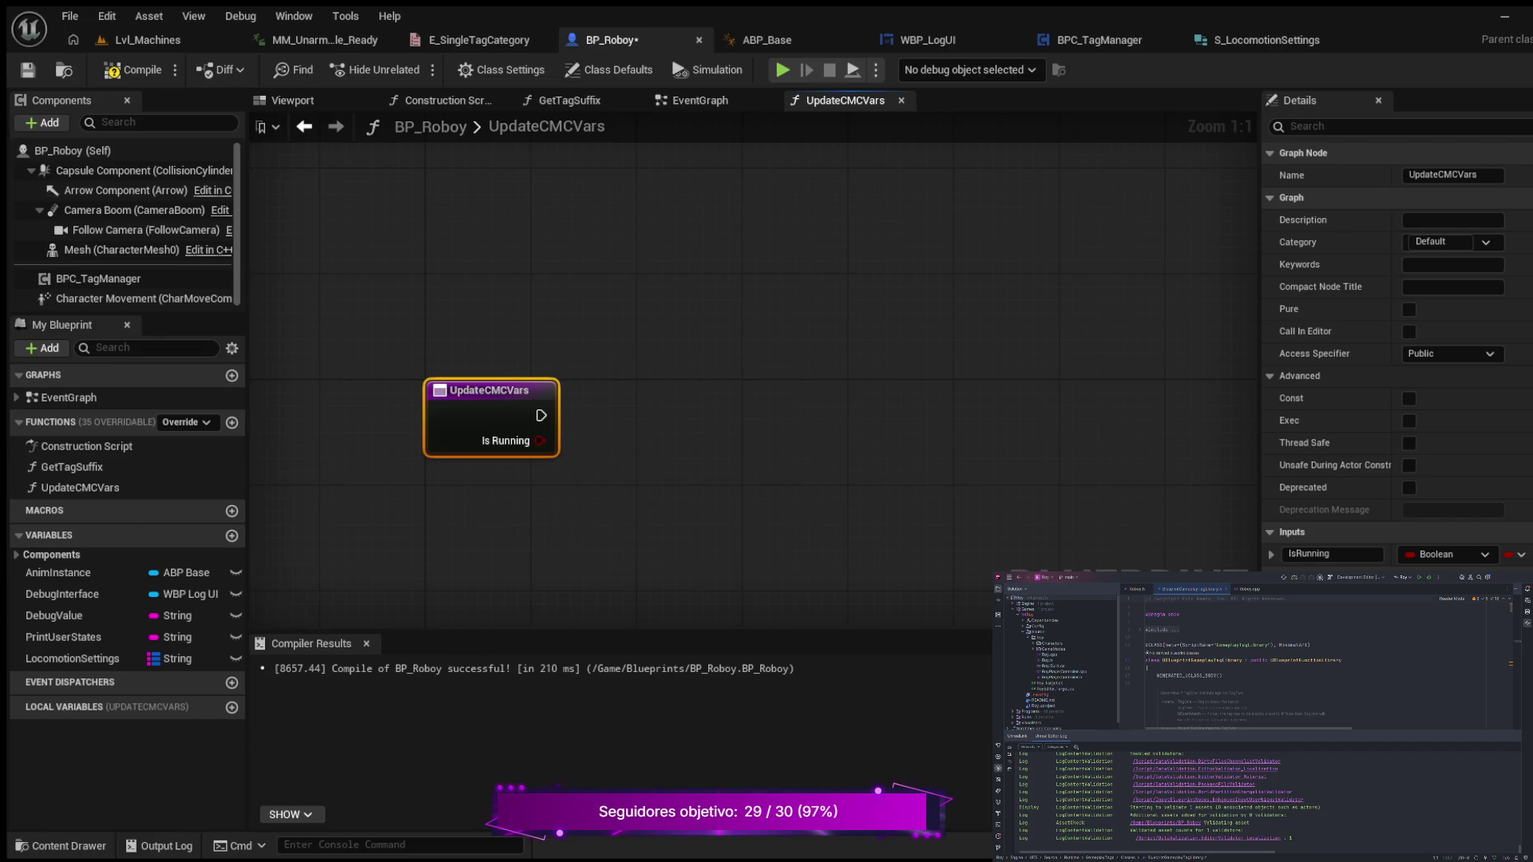
pyautogui.hotkey('ctrl', 'v')
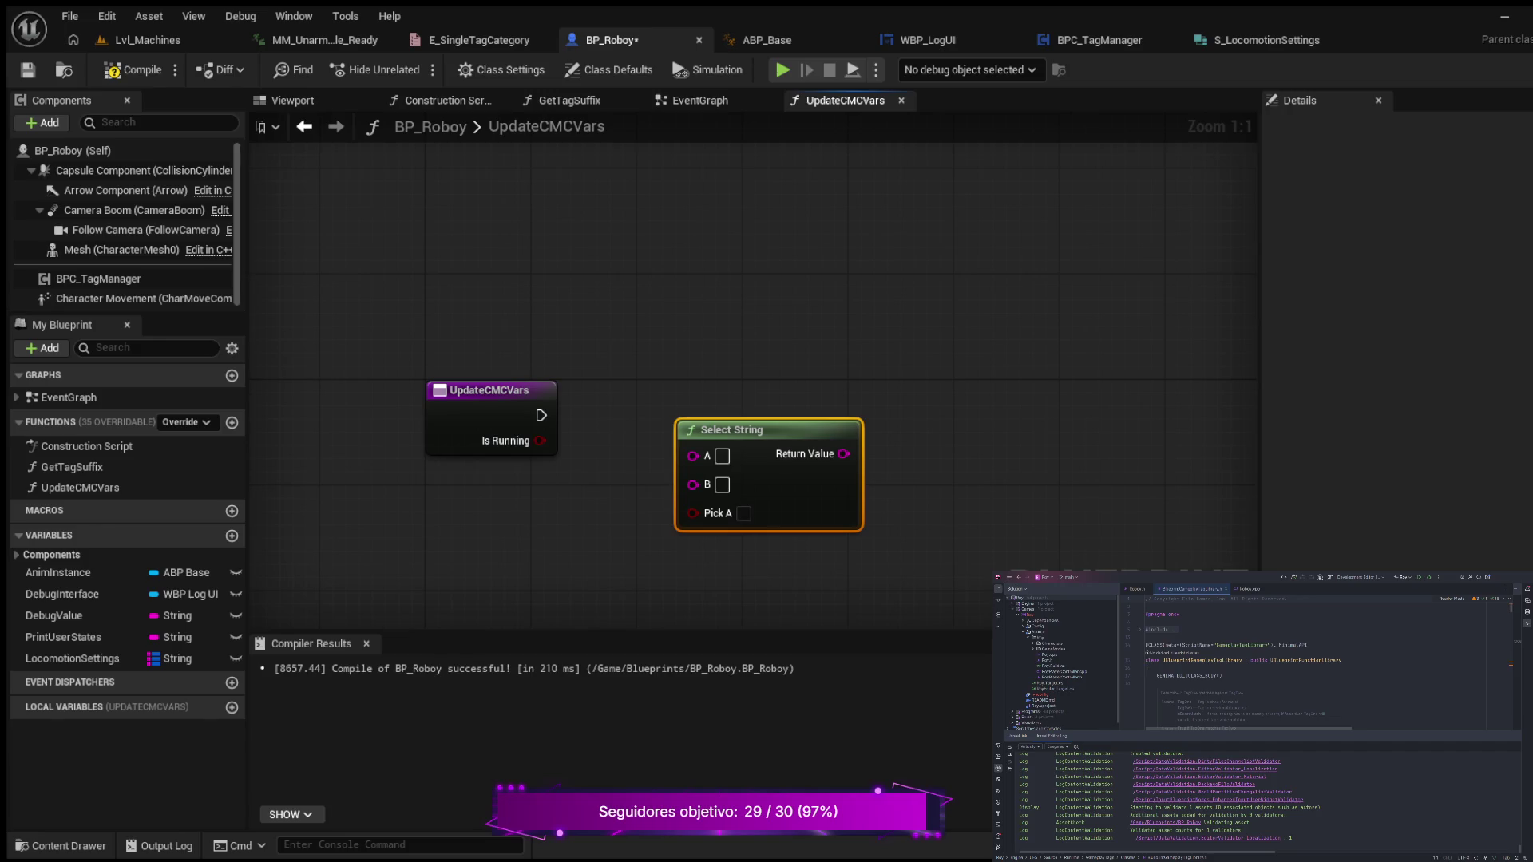
# - Delete the stray Is File Server Running node and wire an Is Running getter into Select String's Pick A
pyautogui.hotkey('ctrl', 'v')
pyautogui.moveTo(650, 393); pyautogui.dragTo(719, 271)
pyautogui.moveTo(452, 374); pyautogui.dragTo(402, 382)
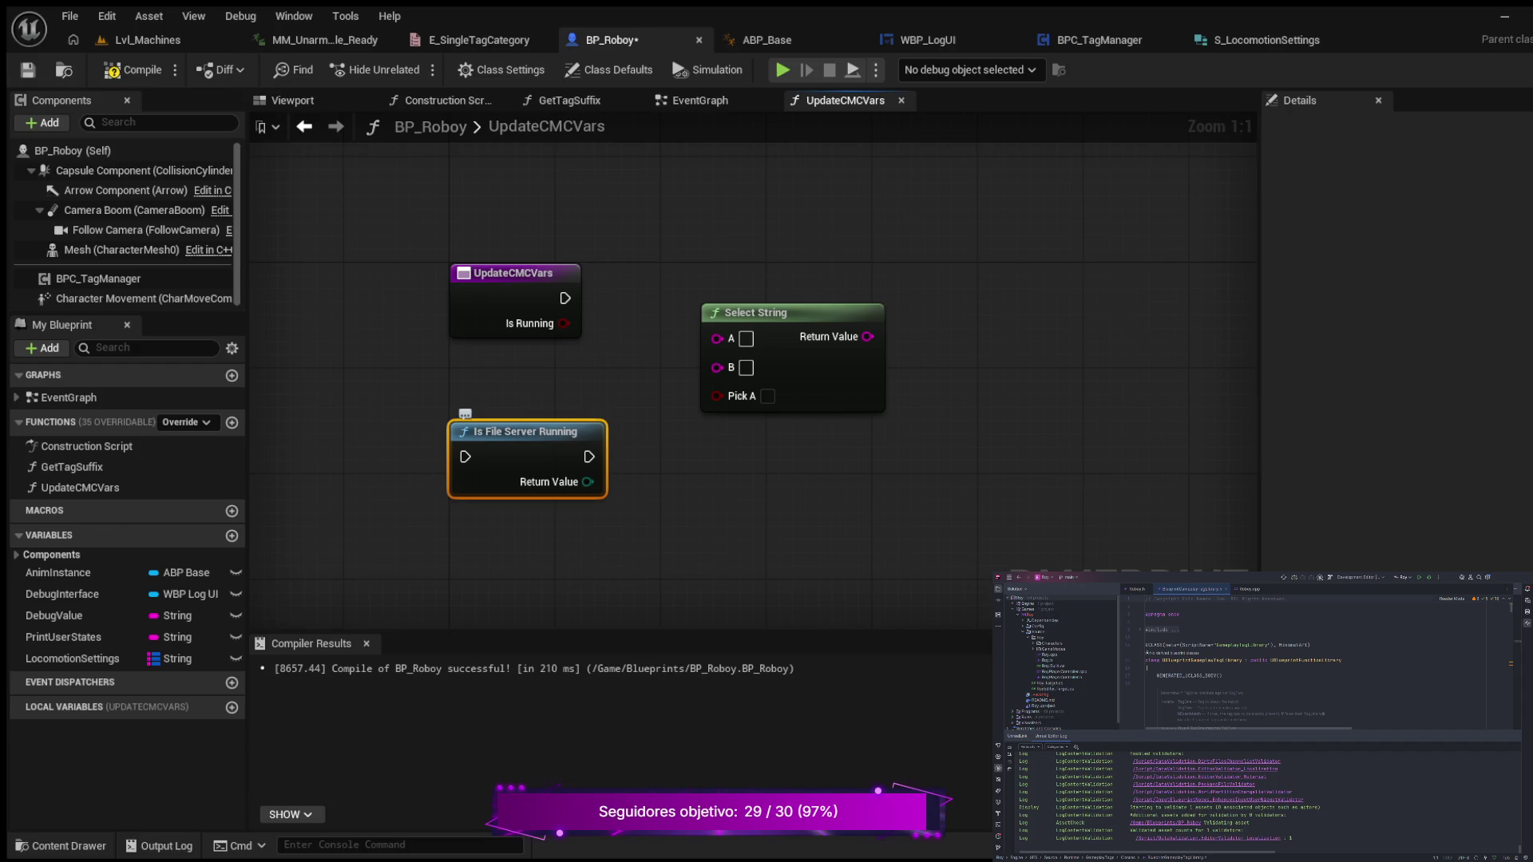
pyautogui.press('Delete')
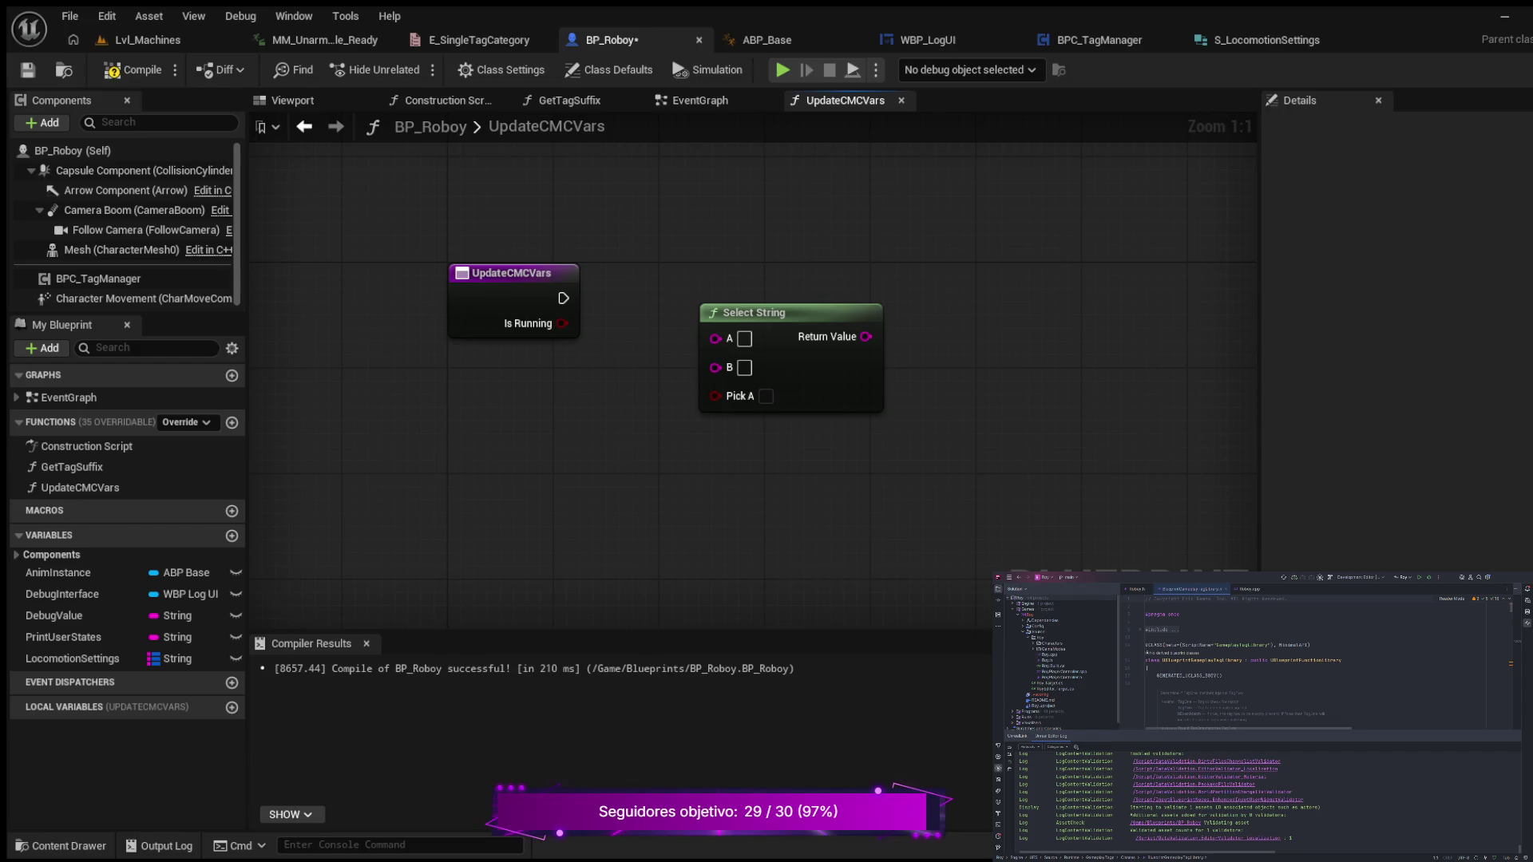
pyautogui.hotkey('ctrl', 'v')
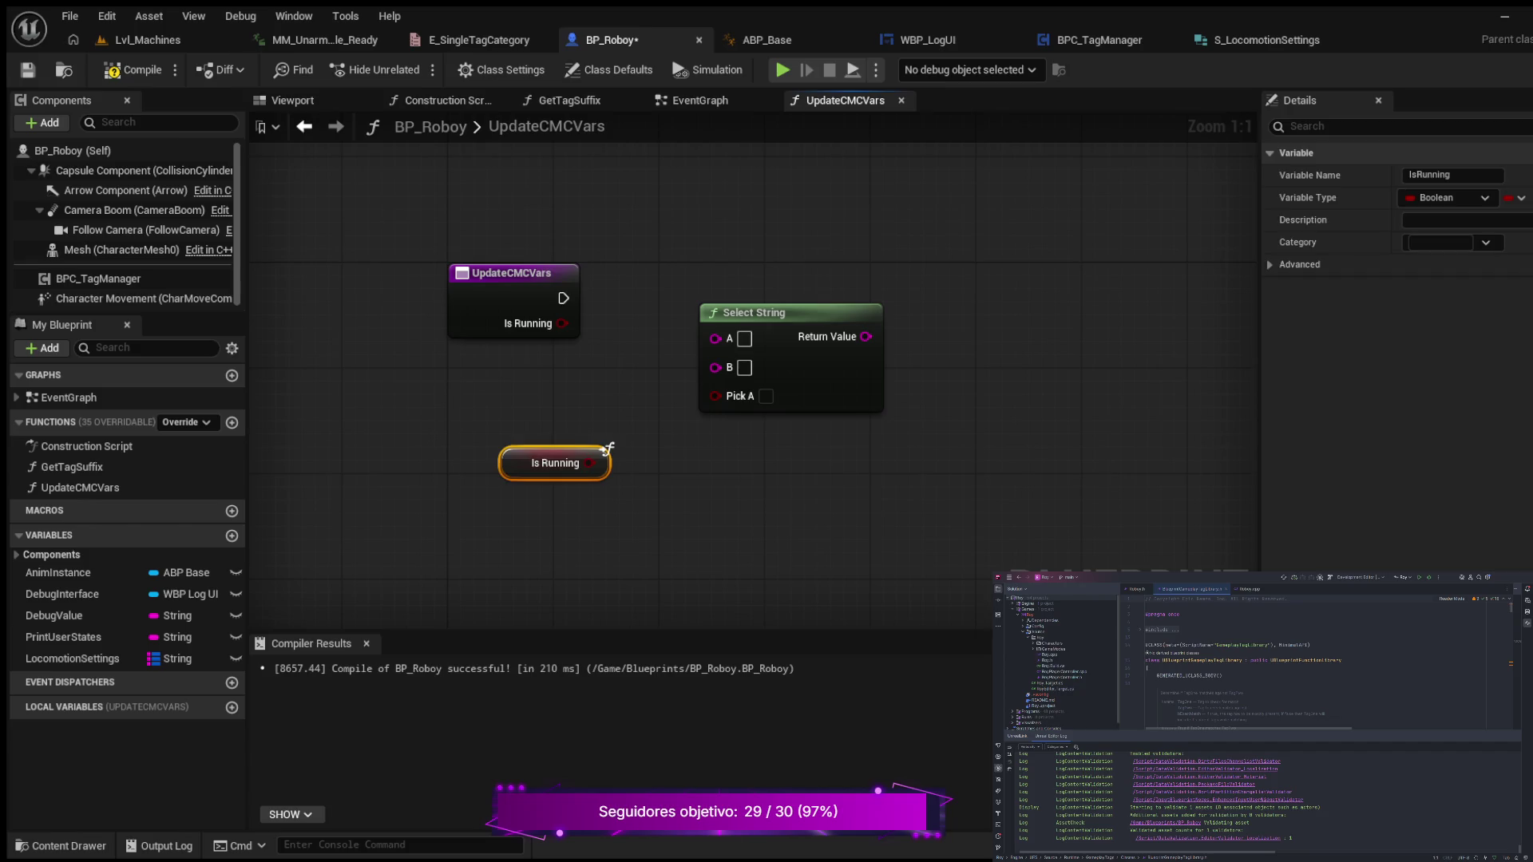
pyautogui.moveTo(588, 463)
pyautogui.mouseDown()
pyautogui.moveTo(671, 397)
pyautogui.moveTo(715, 394)
pyautogui.moveTo(569, 410)
pyautogui.moveTo(607, 384)
pyautogui.mouseUp()
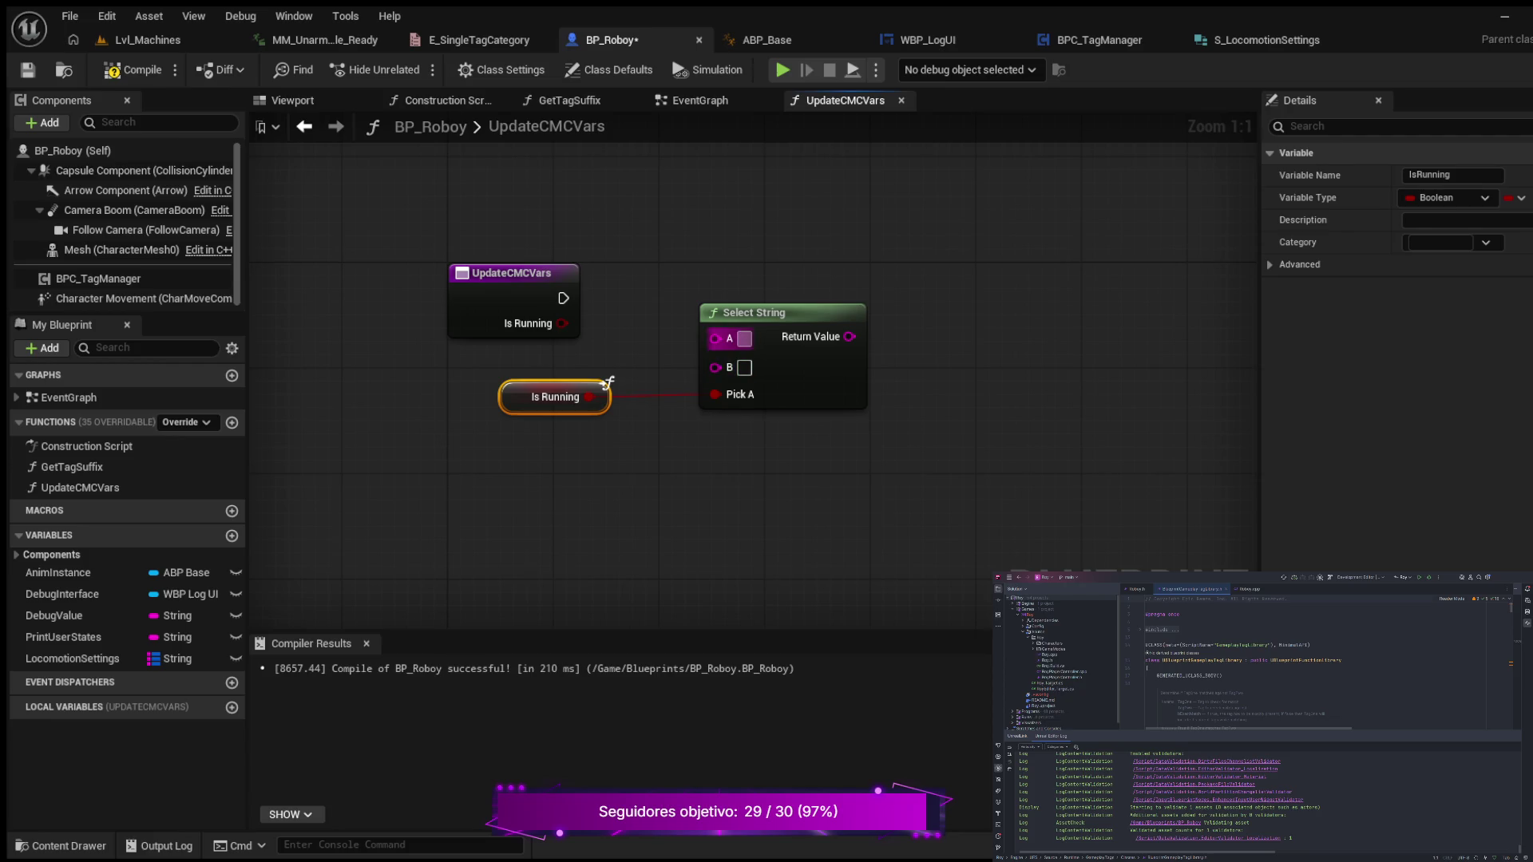
pyautogui.click(511, 273)
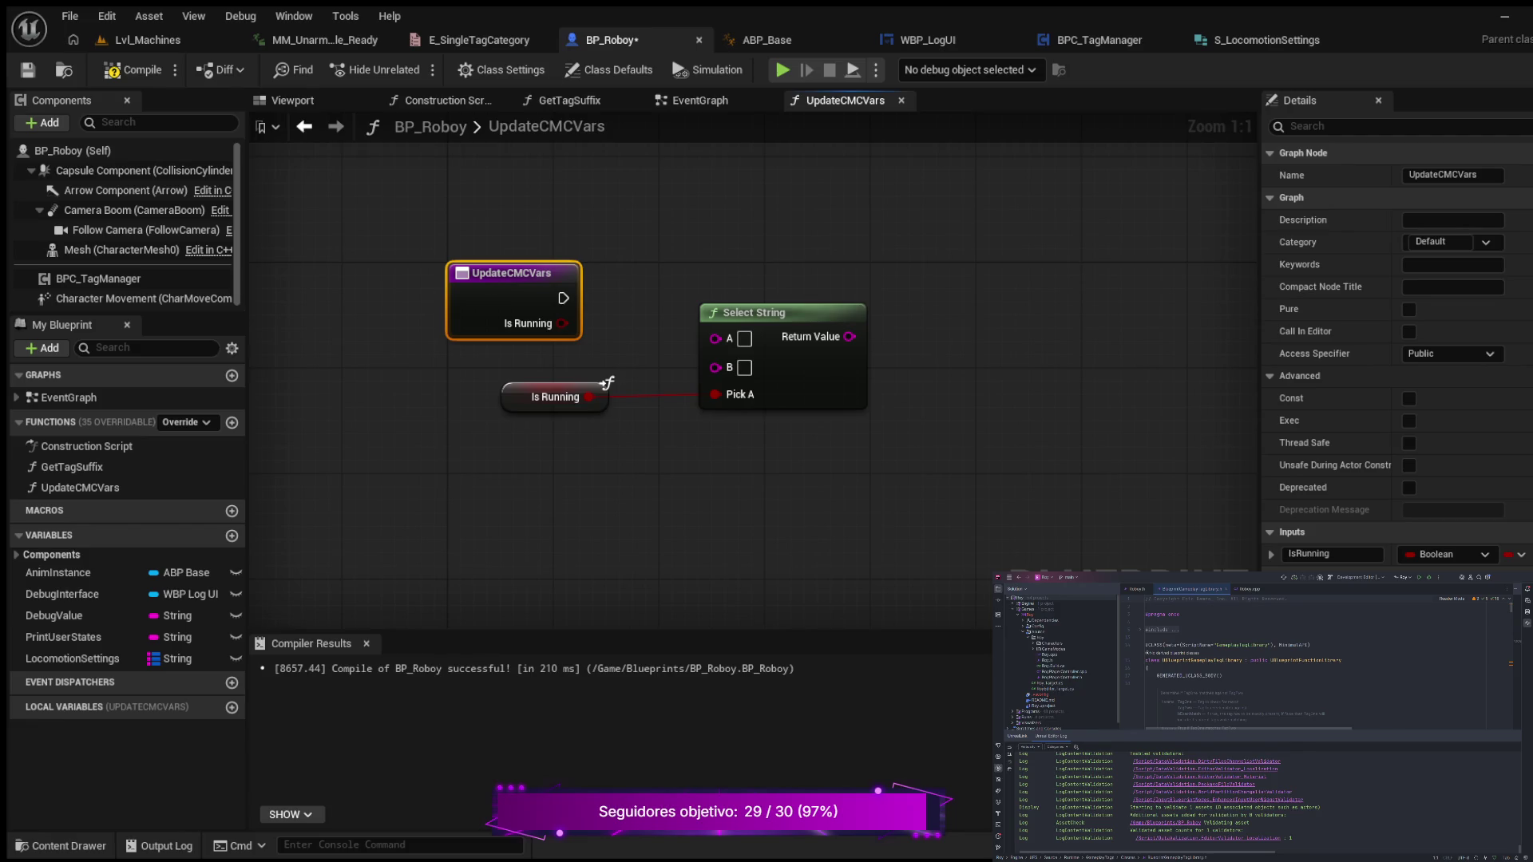
pyautogui.click(72, 658)
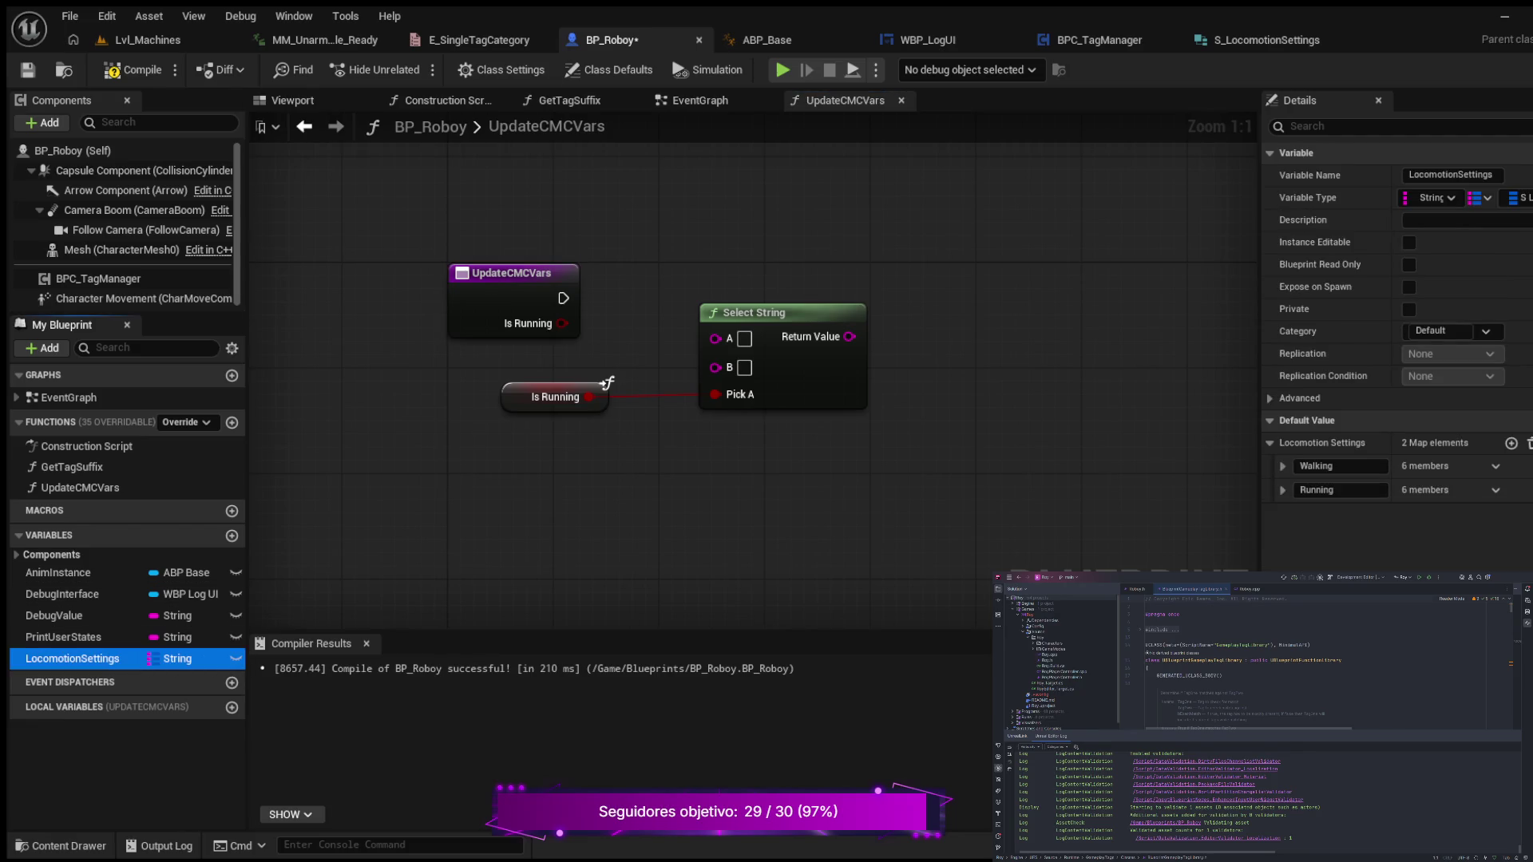
# - Copy the Walking and Running key names into Select String's A and B inputs
pyautogui.click(1341, 467)
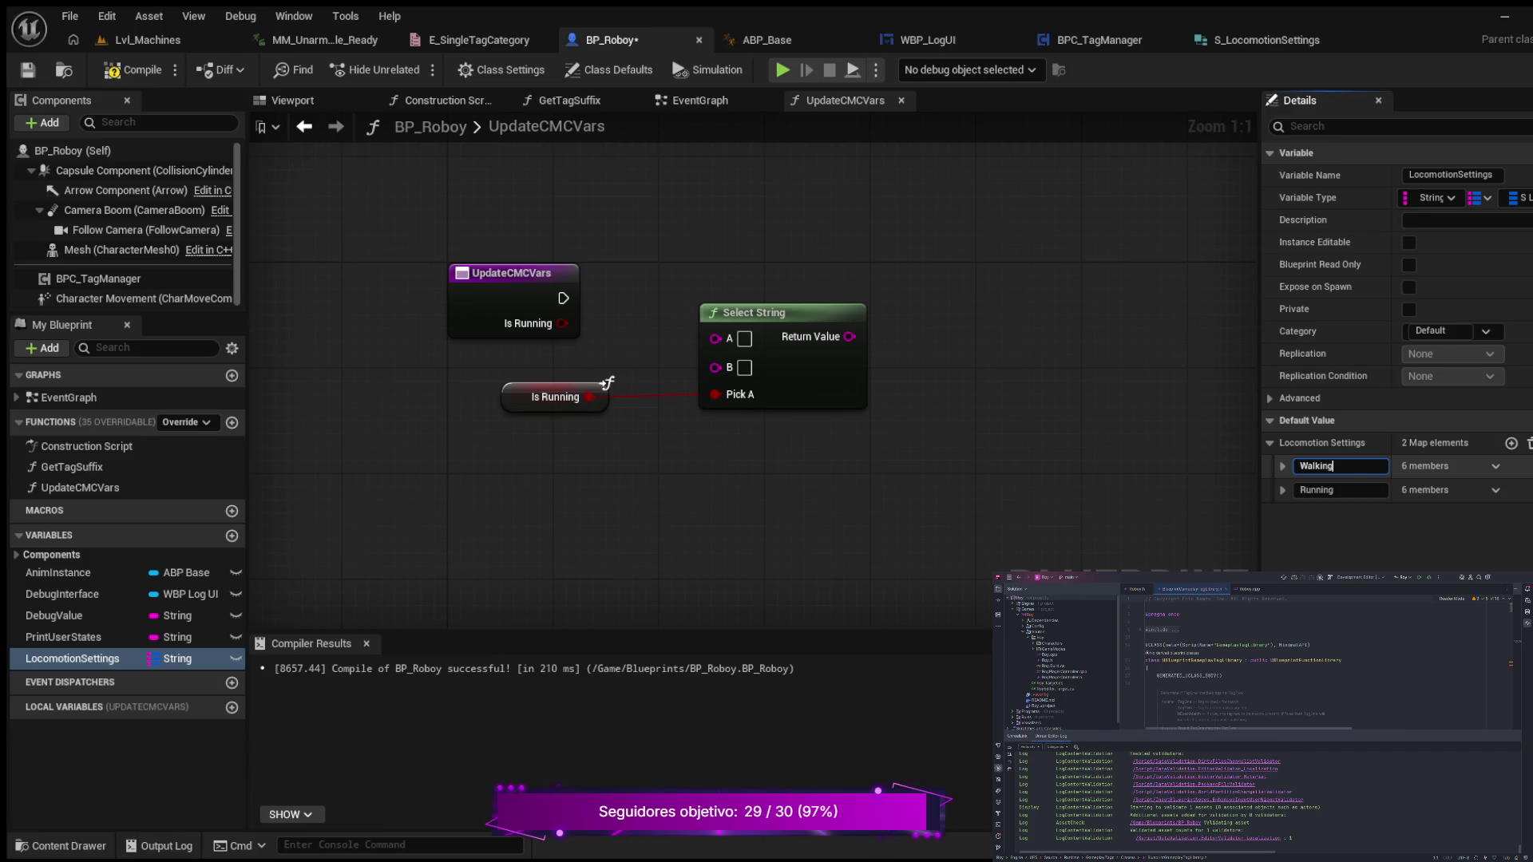
pyautogui.doubleClick(1325, 466)
pyautogui.hotkey('ctrl', 'c')
pyautogui.click(744, 339)
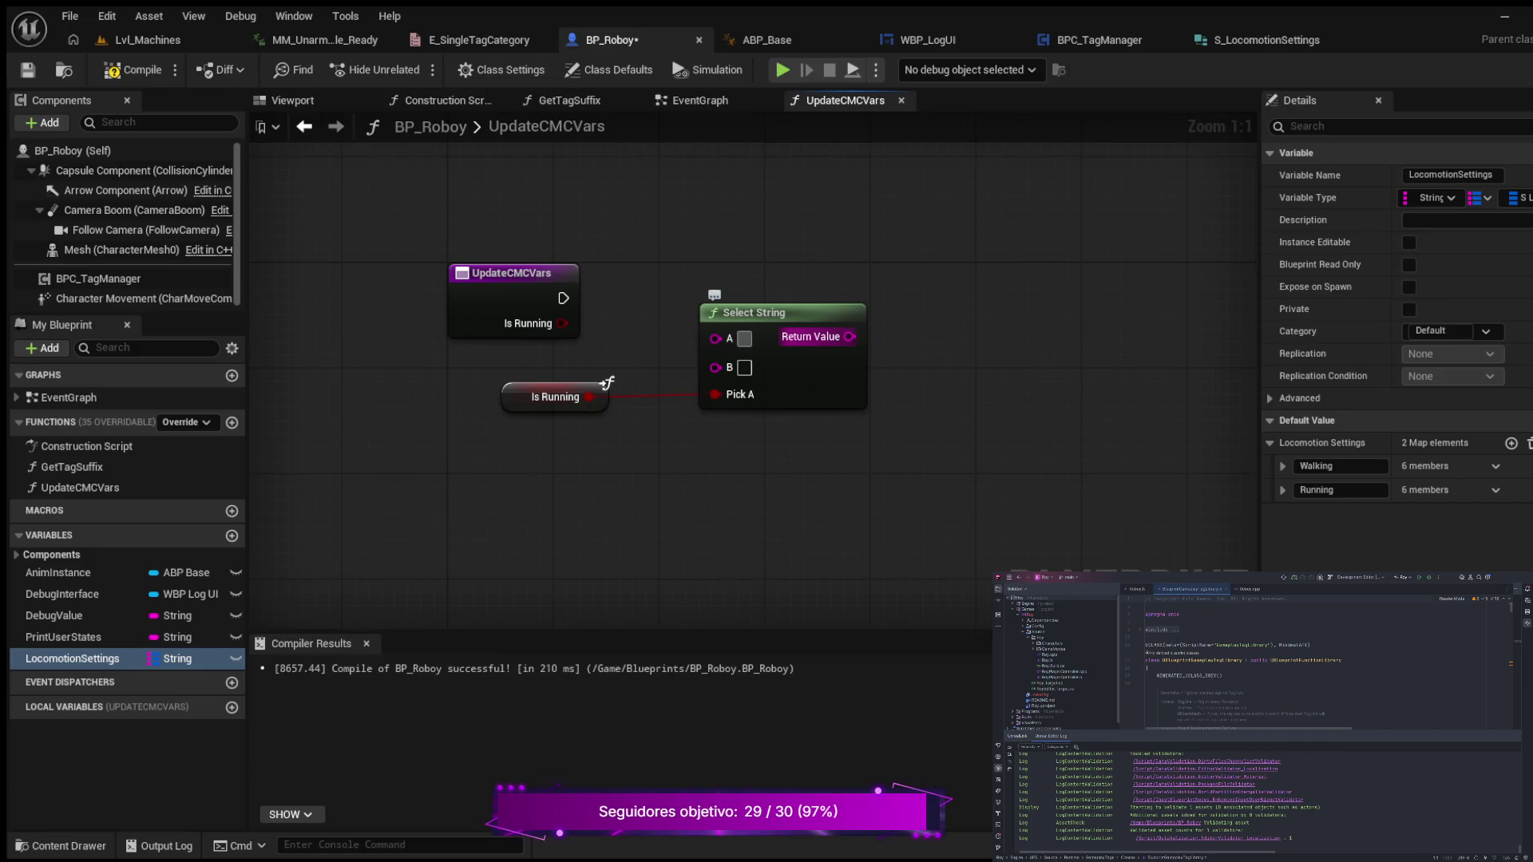
pyautogui.hotkey('ctrl', 'v')
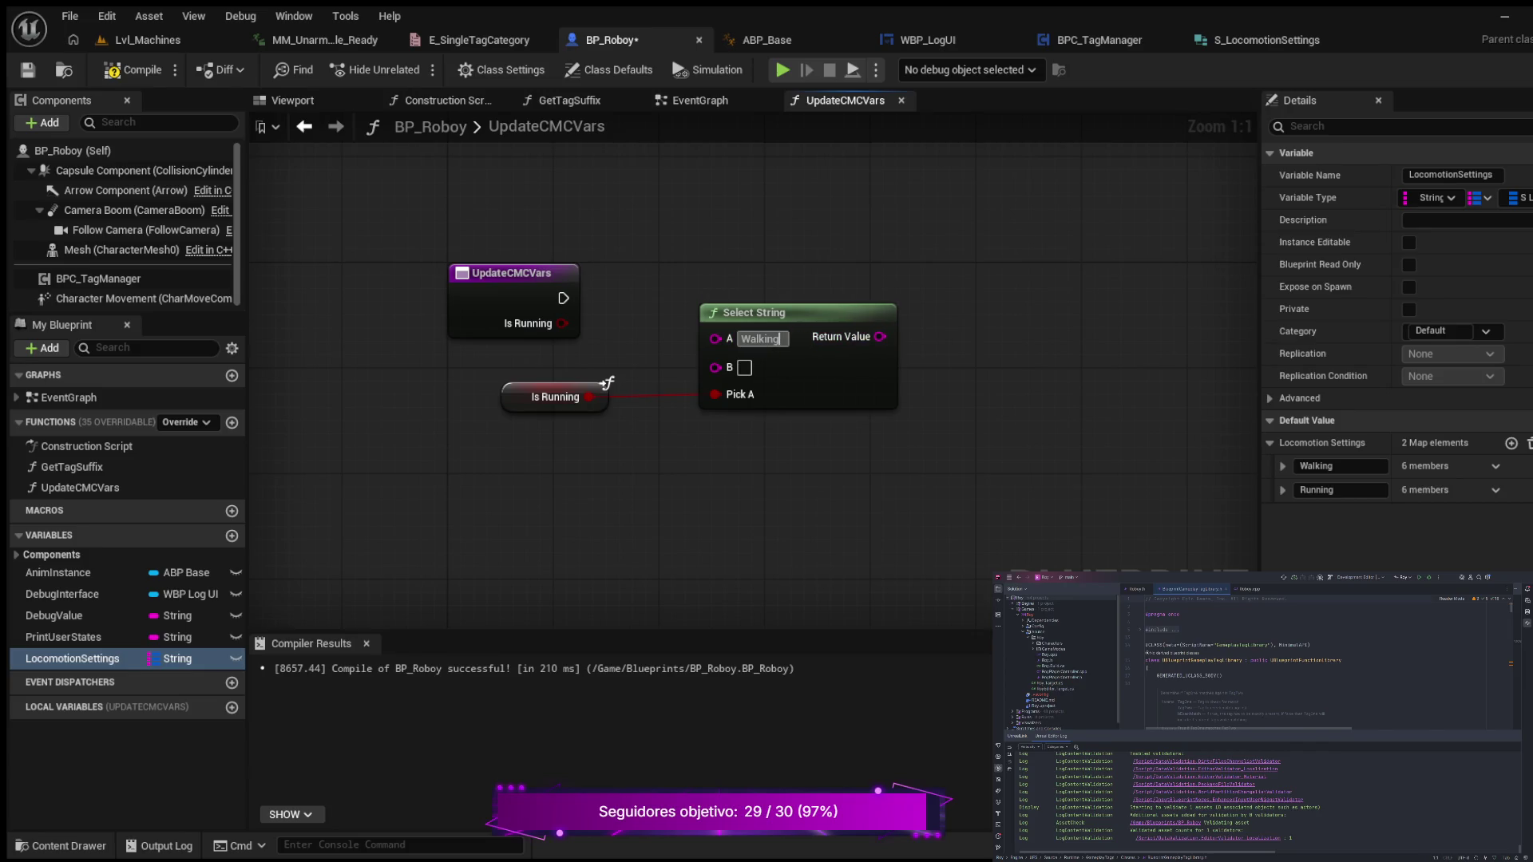
pyautogui.click(1339, 489)
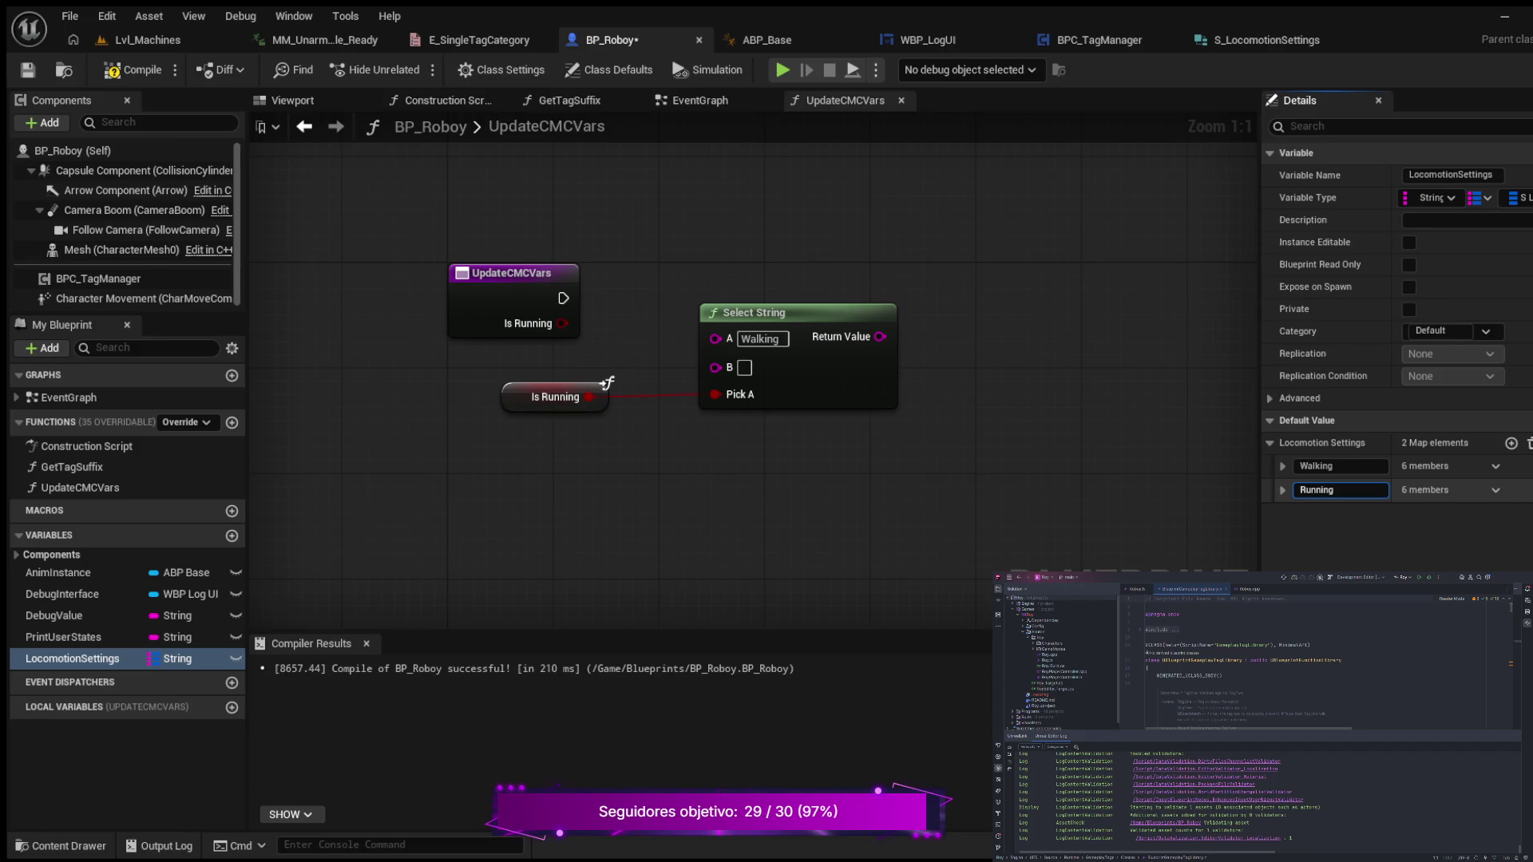
pyautogui.hotkey('ctrl', 'a')
pyautogui.hotkey('ctrl', 'c')
pyautogui.press('Return')
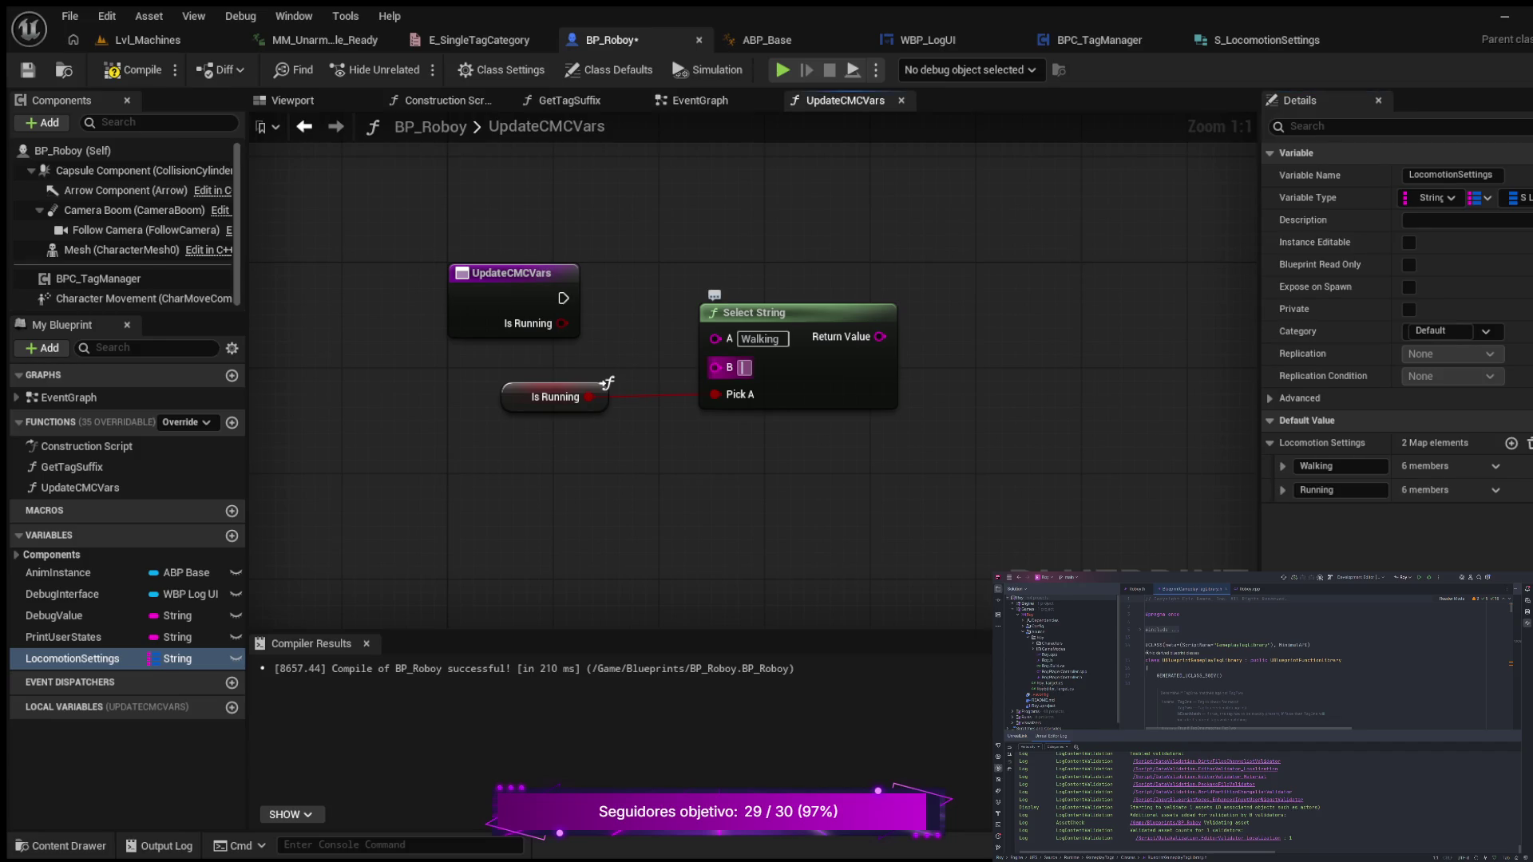
pyautogui.click(744, 367)
pyautogui.hotkey('ctrl', 'v')
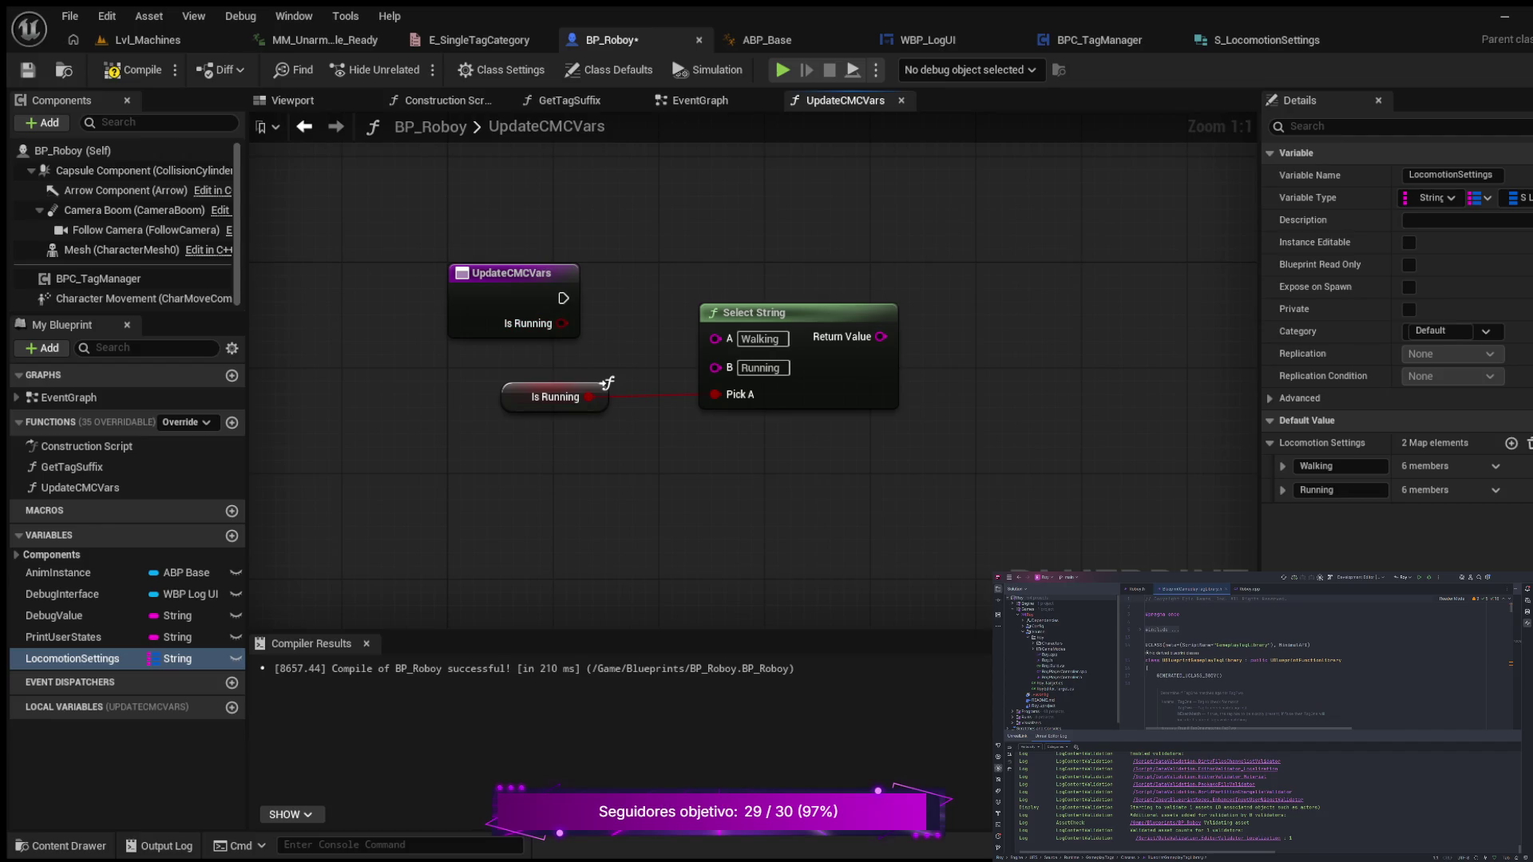
# - Move Is Running and Select String lower and place a Locomotion Settings getter above them
pyautogui.click(607, 384)
pyautogui.moveTo(607, 384); pyautogui.dragTo(607, 477)
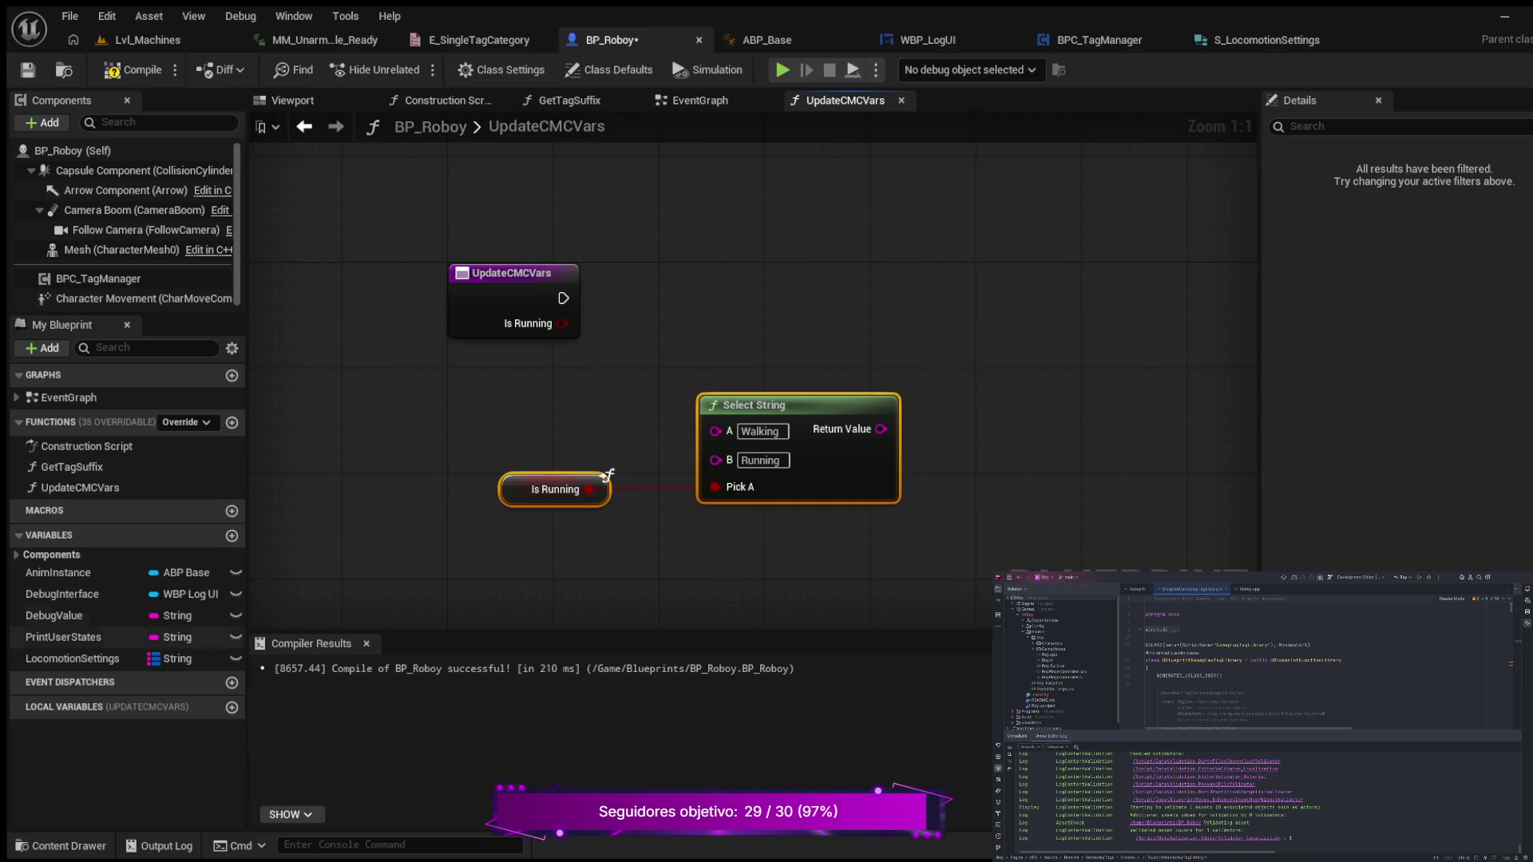
pyautogui.click(71, 659)
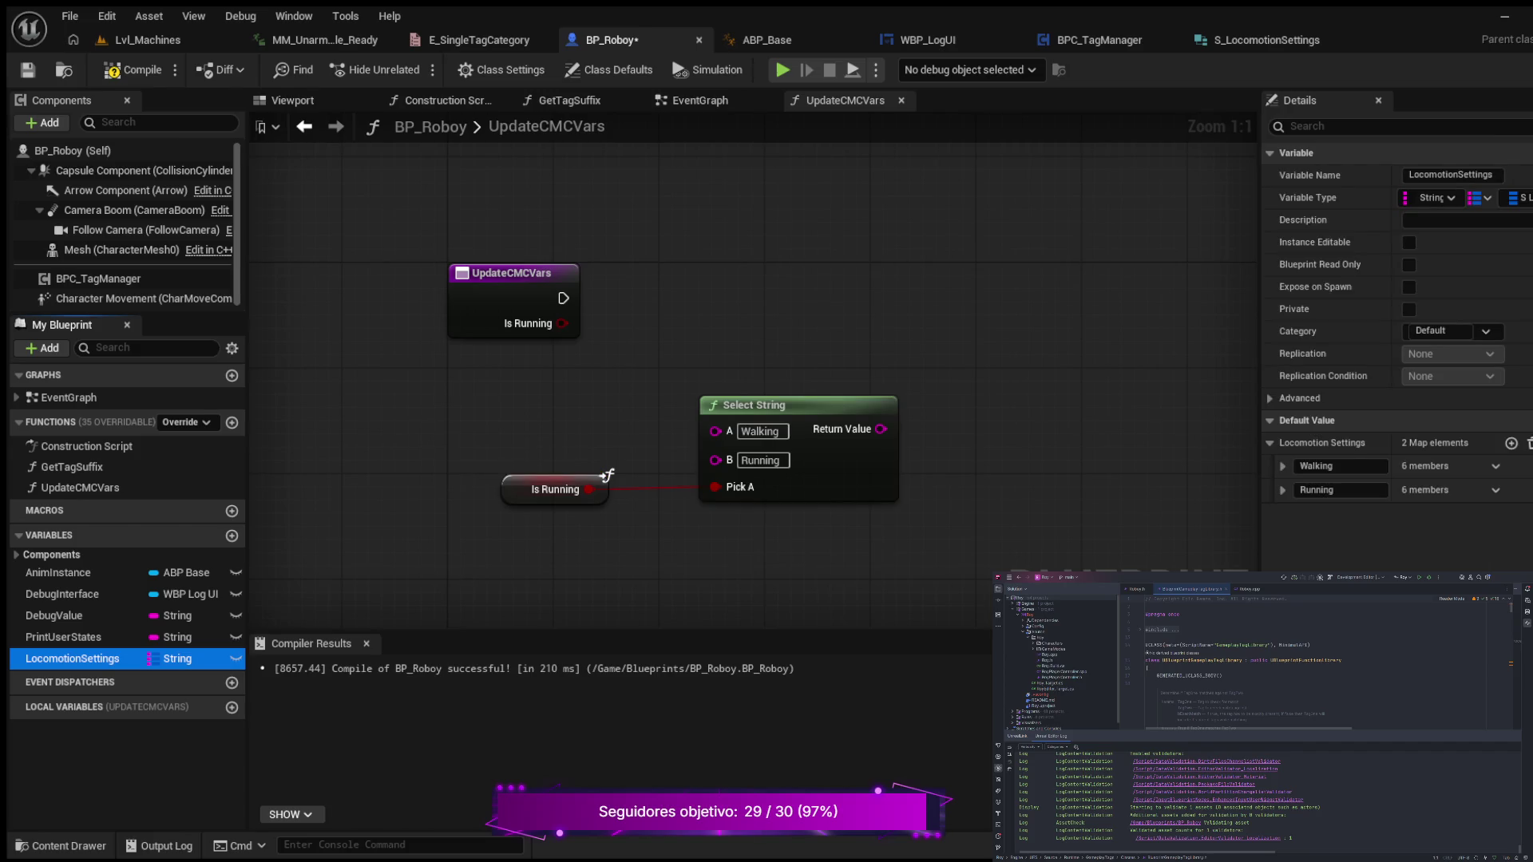
pyautogui.moveTo(72, 658); pyautogui.dragTo(701, 281)
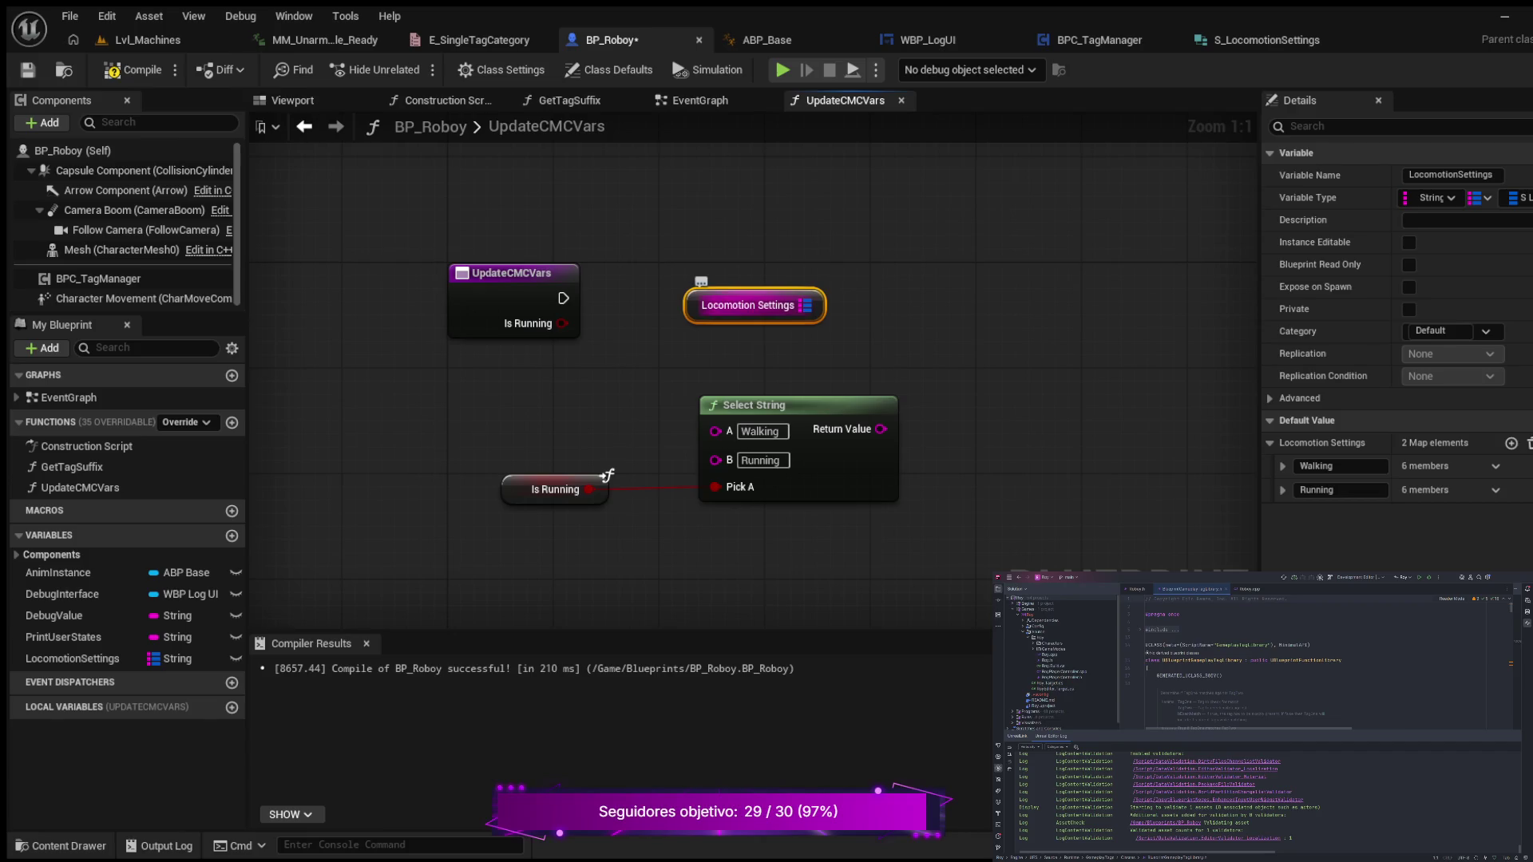
pyautogui.moveTo(719, 305)
pyautogui.mouseDown()
pyautogui.moveTo(626, 359)
pyautogui.moveTo(719, 358)
pyautogui.mouseUp()
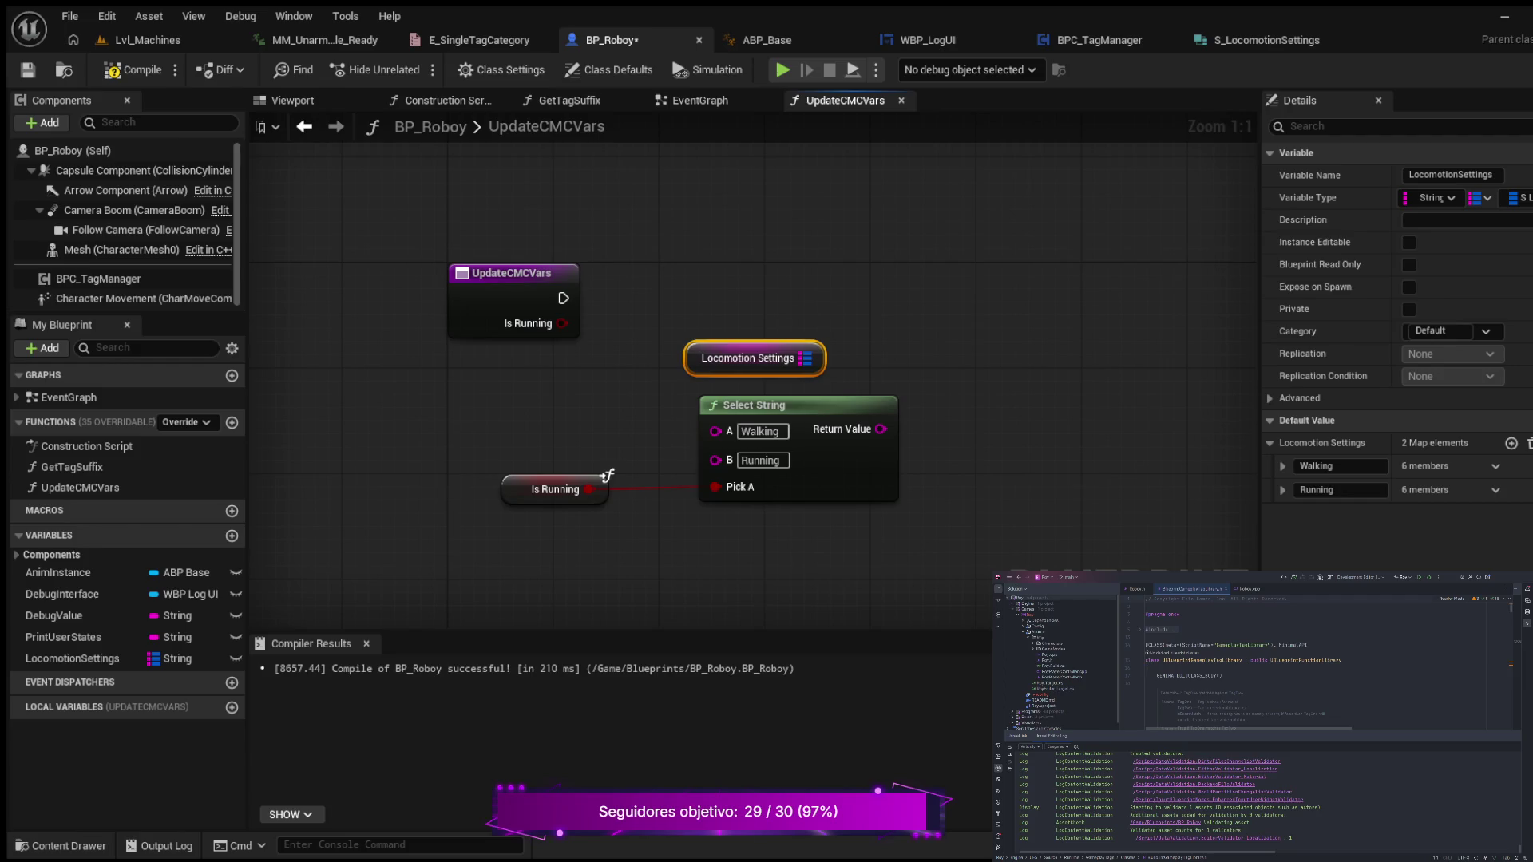
# - Add a Find node on Locomotion Settings keyed by the Select String result
pyautogui.moveTo(820, 358); pyautogui.dragTo(861, 286)
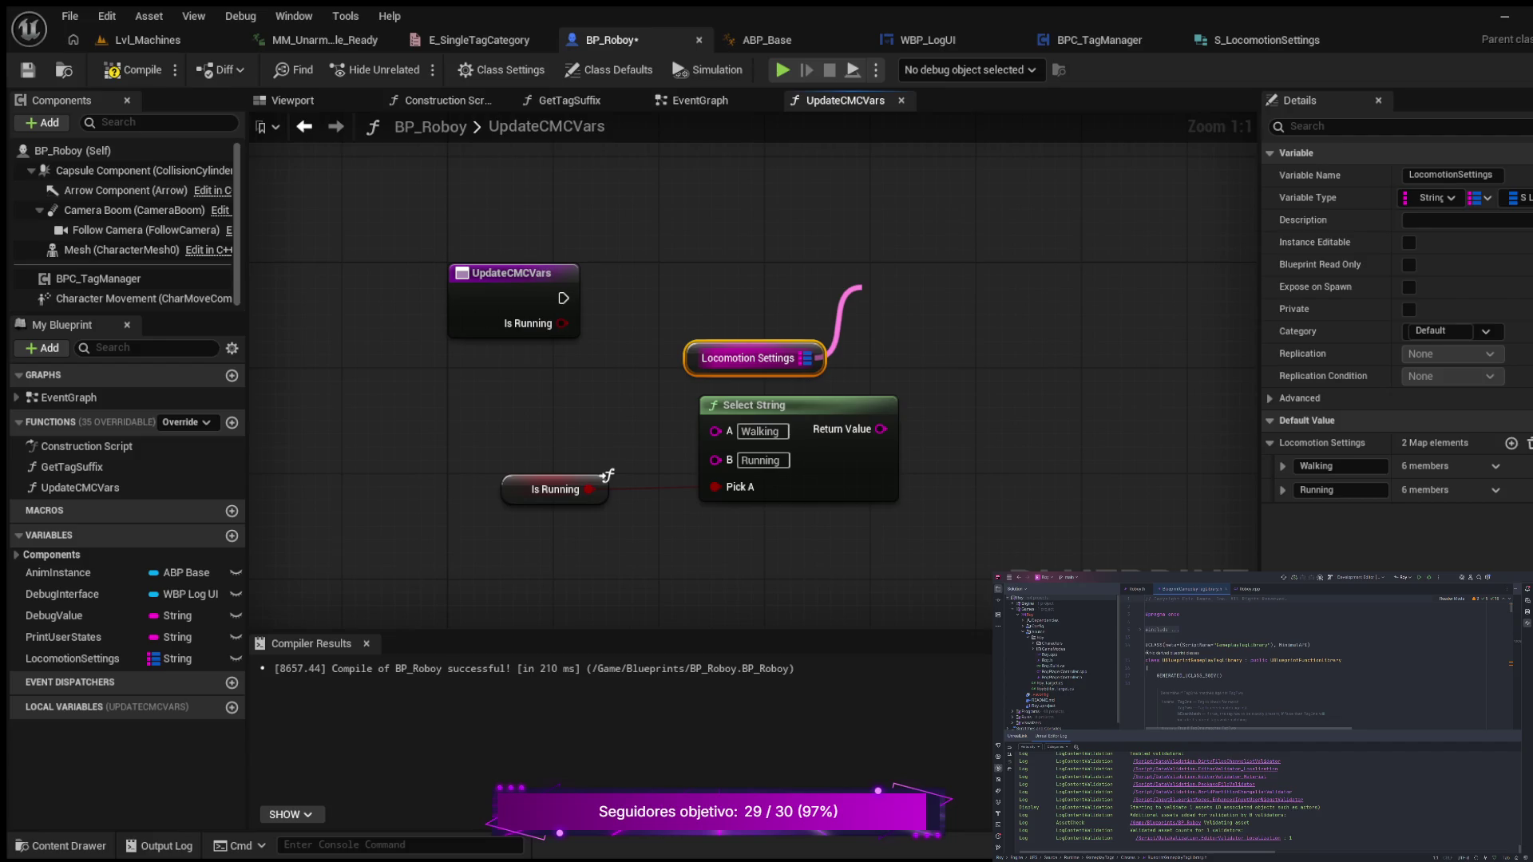
pyautogui.moveTo(861, 286); pyautogui.dragTo(862, 288)
pyautogui.write('find')
pyautogui.press('Return')
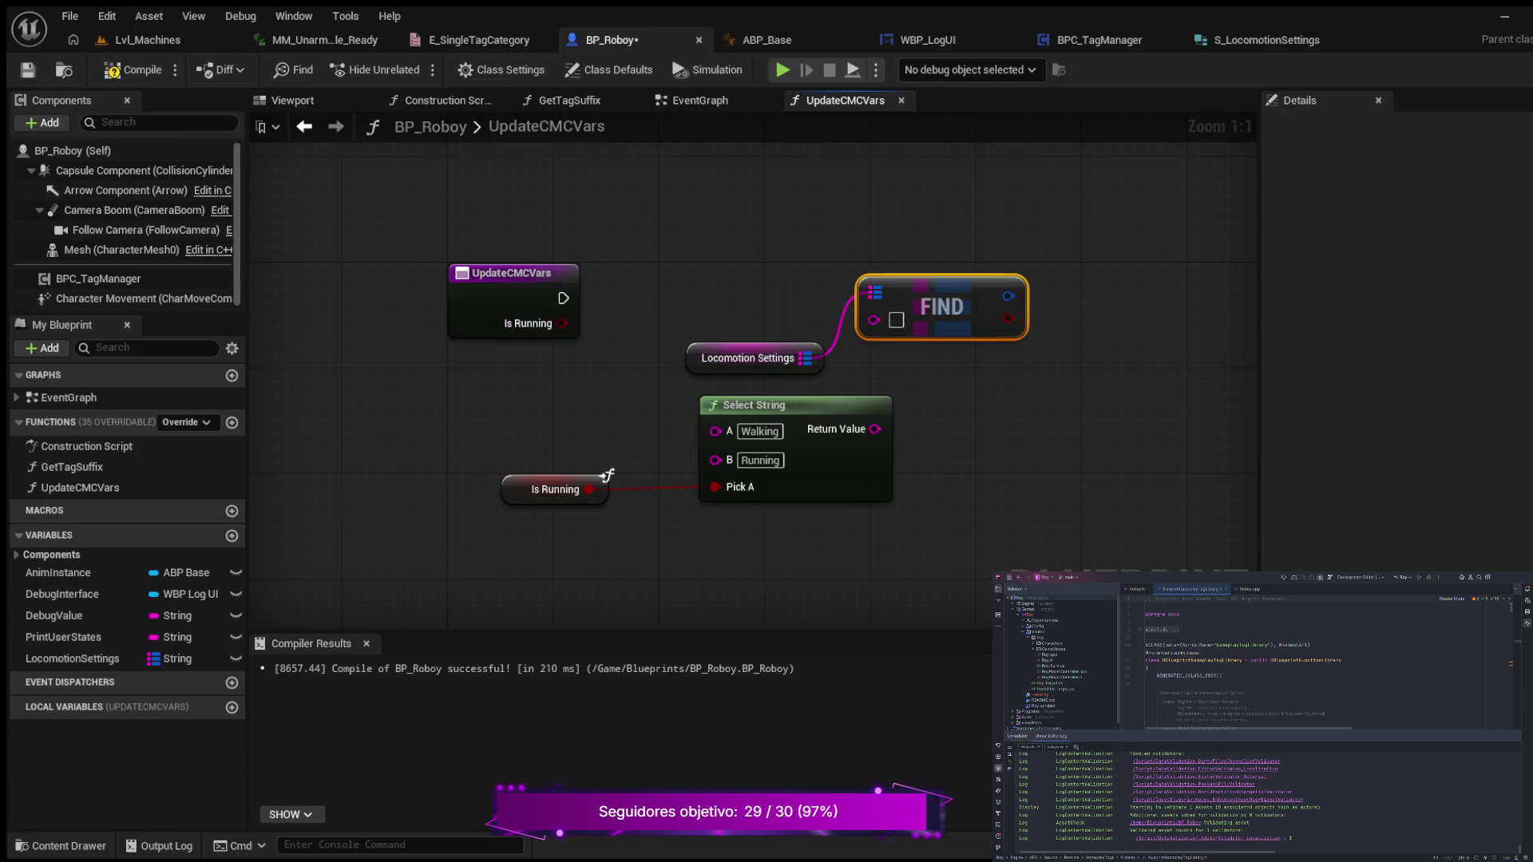
pyautogui.moveTo(942, 307); pyautogui.dragTo(1034, 334)
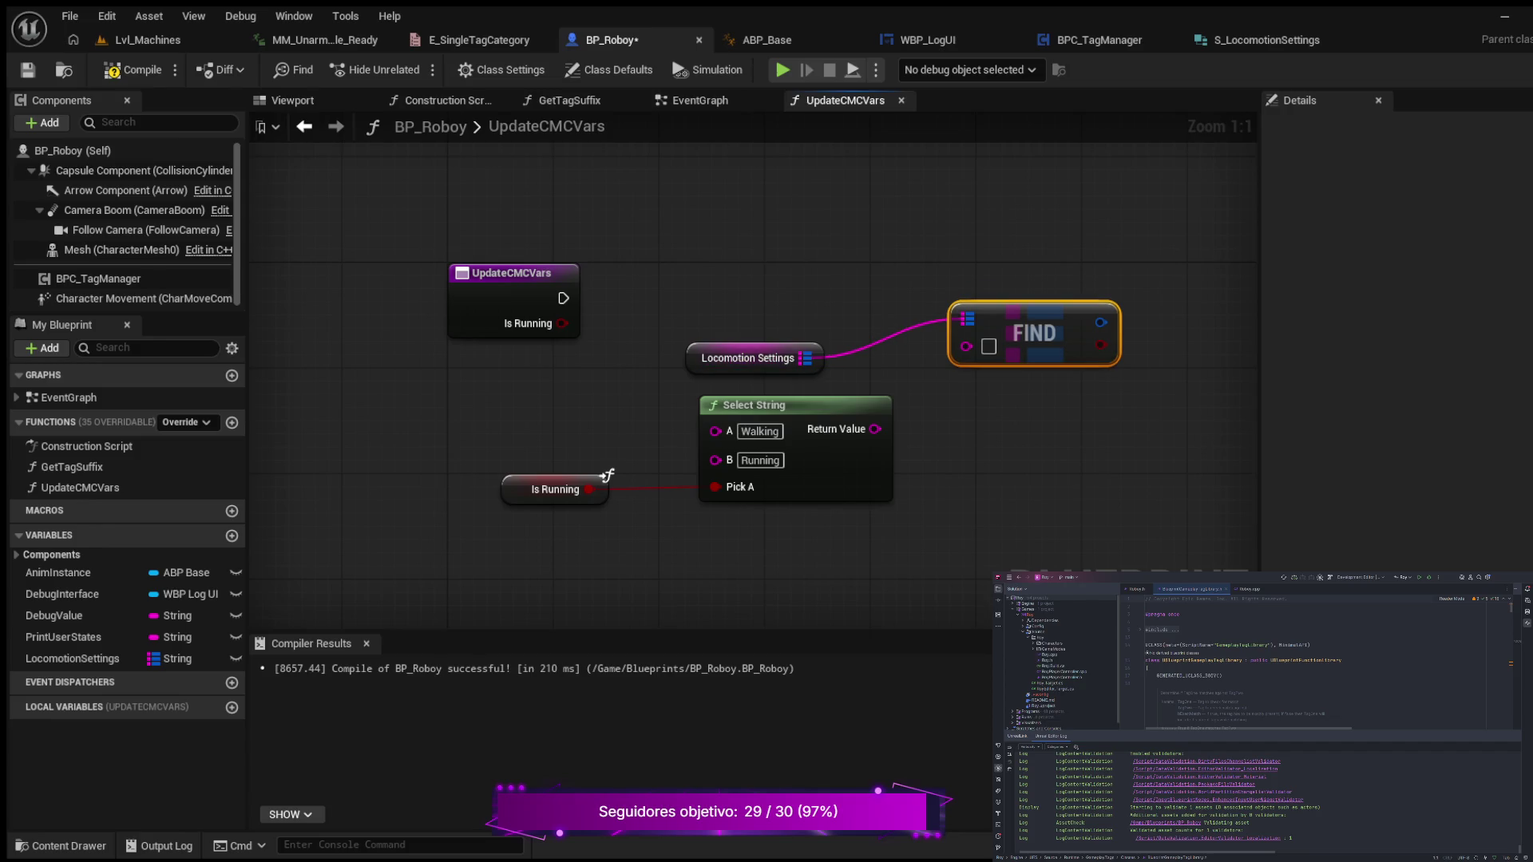
pyautogui.moveTo(875, 428); pyautogui.dragTo(966, 346)
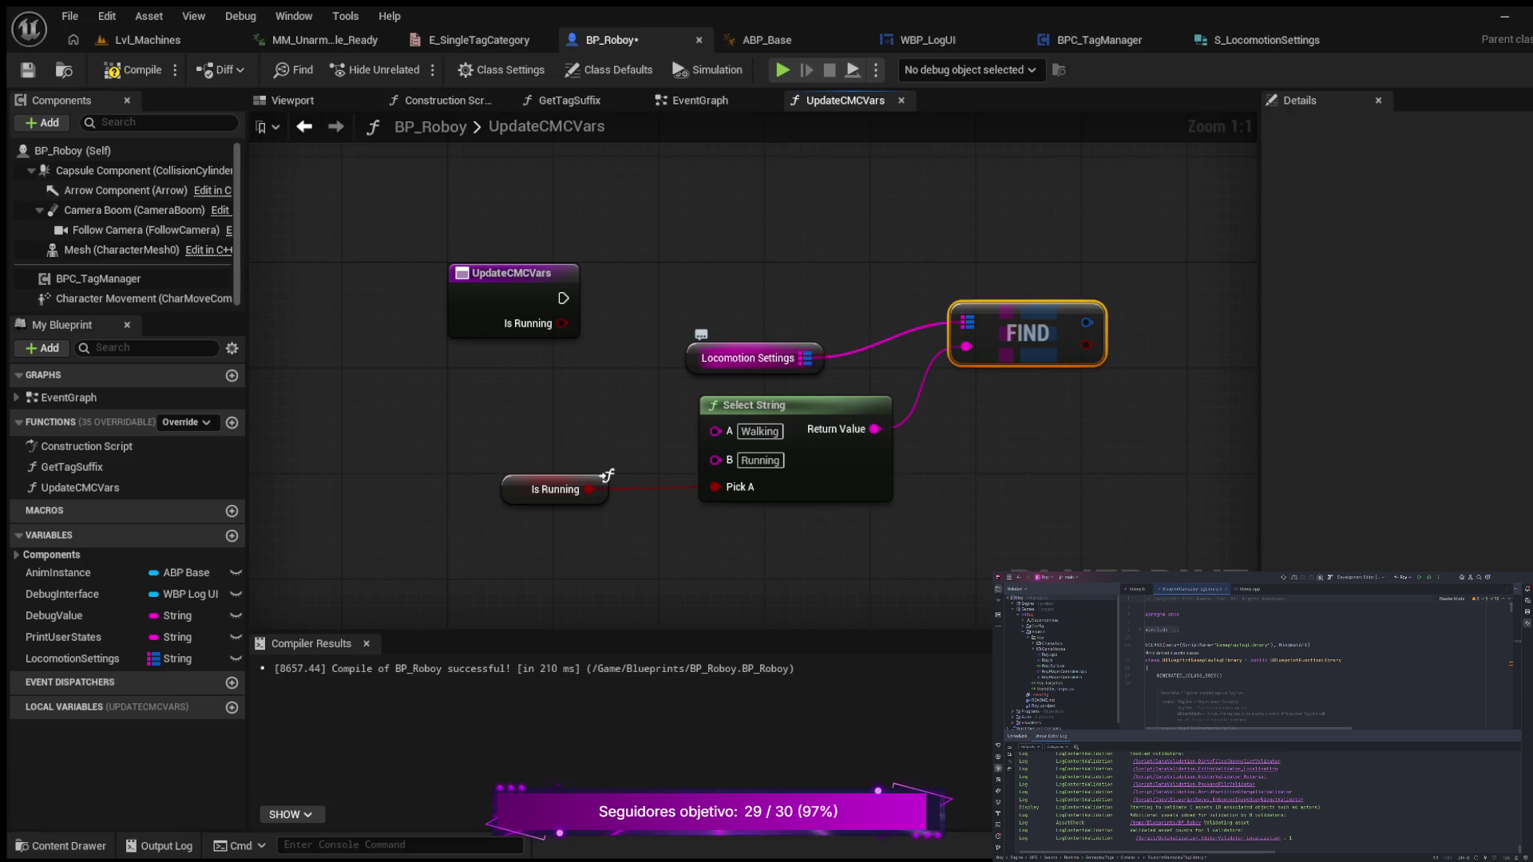
pyautogui.moveTo(748, 357); pyautogui.dragTo(761, 345)
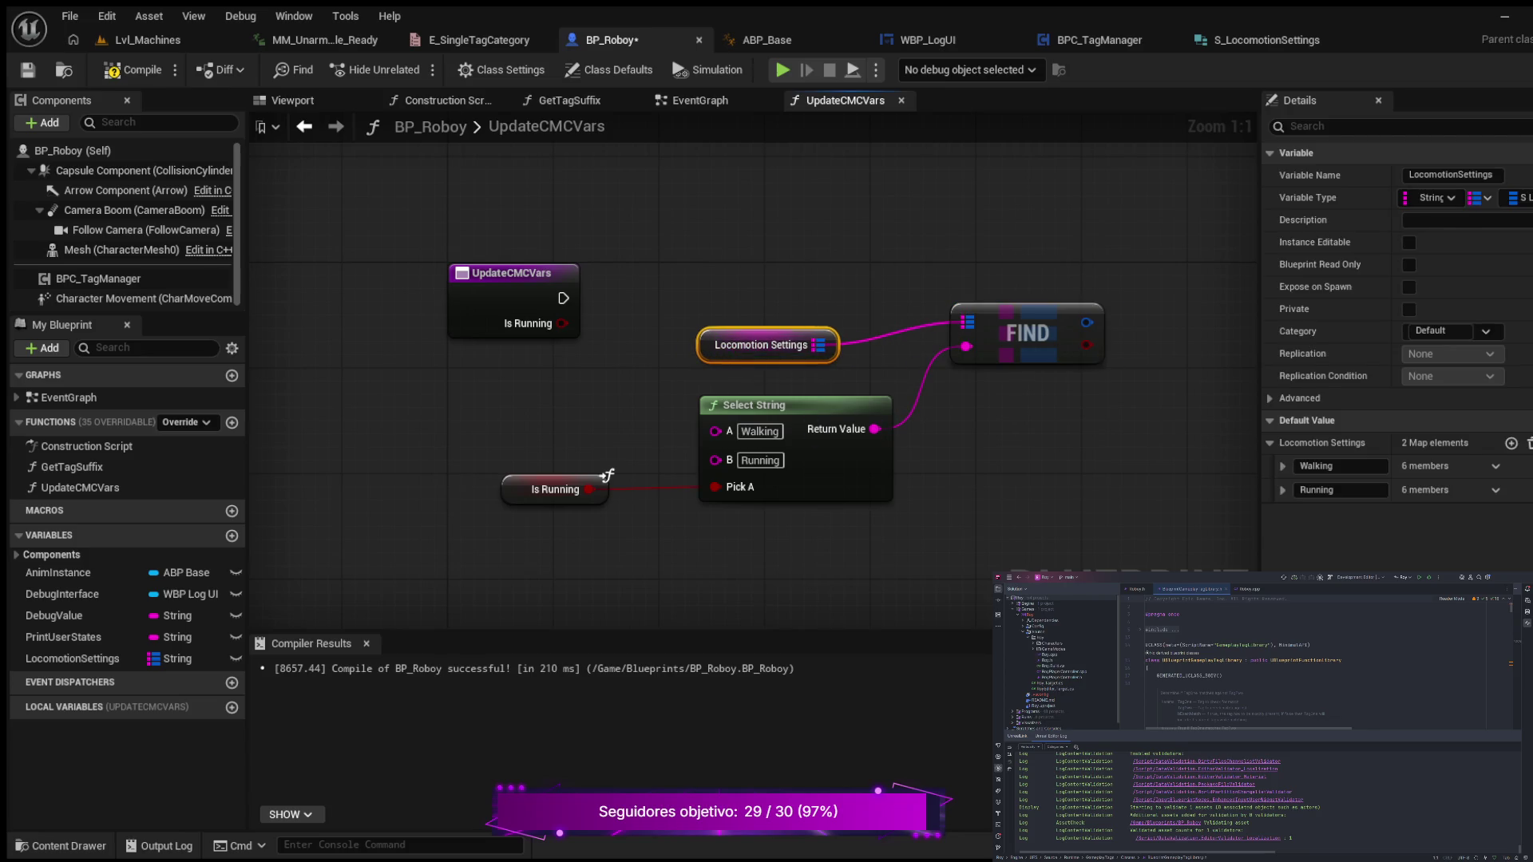
pyautogui.moveTo(461, 324)
pyautogui.mouseDown()
pyautogui.moveTo(527, 270)
pyautogui.moveTo(346, 266)
pyautogui.moveTo(251, 300)
pyautogui.mouseUp()
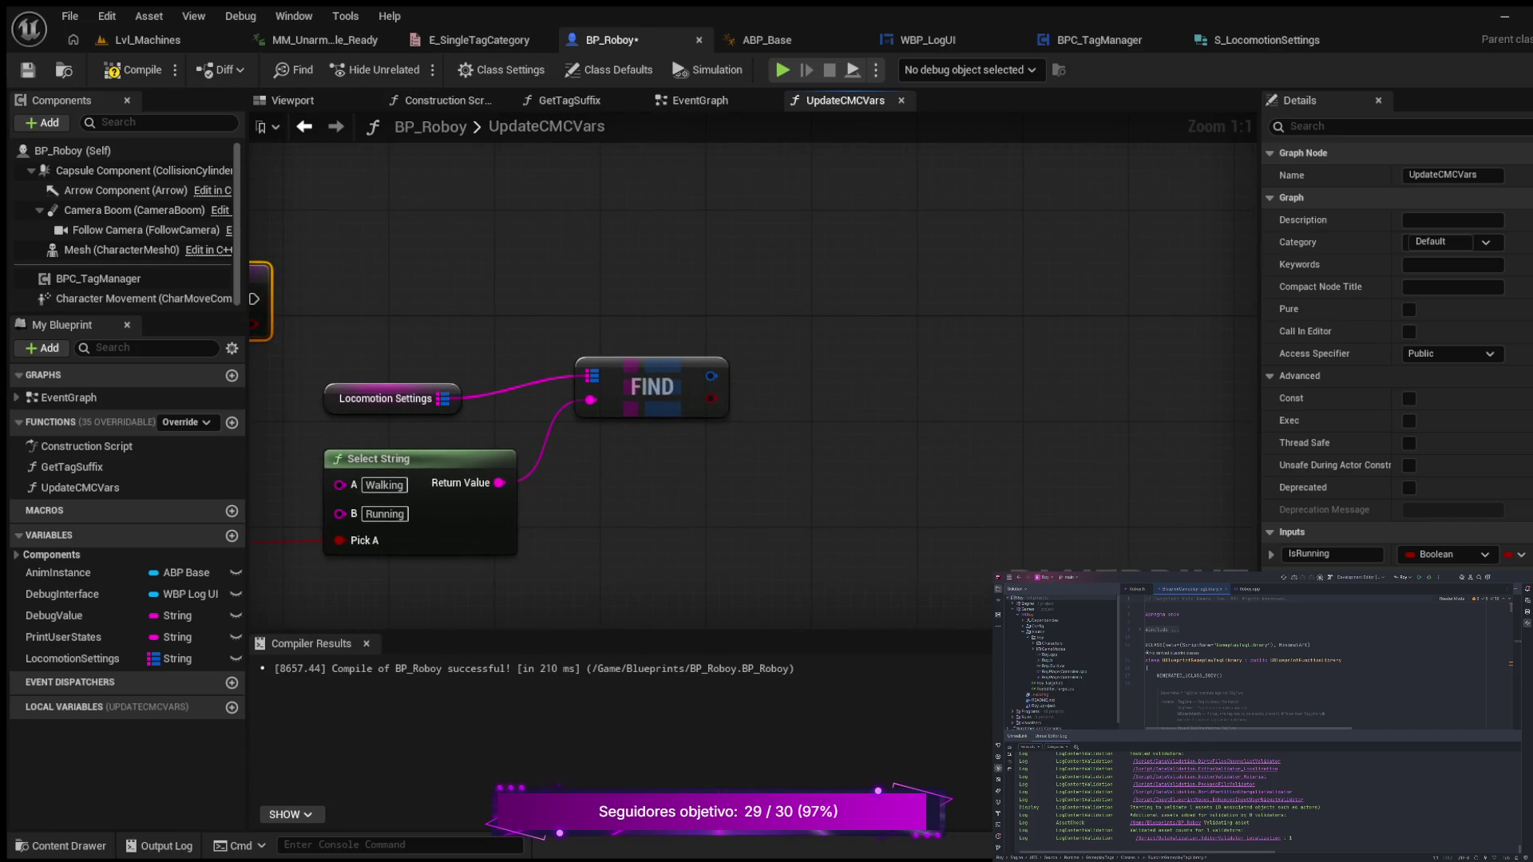
# - Feed the Find node's found value into a Break S Locomotion Settings node
pyautogui.moveTo(711, 376); pyautogui.dragTo(811, 306)
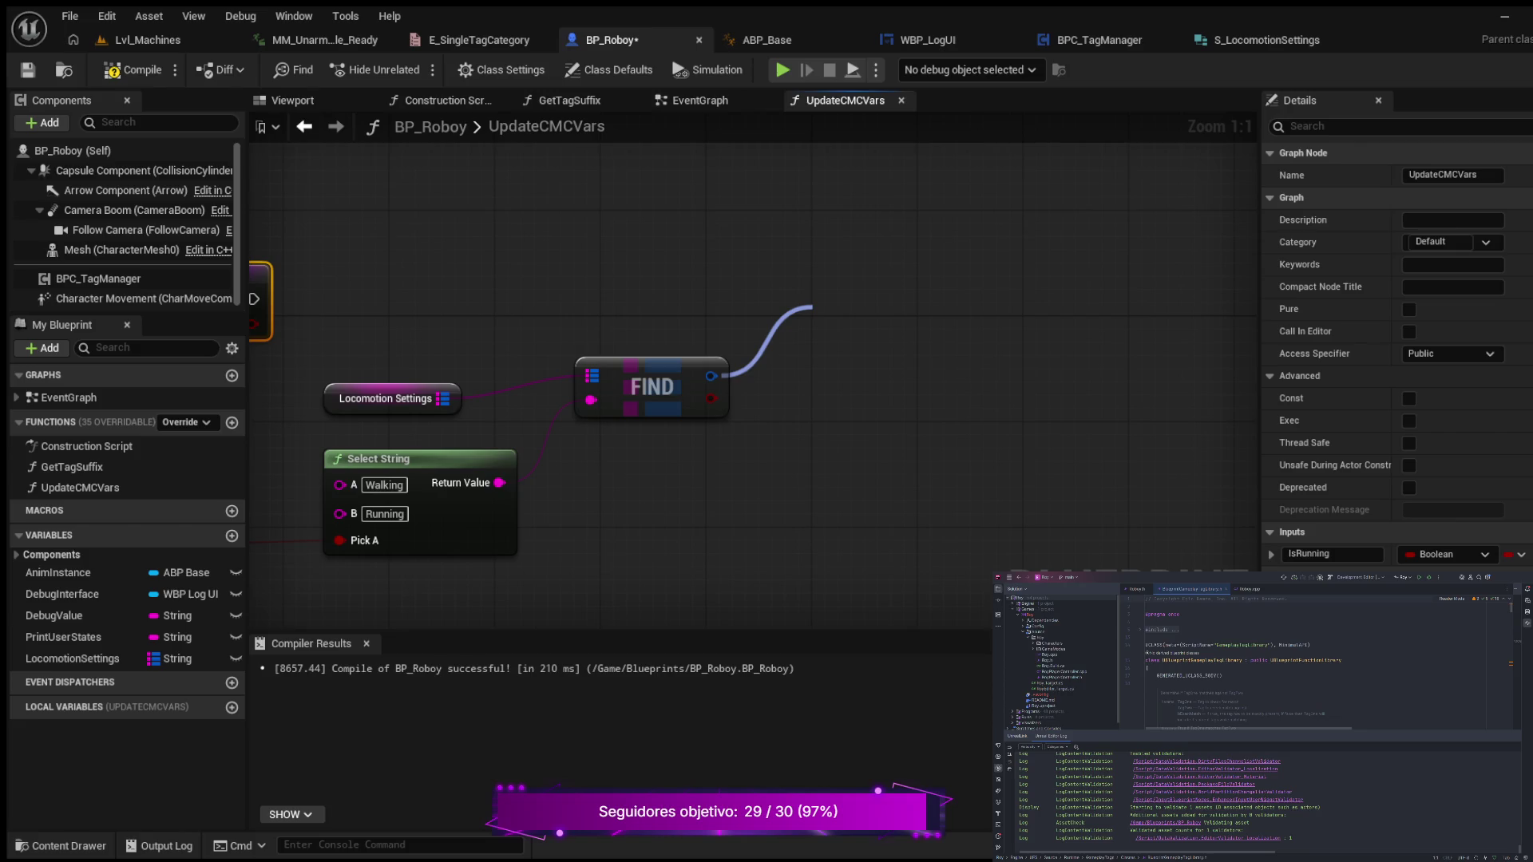
pyautogui.moveTo(812, 305); pyautogui.dragTo(651, 387)
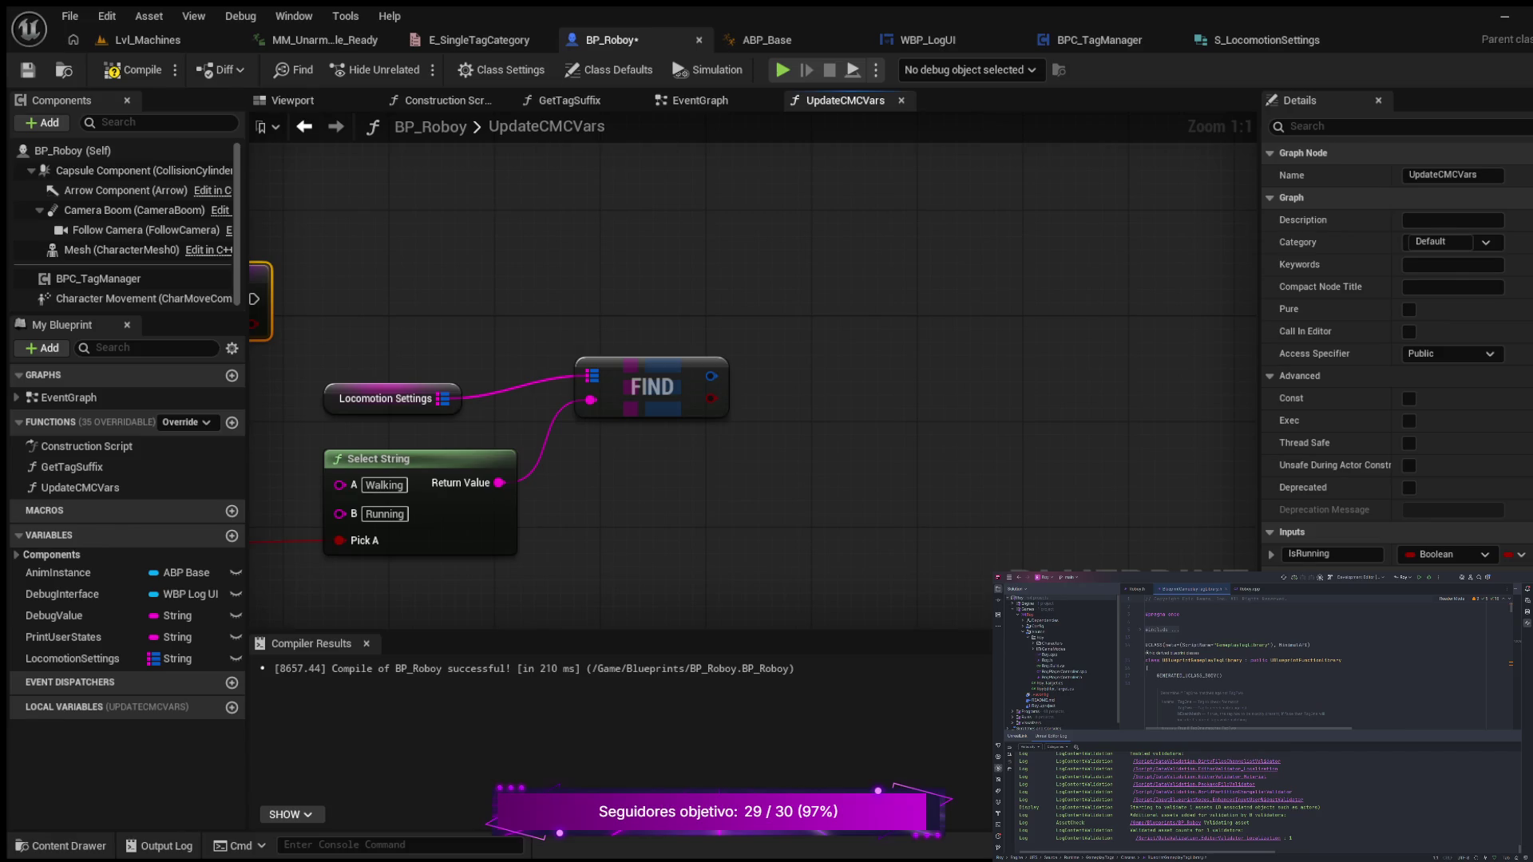
pyautogui.press('Escape')
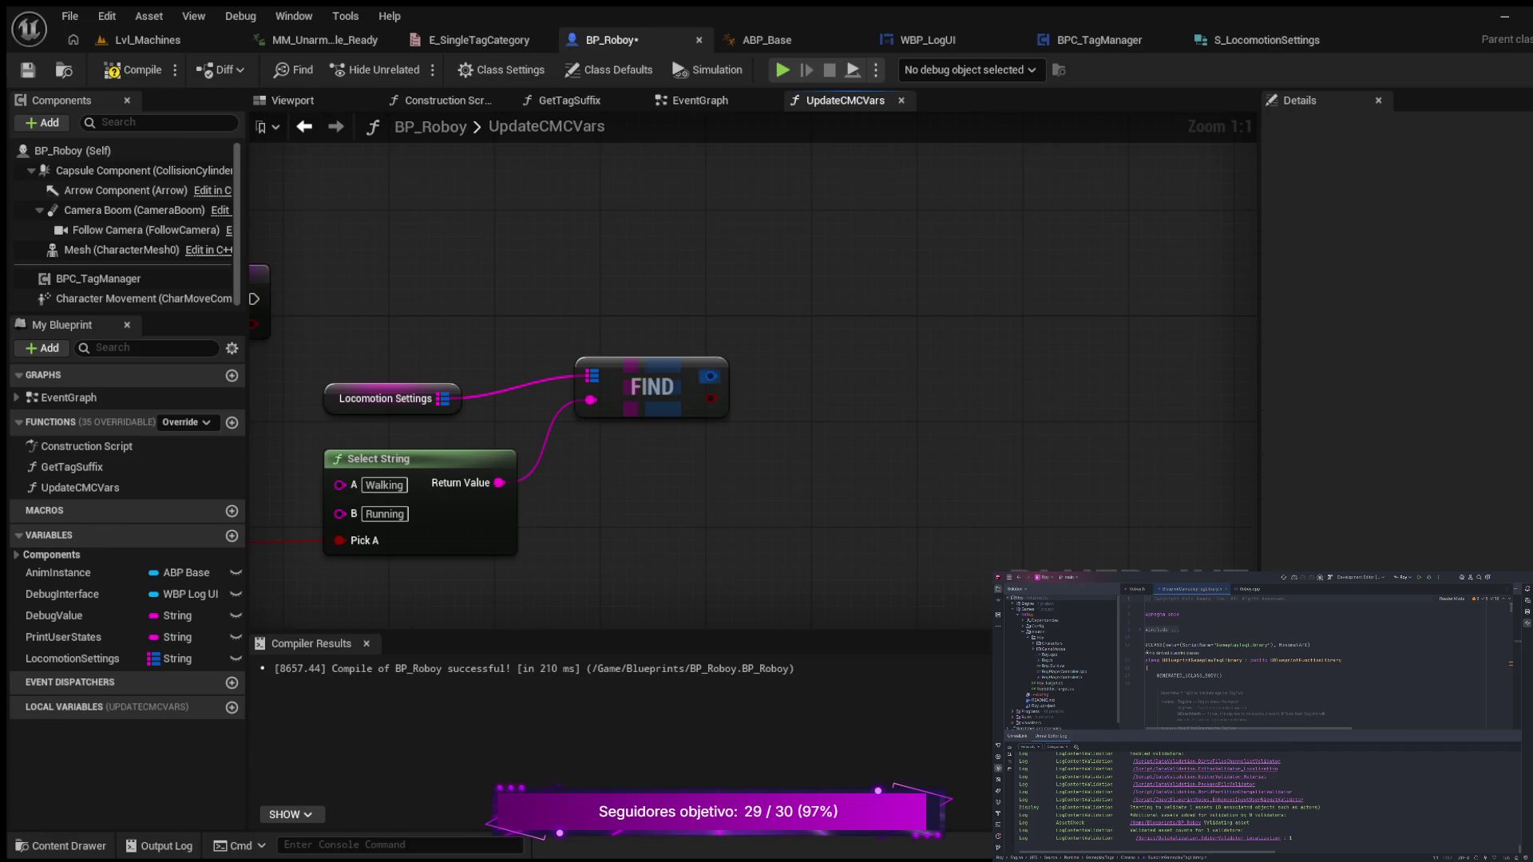
pyautogui.moveTo(710, 376); pyautogui.dragTo(834, 303)
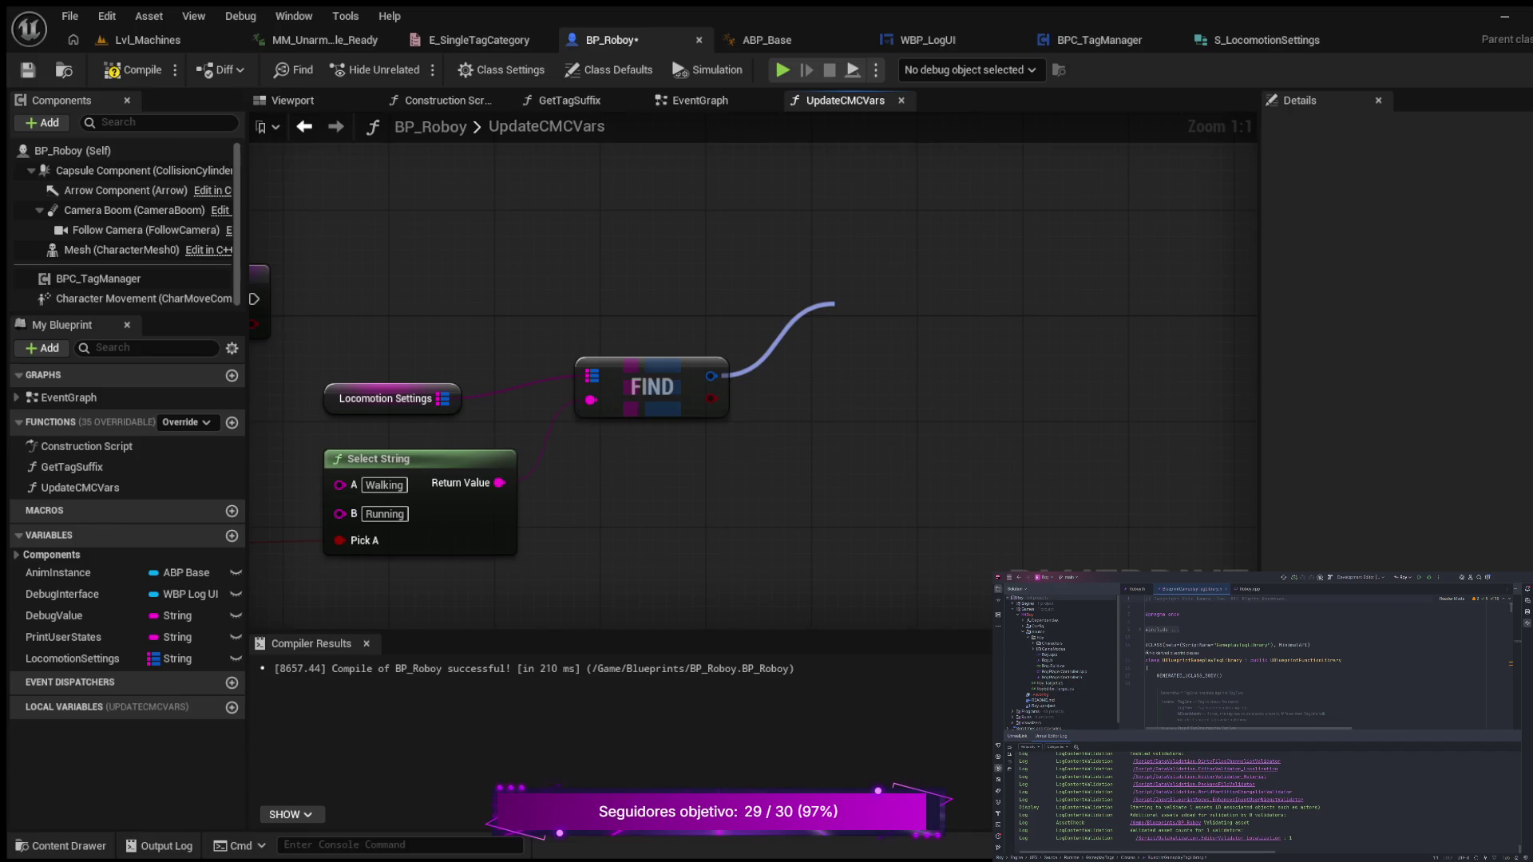
pyautogui.moveTo(834, 303); pyautogui.dragTo(827, 306)
# - Expand all Break S Locomotion Settings pins and add a Character Movement getter above it
pyautogui.click(1002, 392)
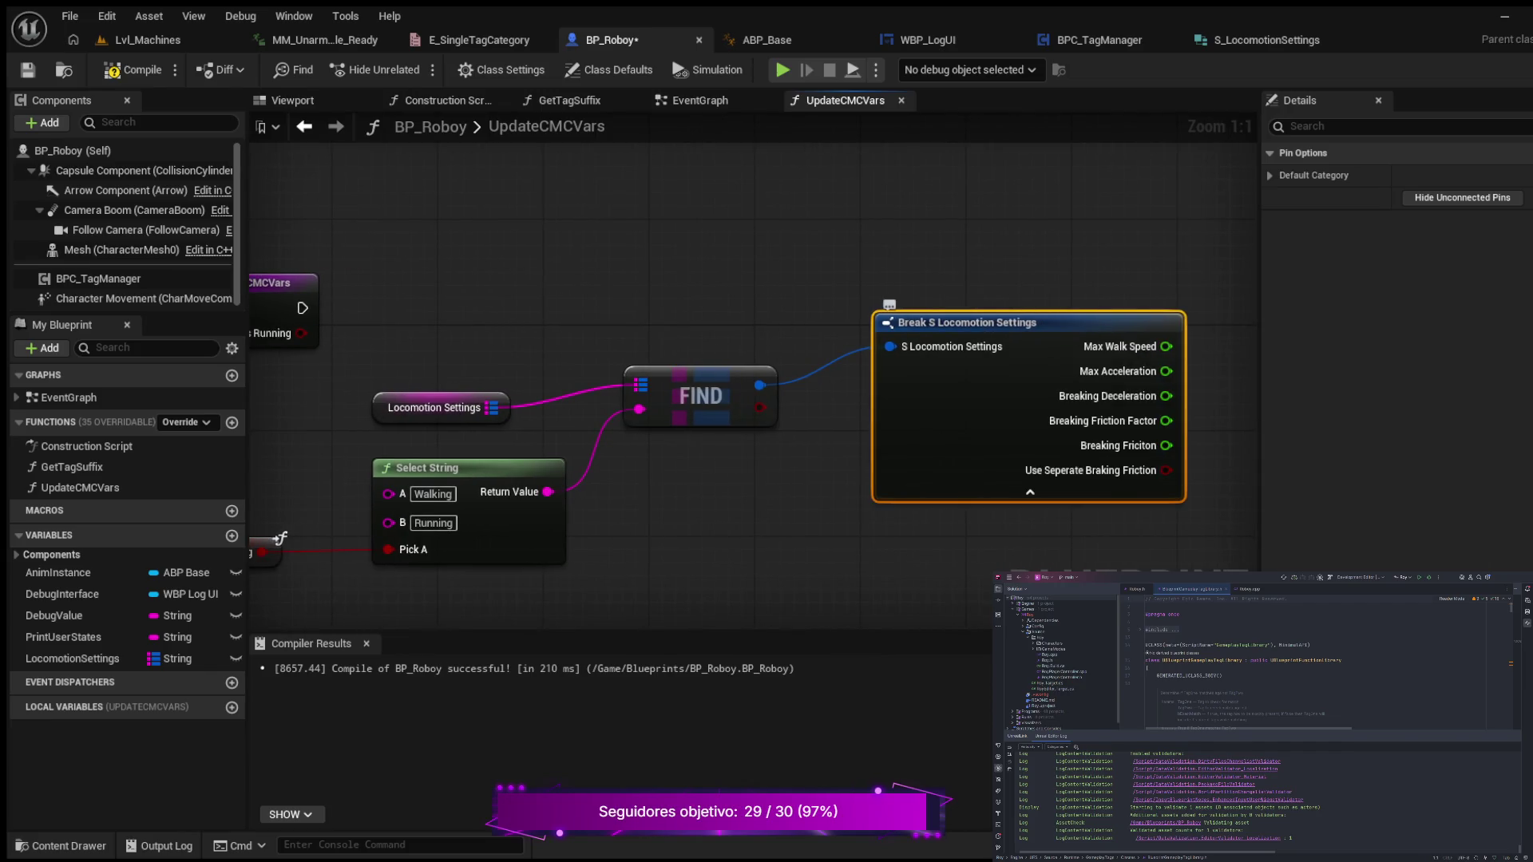
pyautogui.moveTo(998, 323); pyautogui.dragTo(984, 349)
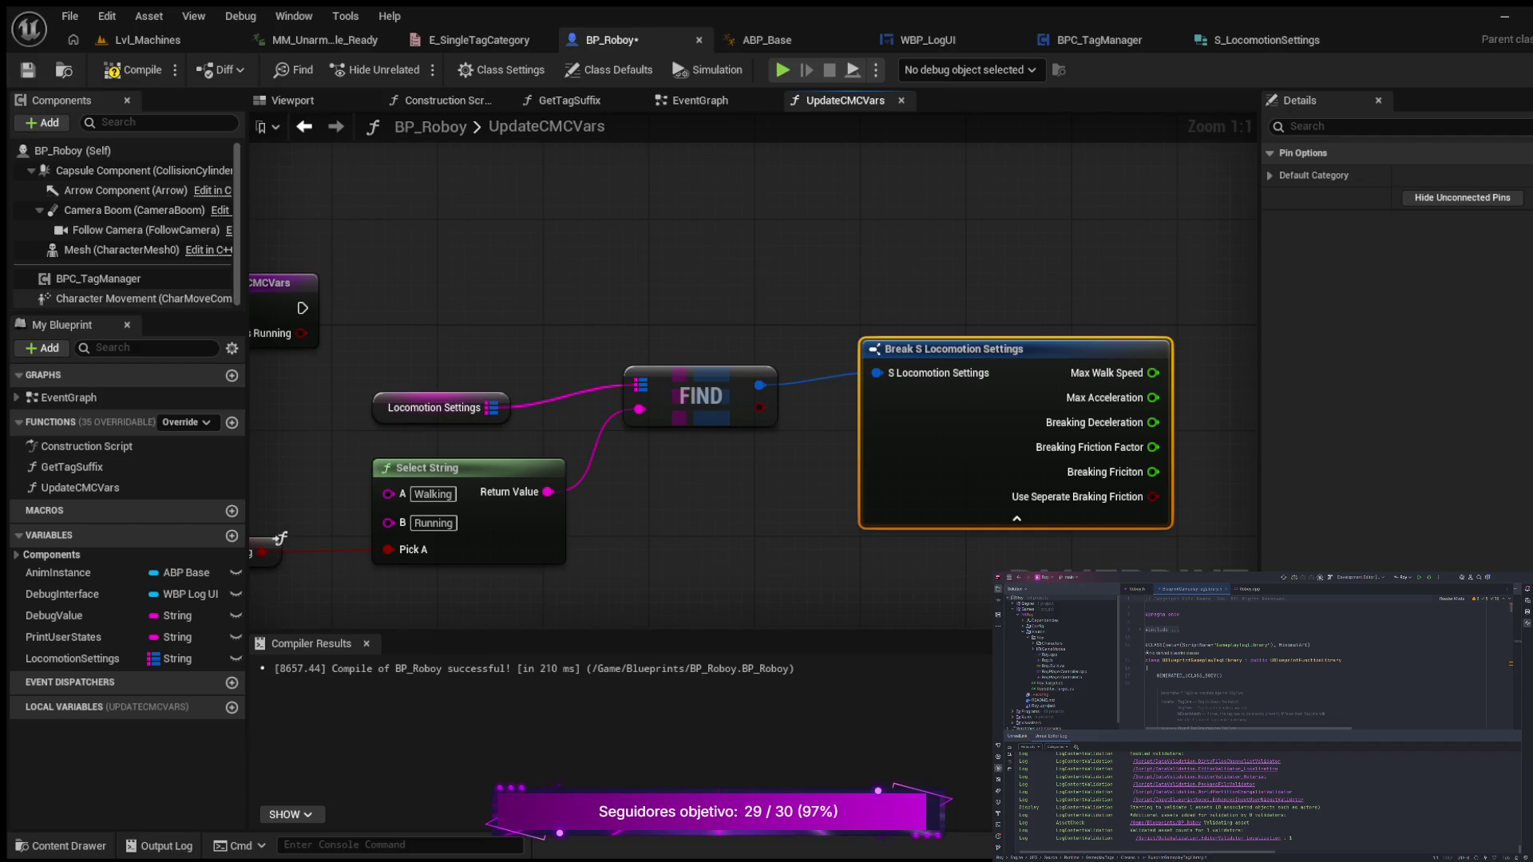
pyautogui.moveTo(144, 297); pyautogui.dragTo(744, 261)
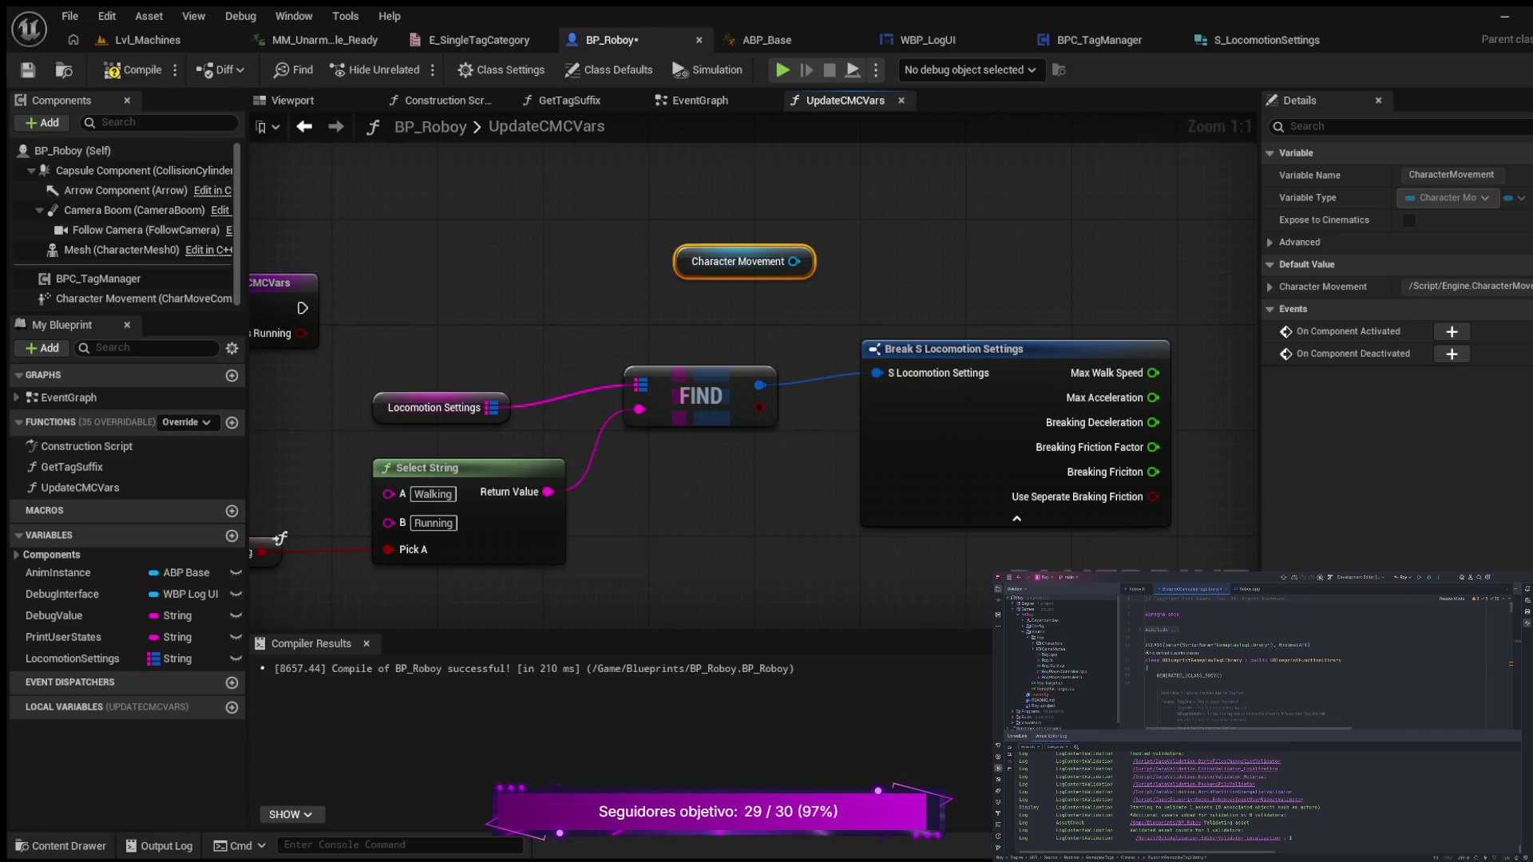
# - Add a SET Max Walk Speed node from Character Movement, stacked under SET Max Acceleration
pyautogui.moveTo(795, 475)
pyautogui.mouseDown()
pyautogui.moveTo(599, 496)
pyautogui.moveTo(582, 520)
pyautogui.moveTo(711, 548)
pyautogui.moveTo(651, 537)
pyautogui.mouseUp()
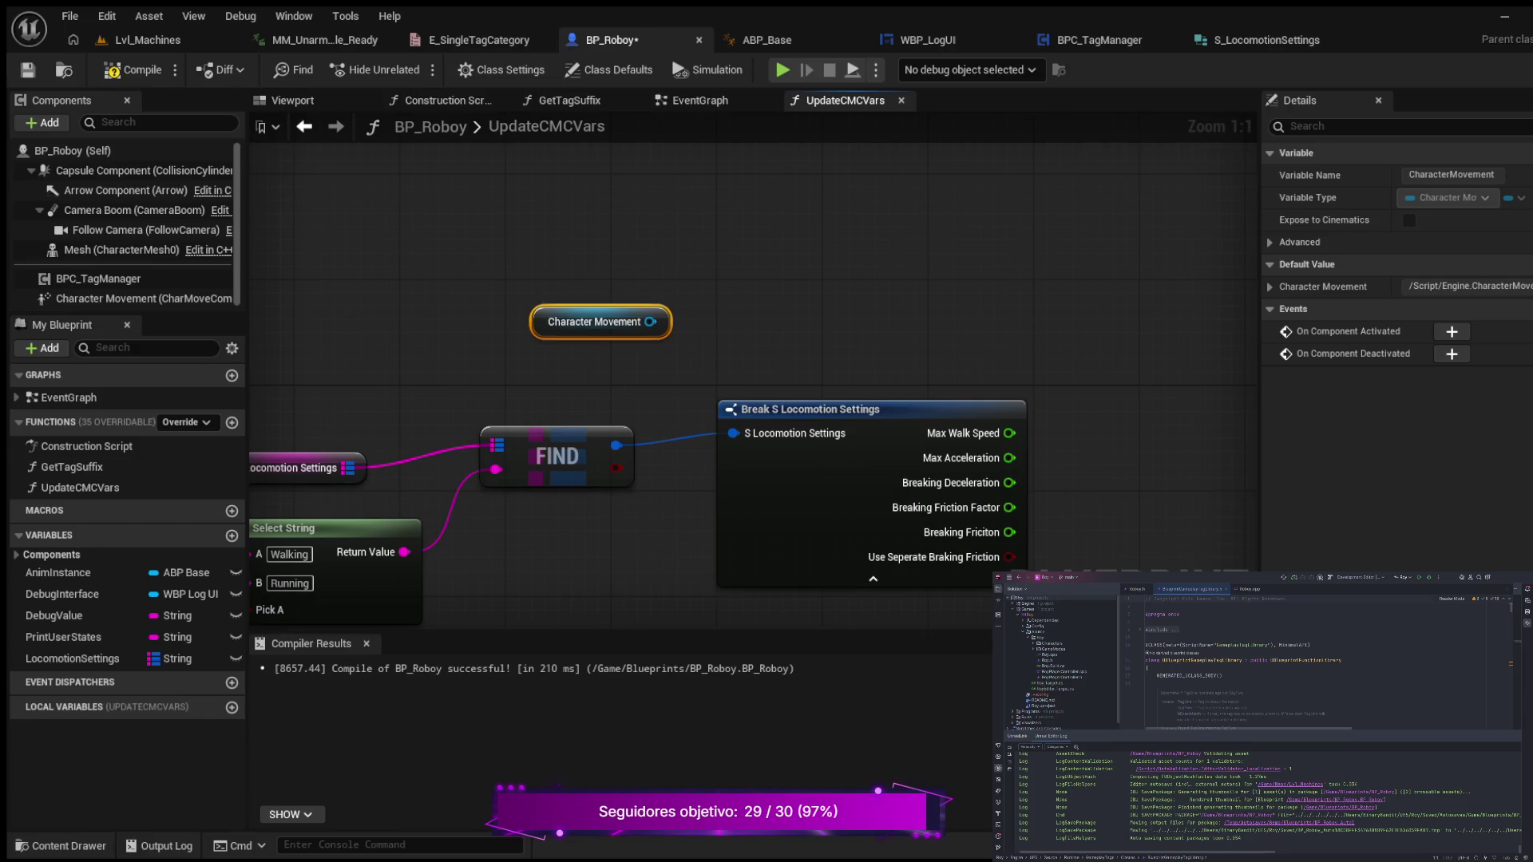
pyautogui.moveTo(595, 322)
pyautogui.mouseDown()
pyautogui.moveTo(701, 256)
pyautogui.moveTo(714, 229)
pyautogui.moveTo(904, 186)
pyautogui.mouseUp()
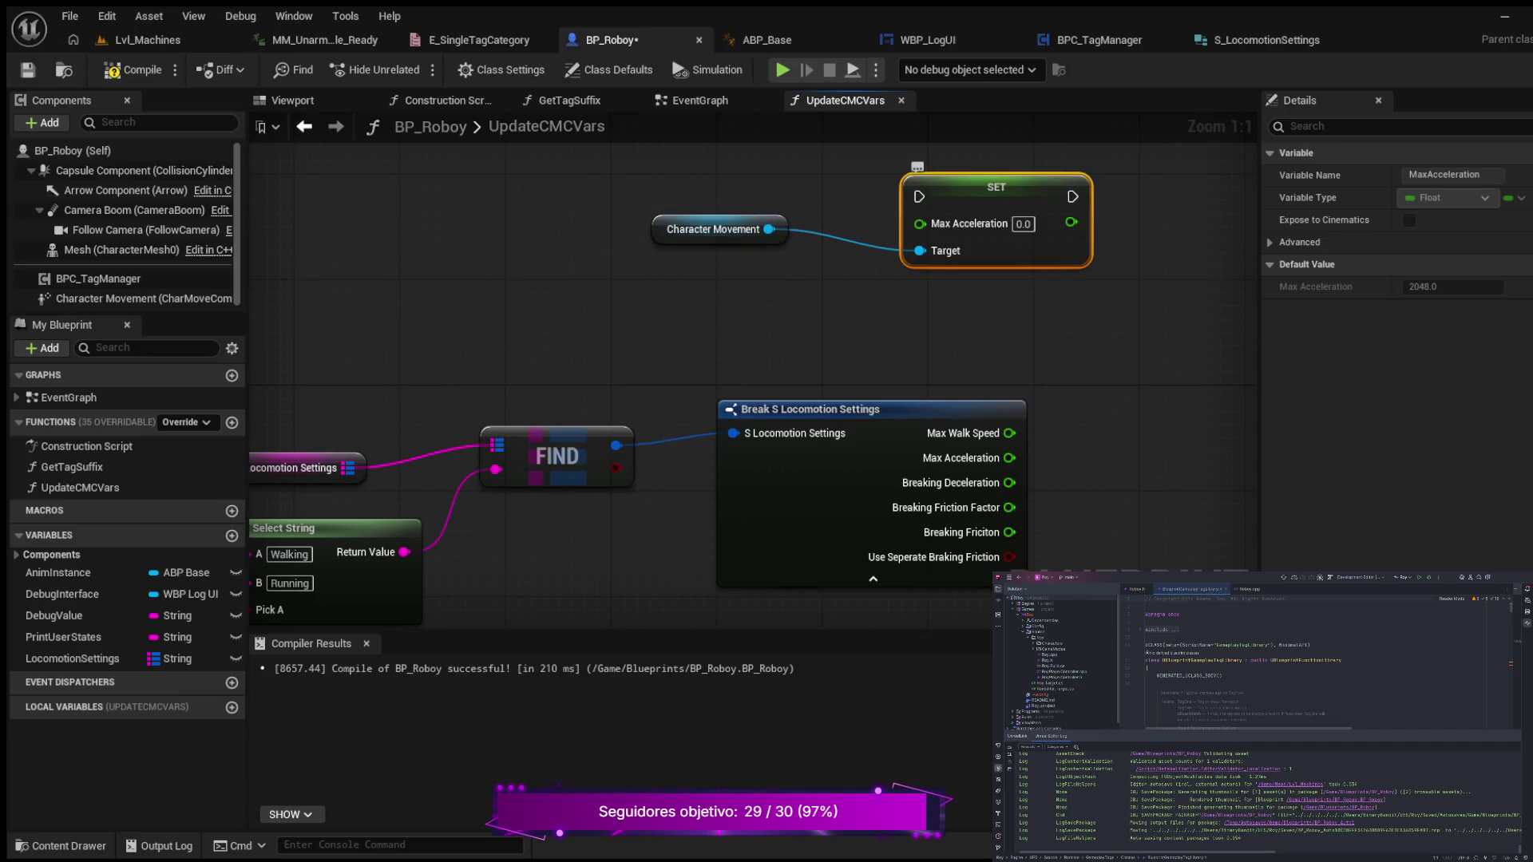
pyautogui.moveTo(996, 187); pyautogui.dragTo(1088, 161)
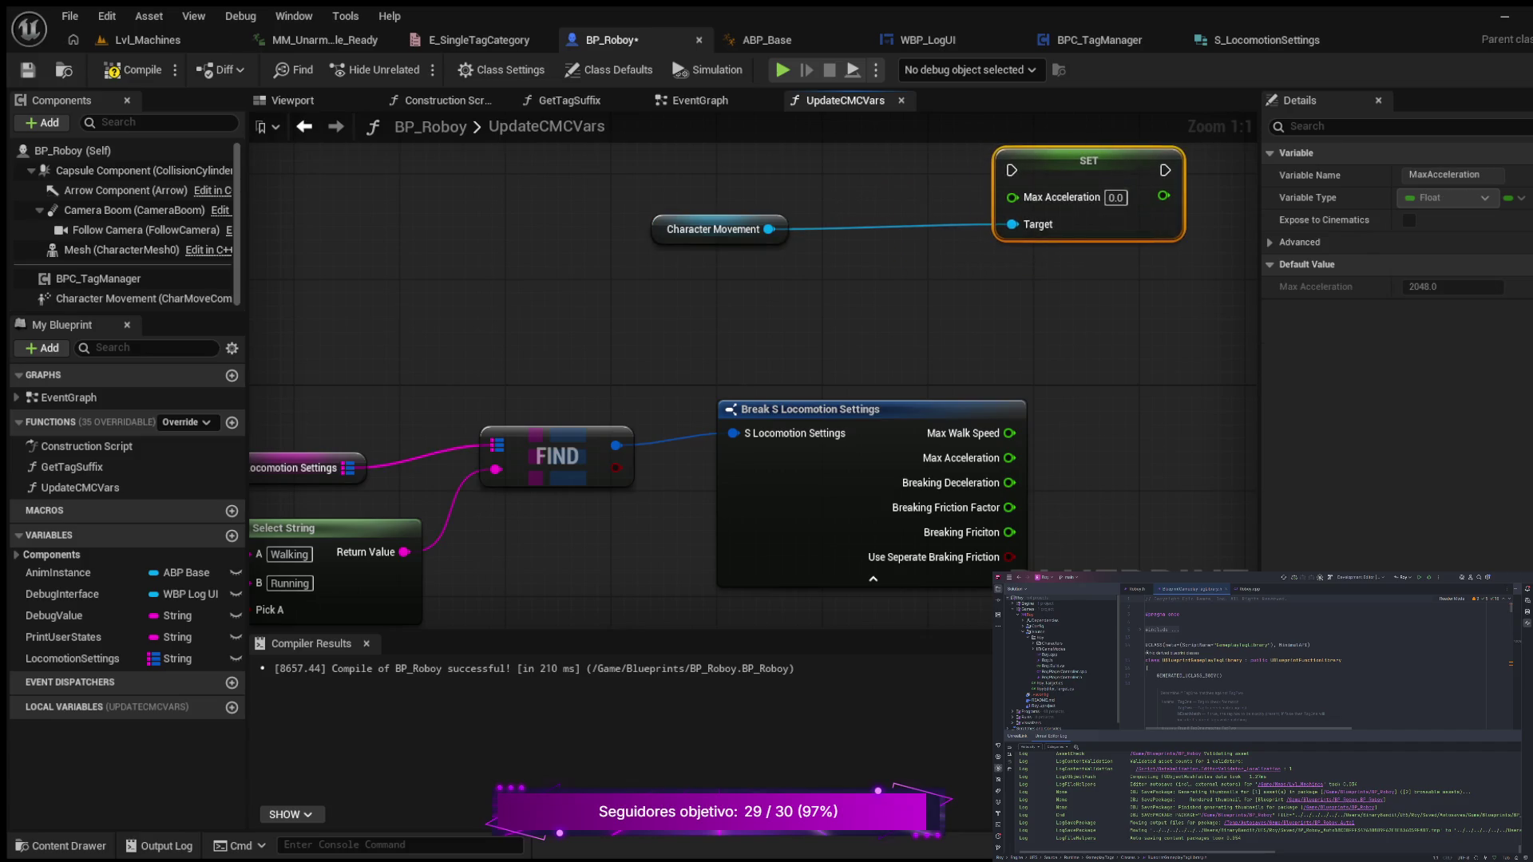
pyautogui.moveTo(1041, 349)
pyautogui.mouseDown()
pyautogui.moveTo(1065, 328)
pyautogui.moveTo(1015, 329)
pyautogui.mouseUp()
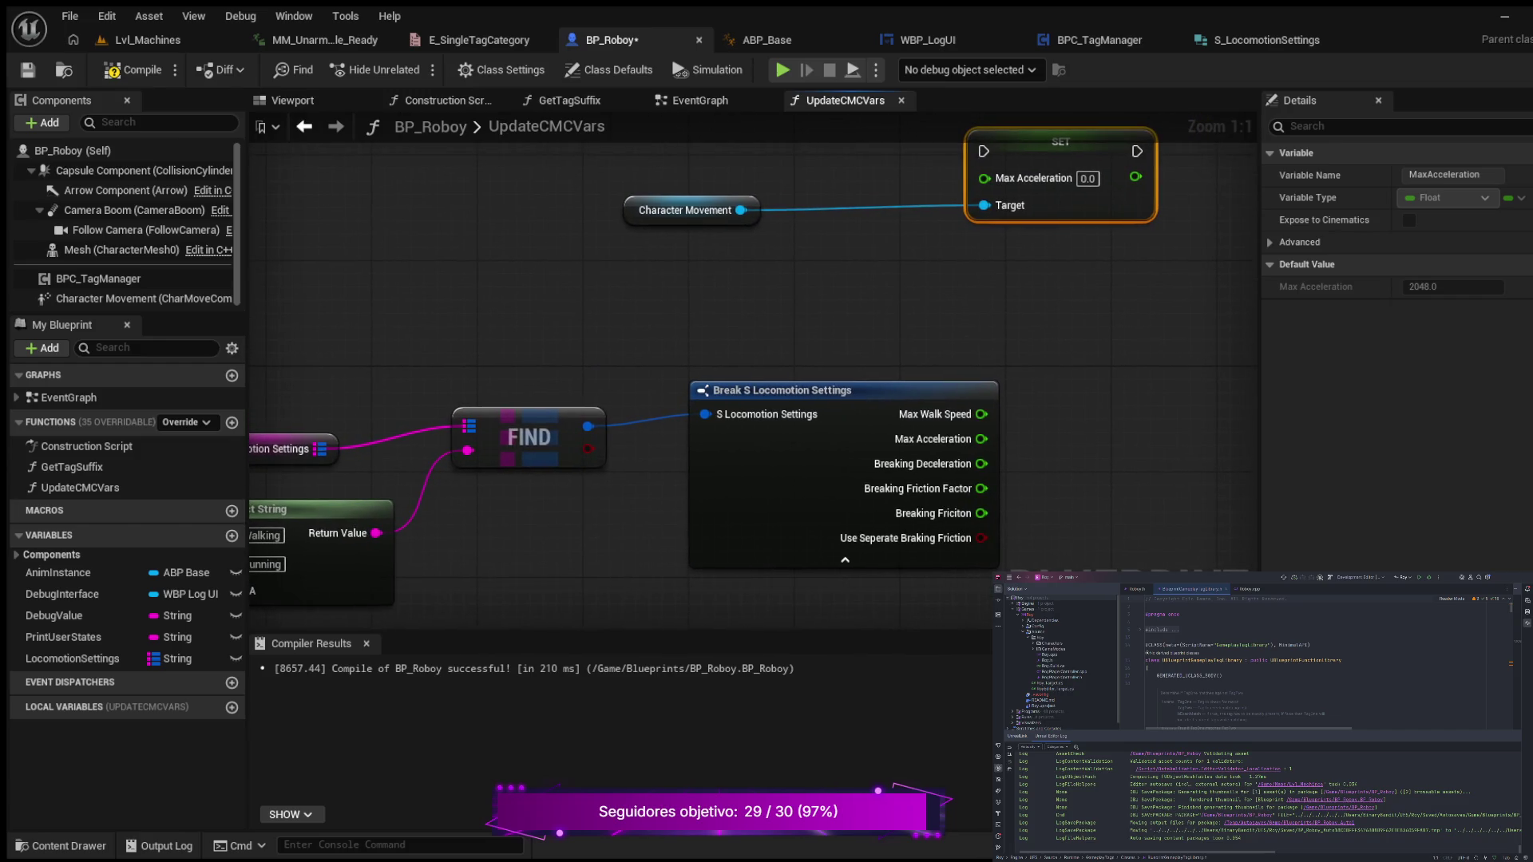
pyautogui.moveTo(741, 210); pyautogui.dragTo(926, 265)
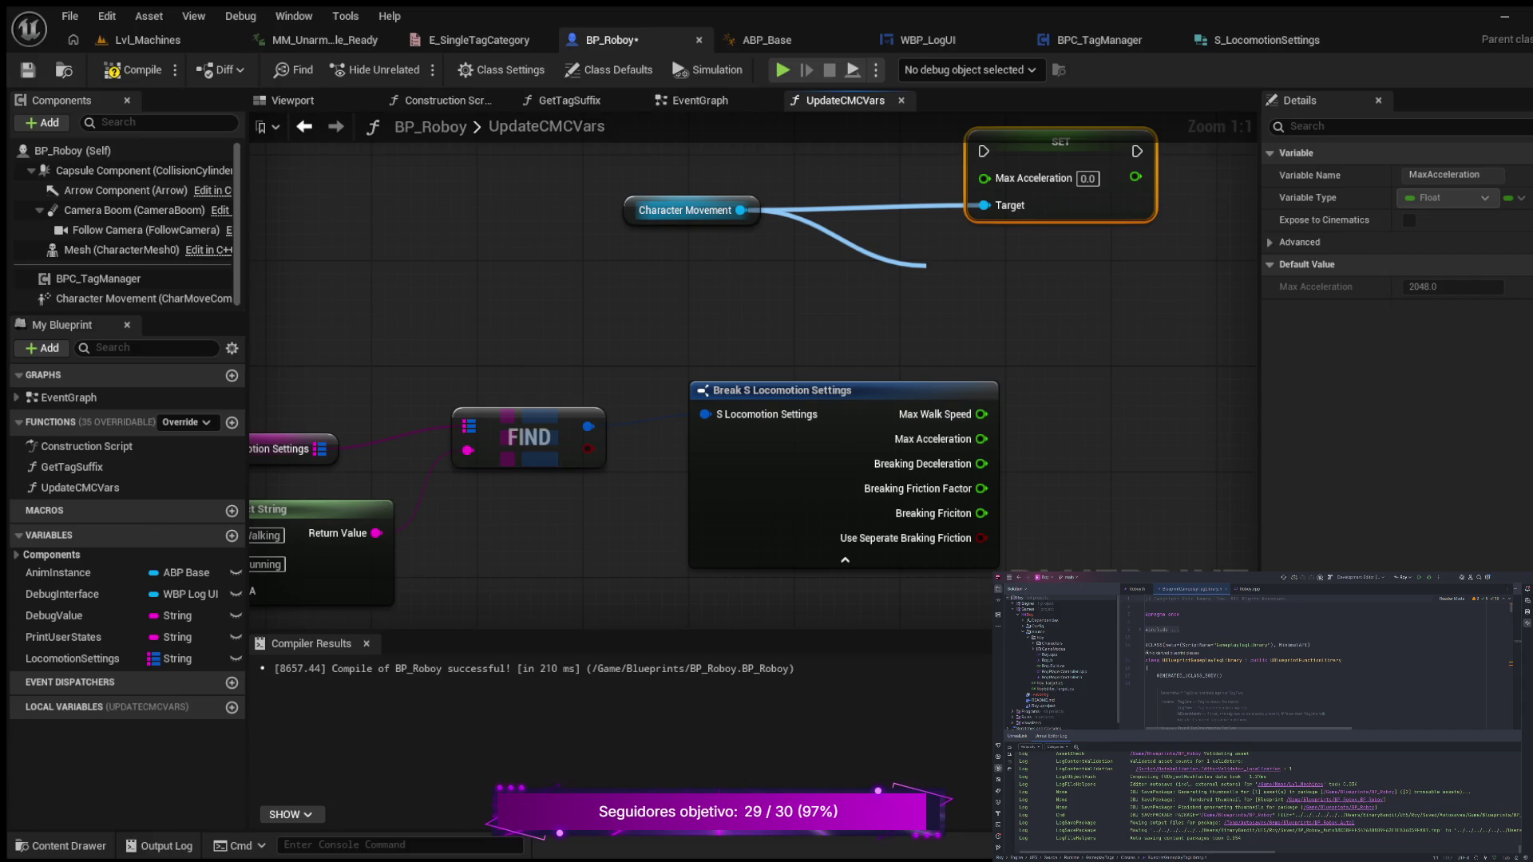
pyautogui.press('Return')
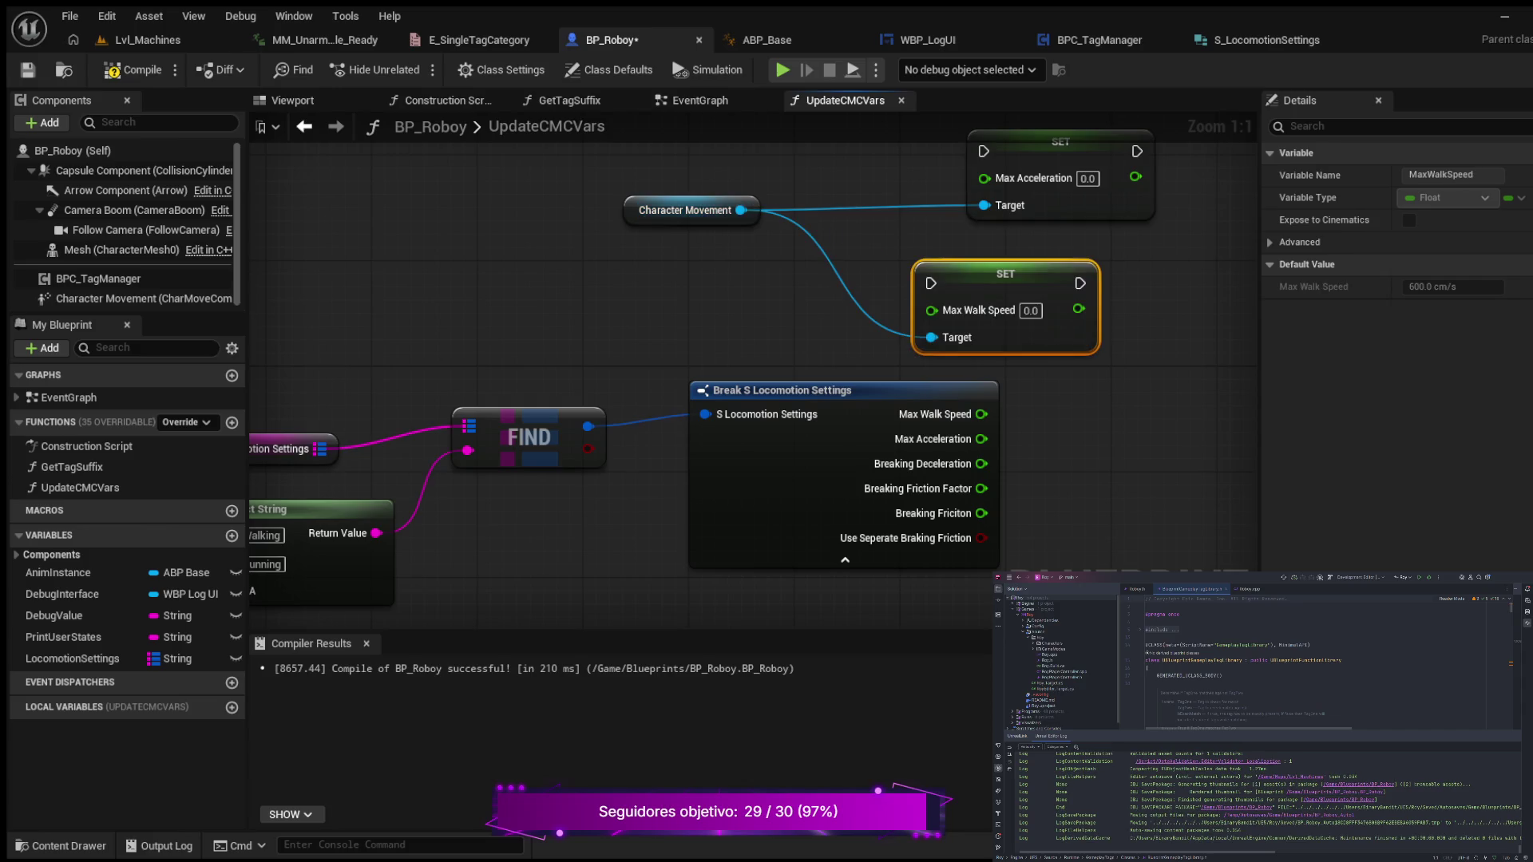
pyautogui.moveTo(1005, 274); pyautogui.dragTo(1058, 247)
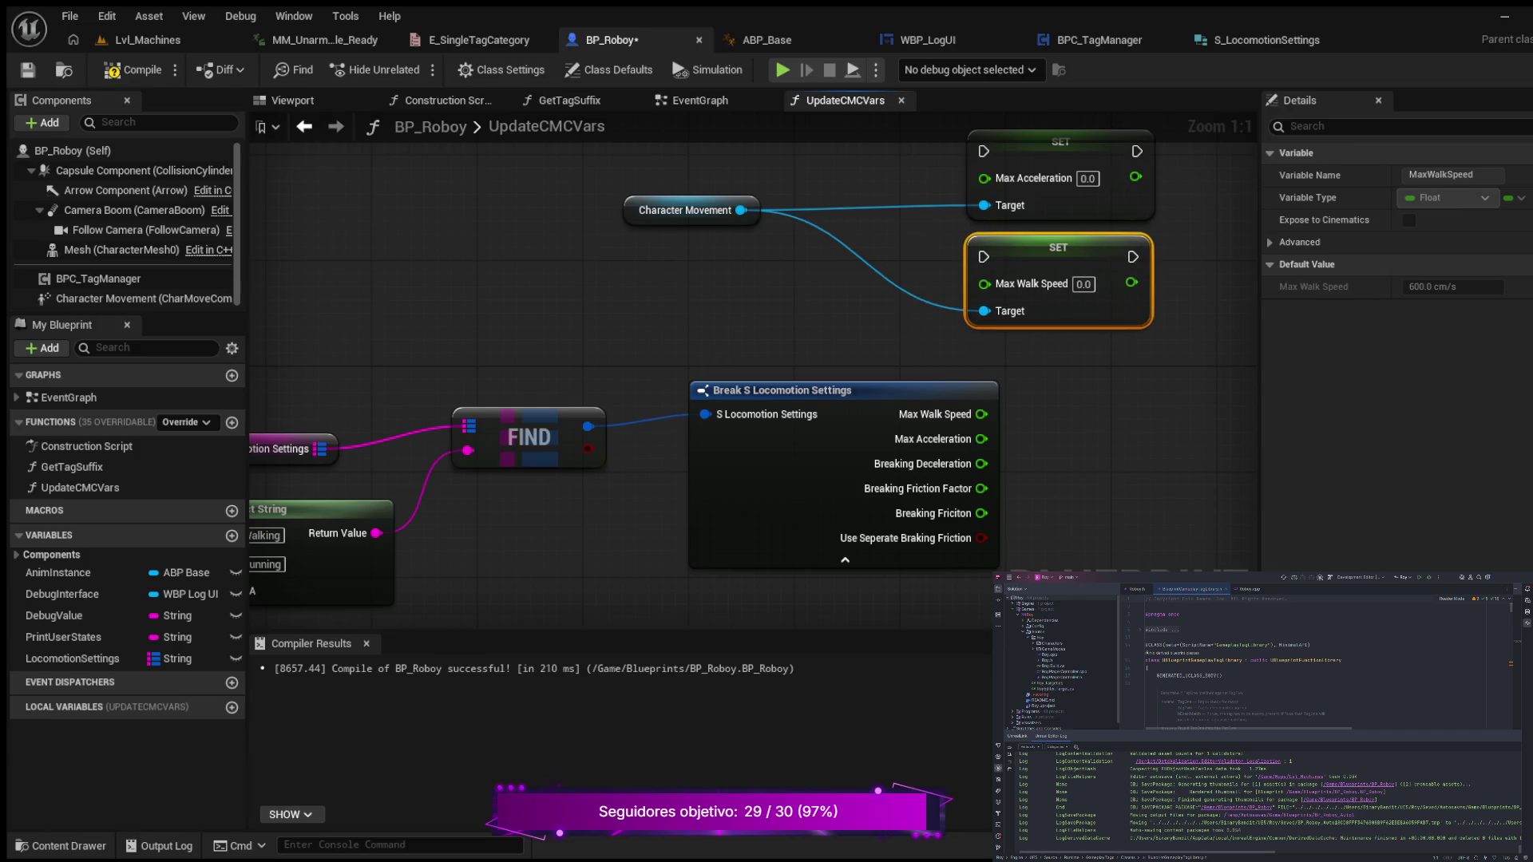
pyautogui.moveTo(1120, 372)
pyautogui.mouseDown()
pyautogui.moveTo(1029, 414)
pyautogui.moveTo(1068, 431)
pyautogui.mouseUp()
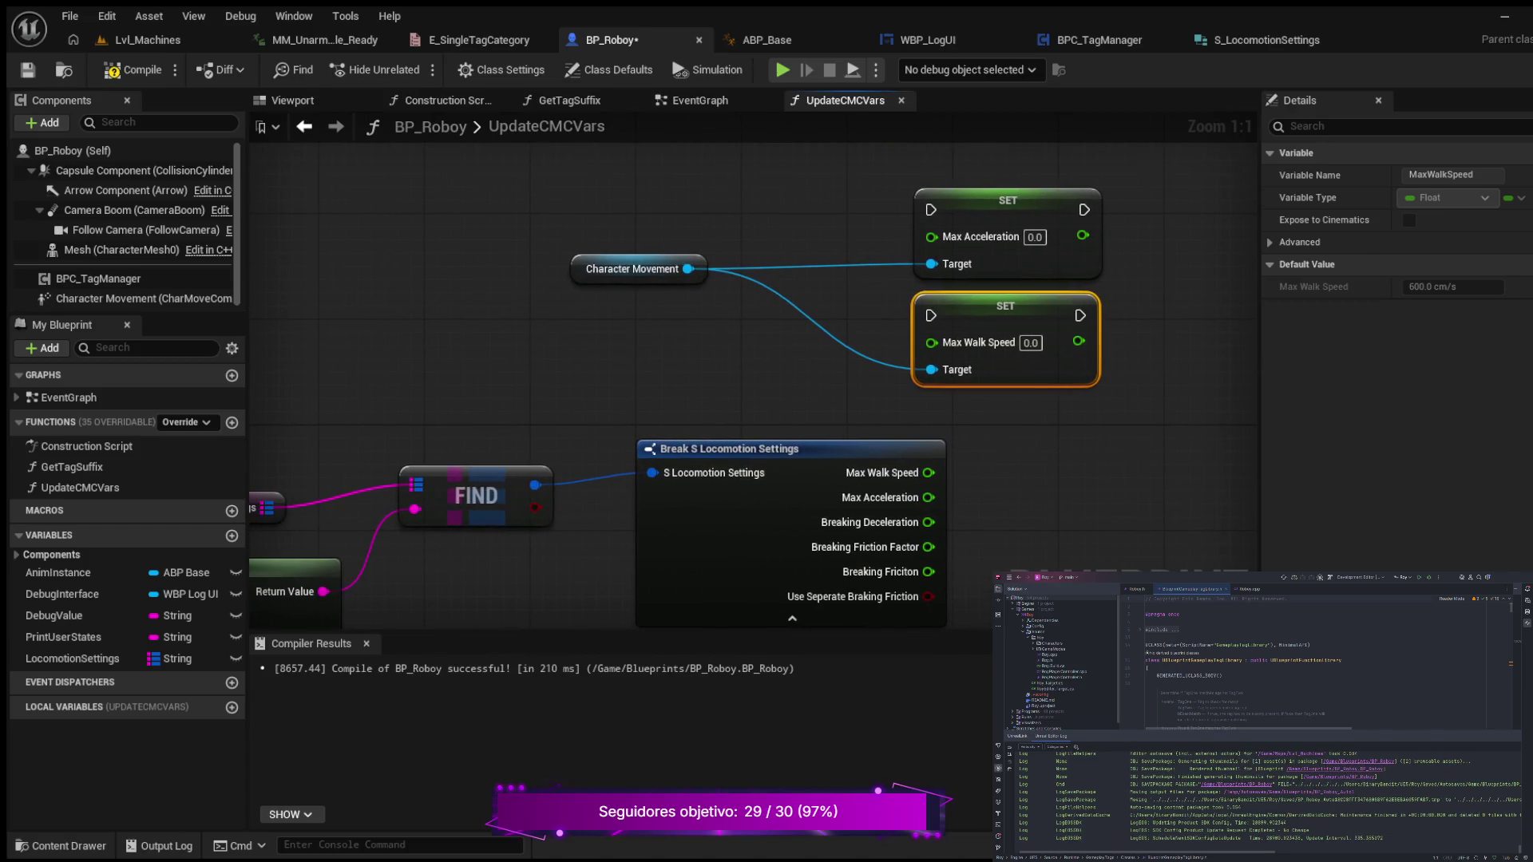
pyautogui.moveTo(1007, 200); pyautogui.dragTo(995, 134)
pyautogui.moveTo(985, 344); pyautogui.dragTo(970, 277)
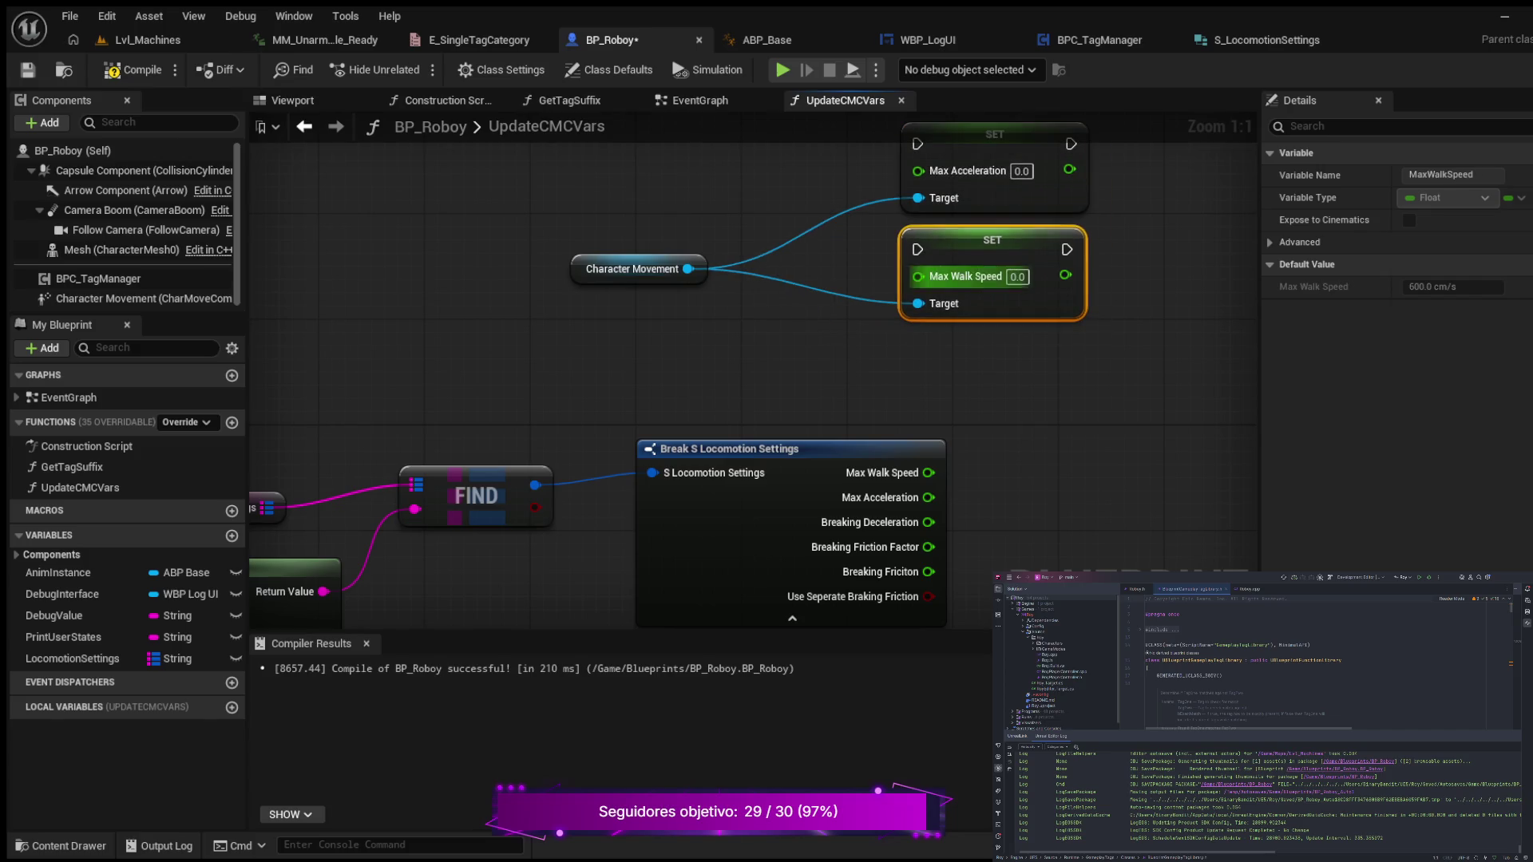
# - Add a SET Braking Friction node targeting Character Movement
pyautogui.moveTo(687, 269); pyautogui.dragTo(800, 330)
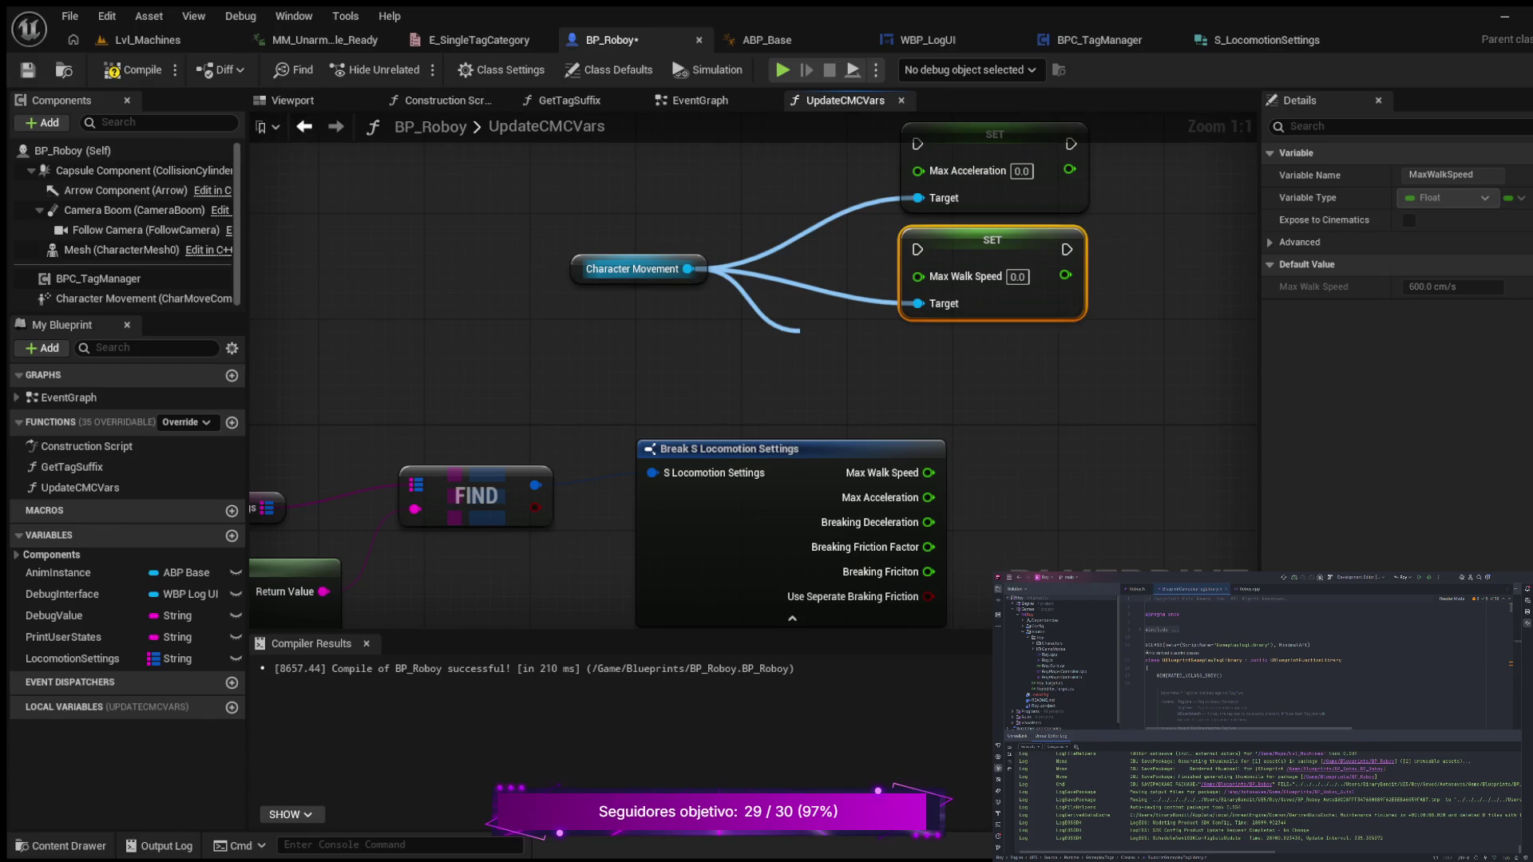
pyautogui.press('Return')
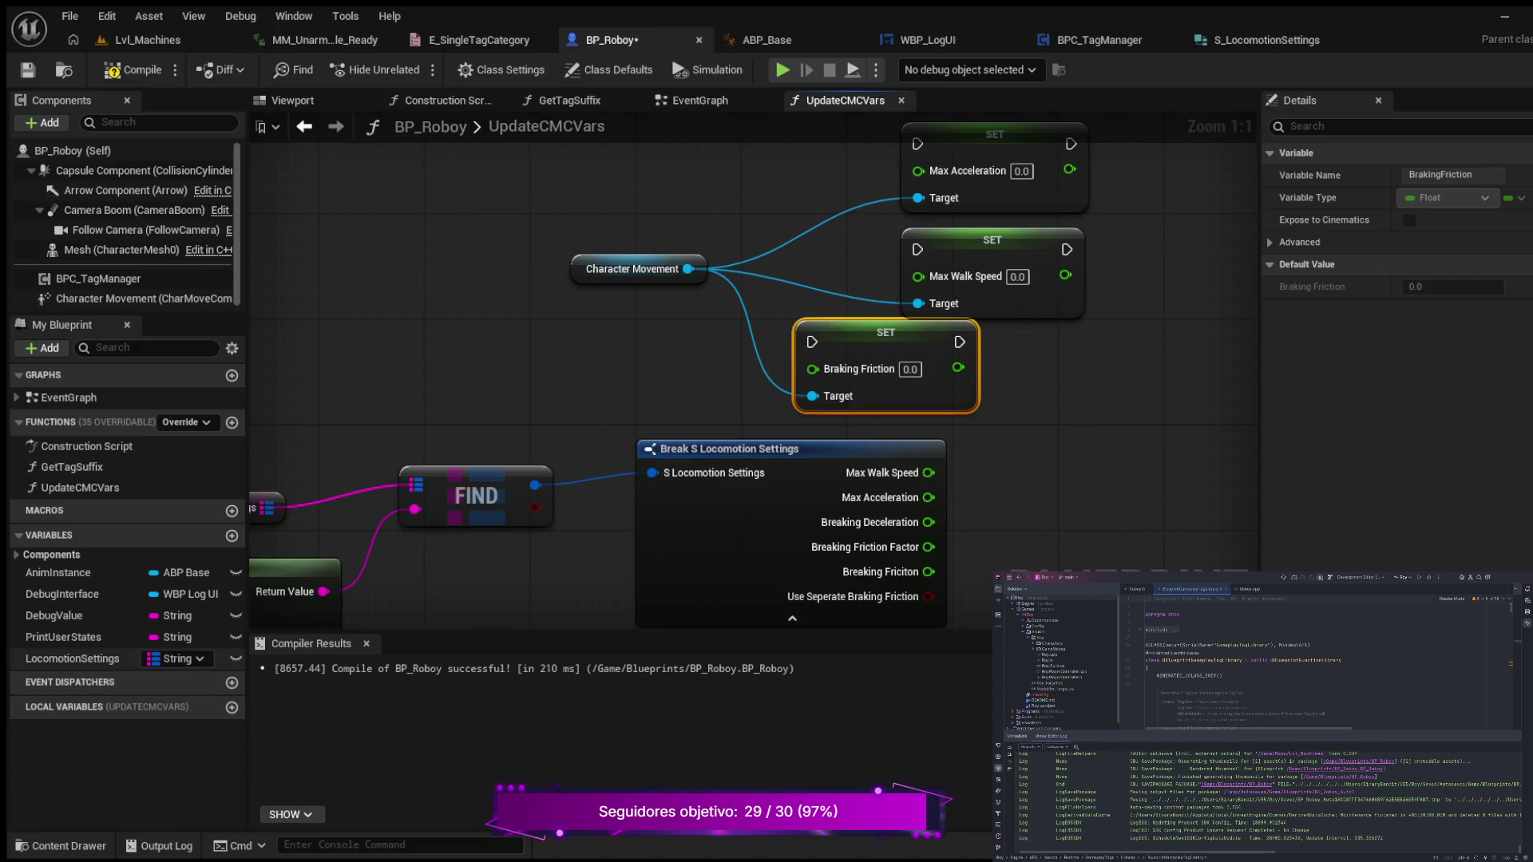
pyautogui.click(72, 659)
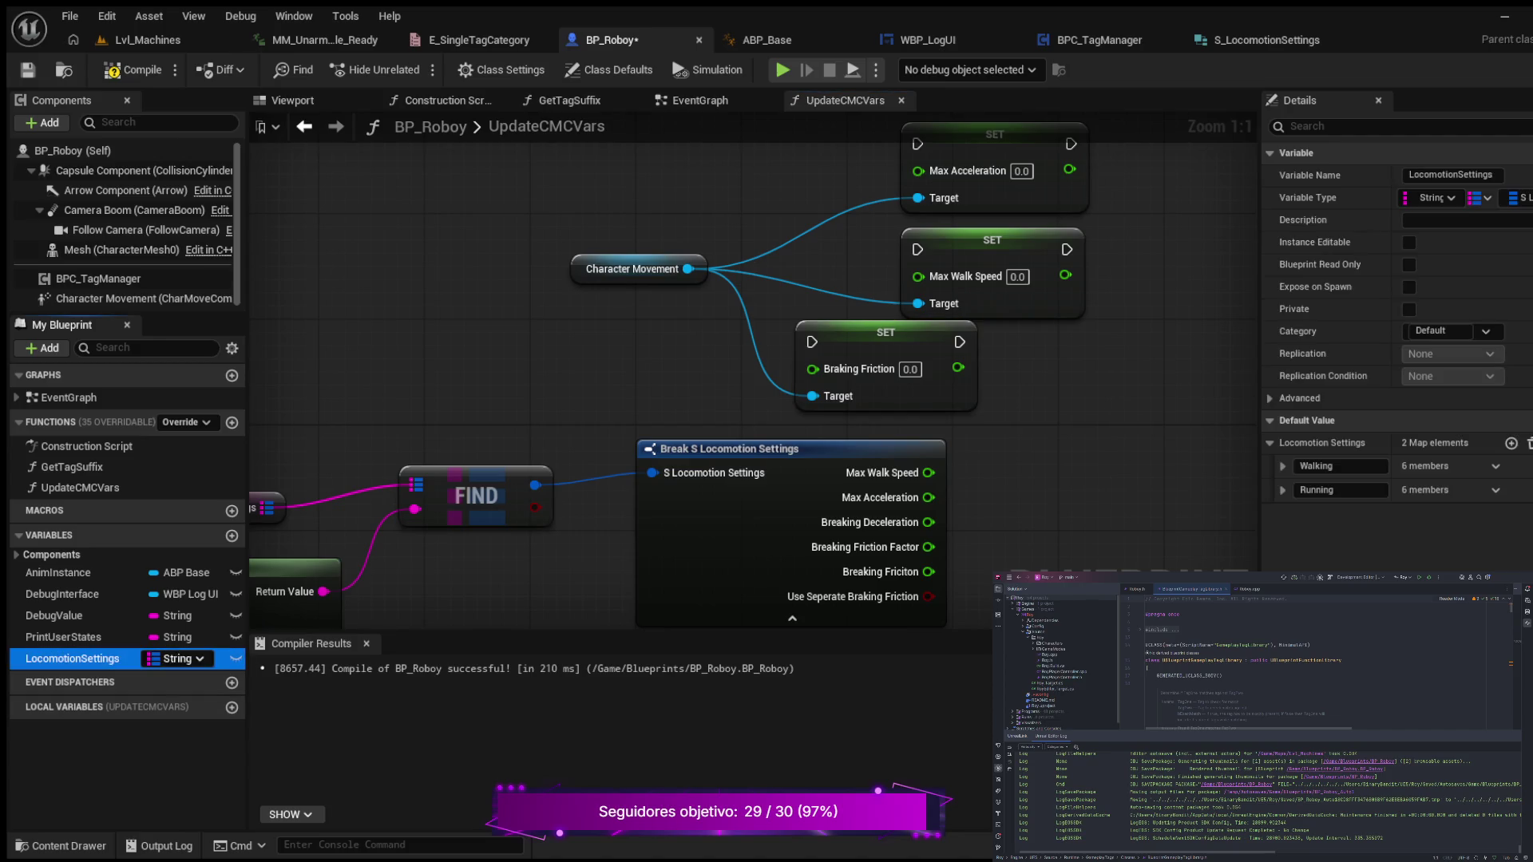
# - Expand the LocomotionSettings Walking defaults, then bring up the E_SingleTagCategory enum
pyautogui.click(1283, 466)
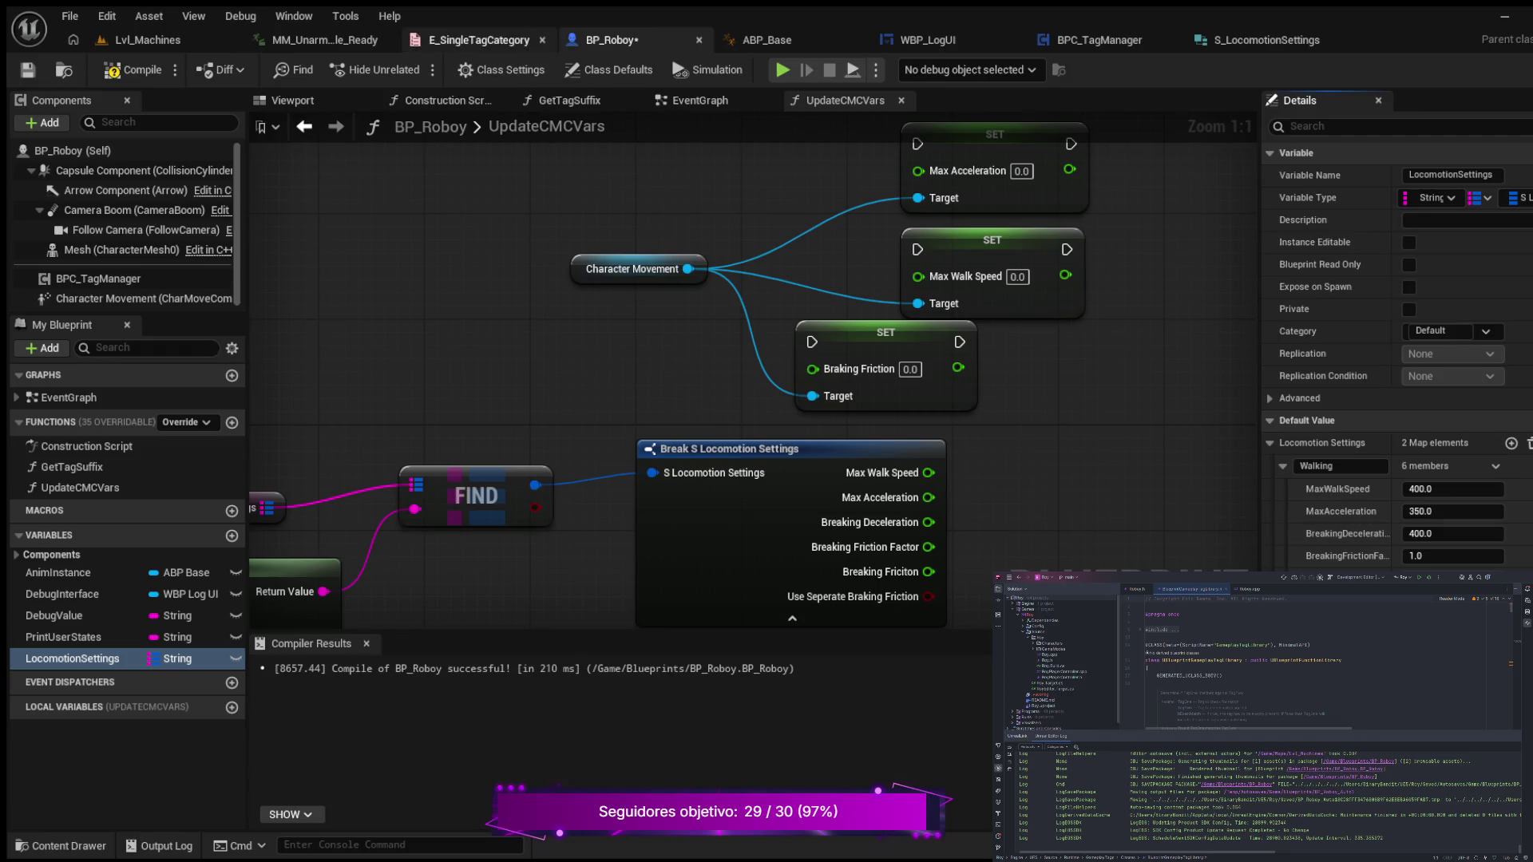
pyautogui.click(479, 40)
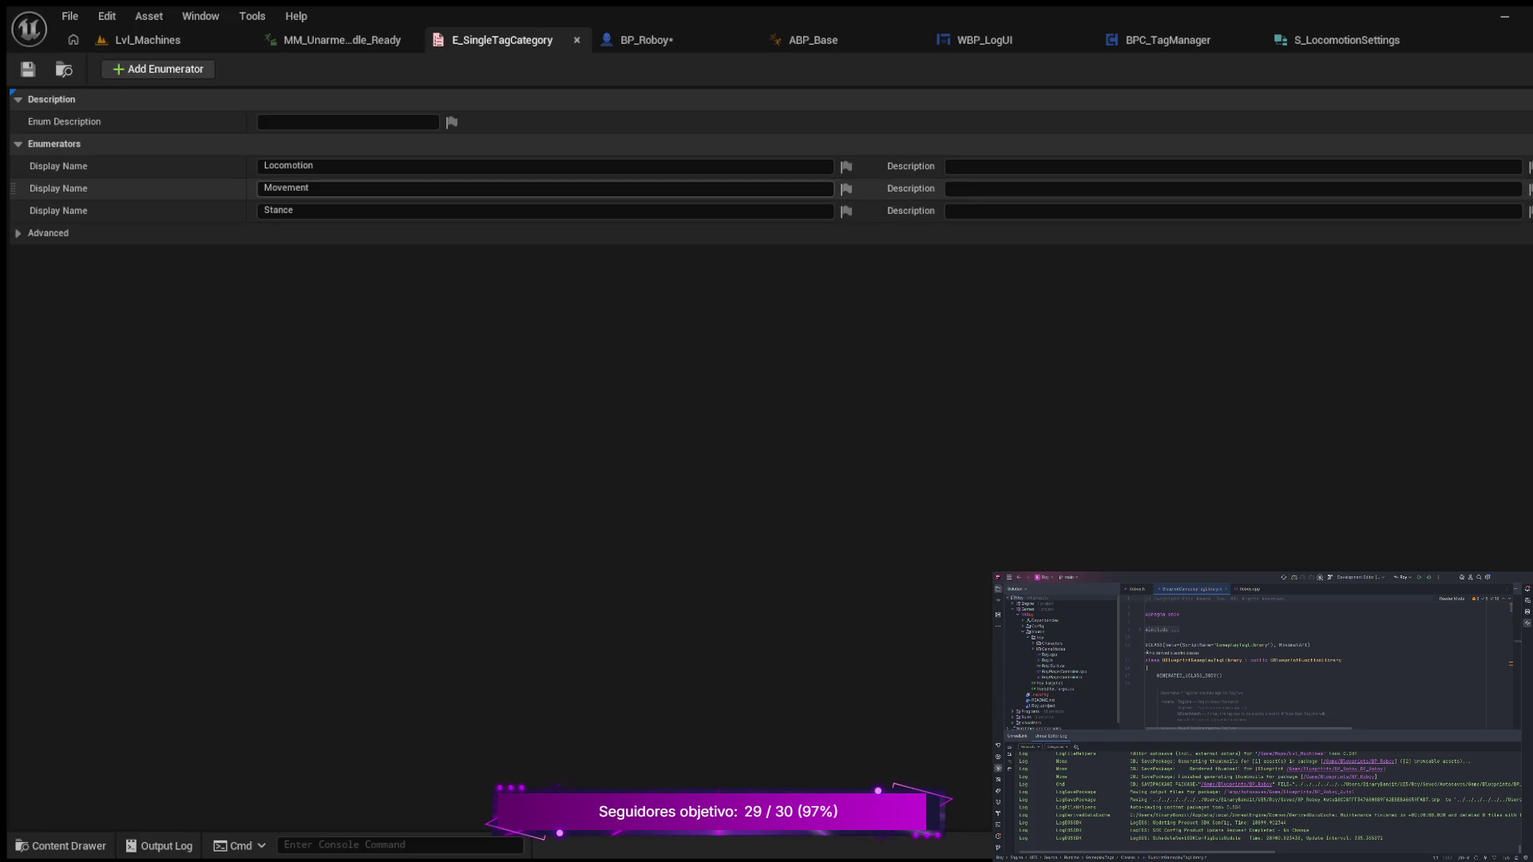
# - In S_LocomotionSettings, rename BreakingDeceleration to BrakingDeceleration
pyautogui.click(1347, 40)
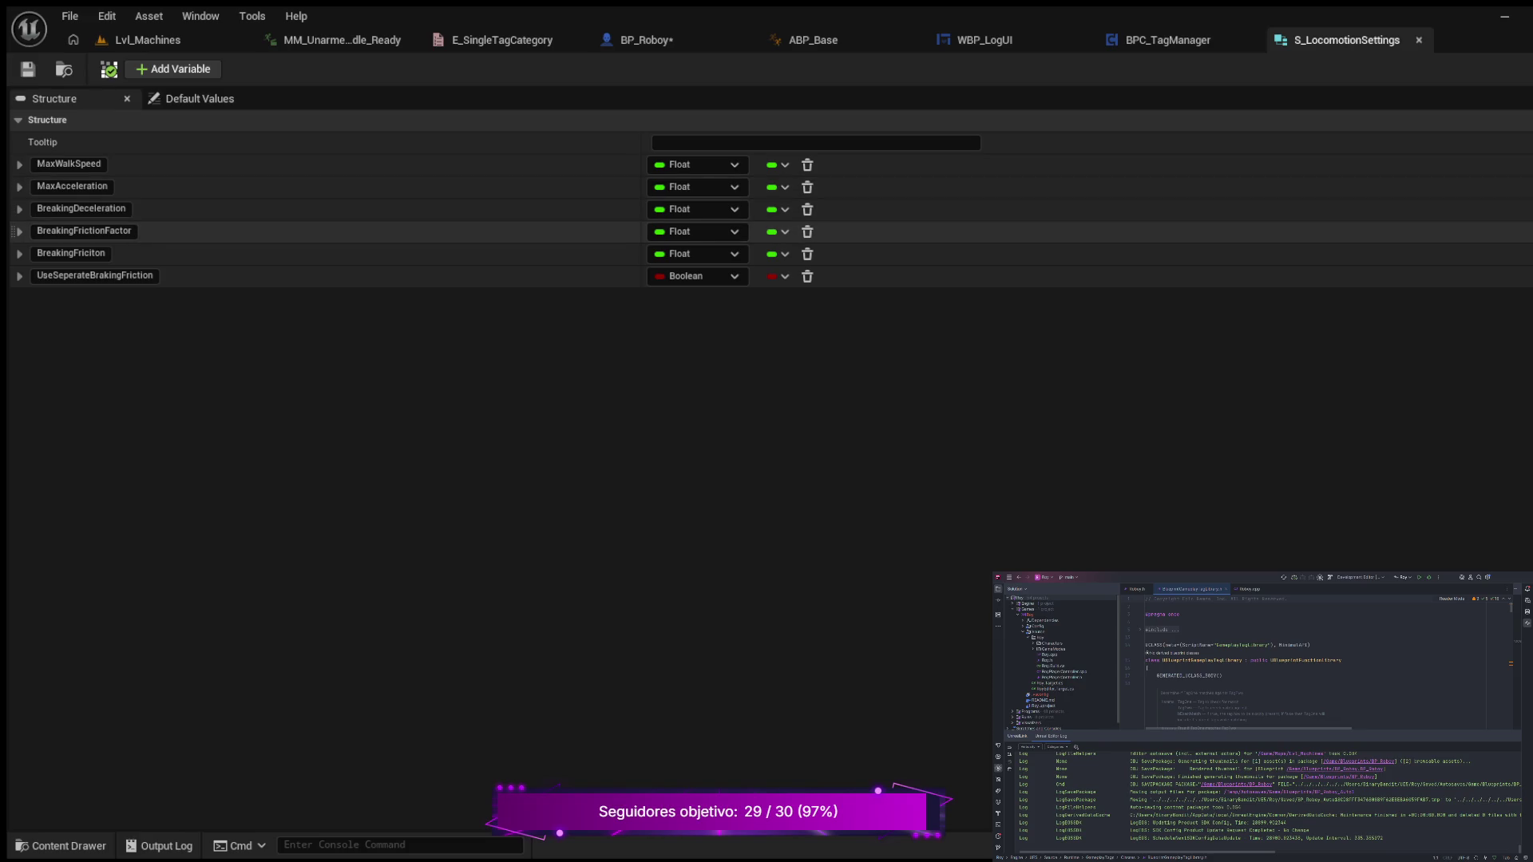
pyautogui.click(81, 209)
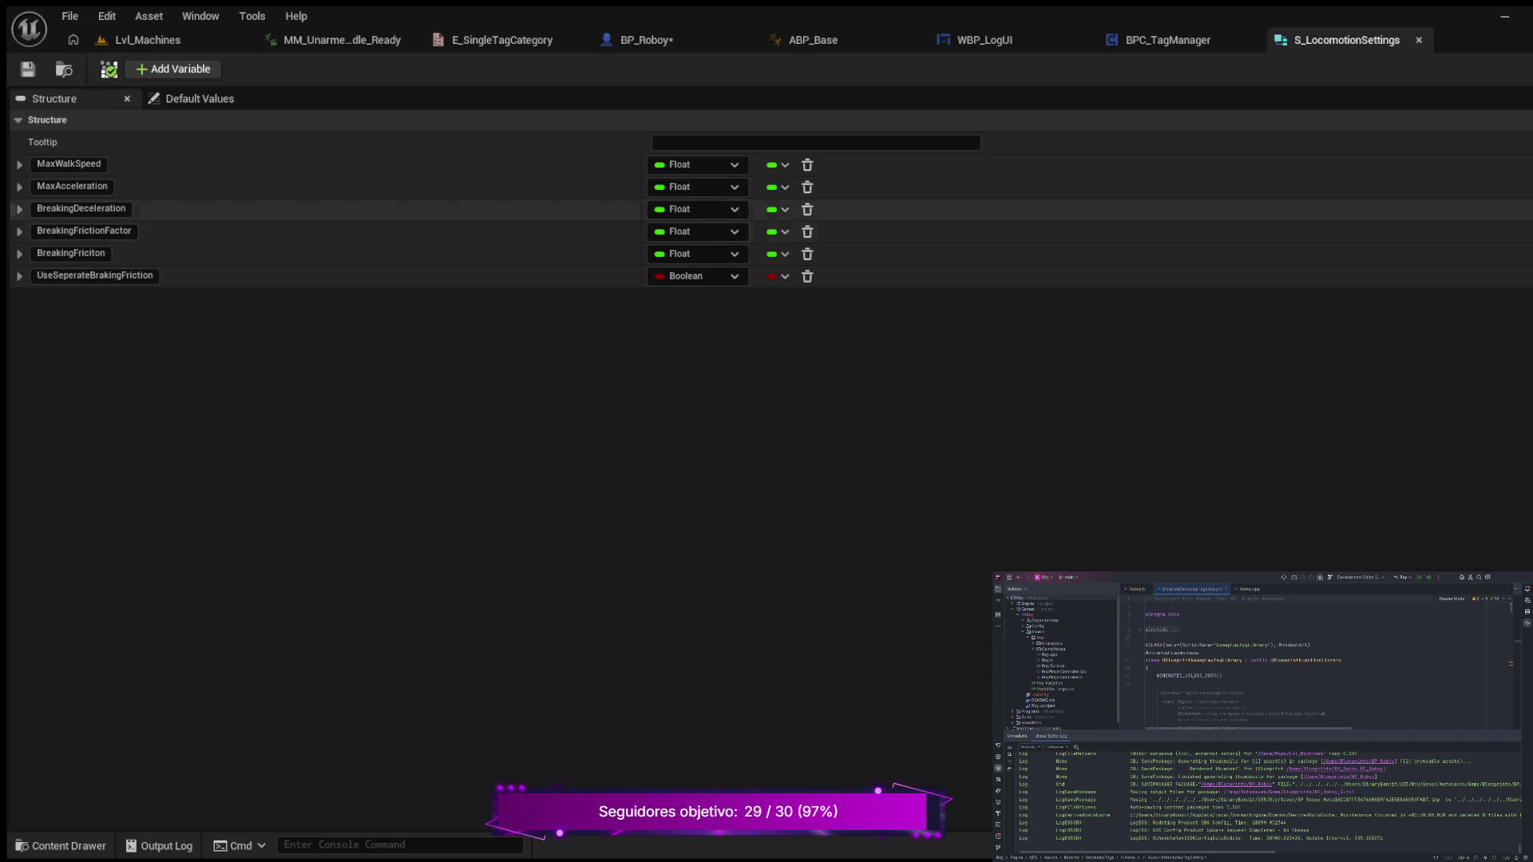
pyautogui.click(41, 209)
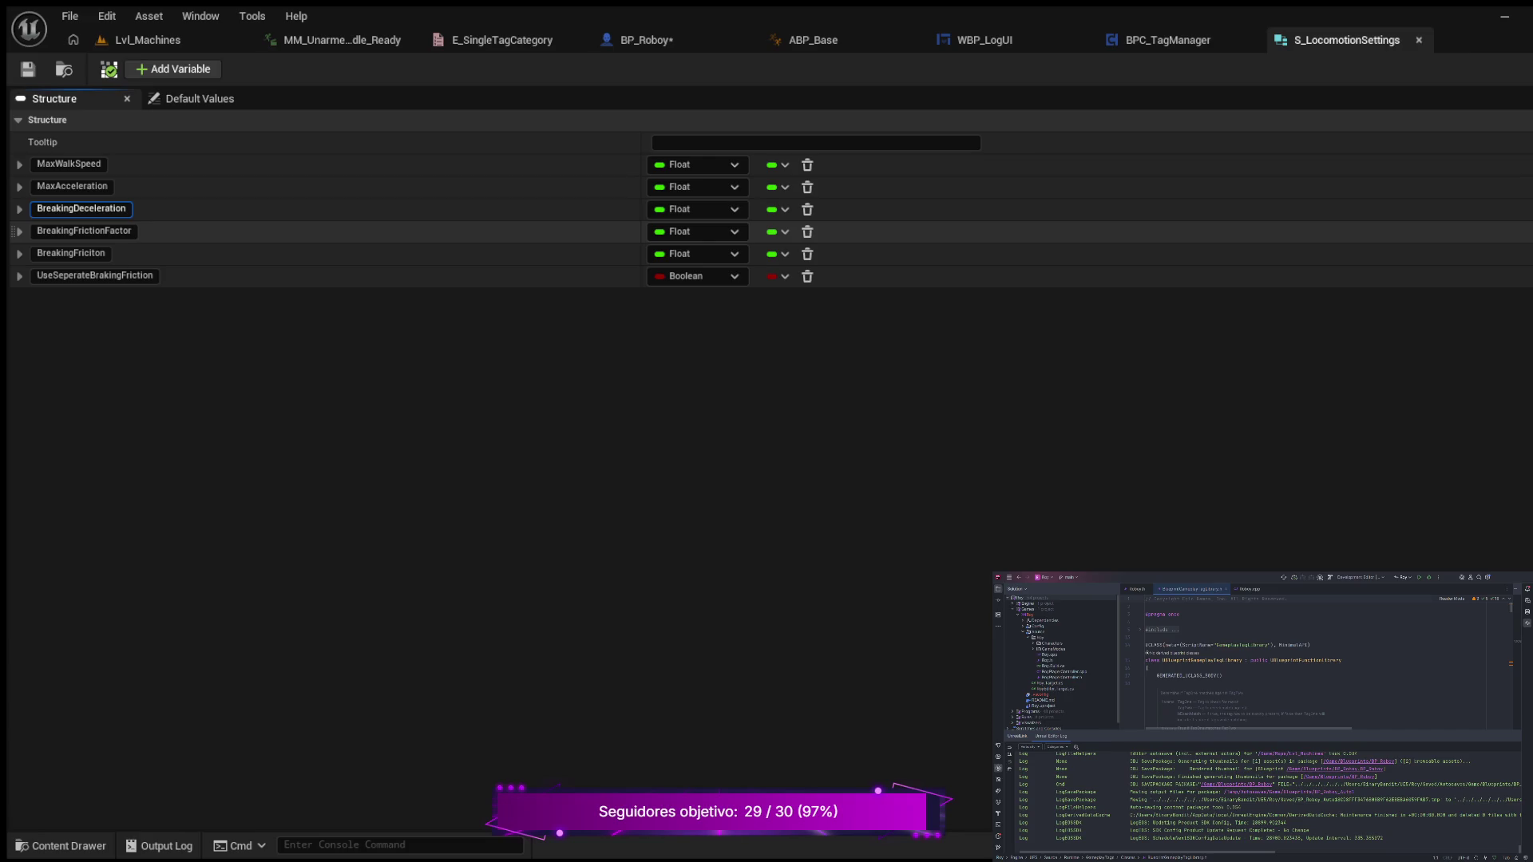
pyautogui.press('BackSpace')
pyautogui.press('Return')
# - Rename BreakingFrictionFactor and BreakingFriciton to BrakingFrictionFactor and BrakingFriciton, and save the struct
pyautogui.click(56, 230)
pyautogui.press('BackSpace')
pyautogui.press('Return')
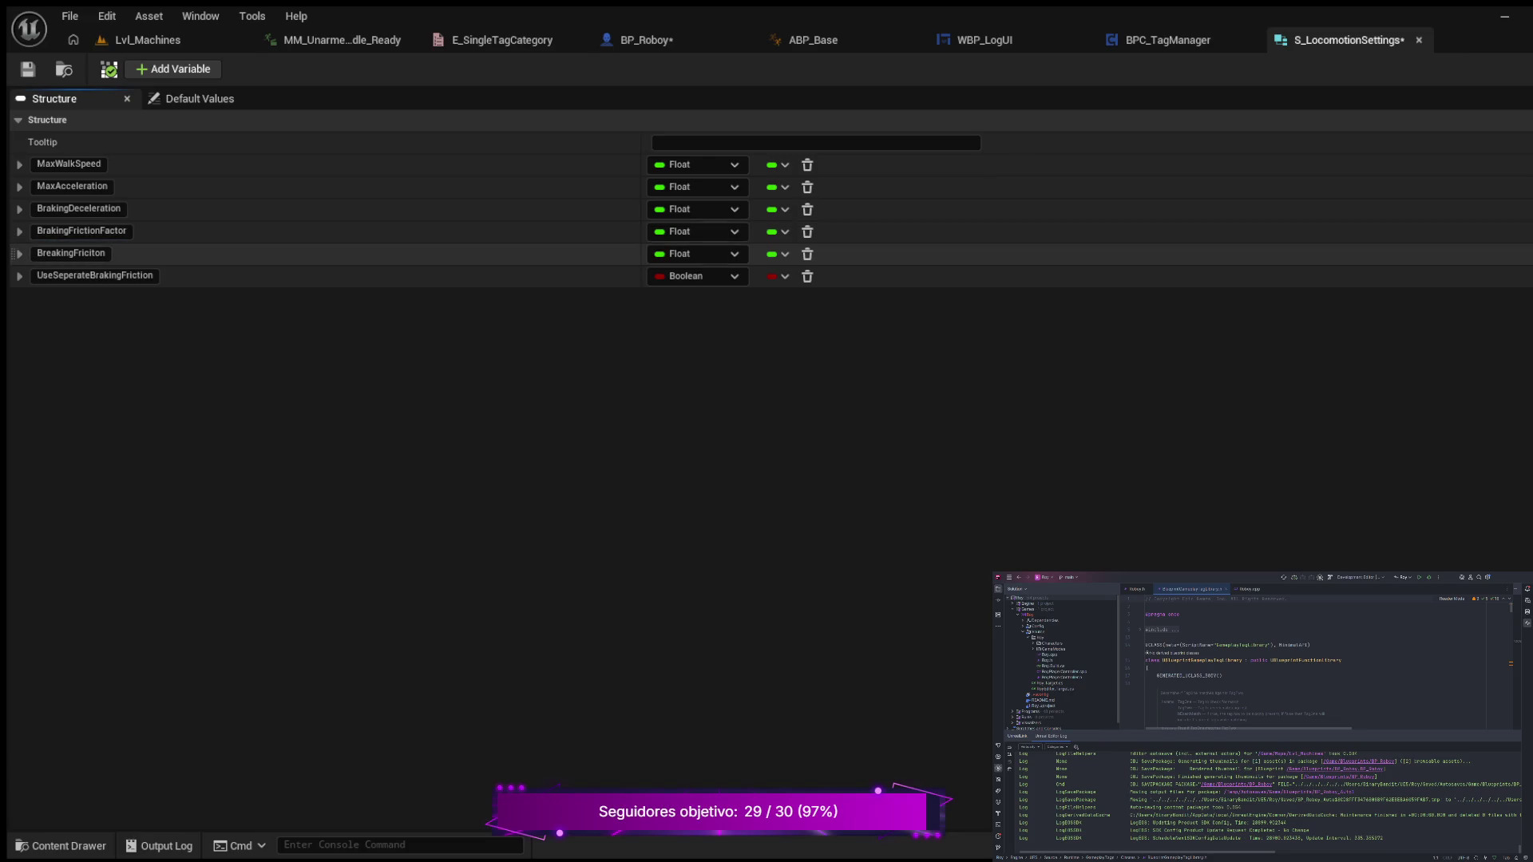
pyautogui.click(73, 253)
pyautogui.press('BackSpace')
pyautogui.press('Return')
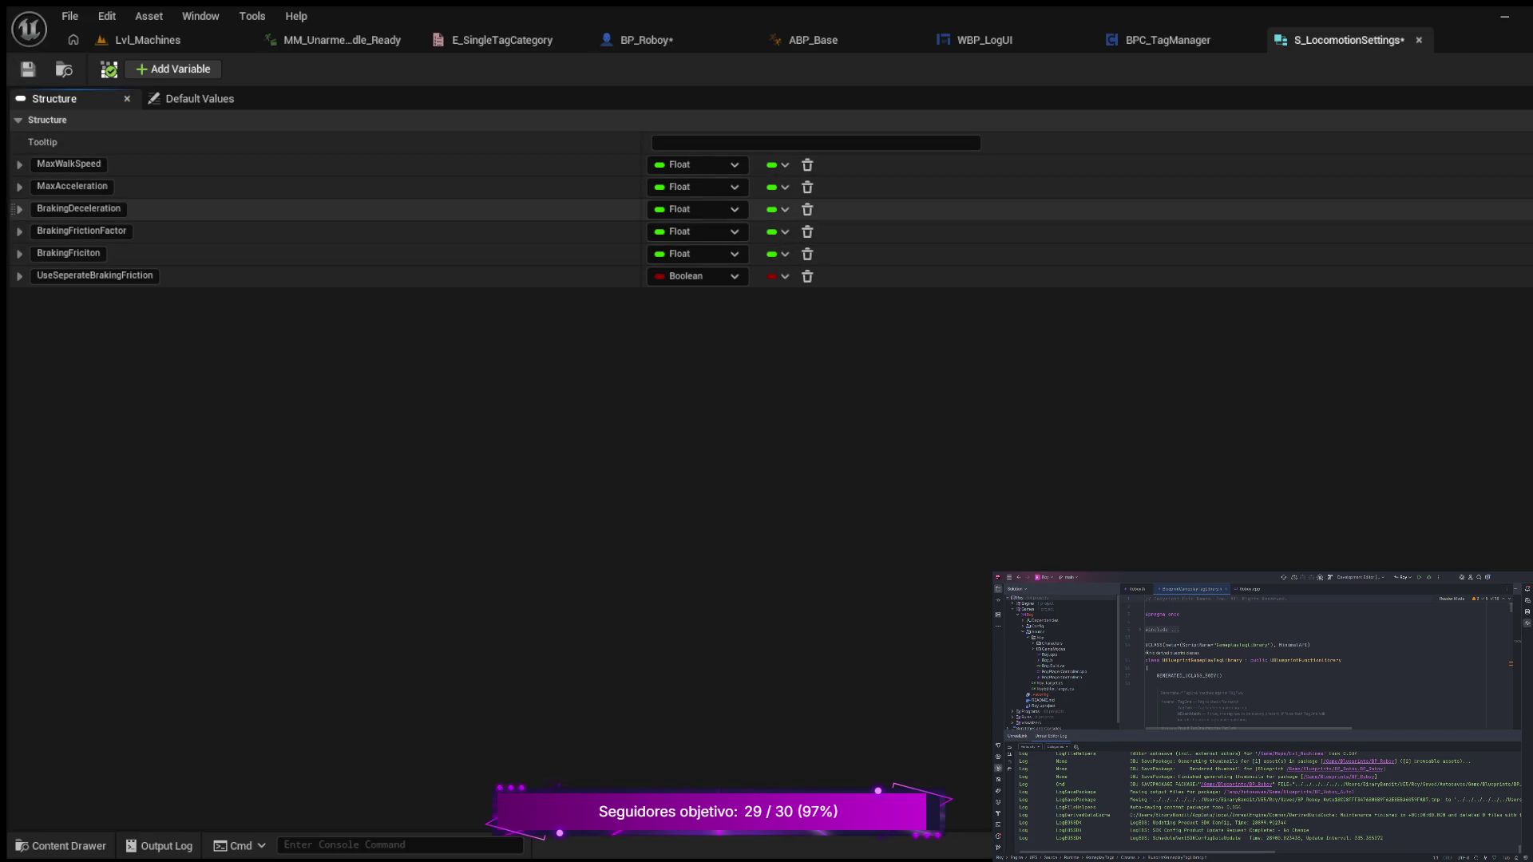
pyautogui.click(28, 70)
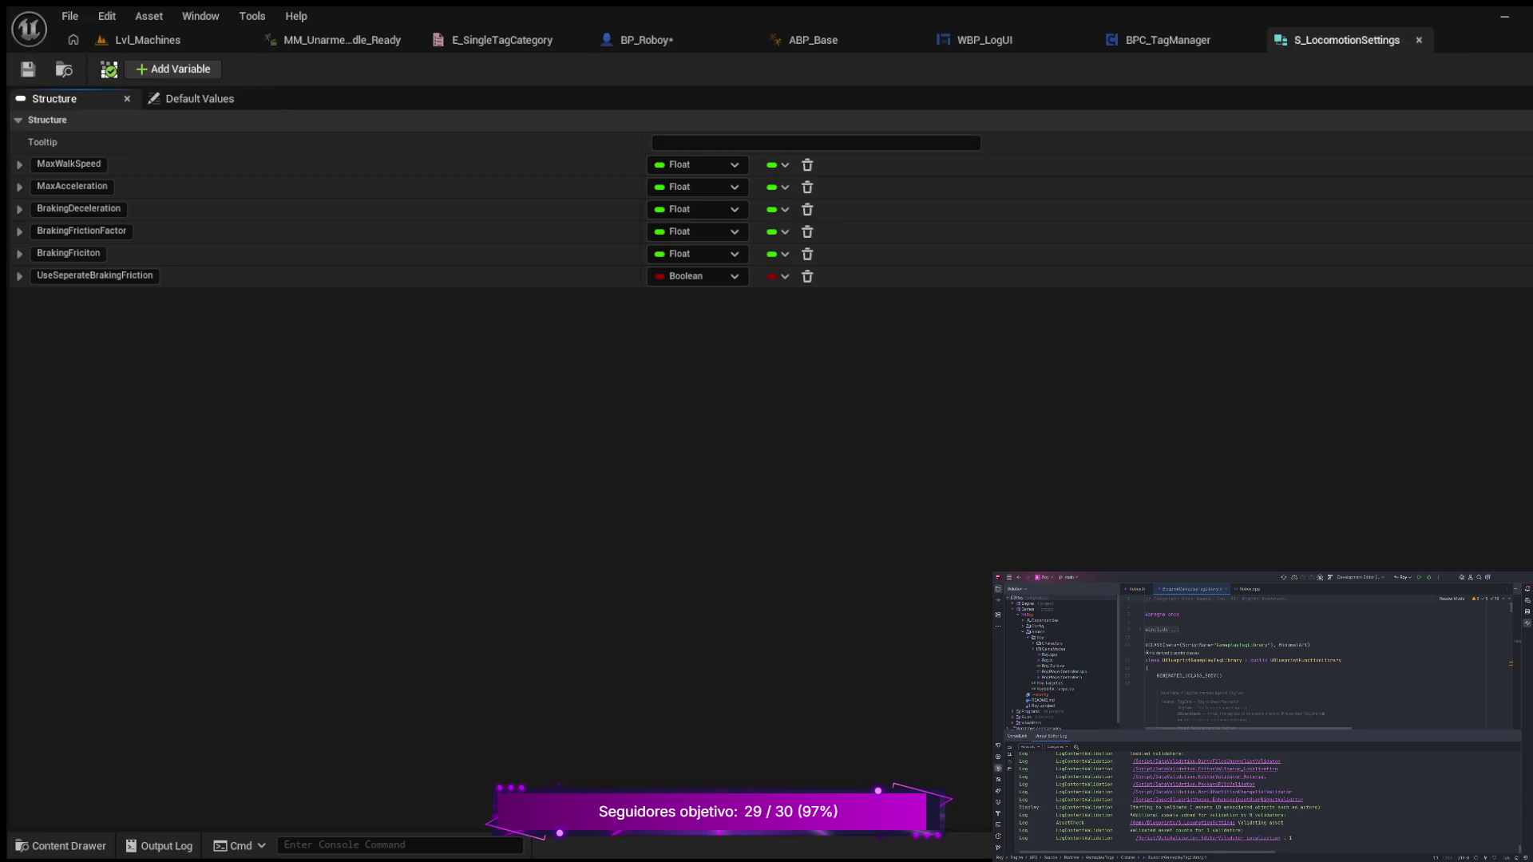
pyautogui.click(1167, 40)
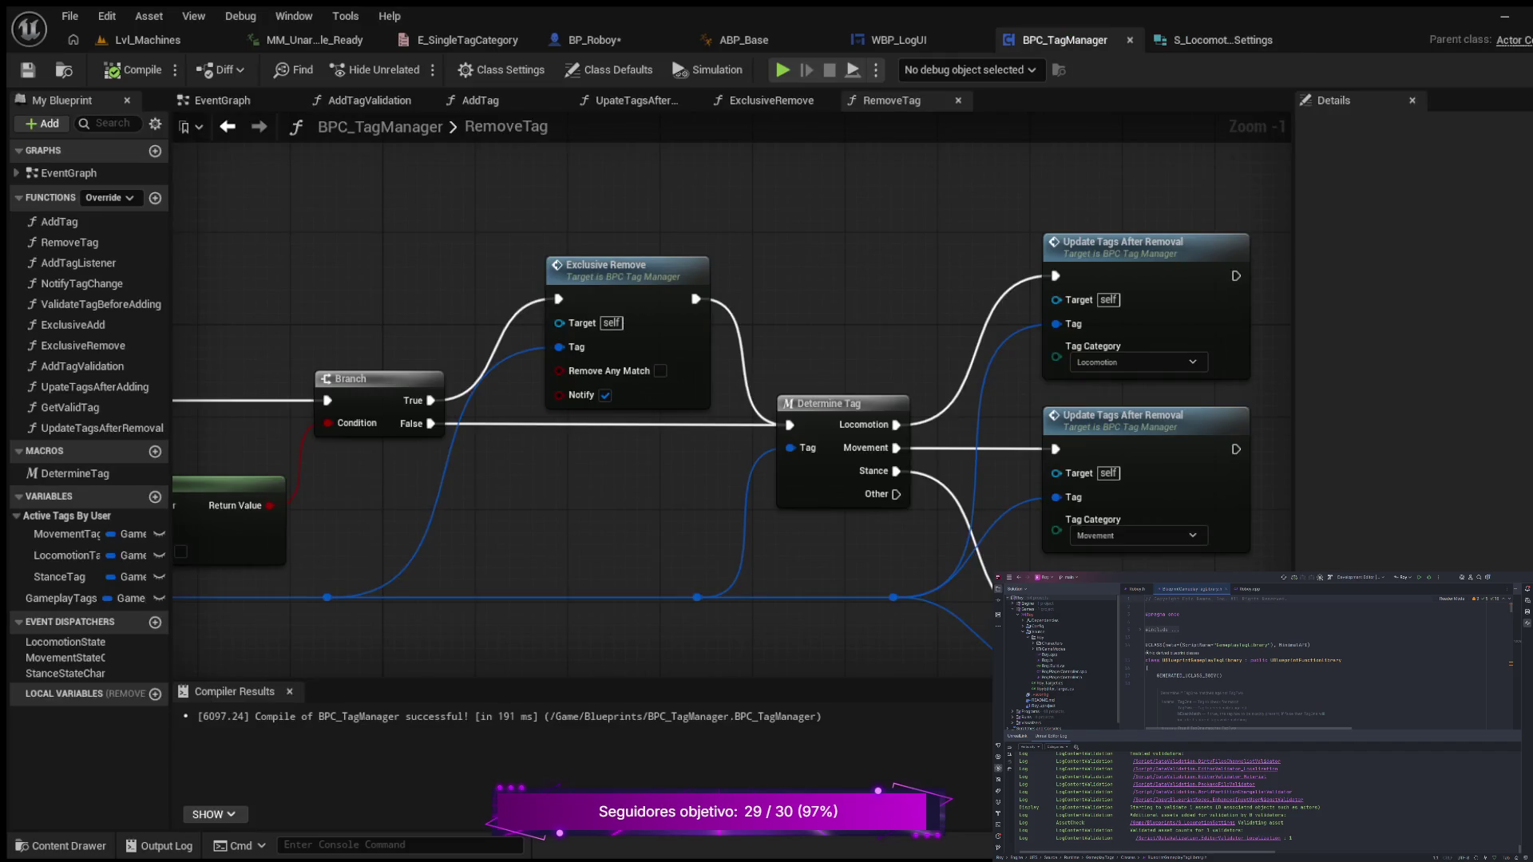
# - Switch back to BP_Roboy's UpdateCMCVars graph and recompile the blueprint
pyautogui.click(595, 40)
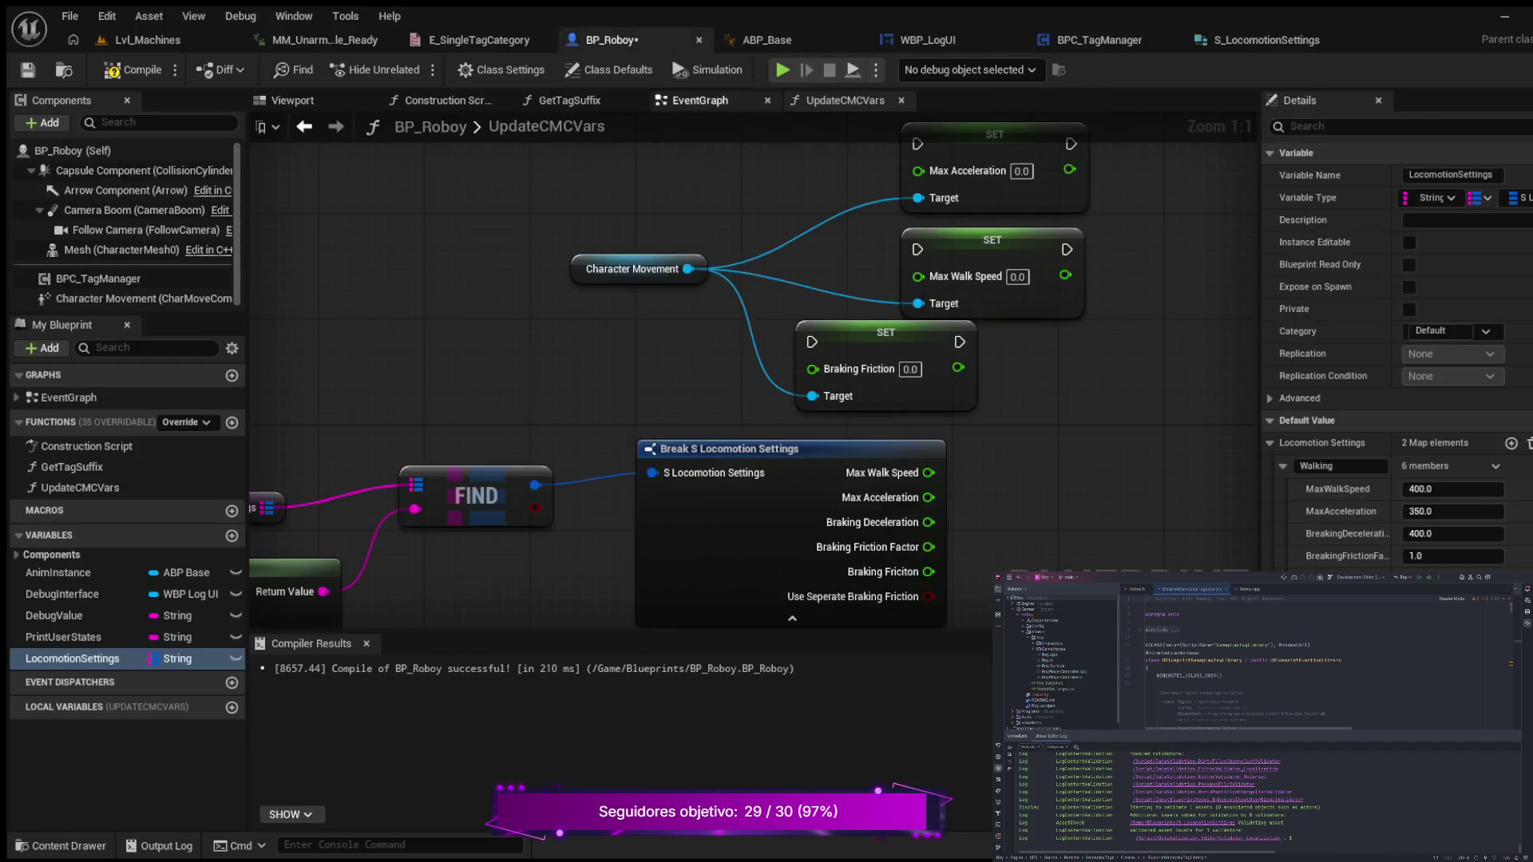
pyautogui.click(135, 70)
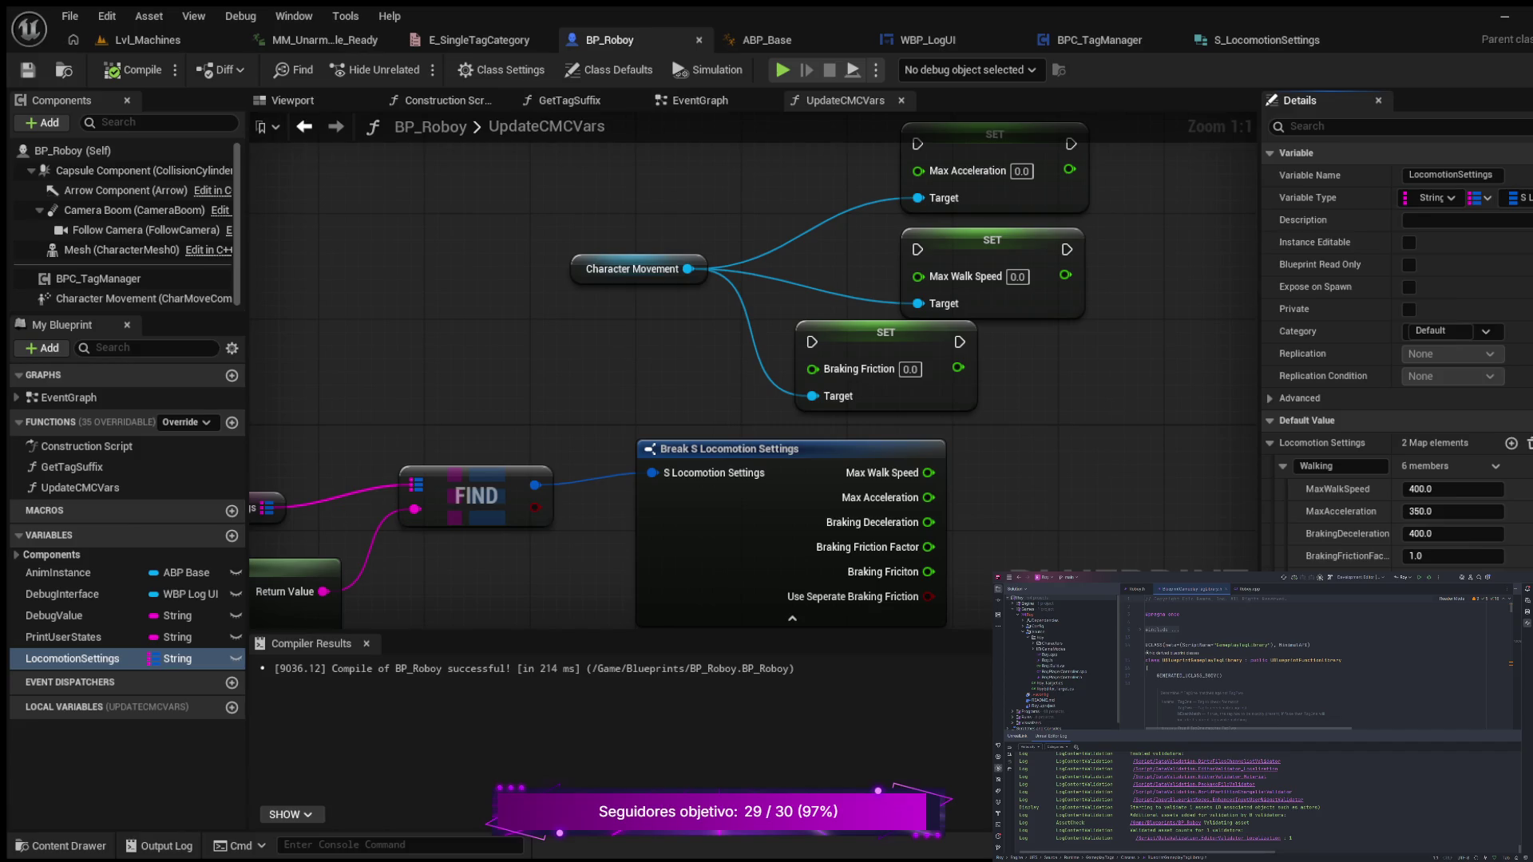
# - Align the Braking Friction setter and add a Set Braking Friction Factor node from Character Movement
pyautogui.moveTo(1086, 453); pyautogui.dragTo(965, 442)
pyautogui.moveTo(764, 321); pyautogui.dragTo(871, 321)
pyautogui.moveTo(910, 447); pyautogui.dragTo(939, 386)
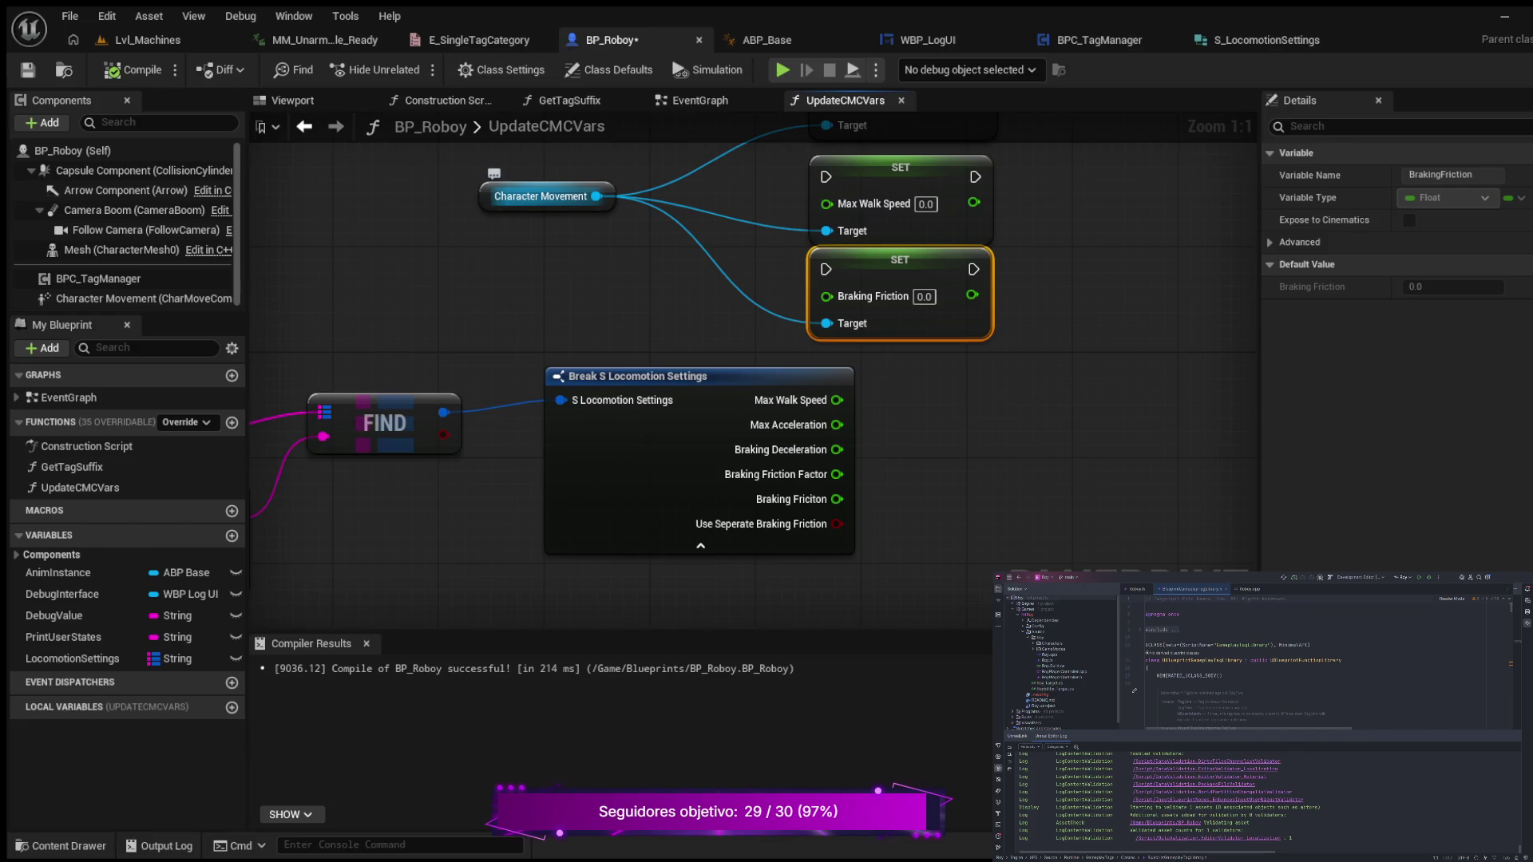
pyautogui.moveTo(596, 197); pyautogui.dragTo(954, 385)
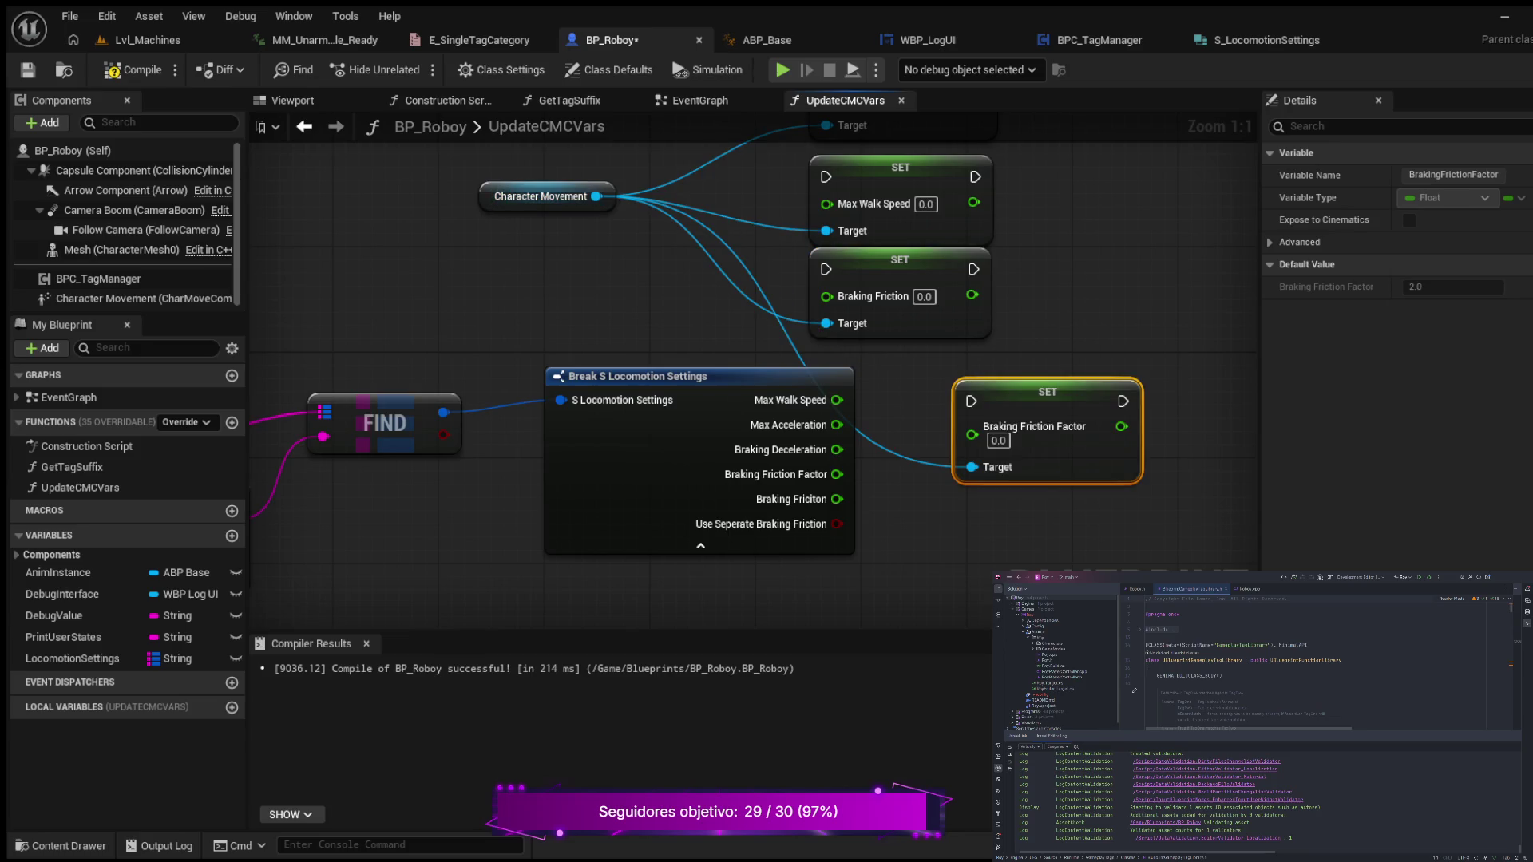
# - Stack Max Walk Speed above Max Acceleration, lower the friction setters, and add Set Braking Deceleration Walking
pyautogui.moveTo(943, 557); pyautogui.dragTo(891, 561)
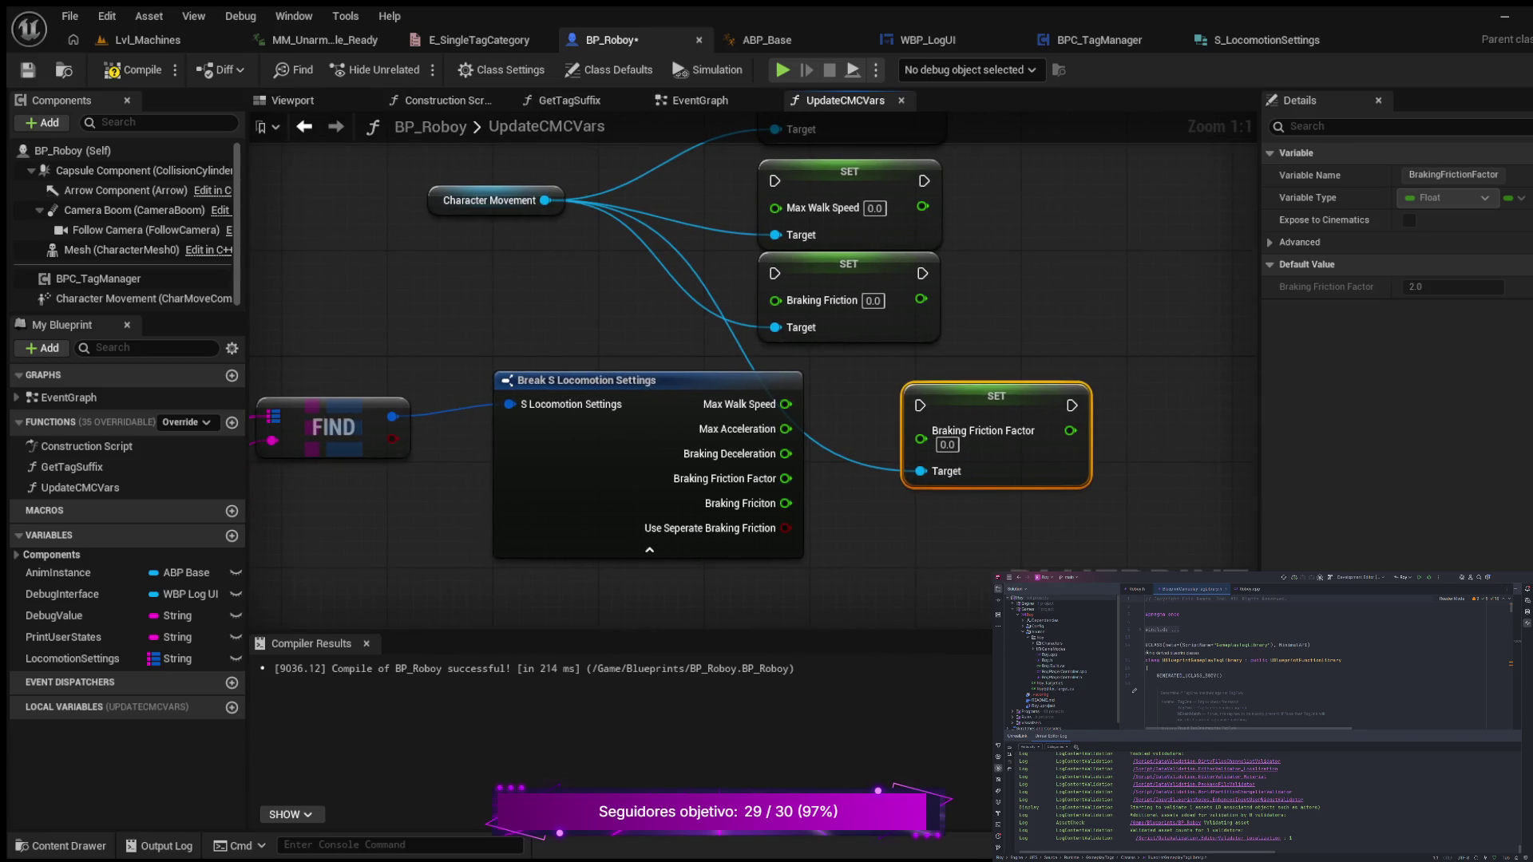
pyautogui.moveTo(892, 561); pyautogui.dragTo(896, 643)
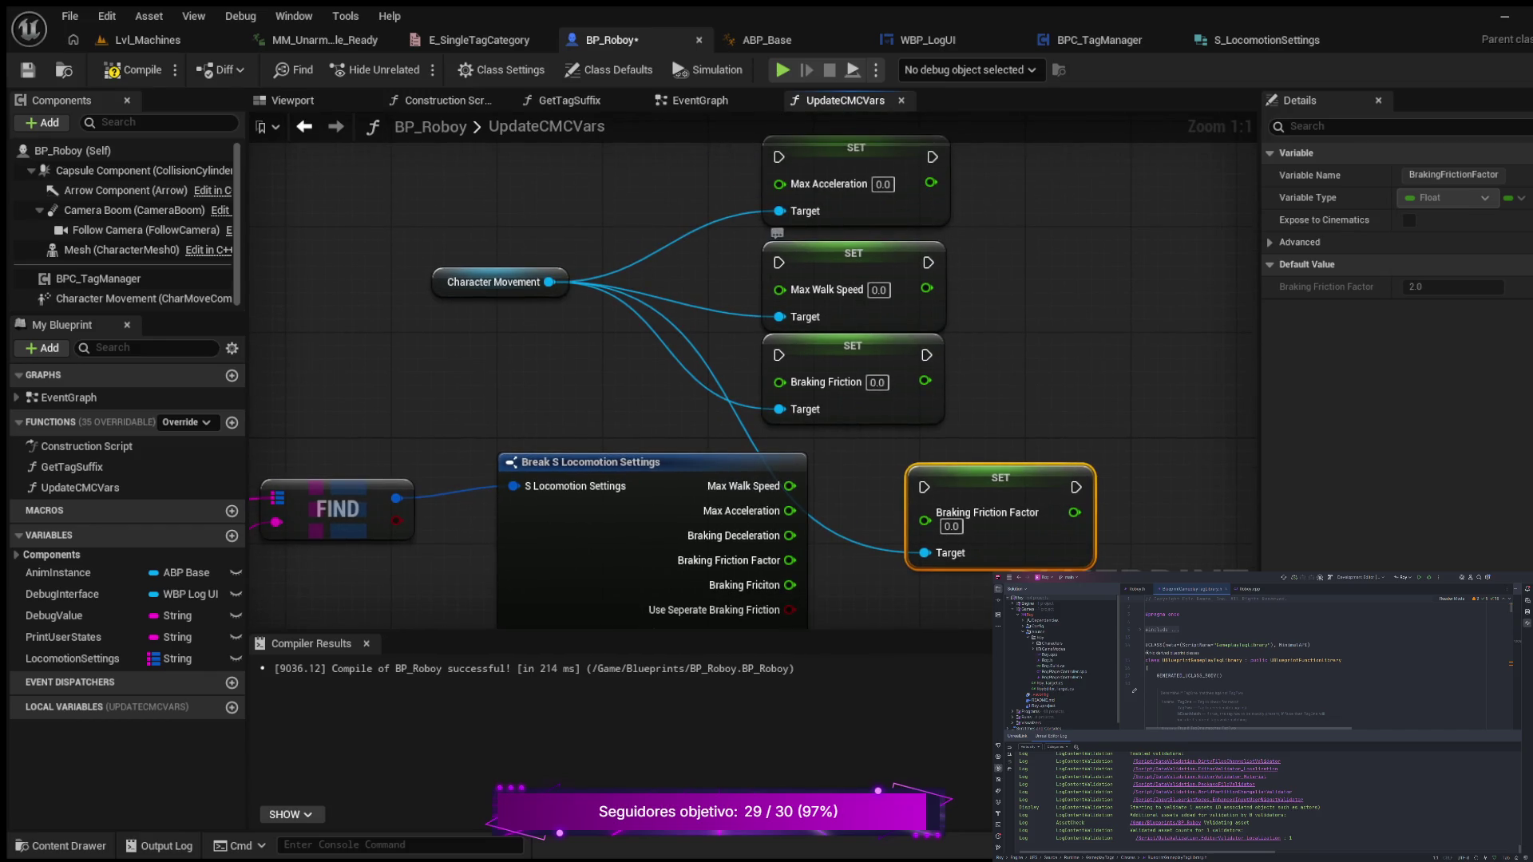
pyautogui.moveTo(856, 148); pyautogui.dragTo(1014, 266)
pyautogui.moveTo(830, 253); pyautogui.dragTo(857, 147)
pyautogui.moveTo(1013, 267); pyautogui.dragTo(882, 241)
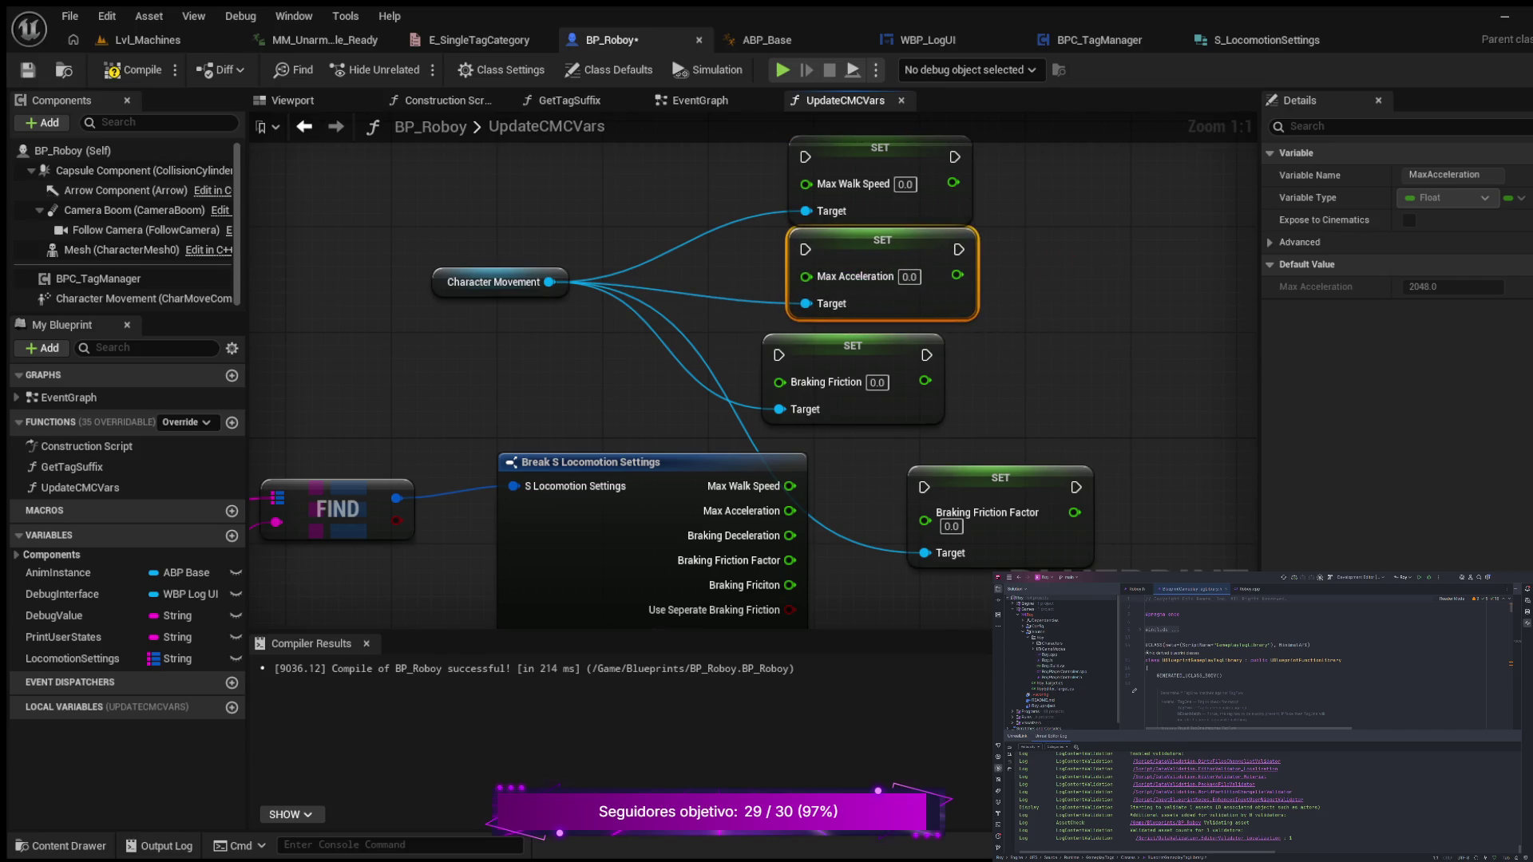
pyautogui.moveTo(956, 415)
pyautogui.mouseDown()
pyautogui.moveTo(976, 208)
pyautogui.moveTo(982, 301)
pyautogui.moveTo(942, 425)
pyautogui.moveTo(954, 449)
pyautogui.moveTo(974, 414)
pyautogui.moveTo(951, 416)
pyautogui.moveTo(951, 399)
pyautogui.mouseUp()
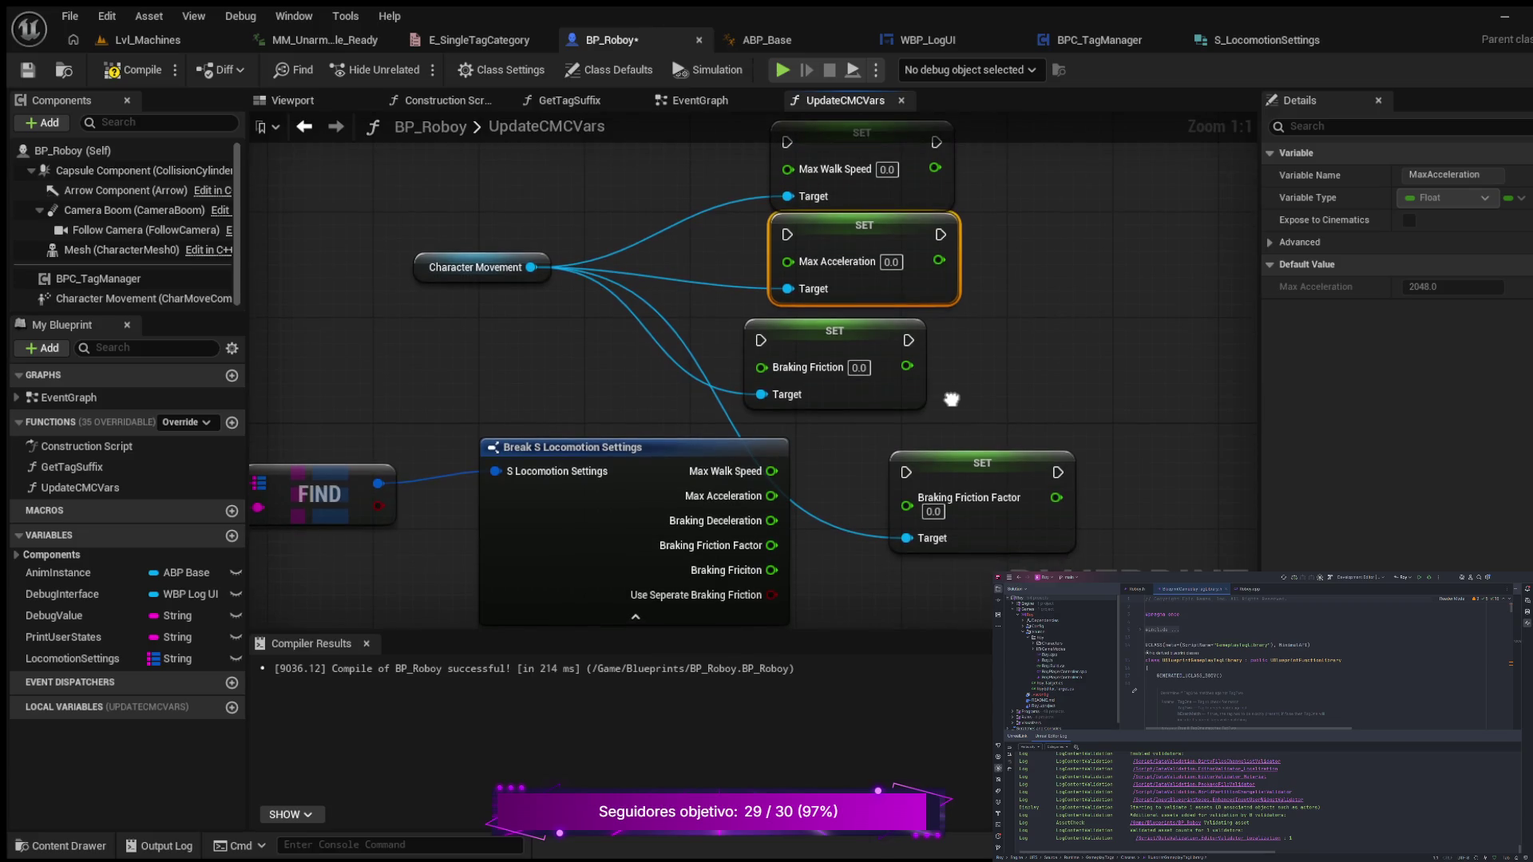
pyautogui.moveTo(958, 467); pyautogui.dragTo(958, 520)
pyautogui.moveTo(834, 331); pyautogui.dragTo(914, 410)
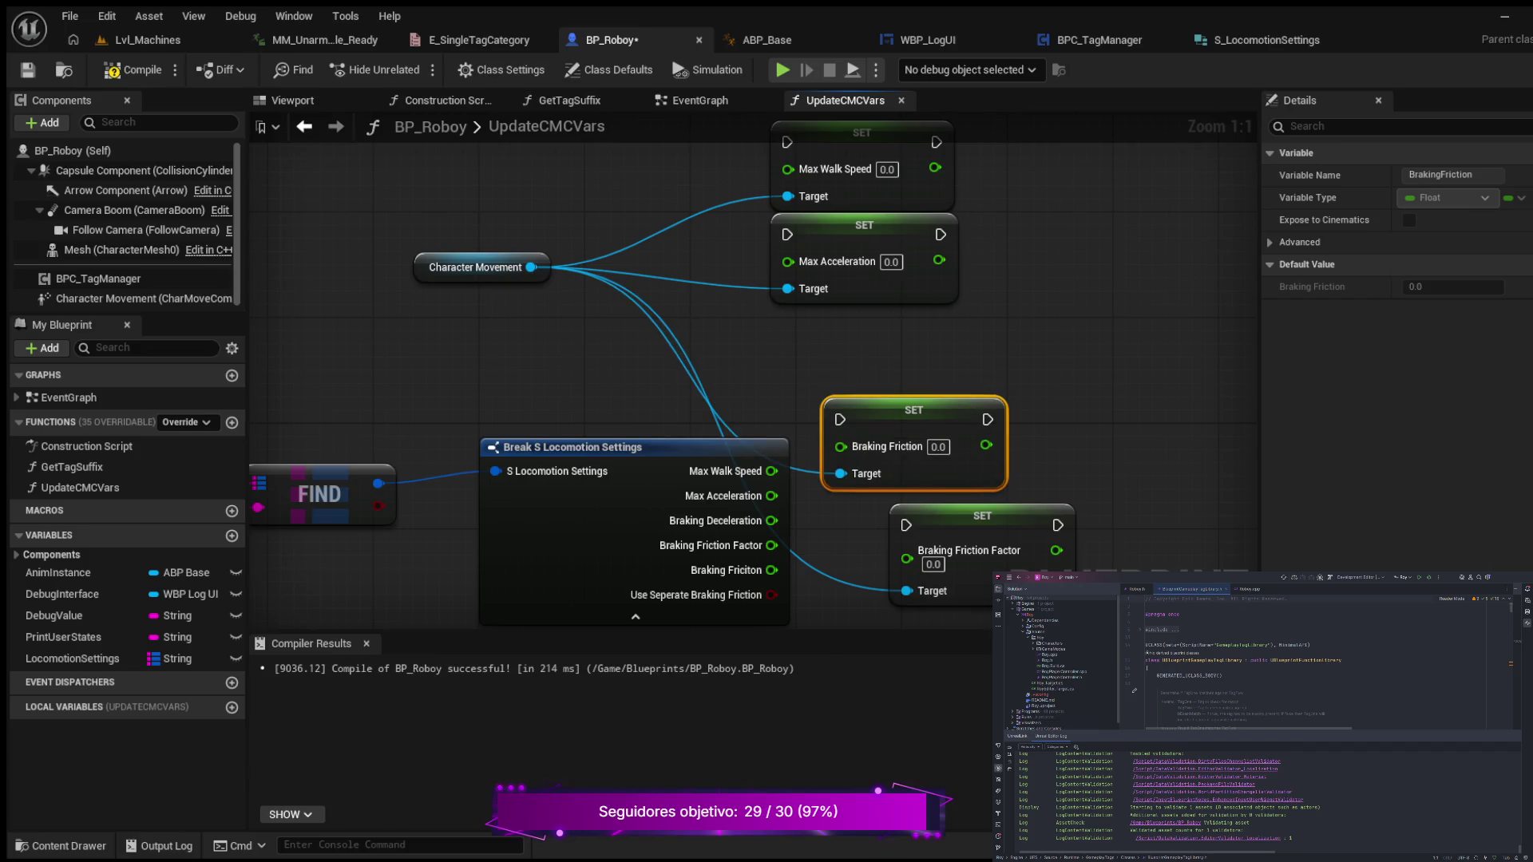
pyautogui.moveTo(530, 268); pyautogui.dragTo(930, 326)
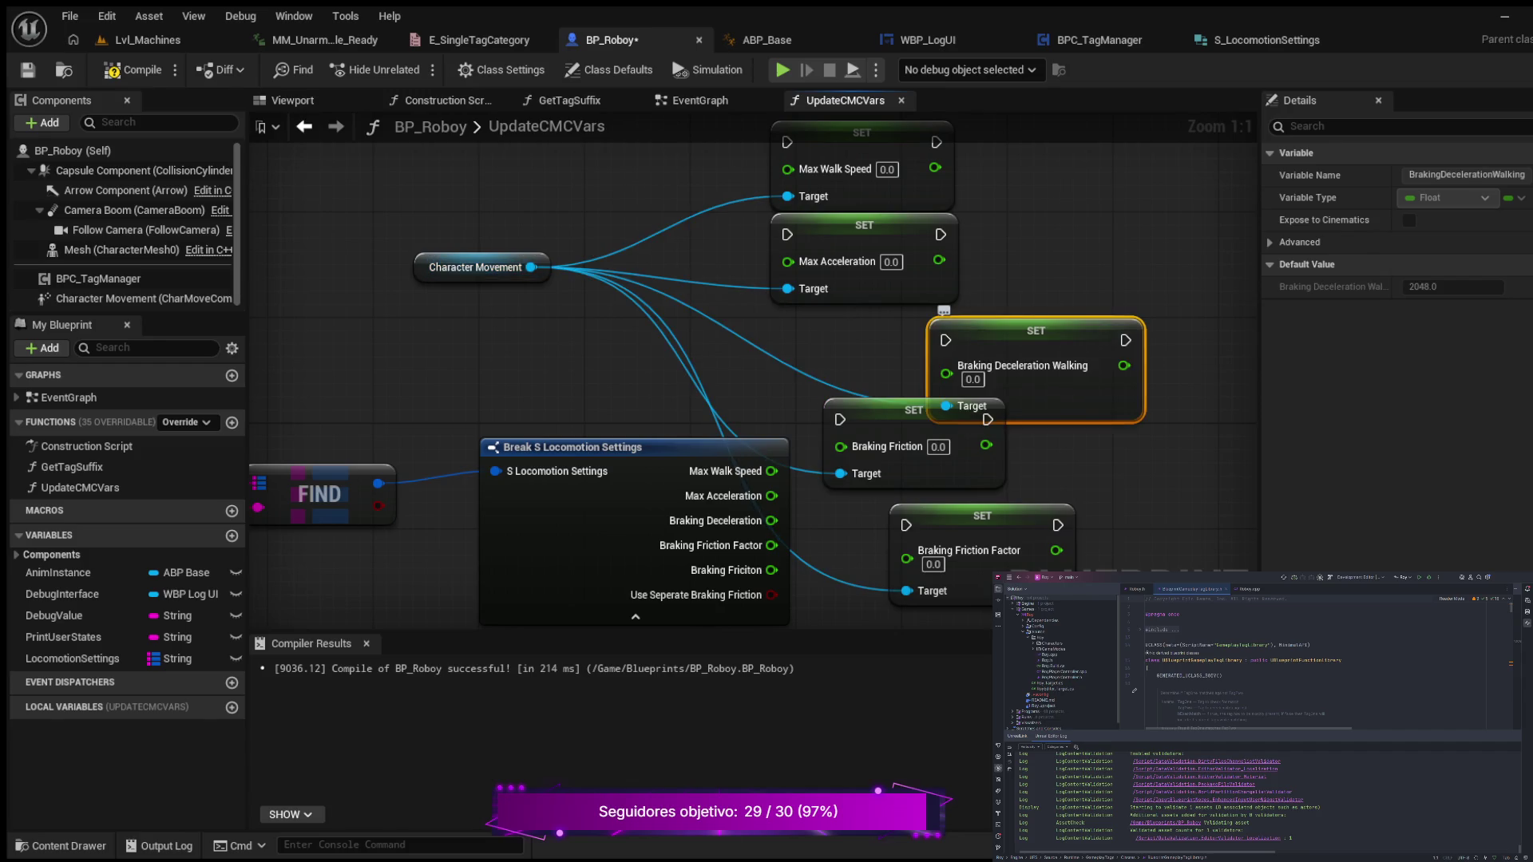
# - Move Braking Deceleration Walking up and place Braking Friction Factor above Braking Friction
pyautogui.moveTo(1035, 331); pyautogui.dragTo(982, 317)
pyautogui.moveTo(1079, 469); pyautogui.dragTo(1079, 418)
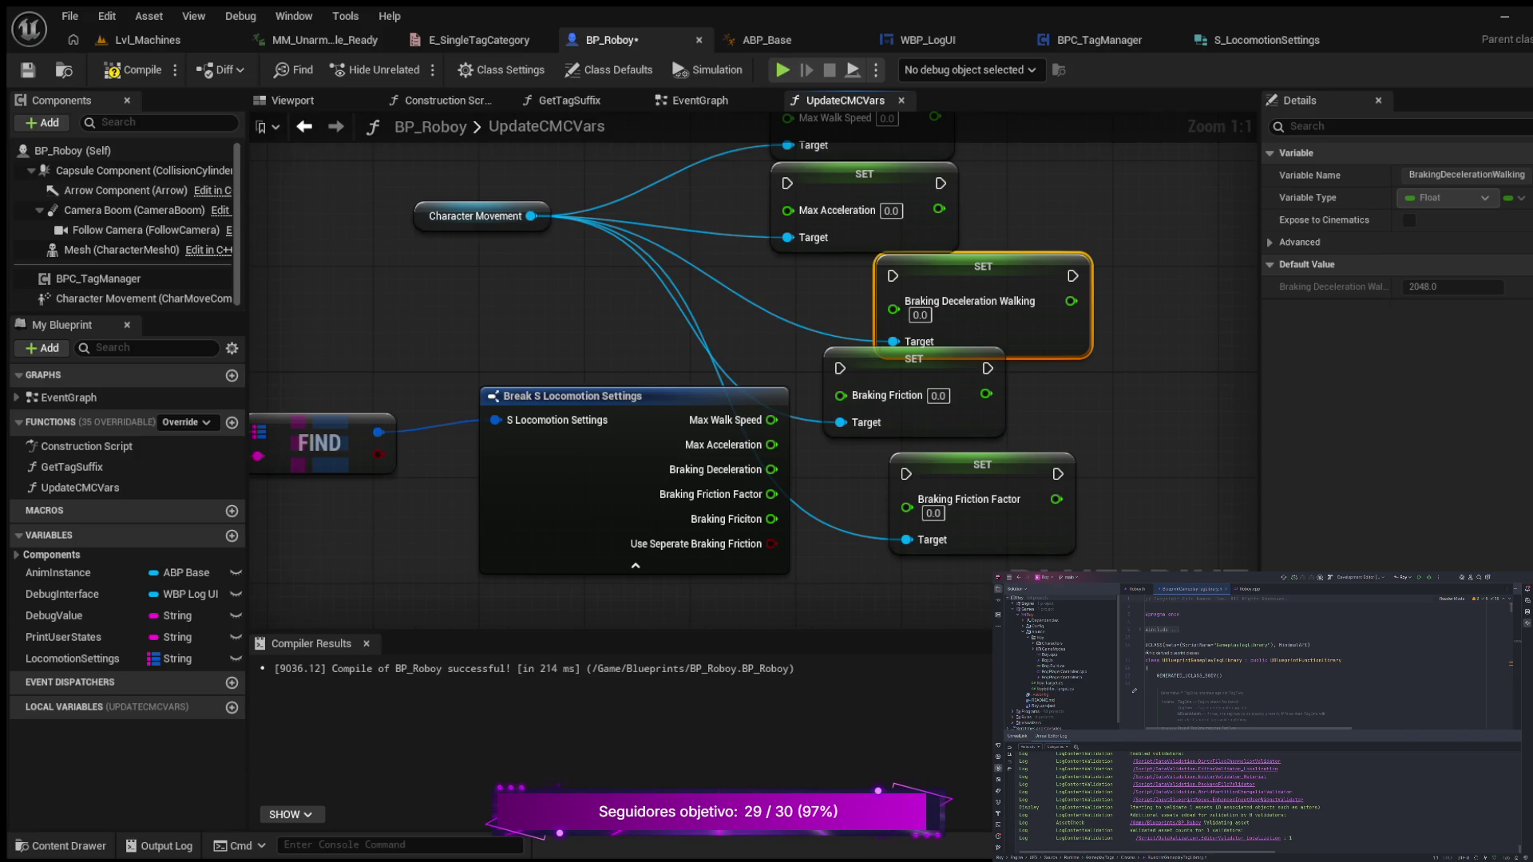
pyautogui.moveTo(878, 360); pyautogui.dragTo(918, 544)
pyautogui.moveTo(910, 463); pyautogui.dragTo(910, 396)
pyautogui.moveTo(1099, 502); pyautogui.dragTo(1060, 408)
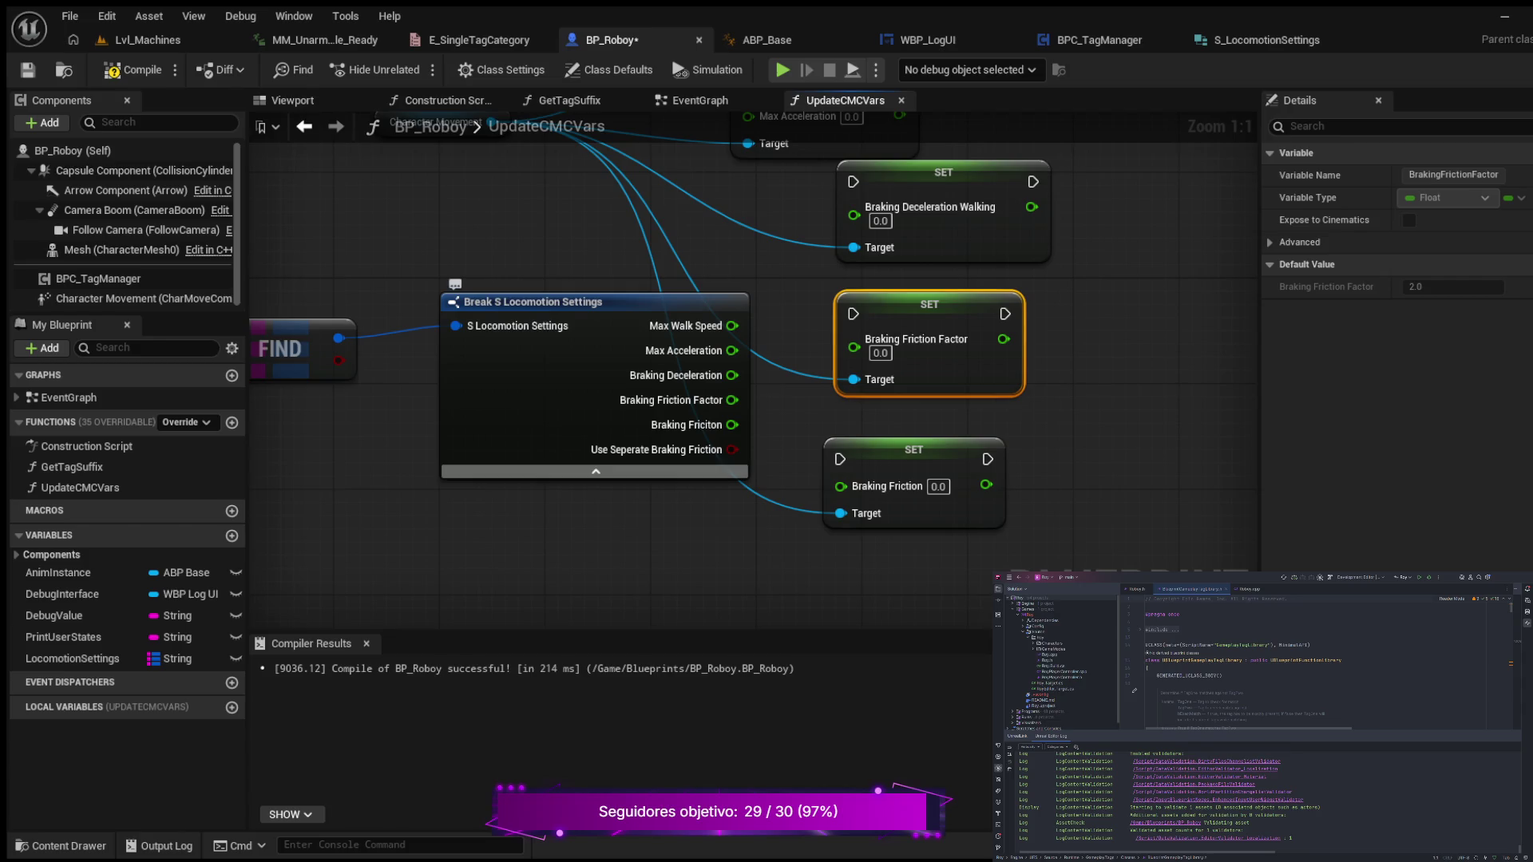
# - Add a Set Use Separate Braking Friction node wired to Character Movement
pyautogui.moveTo(726, 545)
pyautogui.mouseDown()
pyautogui.moveTo(805, 544)
pyautogui.moveTo(808, 592)
pyautogui.moveTo(642, 590)
pyautogui.mouseUp()
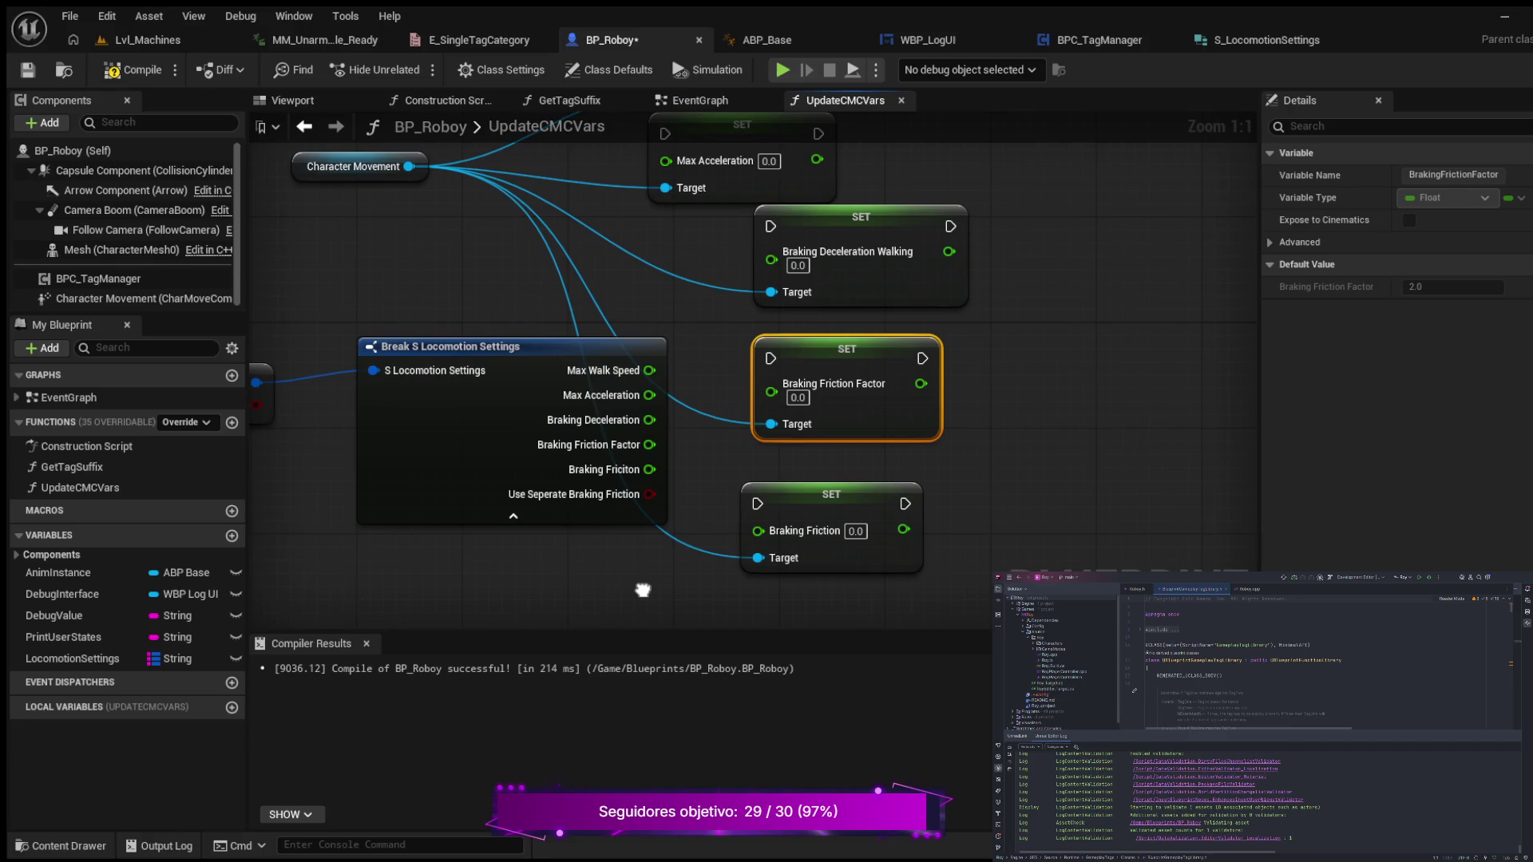
pyautogui.moveTo(409, 166); pyautogui.dragTo(674, 594)
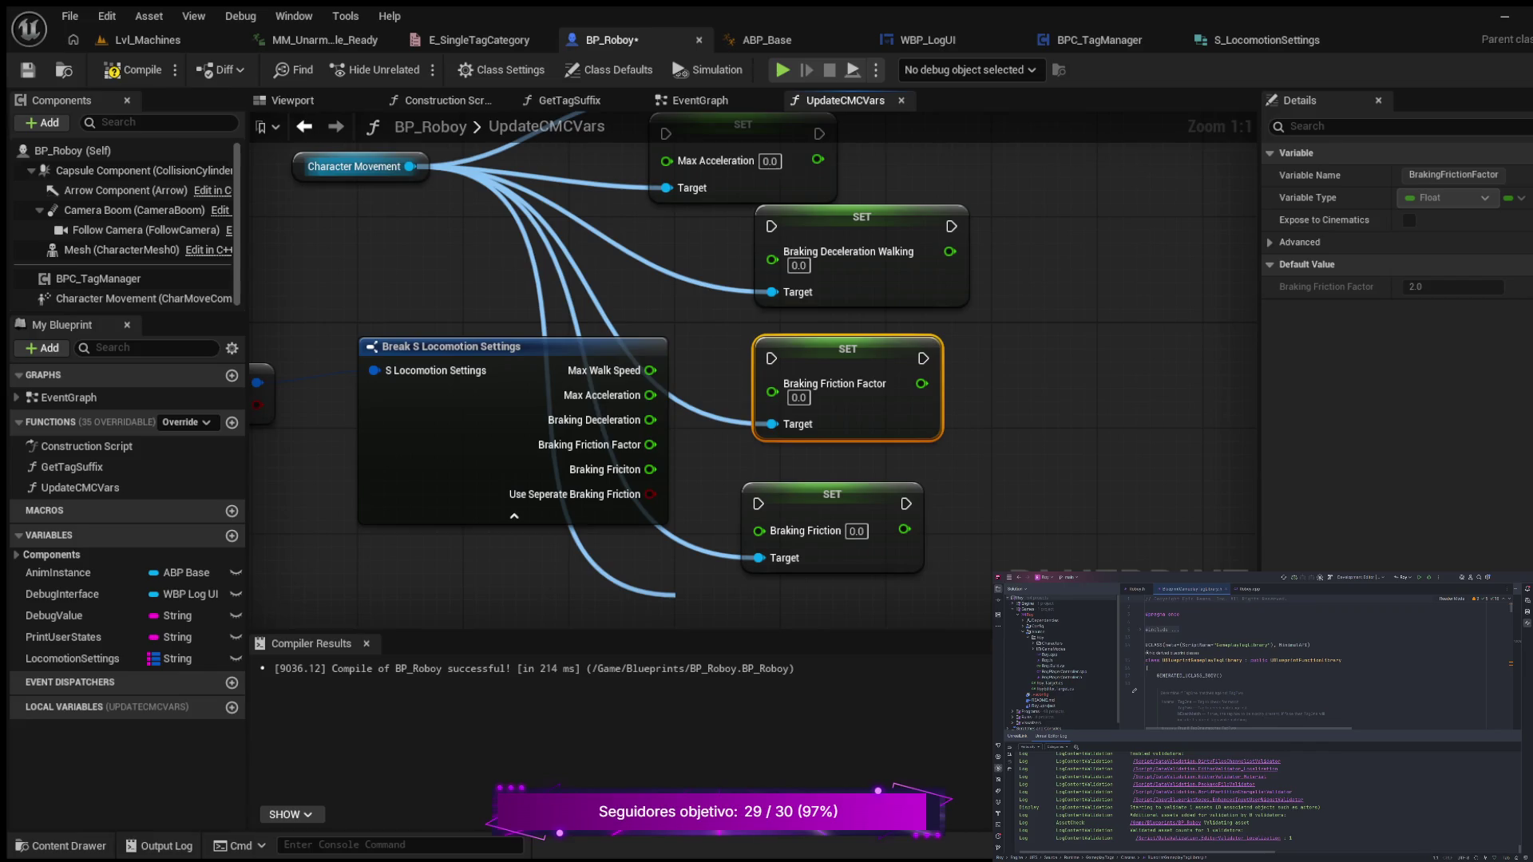
pyautogui.moveTo(675, 594); pyautogui.dragTo(688, 579)
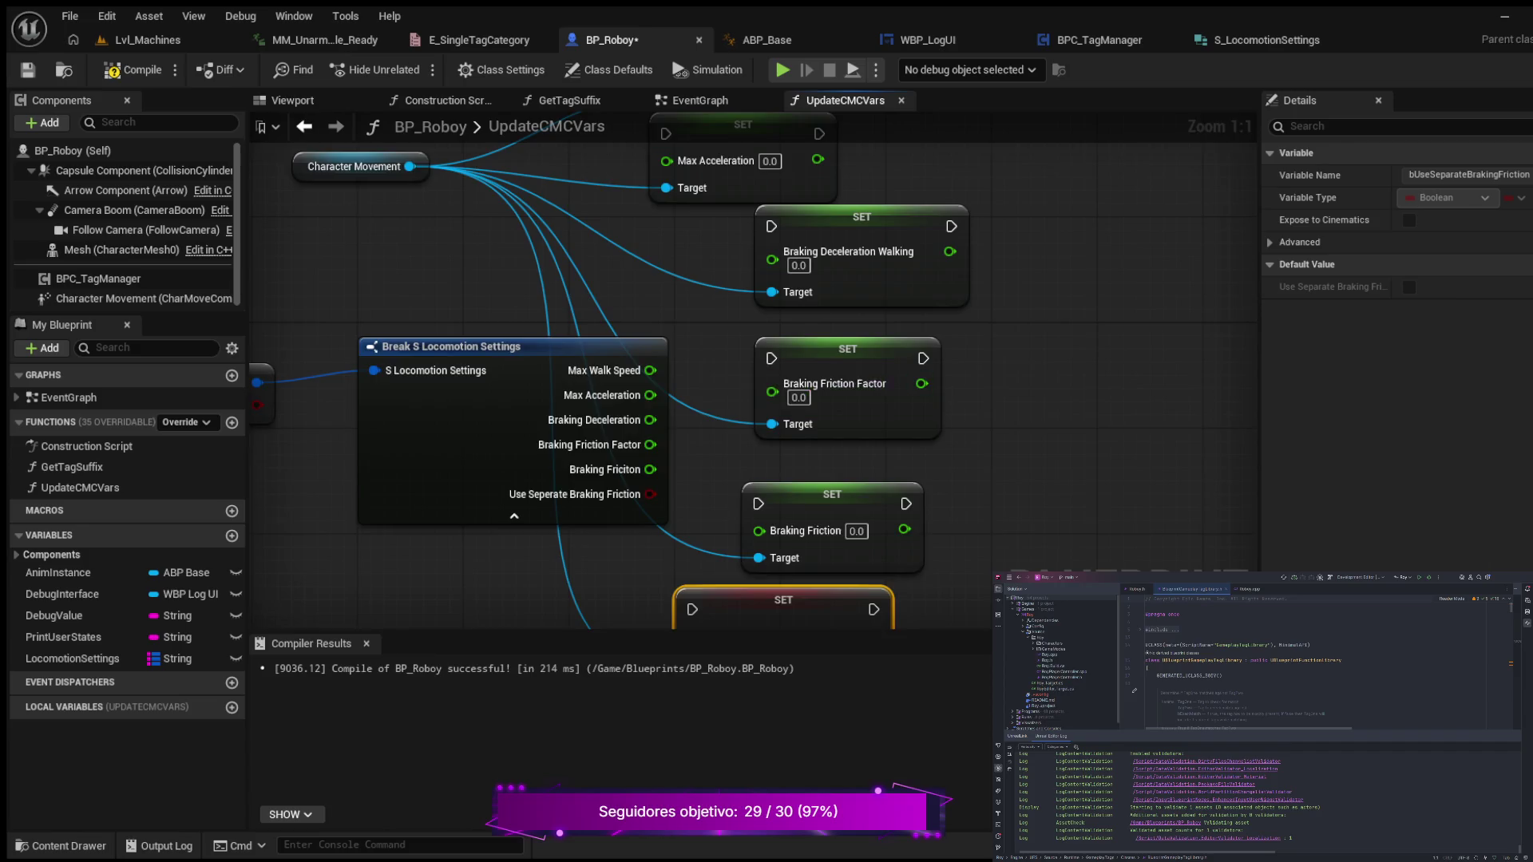
pyautogui.scroll(-4, 918, 413)
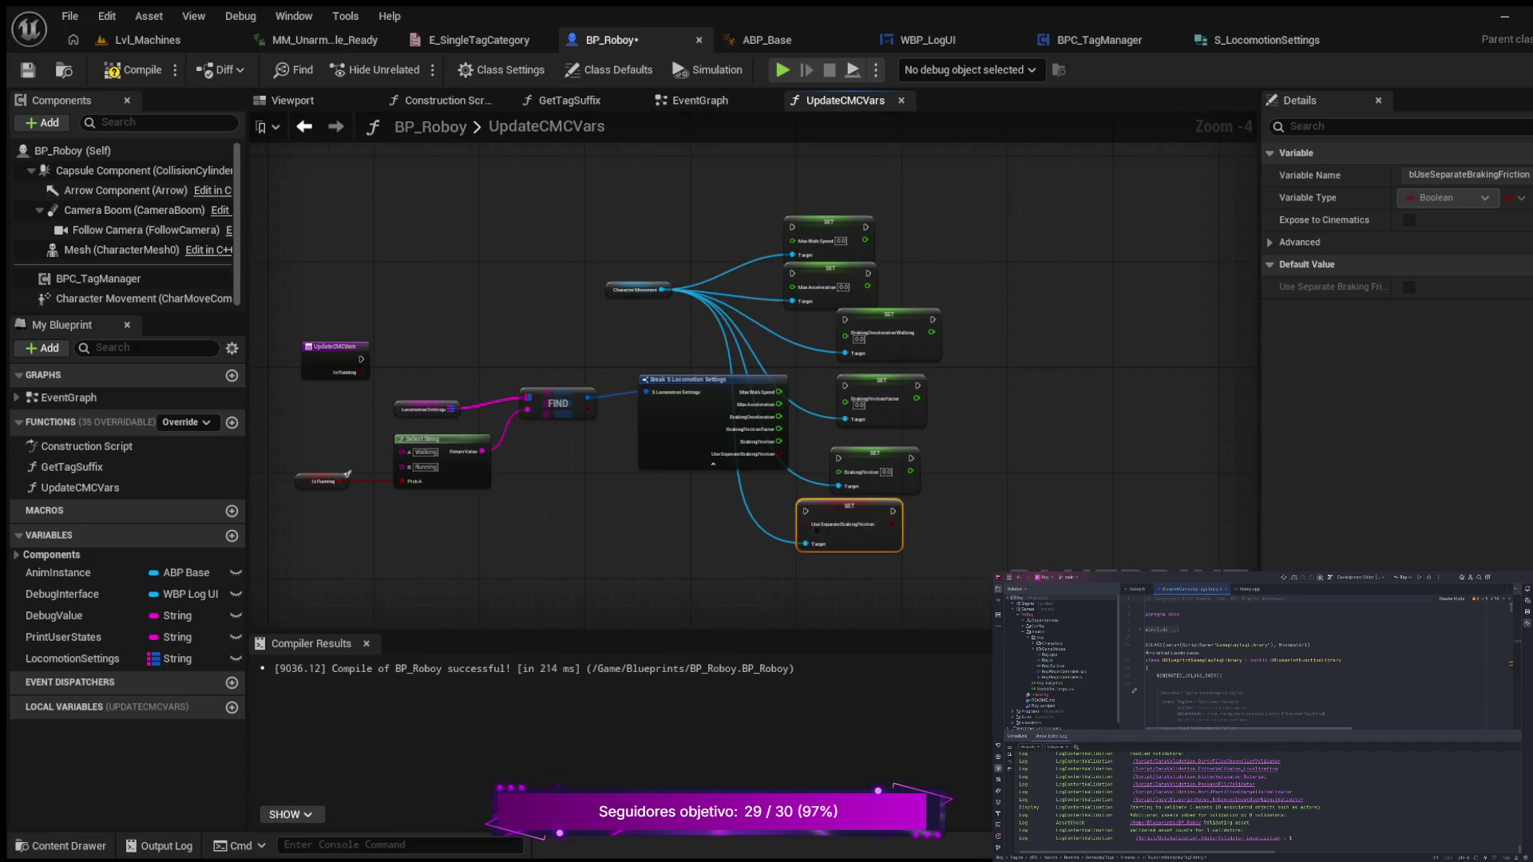
# - Line up the six SET nodes in a column, Max Walk Speed through Use Separate Braking Friction
pyautogui.moveTo(828, 221); pyautogui.dragTo(947, 208)
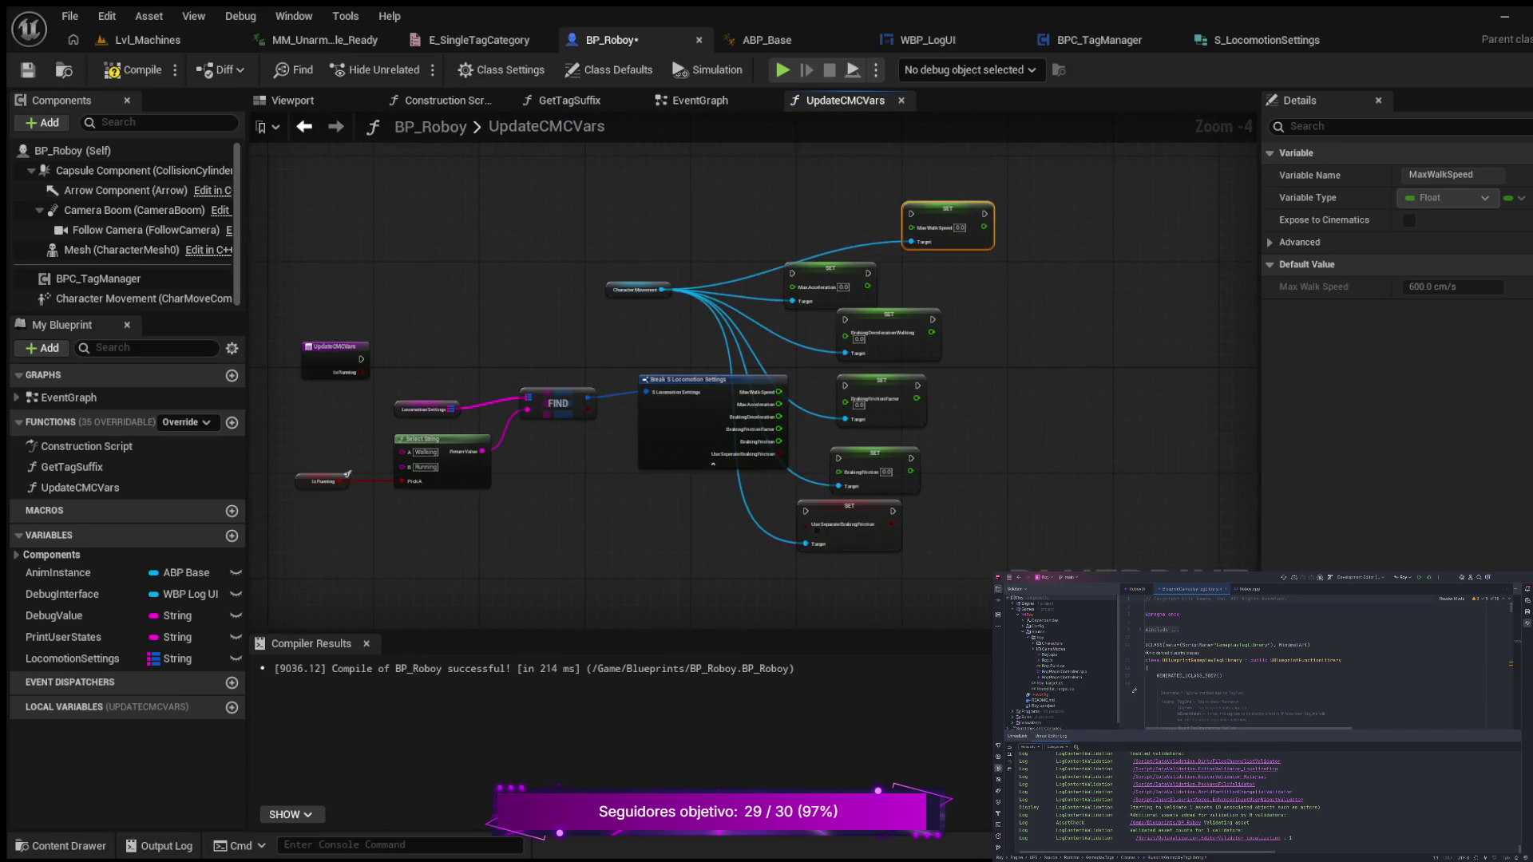
pyautogui.moveTo(830, 267); pyautogui.dragTo(942, 261)
pyautogui.moveTo(889, 315); pyautogui.dragTo(941, 309)
pyautogui.moveTo(878, 380); pyautogui.dragTo(937, 362)
pyautogui.moveTo(871, 453); pyautogui.dragTo(930, 414)
pyautogui.moveTo(807, 502); pyautogui.dragTo(892, 456)
# - Box-select all six SET nodes and shift them down together
pyautogui.moveTo(871, 190)
pyautogui.mouseDown()
pyautogui.moveTo(1078, 415)
pyautogui.moveTo(1078, 529)
pyautogui.mouseUp()
pyautogui.moveTo(897, 328); pyautogui.dragTo(976, 378)
pyautogui.moveTo(1049, 176); pyautogui.dragTo(874, 519)
pyautogui.moveTo(911, 199); pyautogui.dragTo(923, 265)
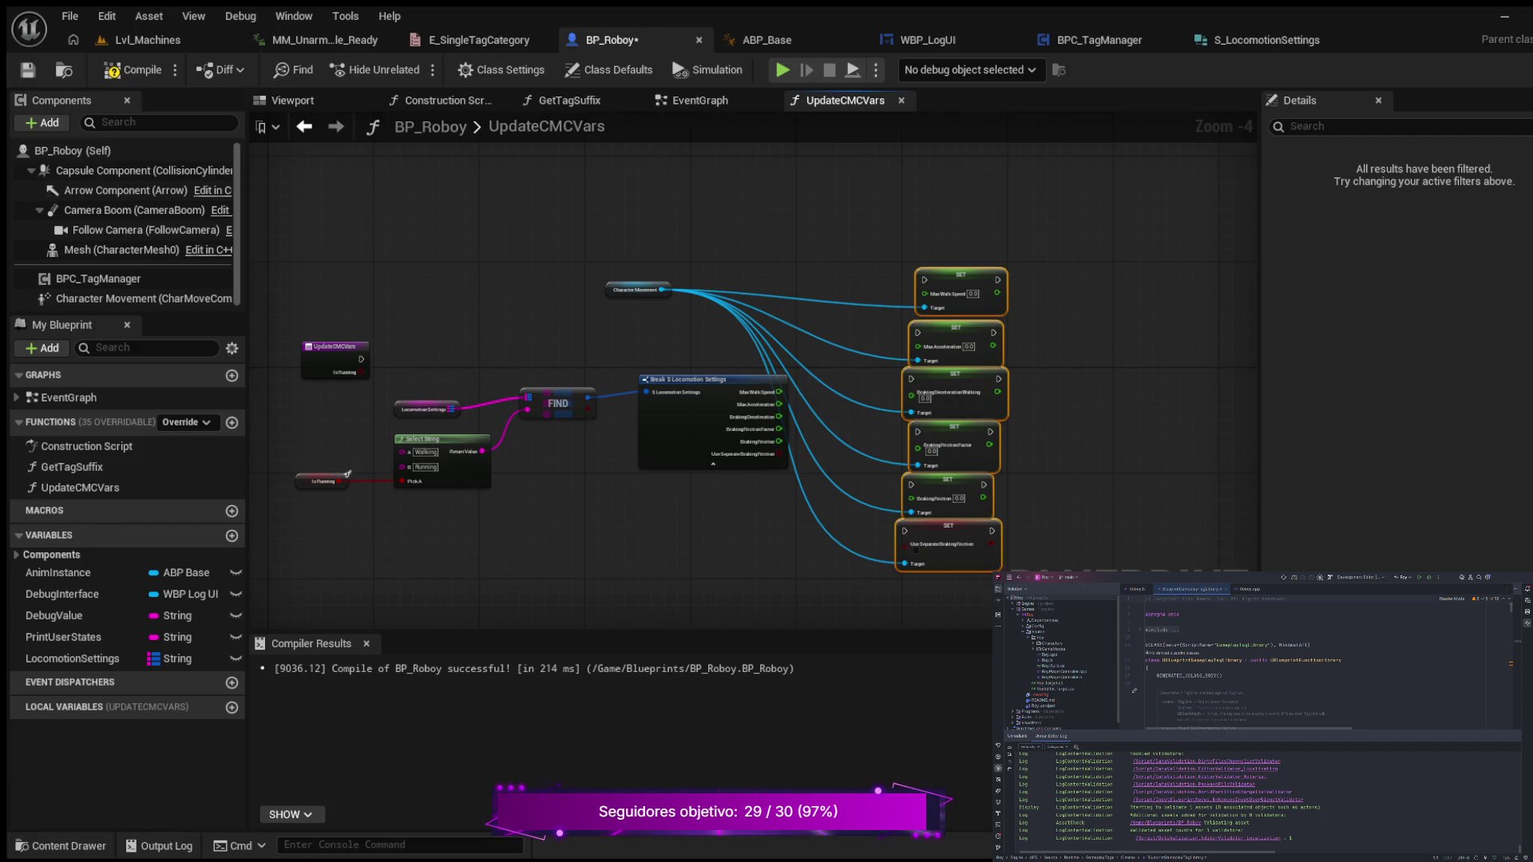
pyautogui.scroll(1, 1006, 457)
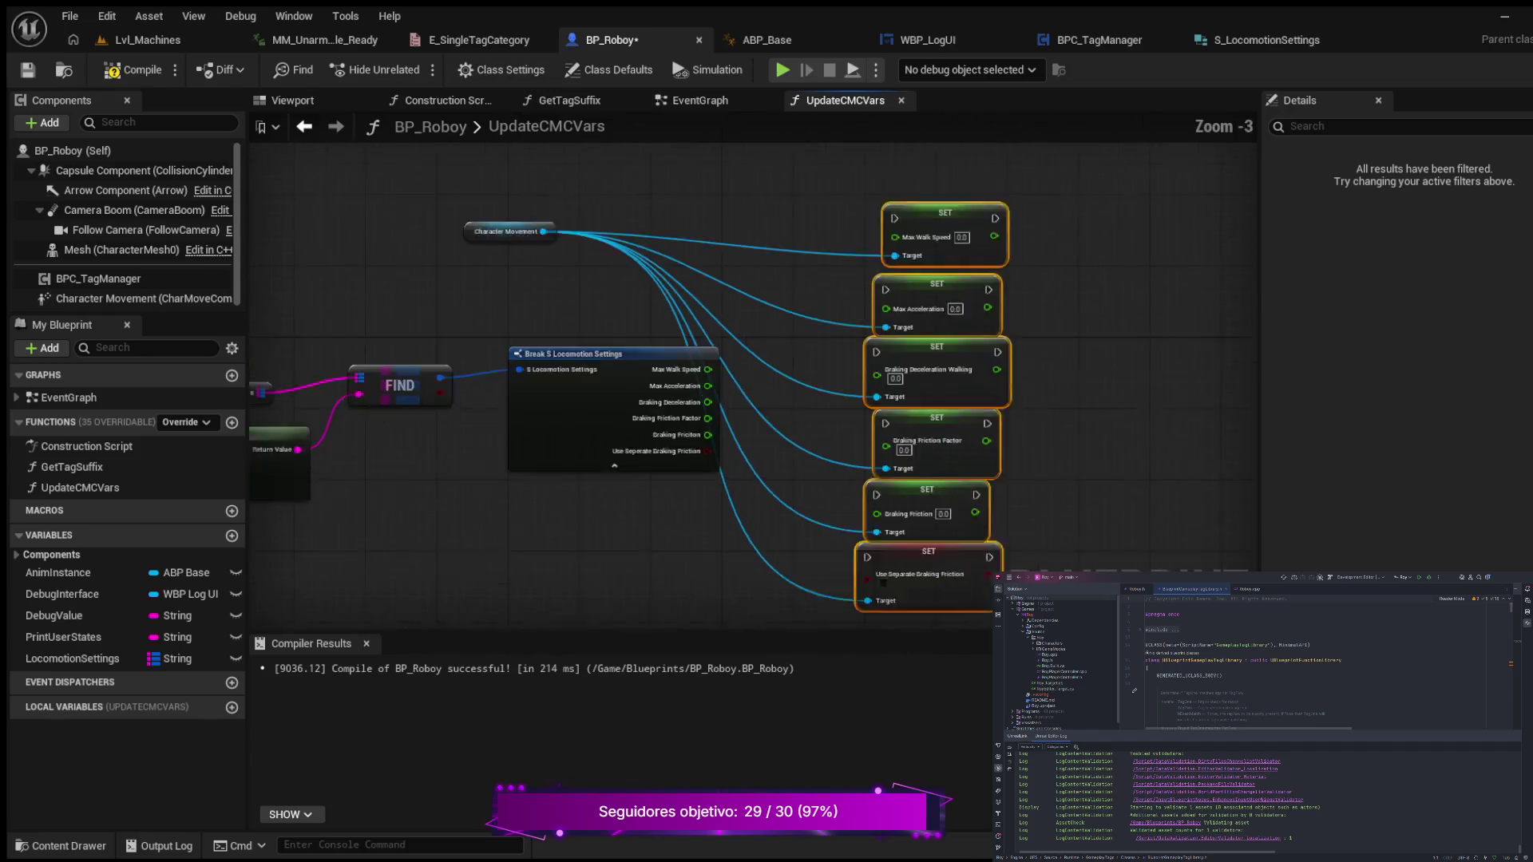
pyautogui.scroll(1, 889, 137)
pyautogui.scroll(1, 890, 138)
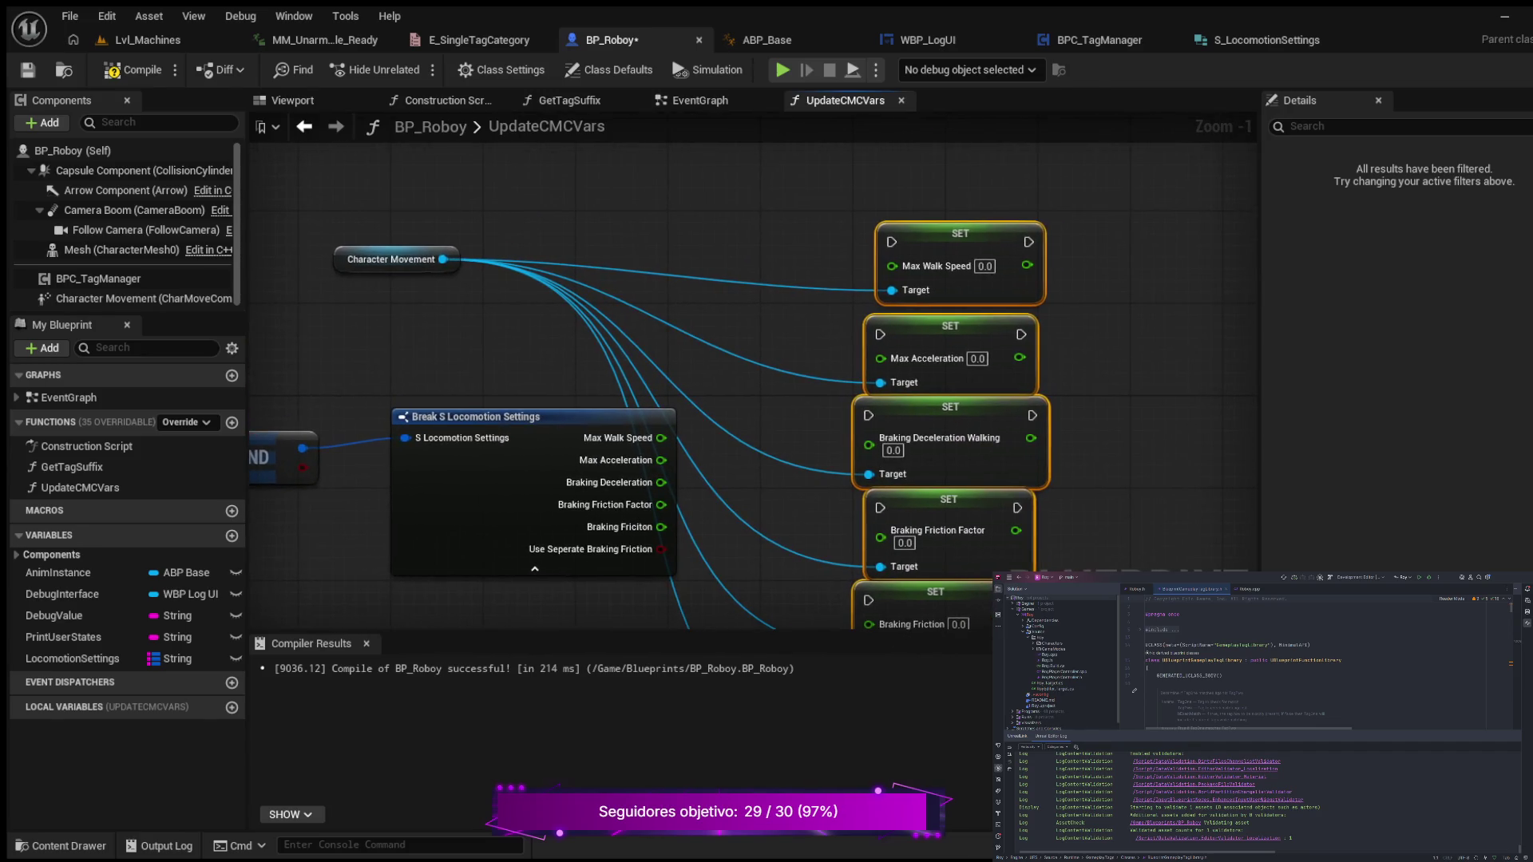
# - Wire Max Walk Speed, Max Acceleration and Braking Deceleration outputs into their SET nodes
pyautogui.moveTo(661, 438)
pyautogui.mouseDown()
pyautogui.moveTo(778, 316)
pyautogui.moveTo(892, 266)
pyautogui.moveTo(960, 175)
pyautogui.mouseUp()
pyautogui.click(1134, 208)
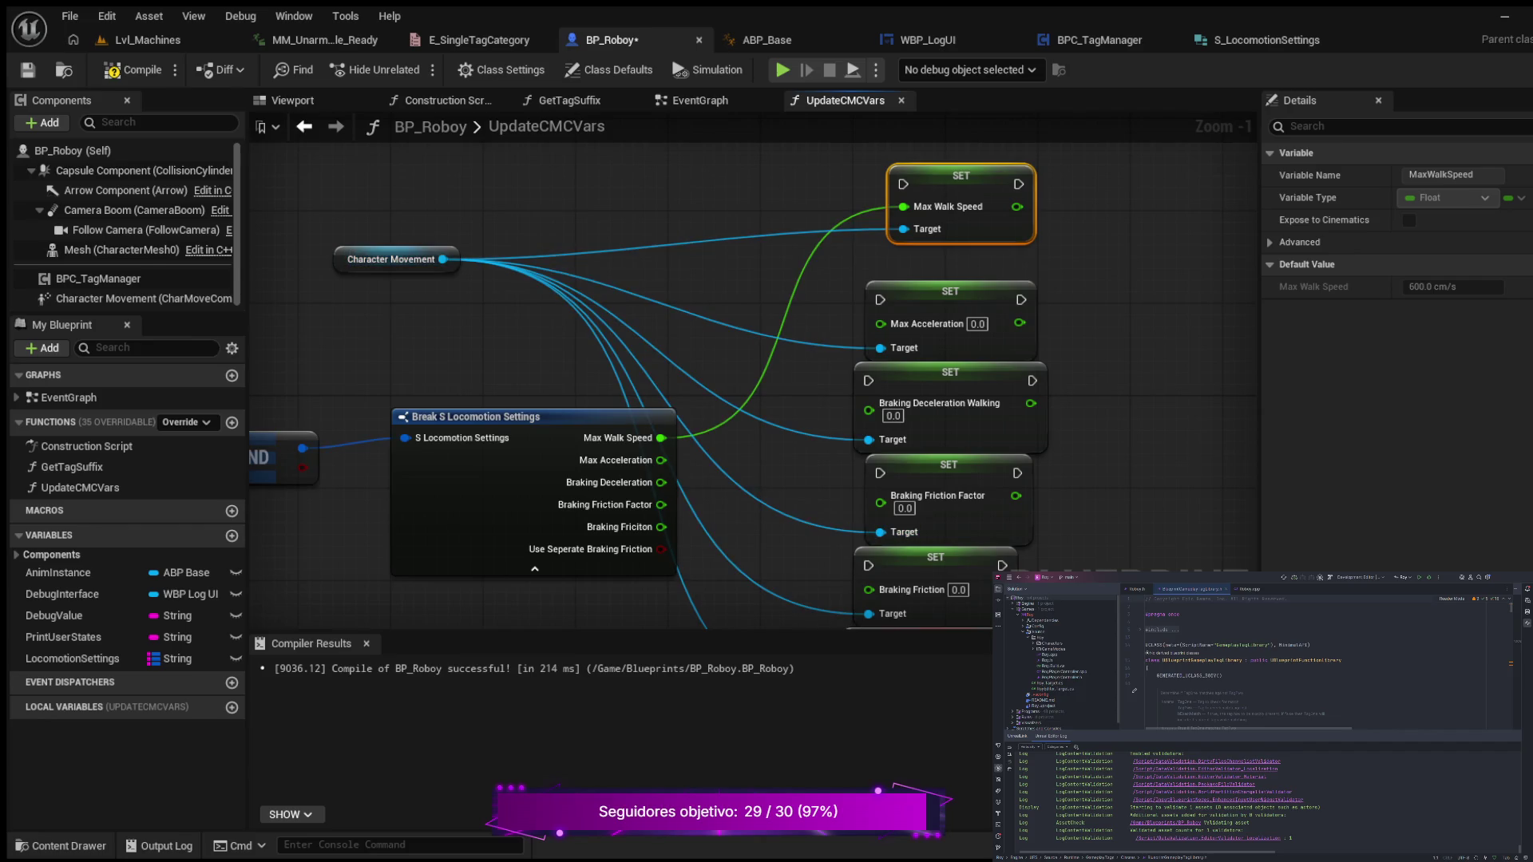
pyautogui.moveTo(661, 459)
pyautogui.mouseDown()
pyautogui.moveTo(814, 349)
pyautogui.moveTo(954, 276)
pyautogui.moveTo(962, 187)
pyautogui.mouseUp()
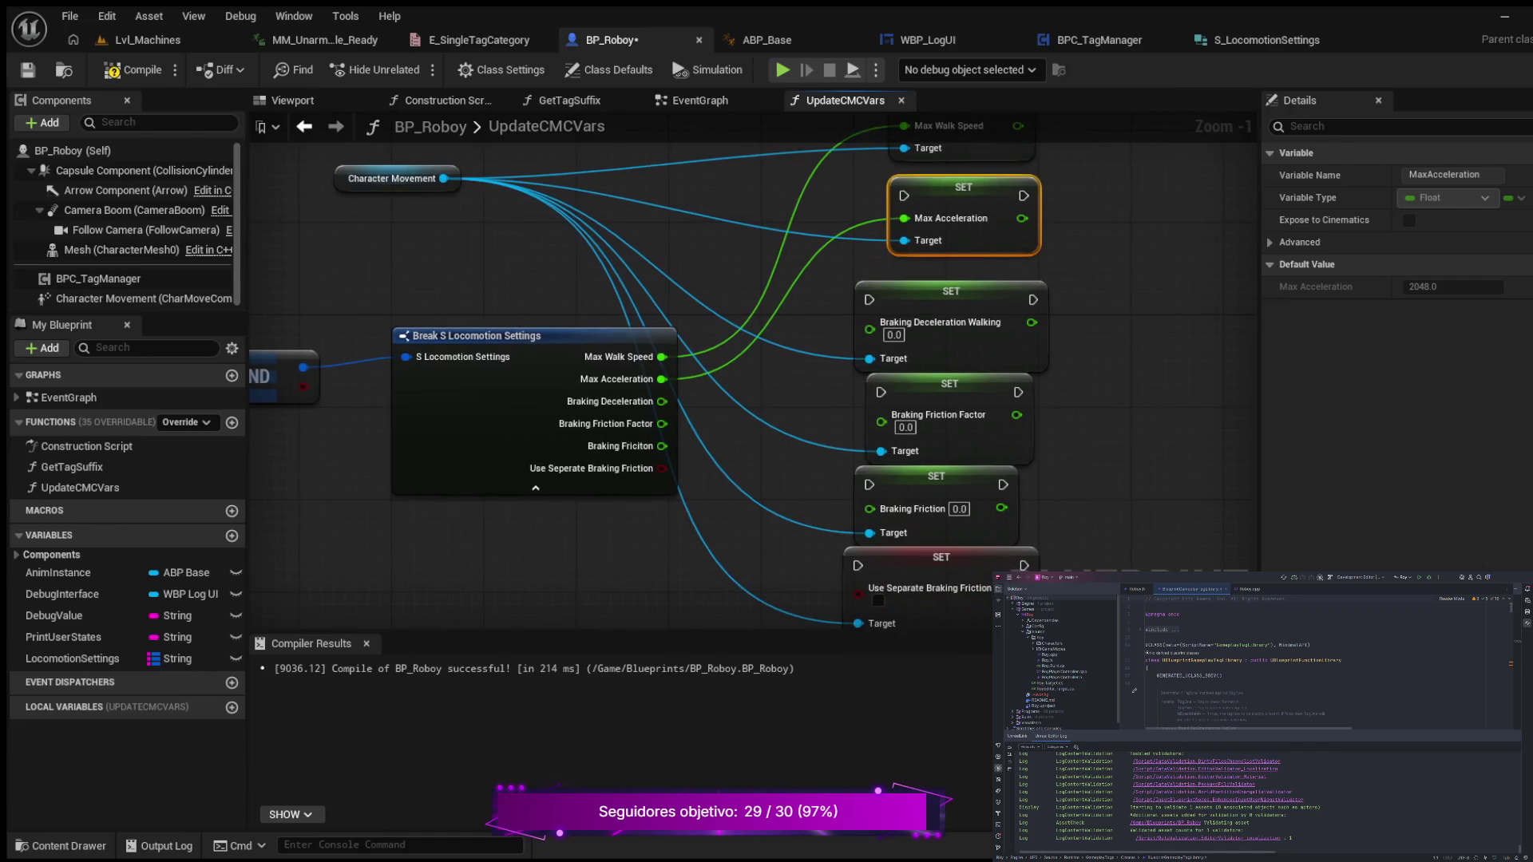
pyautogui.moveTo(662, 402)
pyautogui.mouseDown()
pyautogui.moveTo(808, 321)
pyautogui.moveTo(869, 328)
pyautogui.mouseUp()
pyautogui.moveTo(951, 291); pyautogui.dragTo(973, 279)
# - Wire Braking Friction Factor, Braking Friction and Use Separate Braking Friction into their SET nodes
pyautogui.moveTo(1083, 419); pyautogui.dragTo(1074, 322)
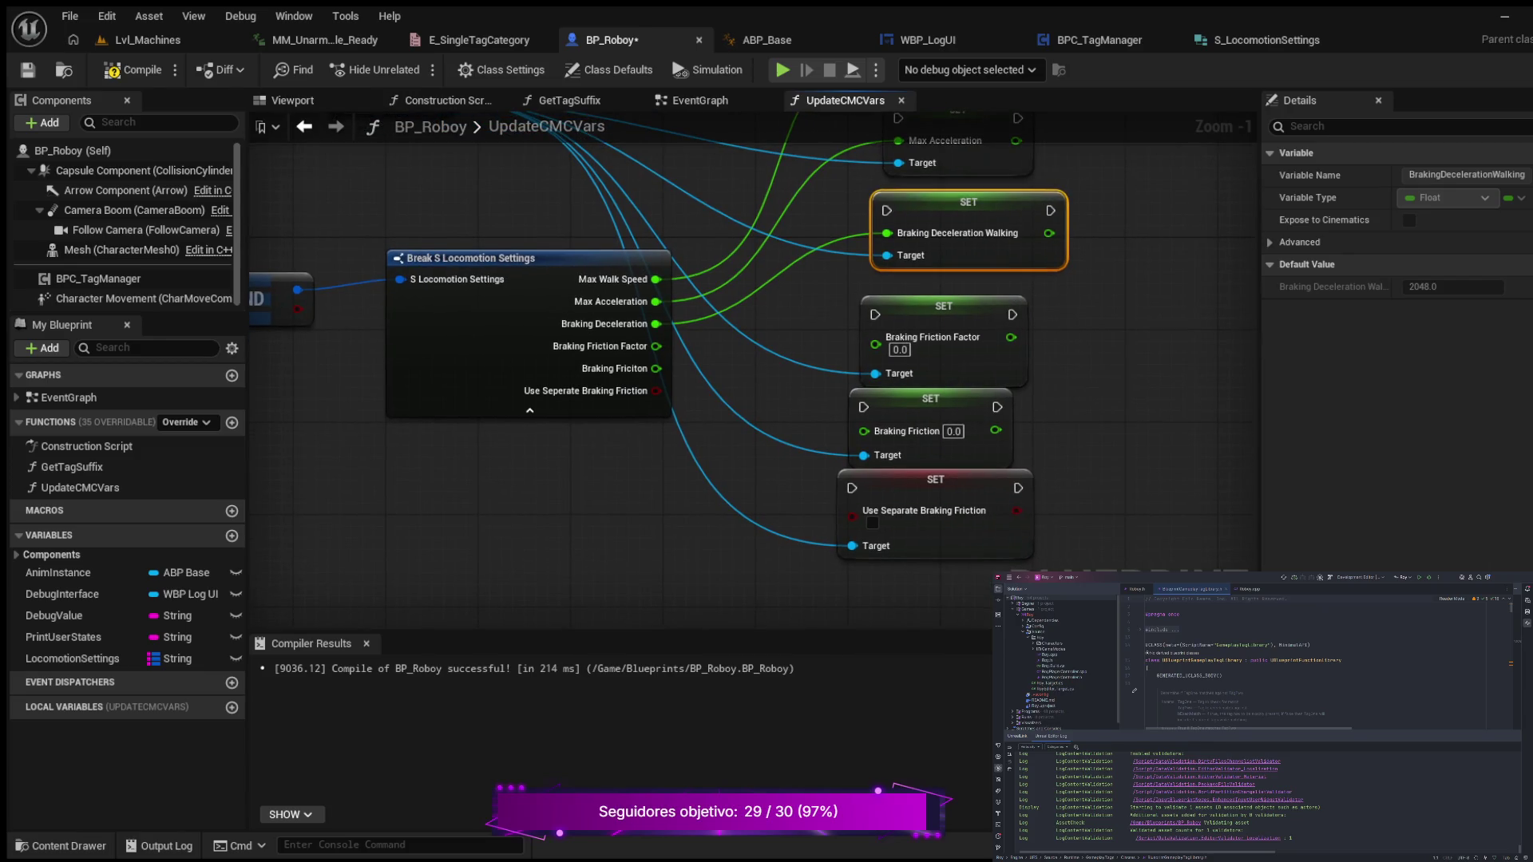
pyautogui.moveTo(656, 346); pyautogui.dragTo(875, 344)
pyautogui.click(945, 306)
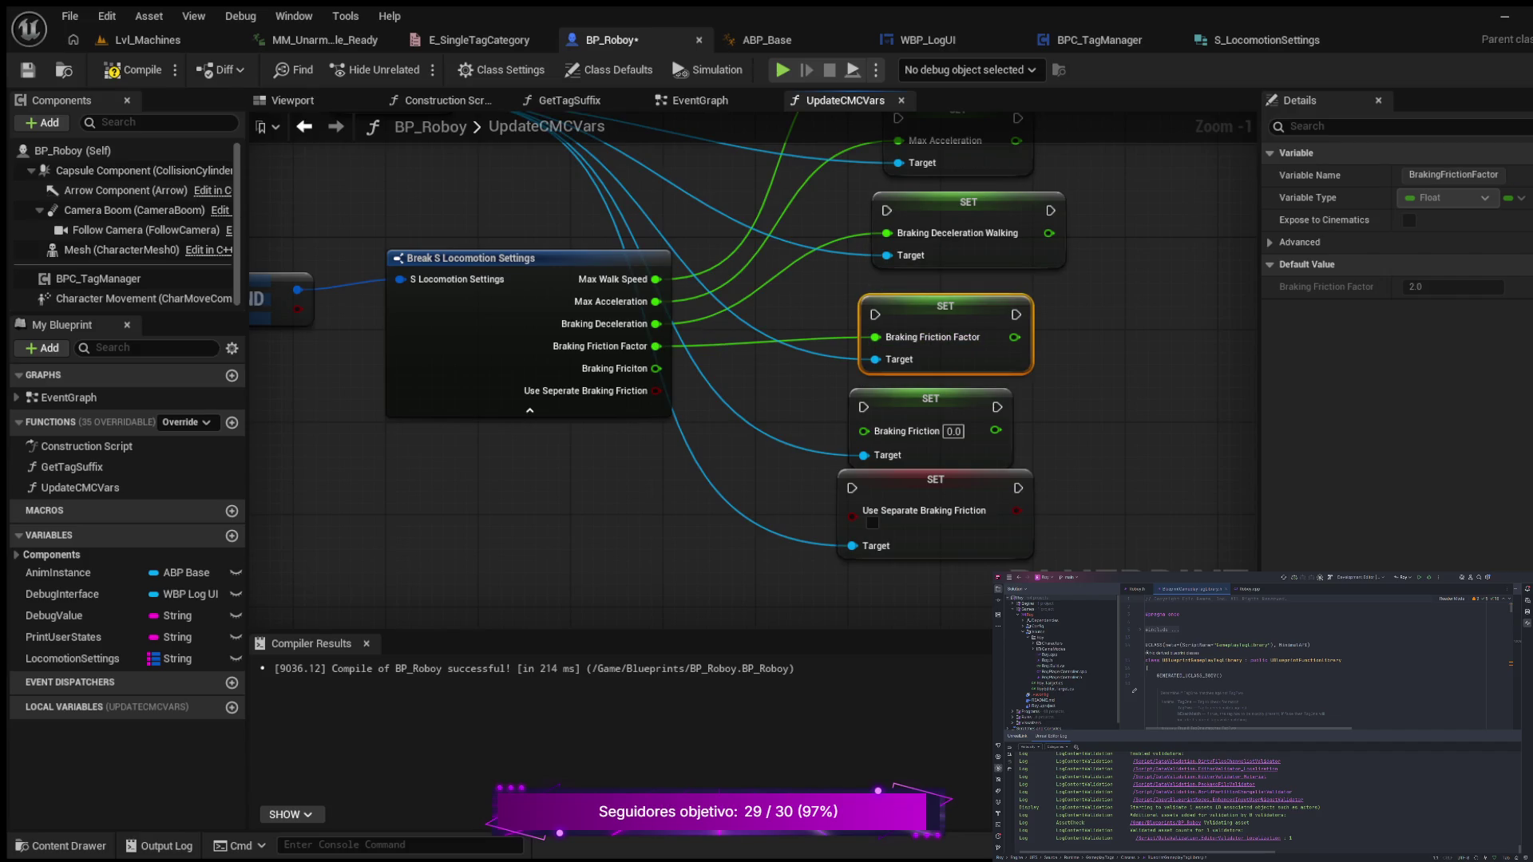
pyautogui.moveTo(945, 305); pyautogui.dragTo(957, 306)
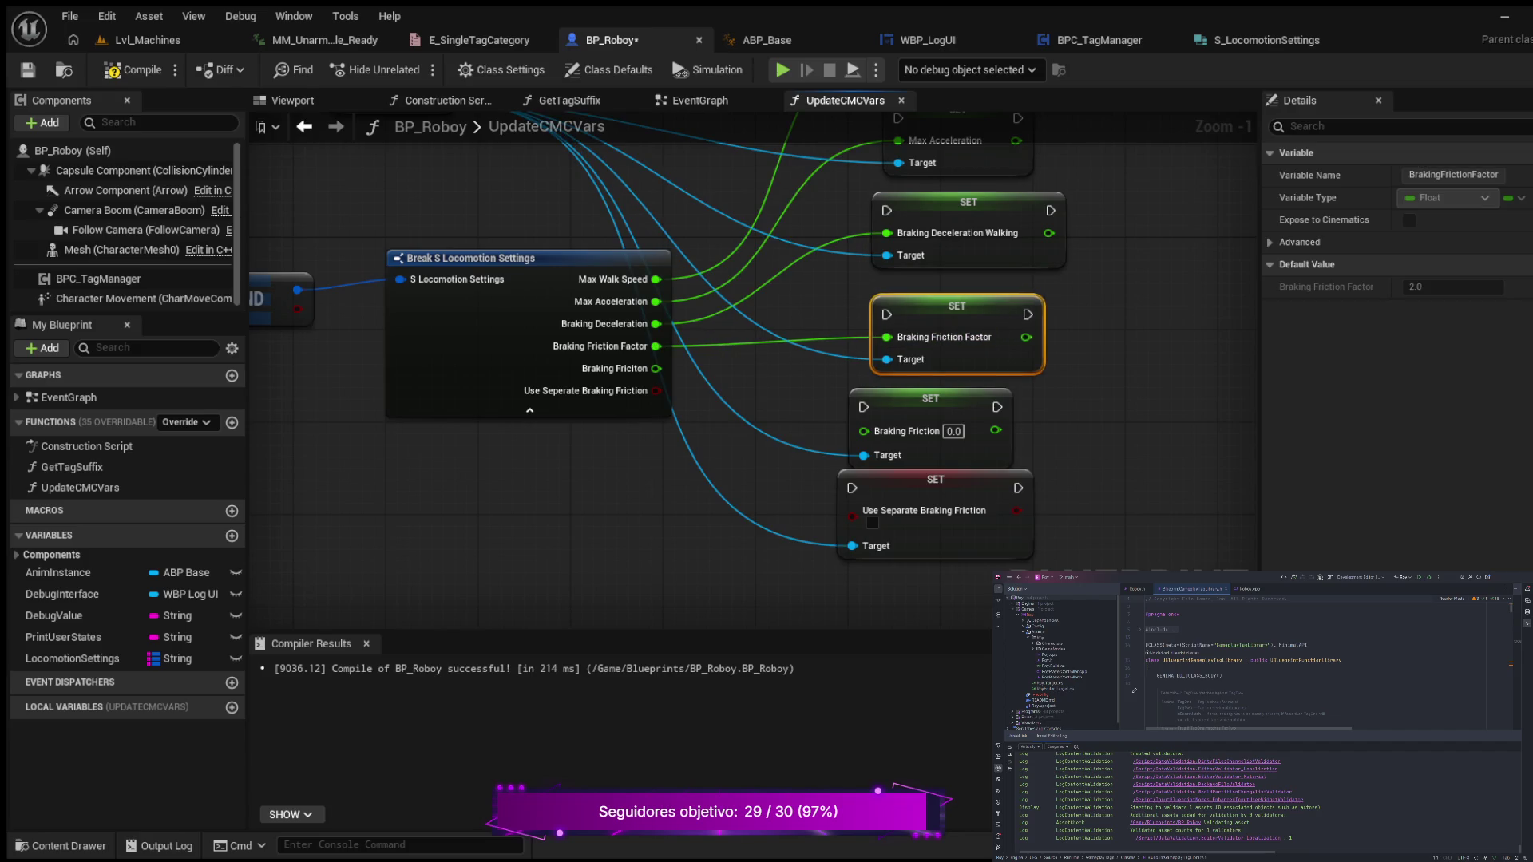
pyautogui.moveTo(656, 368)
pyautogui.mouseDown()
pyautogui.moveTo(863, 431)
pyautogui.moveTo(949, 398)
pyautogui.mouseUp()
pyautogui.moveTo(719, 519); pyautogui.dragTo(738, 414)
pyautogui.moveTo(958, 375); pyautogui.dragTo(990, 407)
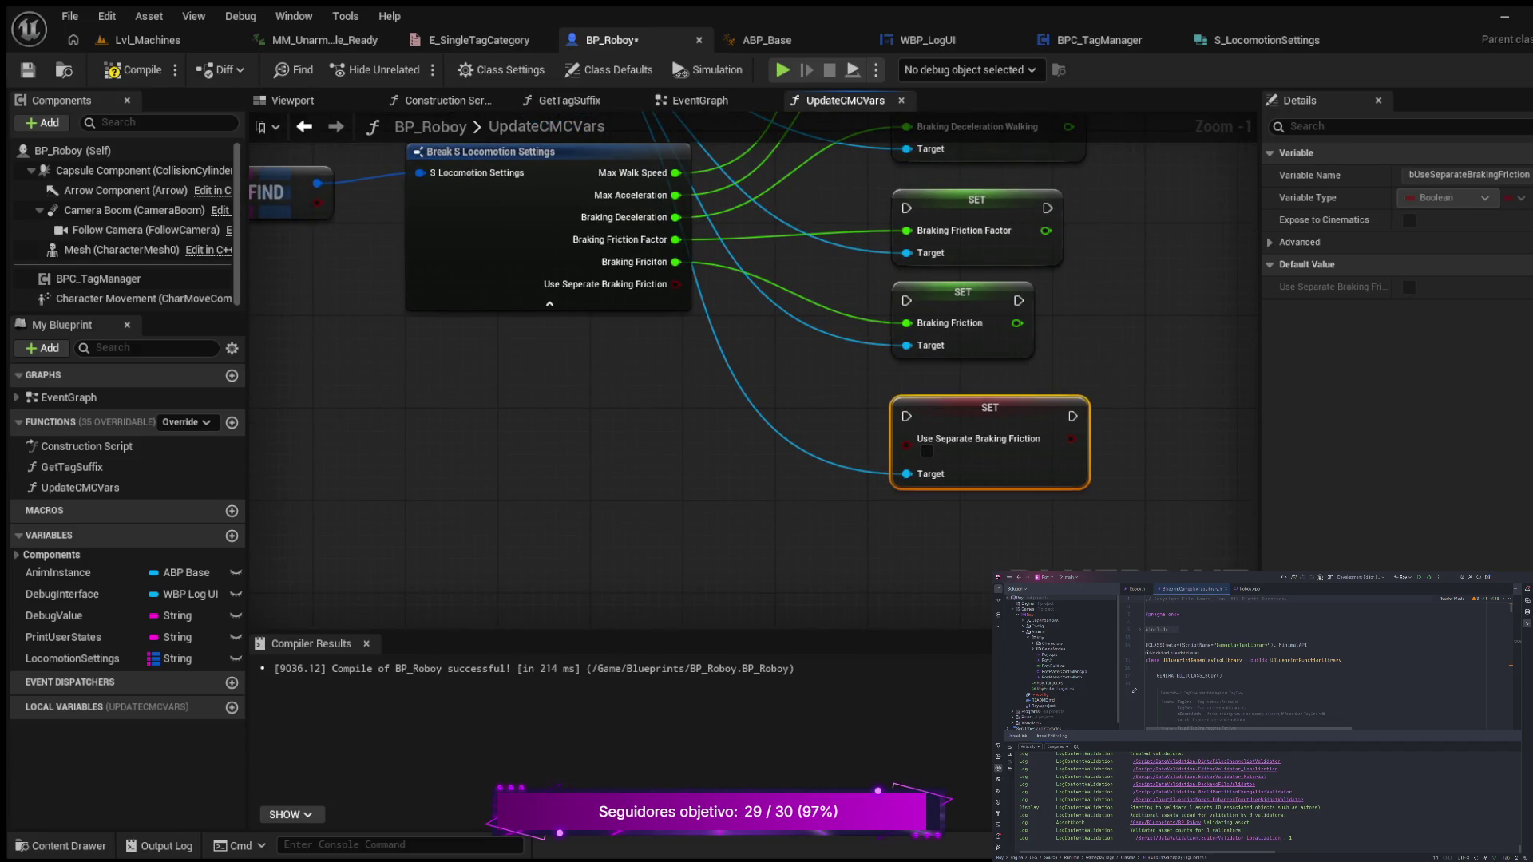
pyautogui.moveTo(676, 285)
pyautogui.mouseDown()
pyautogui.moveTo(852, 425)
pyautogui.moveTo(907, 438)
pyautogui.mouseUp()
pyautogui.scroll(-2, 933, 361)
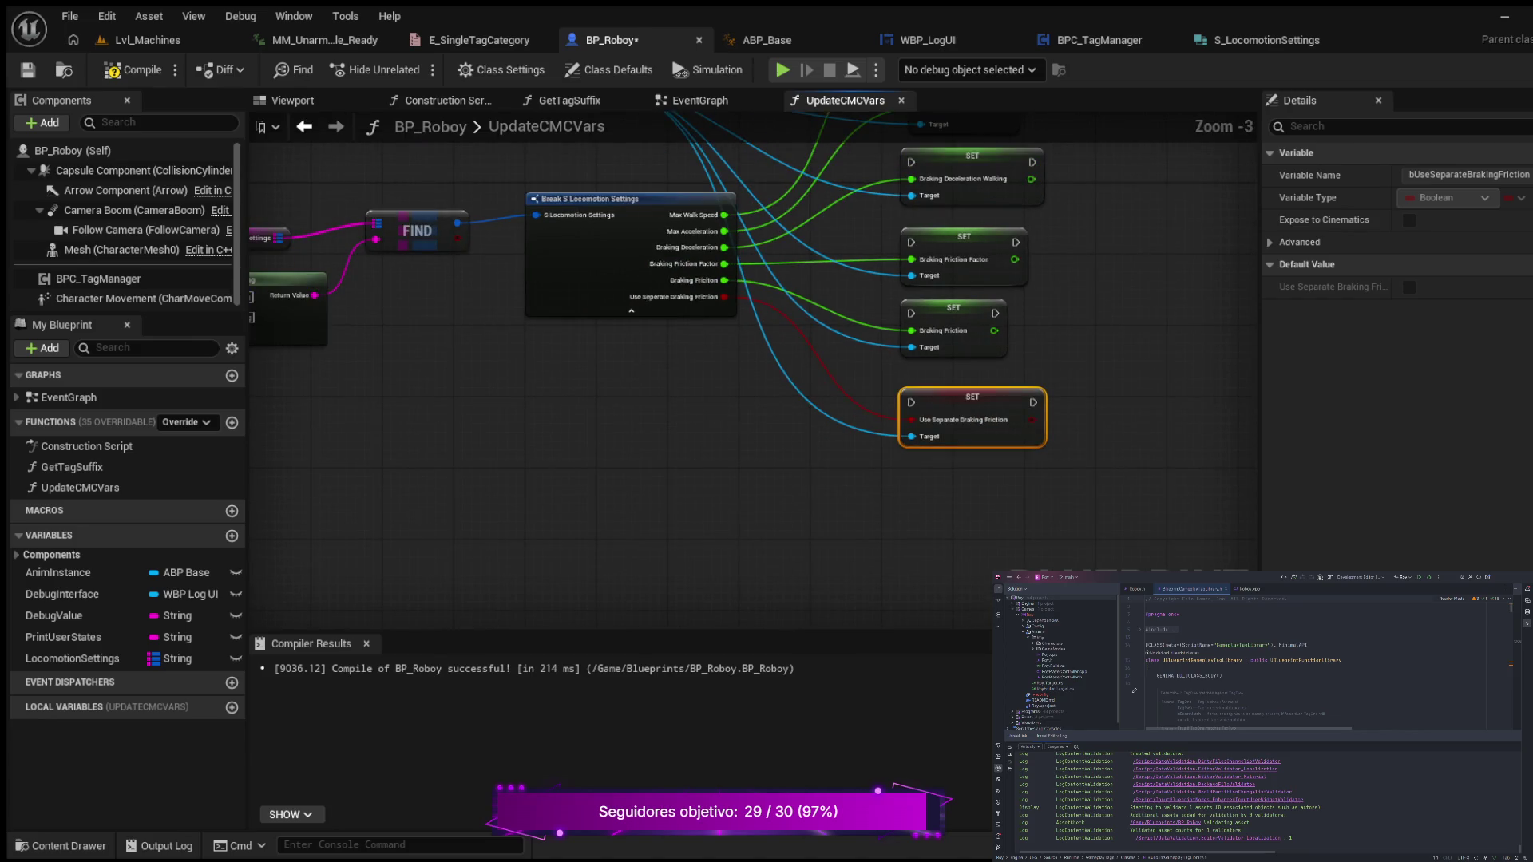
pyautogui.scroll(-1, 1048, 438)
pyautogui.moveTo(1068, 340); pyautogui.dragTo(1055, 437)
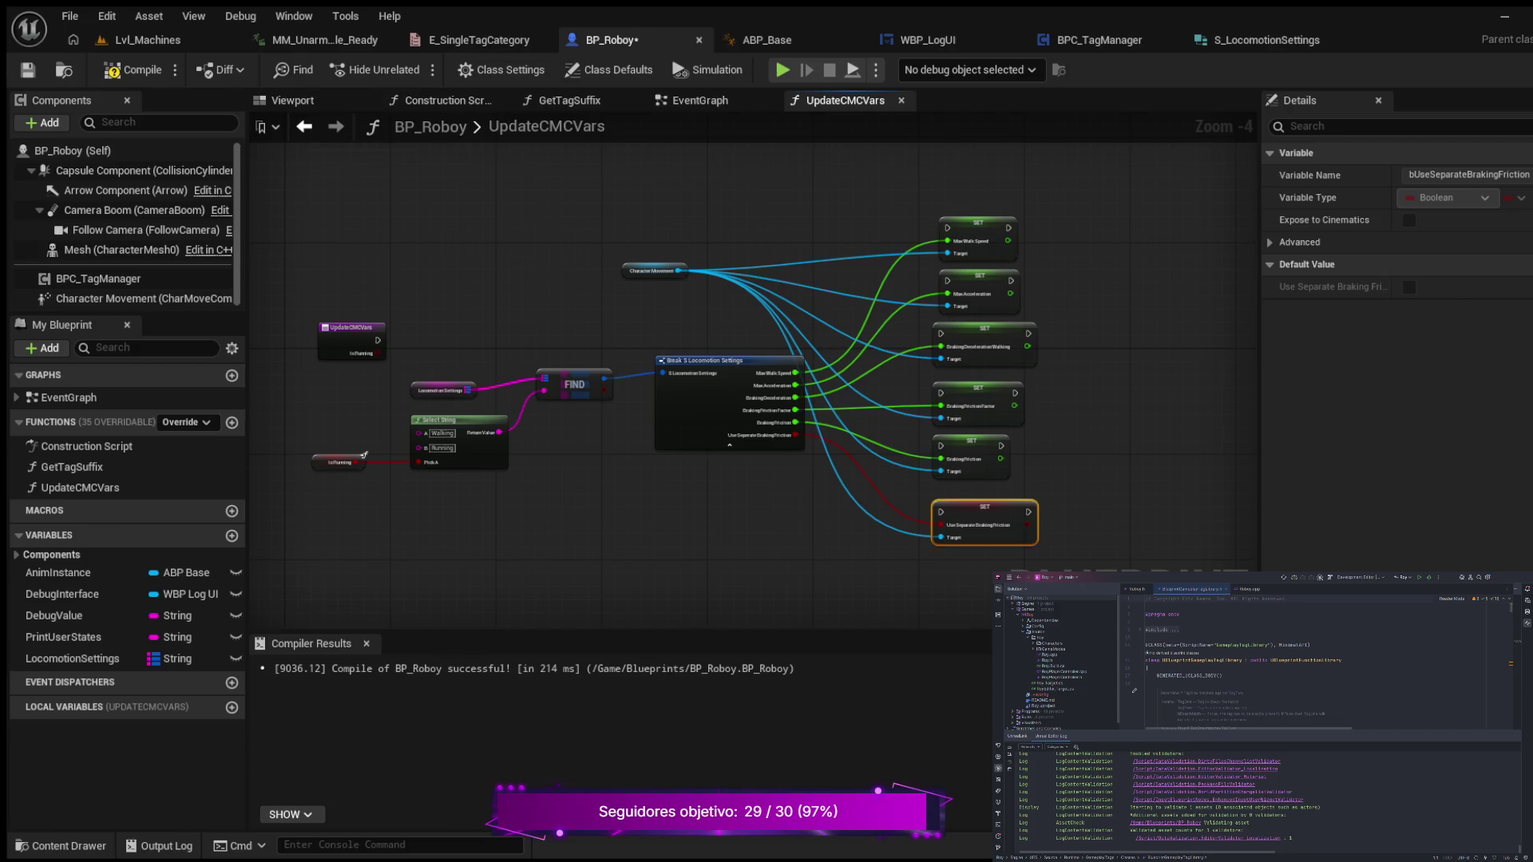
# - Nudge Break S Locomotion Settings left and Character Movement down slightly
pyautogui.moveTo(703, 360); pyautogui.dragTo(668, 366)
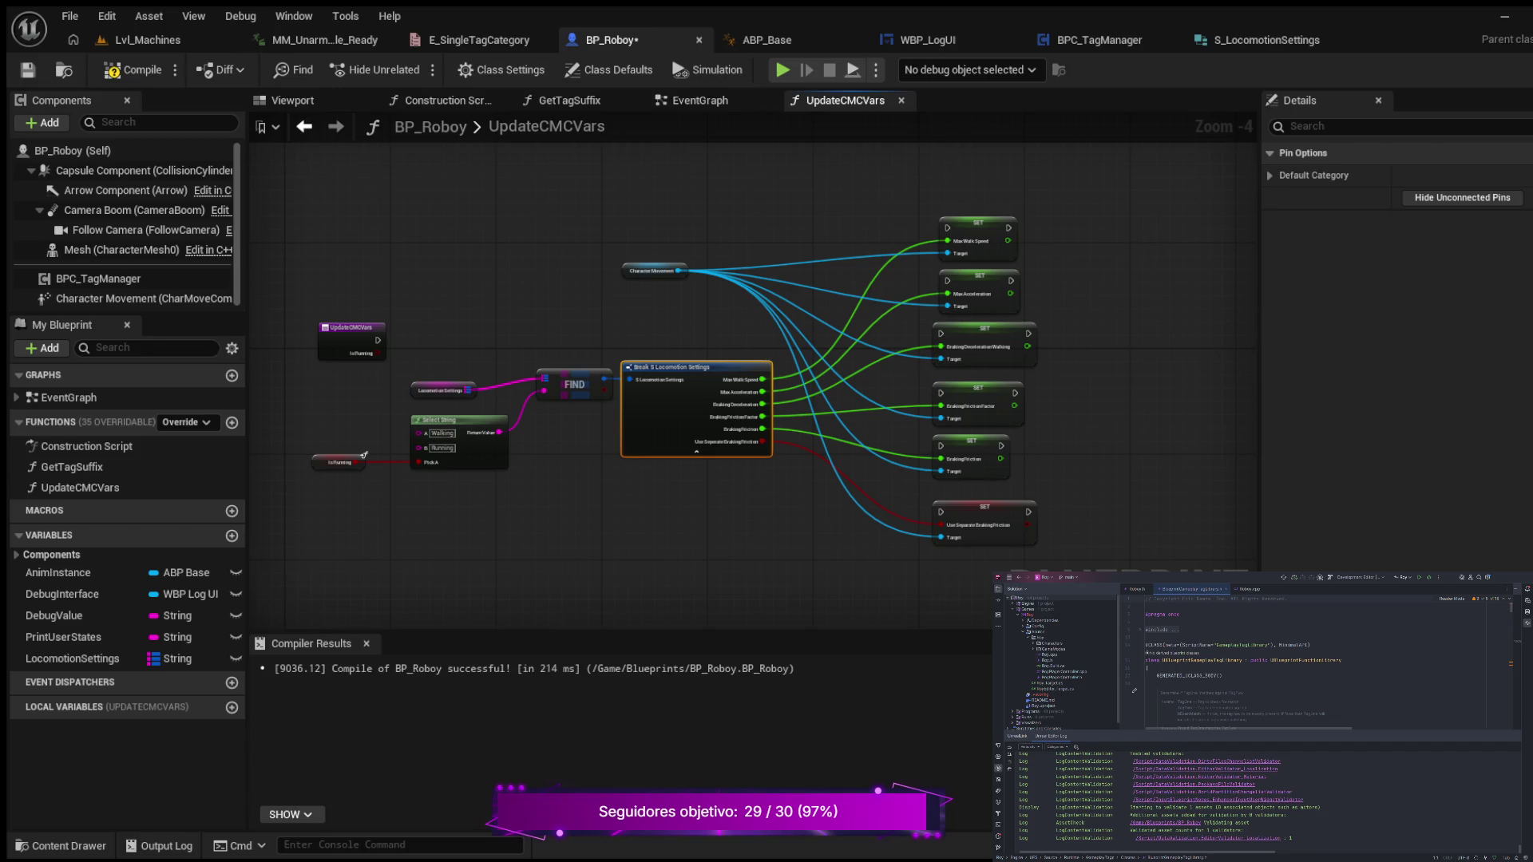
pyautogui.moveTo(563, 471); pyautogui.dragTo(448, 568)
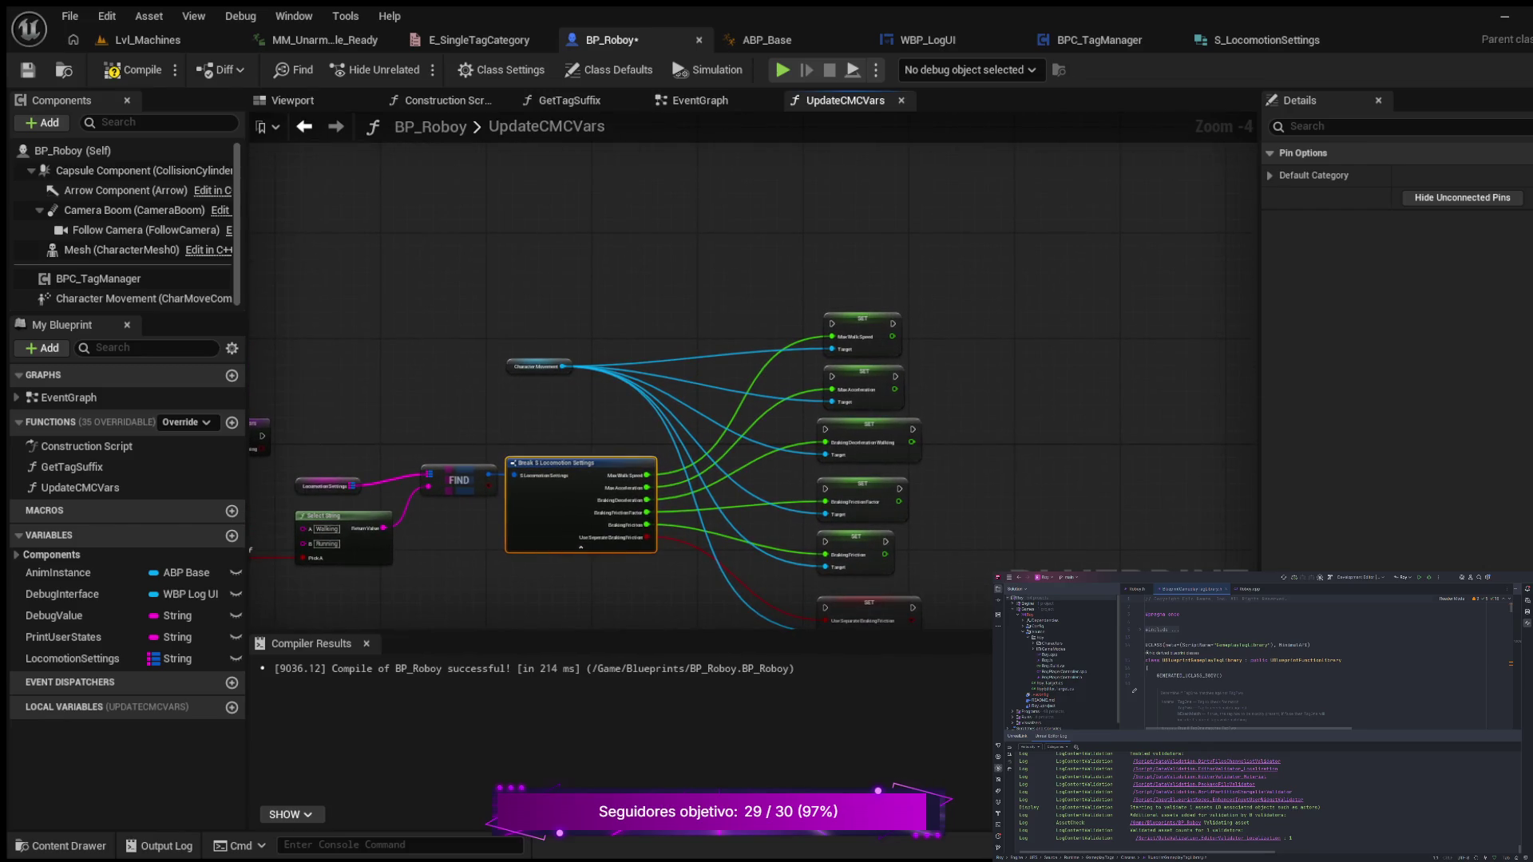
pyautogui.moveTo(537, 365); pyautogui.dragTo(538, 379)
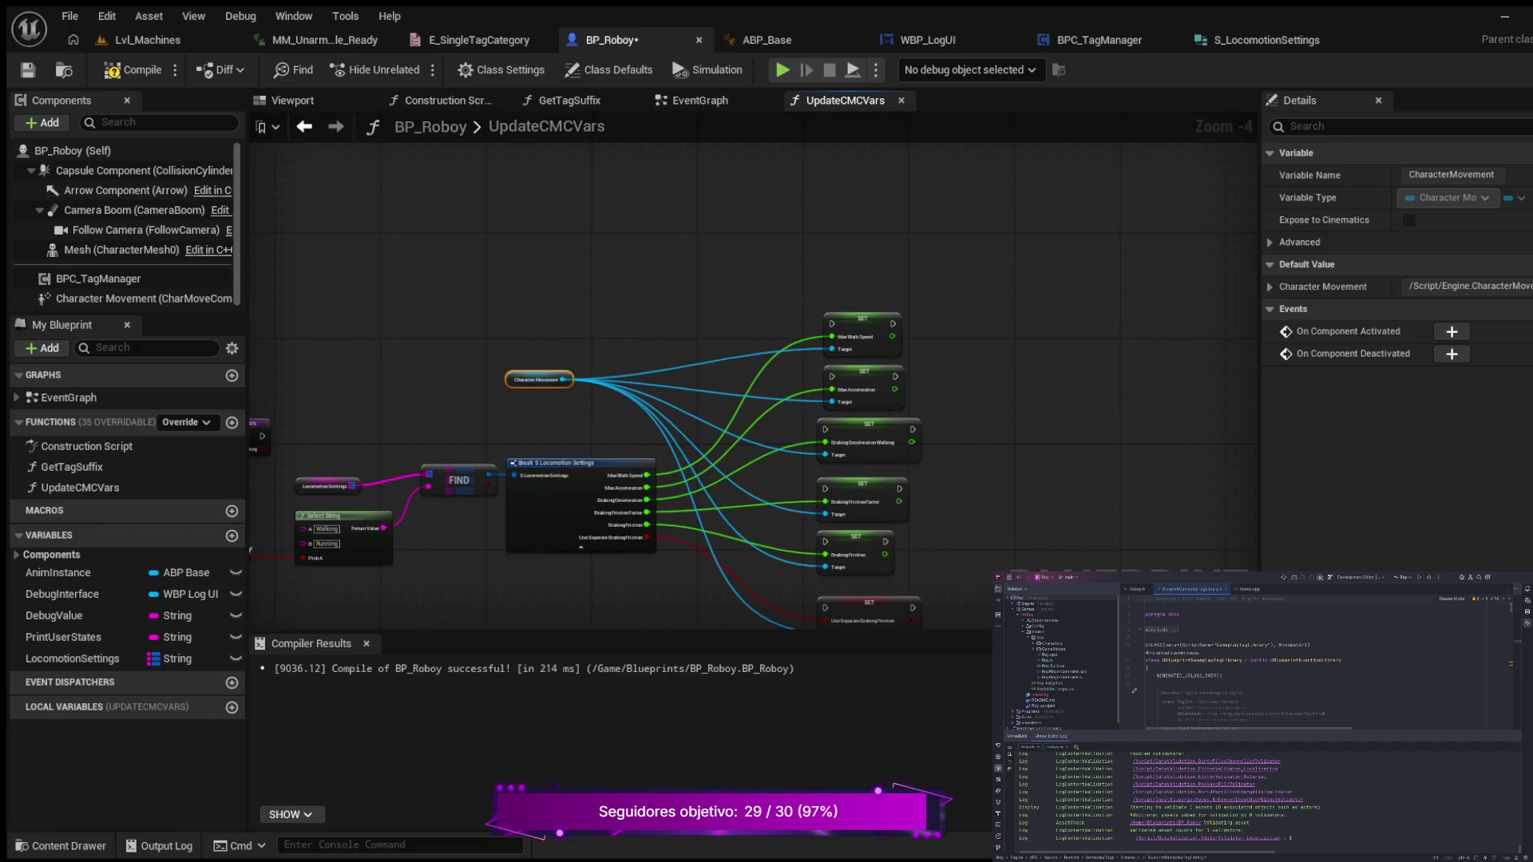
pyautogui.click(645, 363)
pyautogui.moveTo(653, 422); pyautogui.dragTo(628, 317)
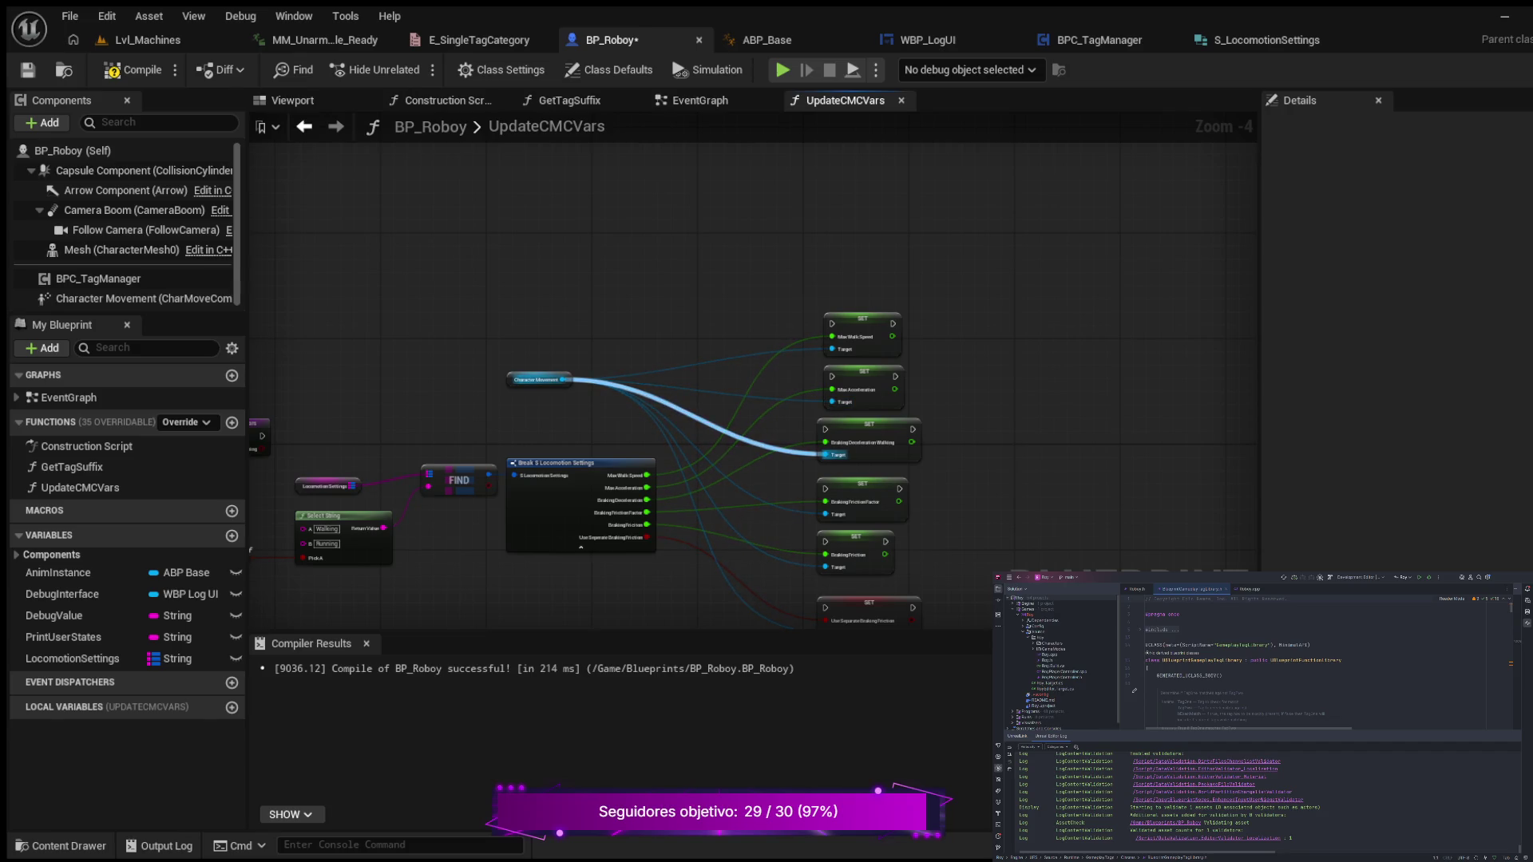
# - Break Character Movement's links to the Target pins of all six SET nodes
pyautogui.keyDown('alt'); pyautogui.click(824, 455); pyautogui.keyUp('alt')
pyautogui.keyDown('alt'); pyautogui.click(825, 567); pyautogui.keyUp('alt')
pyautogui.keyDown('alt'); pyautogui.click(825, 631); pyautogui.keyUp('alt')
pyautogui.keyDown('alt'); pyautogui.click(824, 514); pyautogui.keyUp('alt')
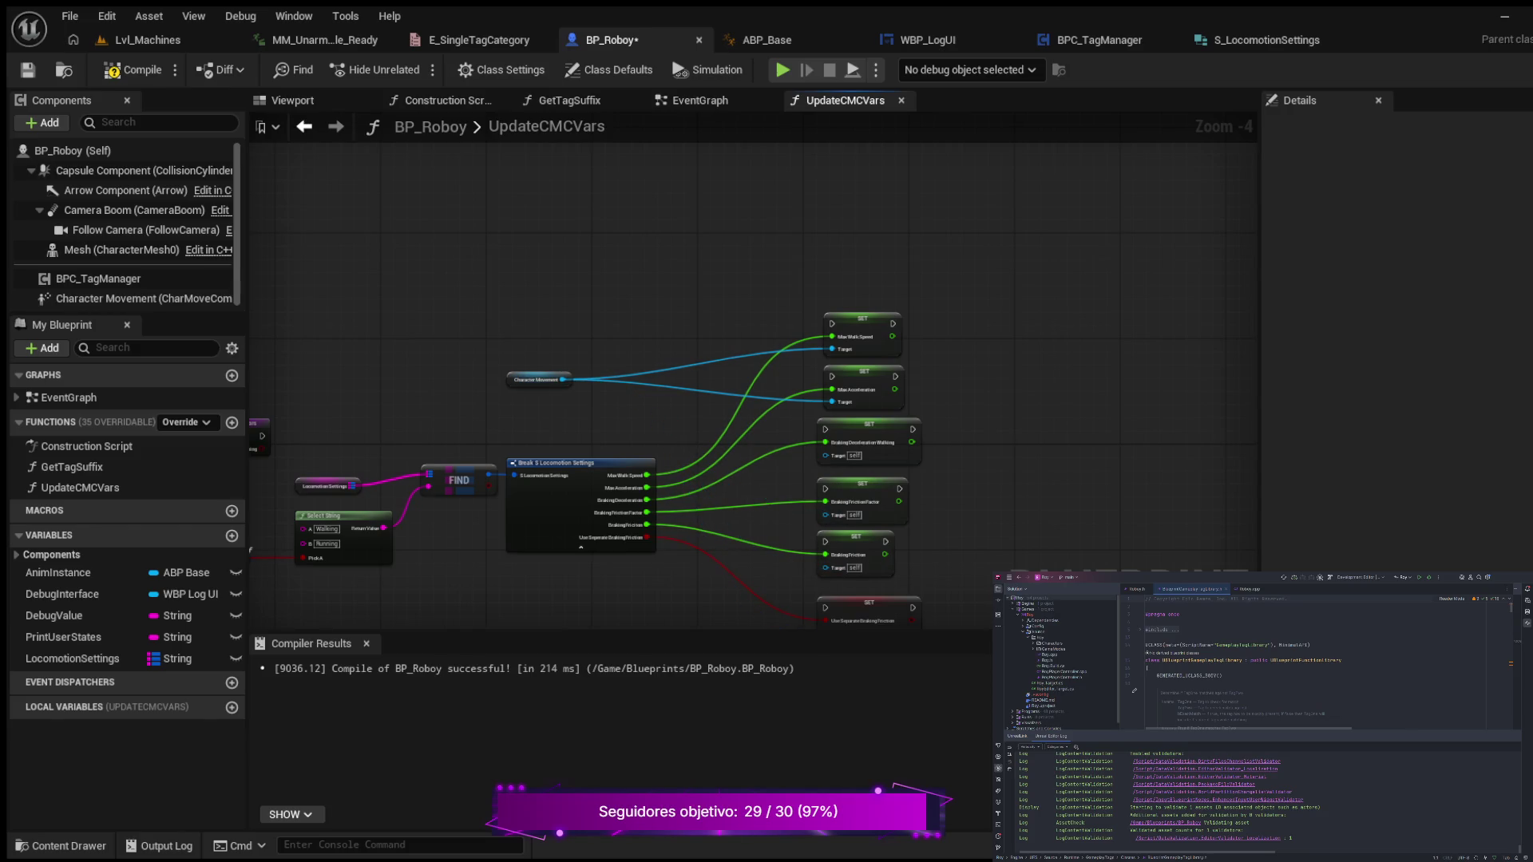
pyautogui.keyDown('alt'); pyautogui.click(831, 402); pyautogui.keyUp('alt')
pyautogui.keyDown('alt'); pyautogui.click(831, 349); pyautogui.keyUp('alt')
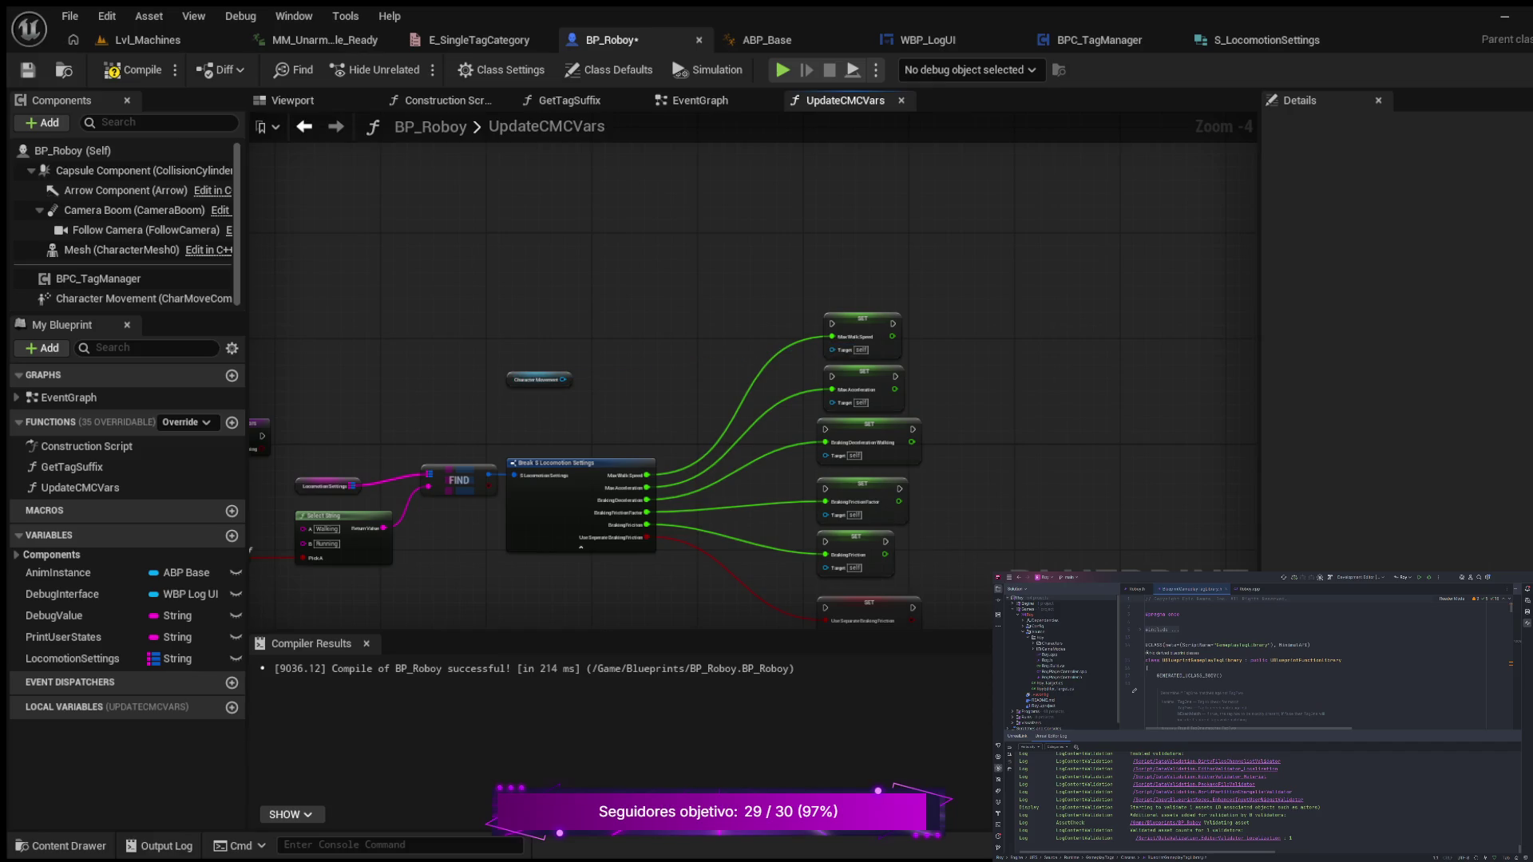